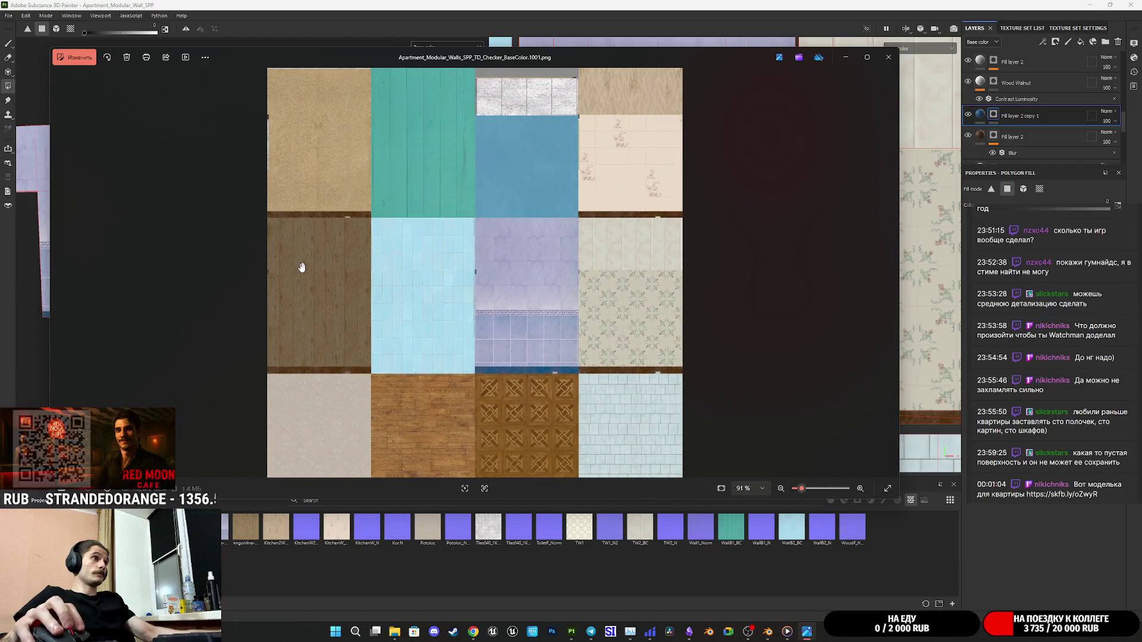
Zoom into the exported TD_Checker BaseColor sheet in Photos, then close the viewer.
scroll(297, 264, up, 3)
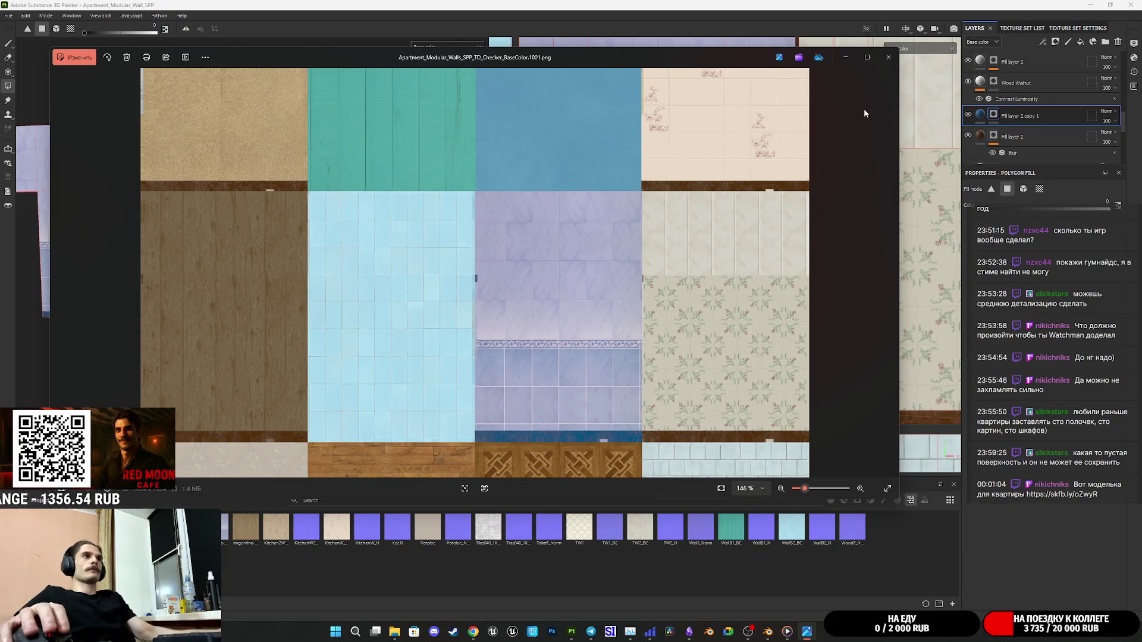
click(889, 57)
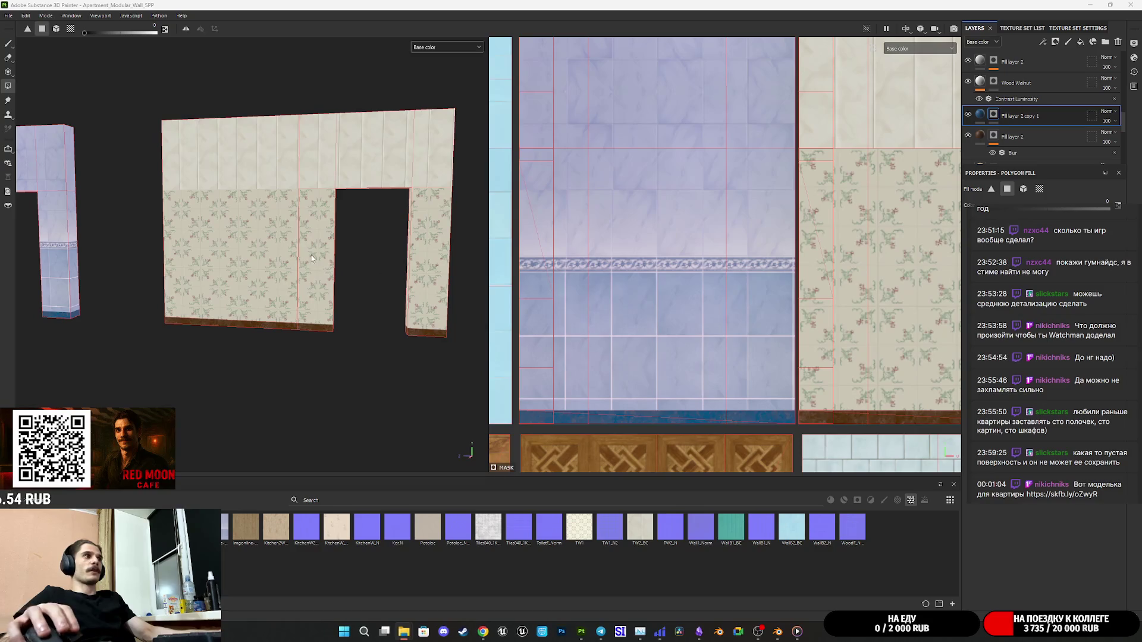
Zoom in on the doorway wall, toggle the shelf filter to All and back to Textures, and save.
mouse_move(287, 223)
mouse_down()
mouse_move(250, 266)
mouse_move(262, 225)
mouse_move(270, 261)
mouse_up()
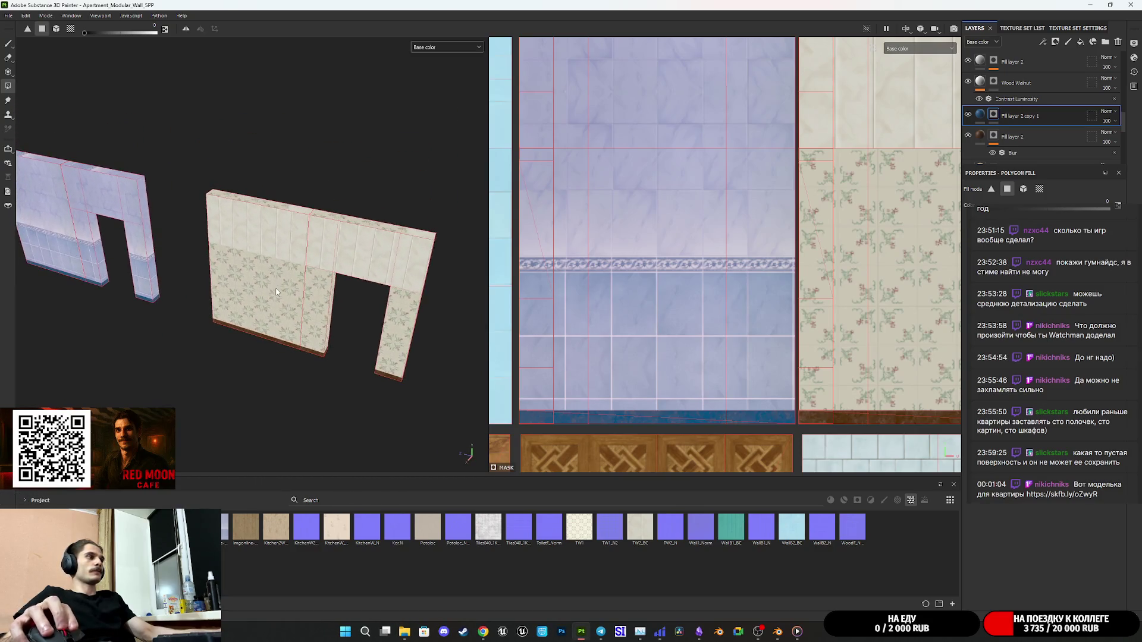
scroll(278, 294, up, 3)
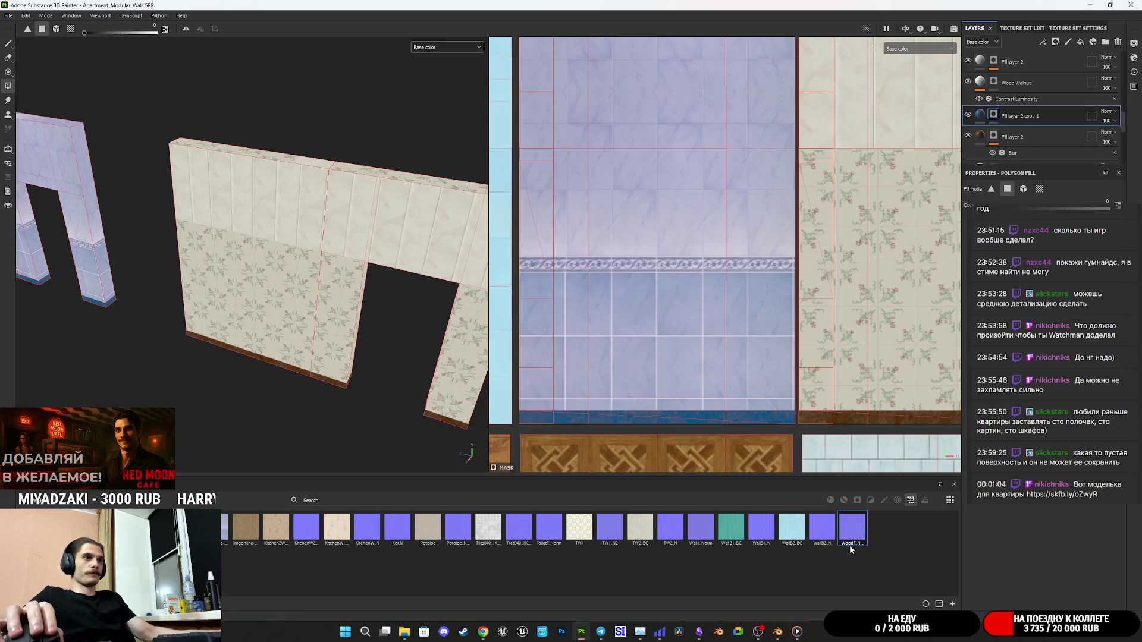
mouse_move(852, 545)
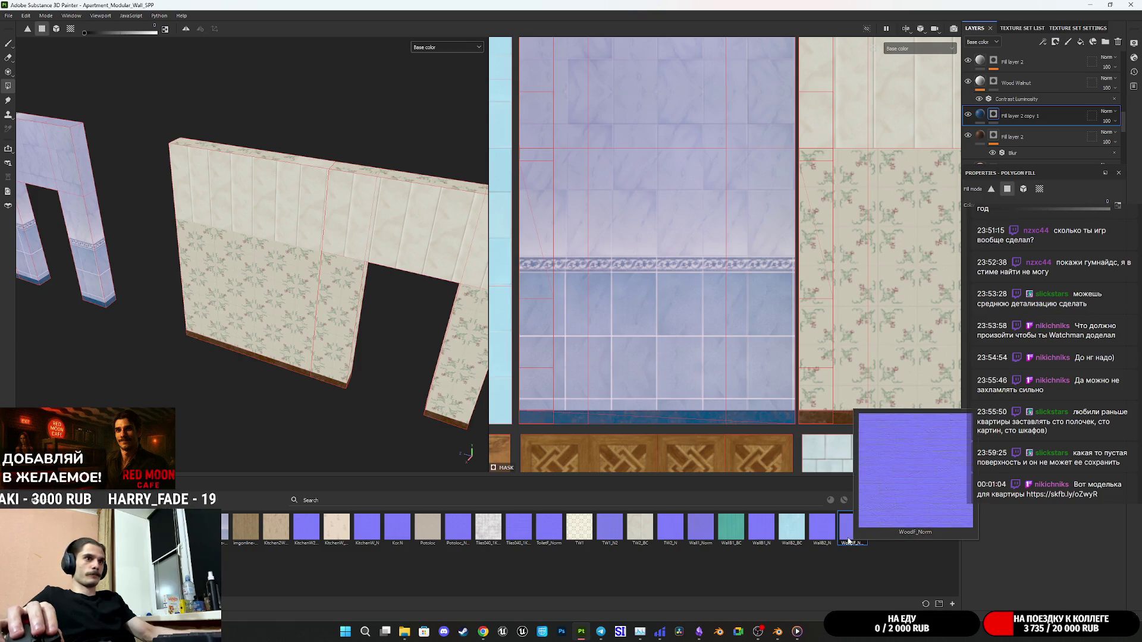
click(925, 604)
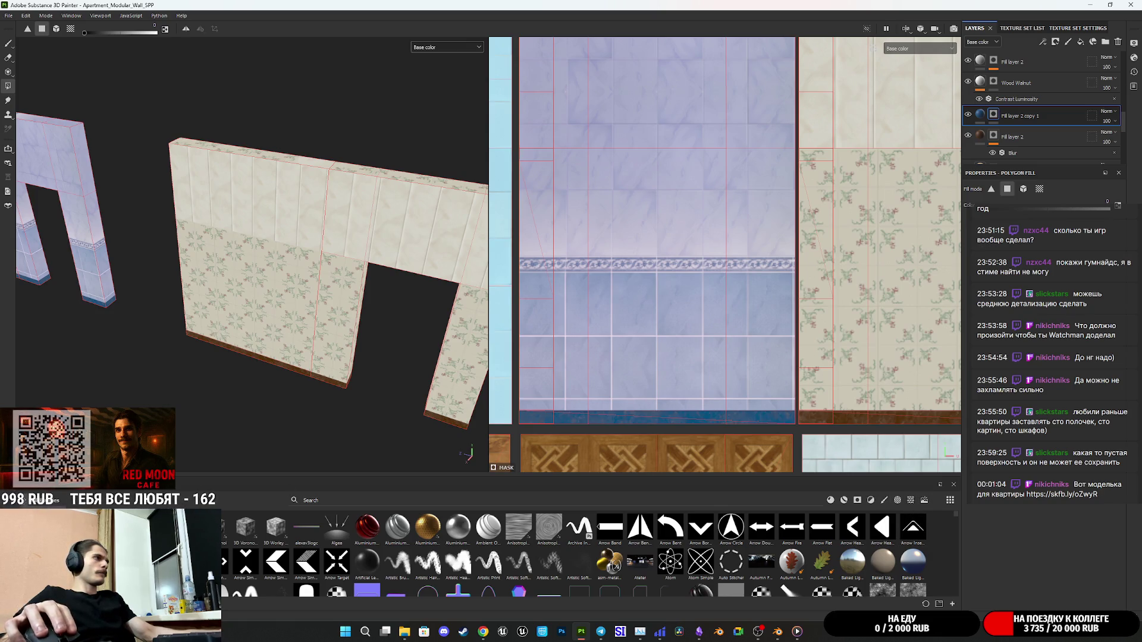
click(89, 553)
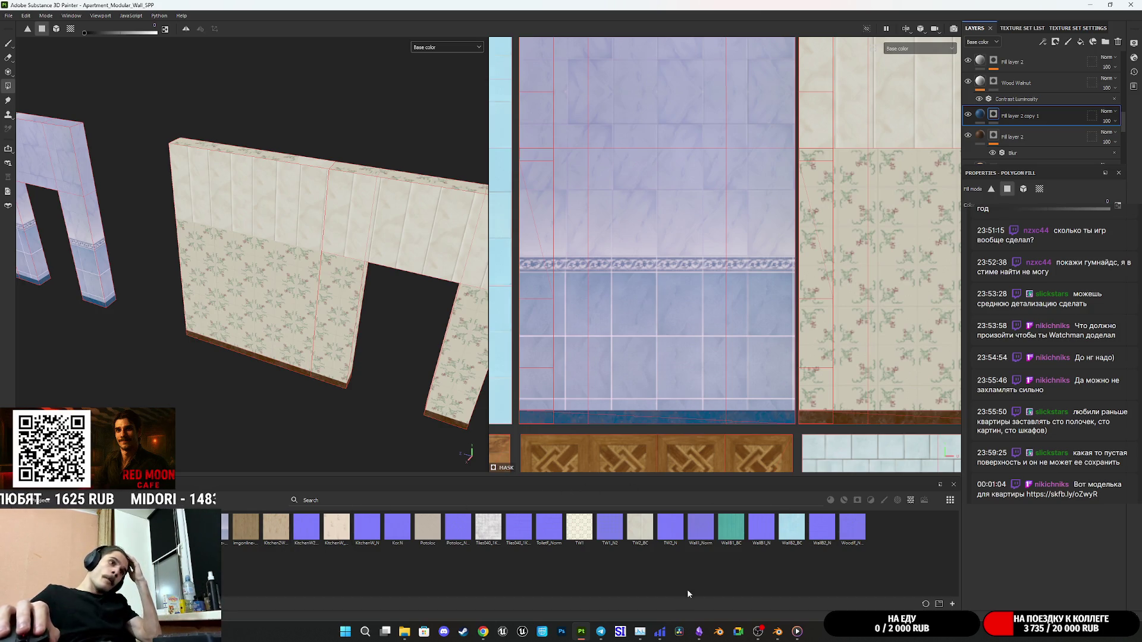
key(ctrl+s)
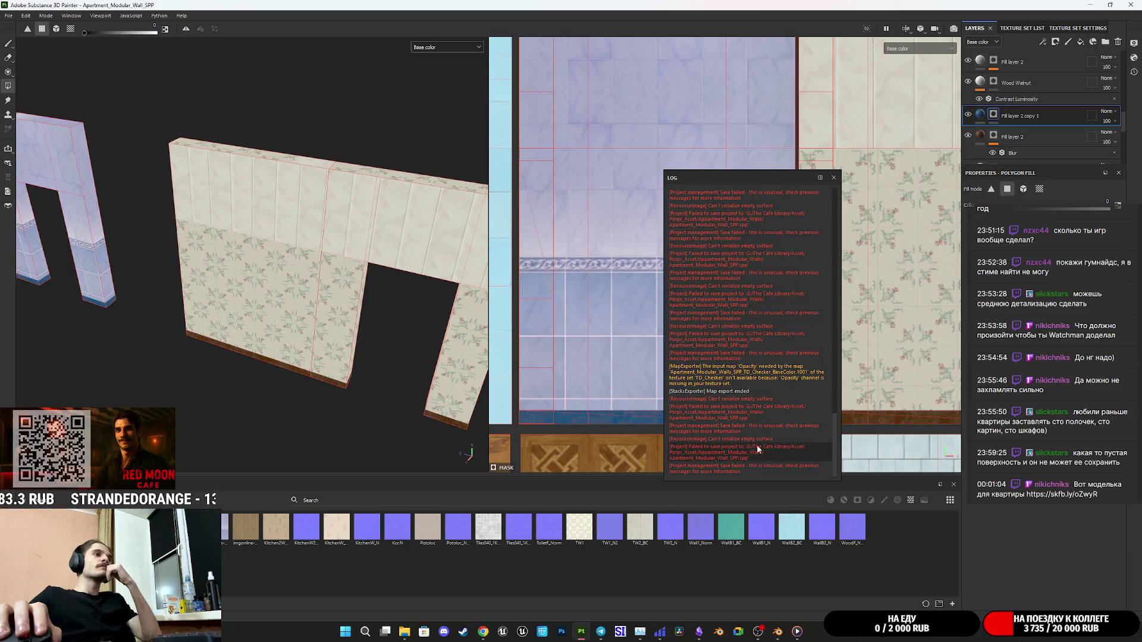
Review the save-failure log entries, then close the Log window.
right_click(728, 440)
click(724, 443)
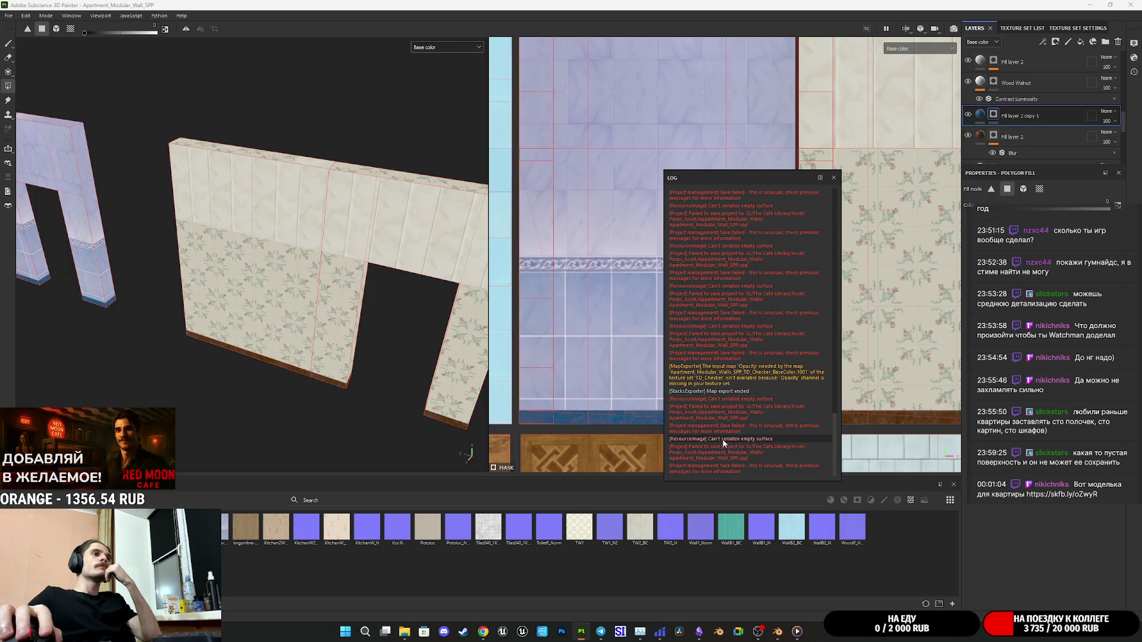
click(834, 178)
Save a copy of the project named 1 in the Asset folder.
click(9, 16)
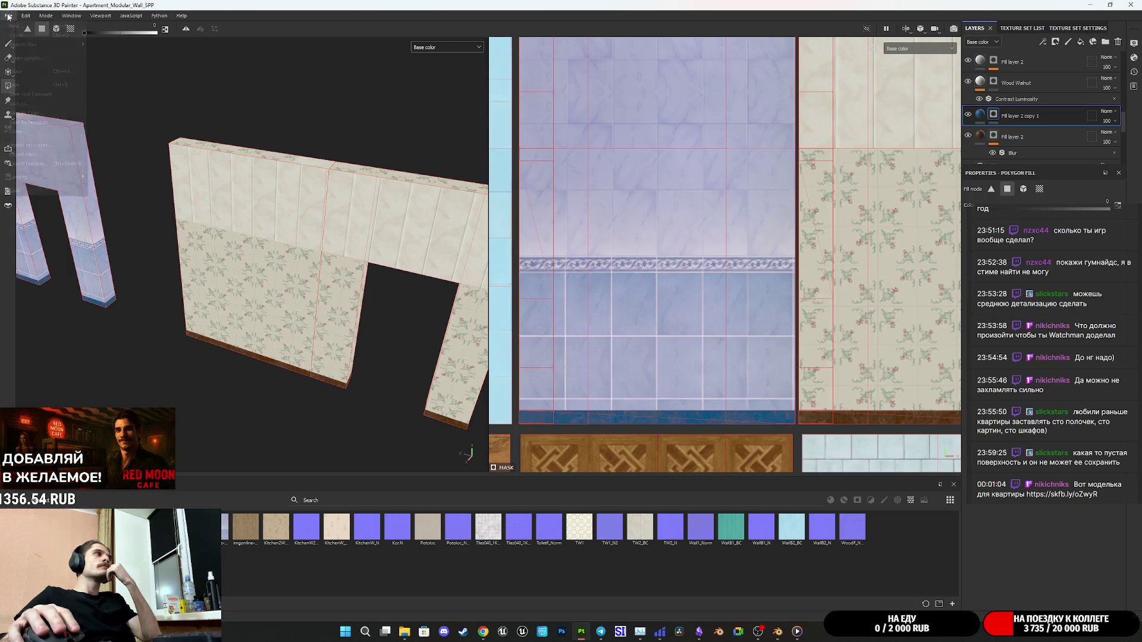
click(48, 111)
text(1)
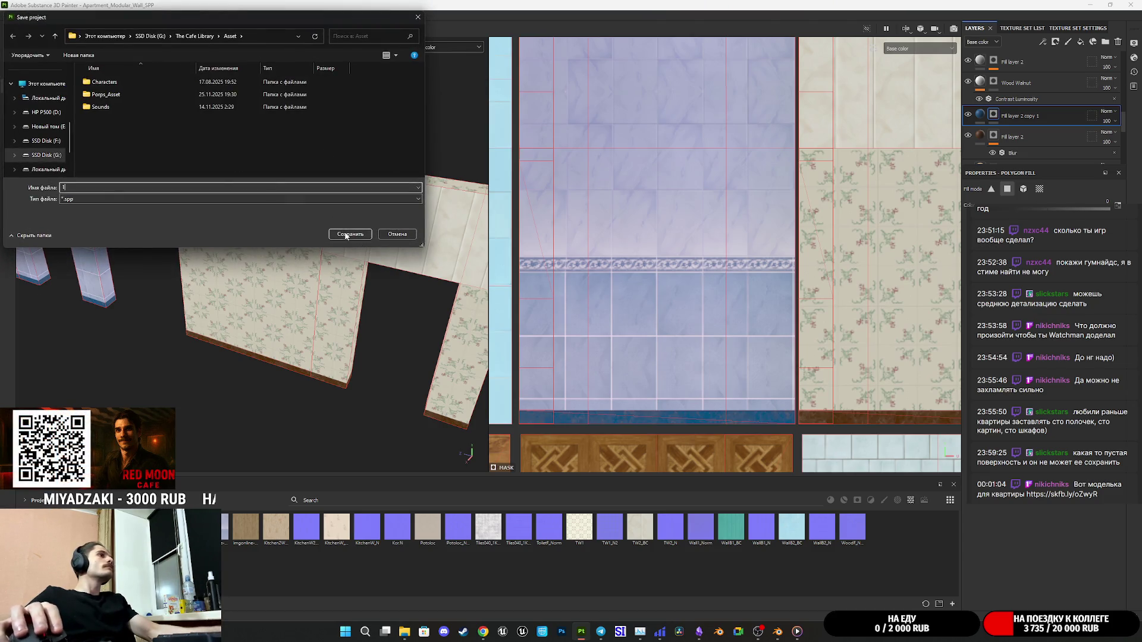
click(347, 234)
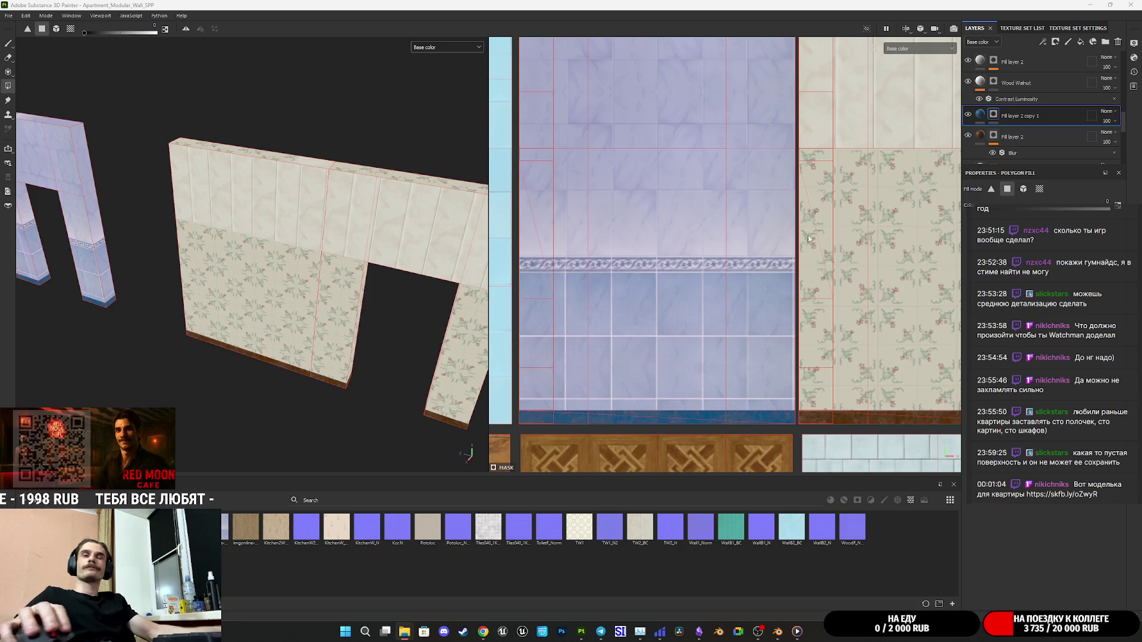
Save the project as 1.
click(8, 18)
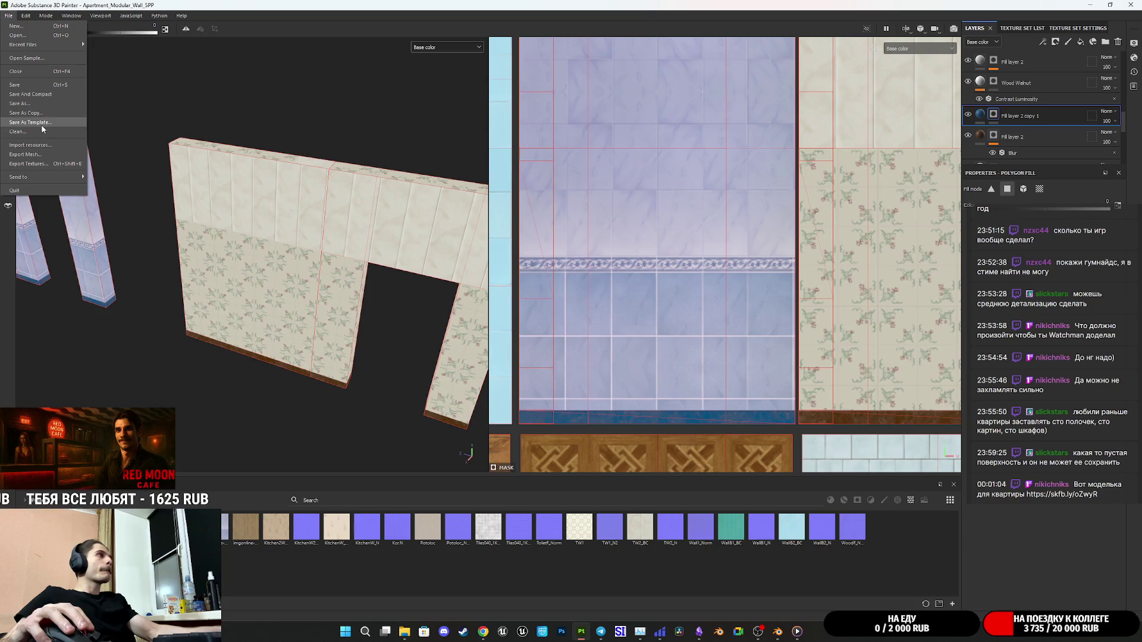
click(45, 114)
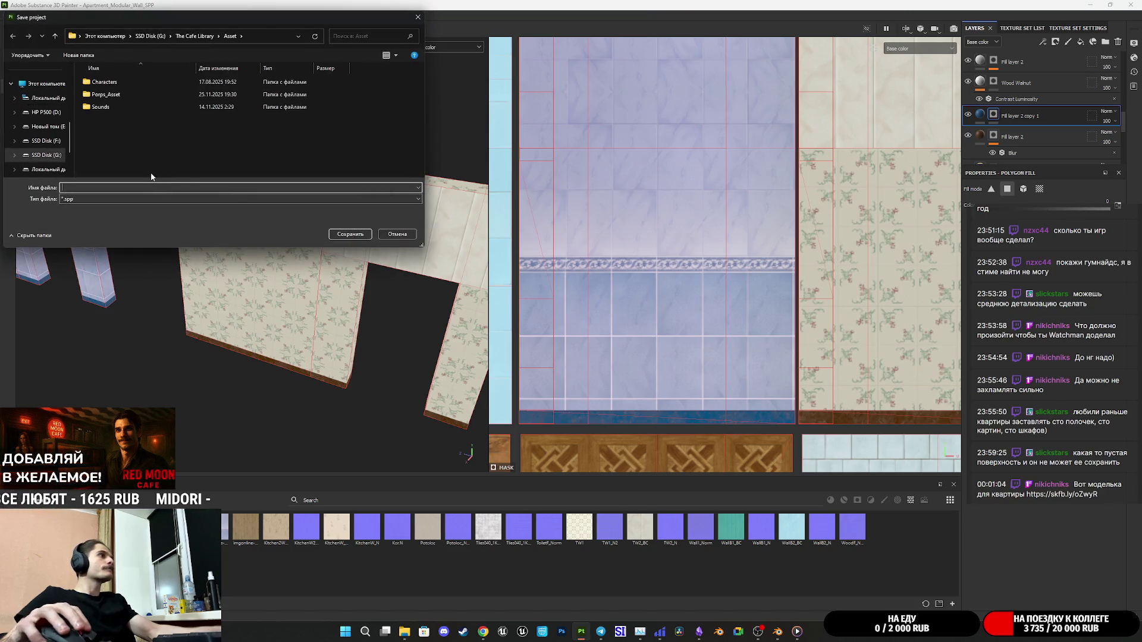
click(351, 234)
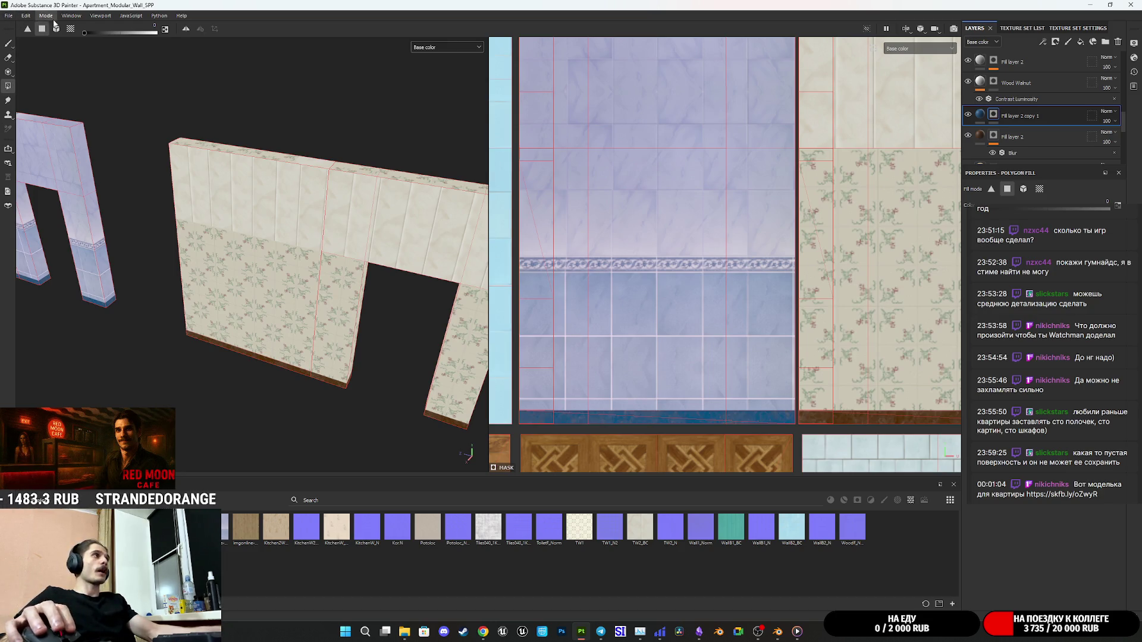
Clean the project to remove its unused resources.
click(101, 17)
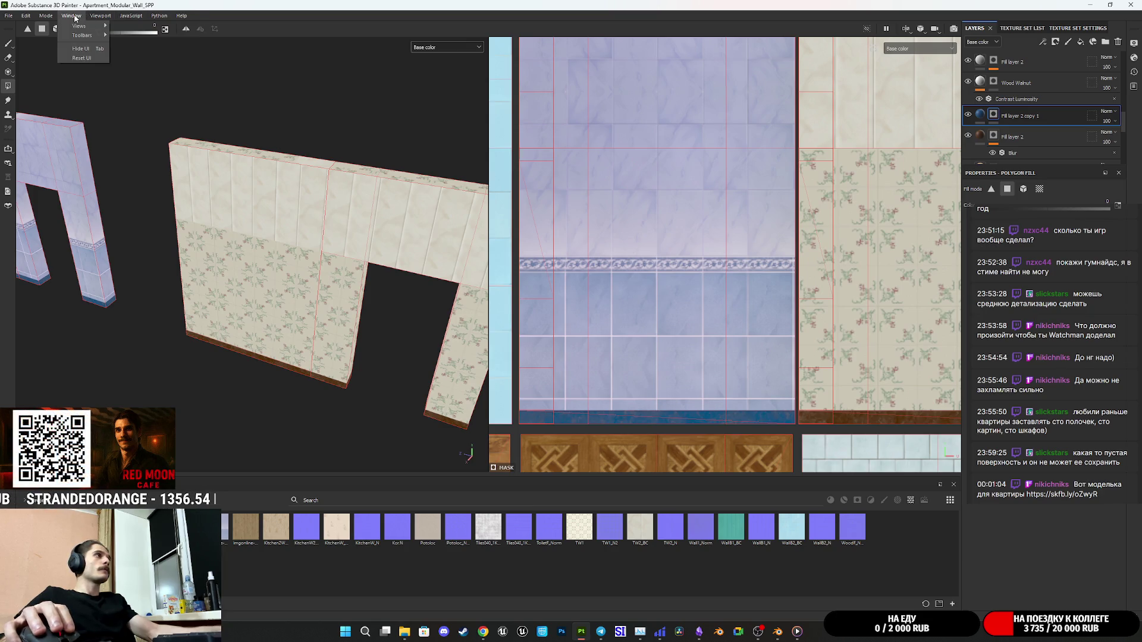
mouse_move(48, 17)
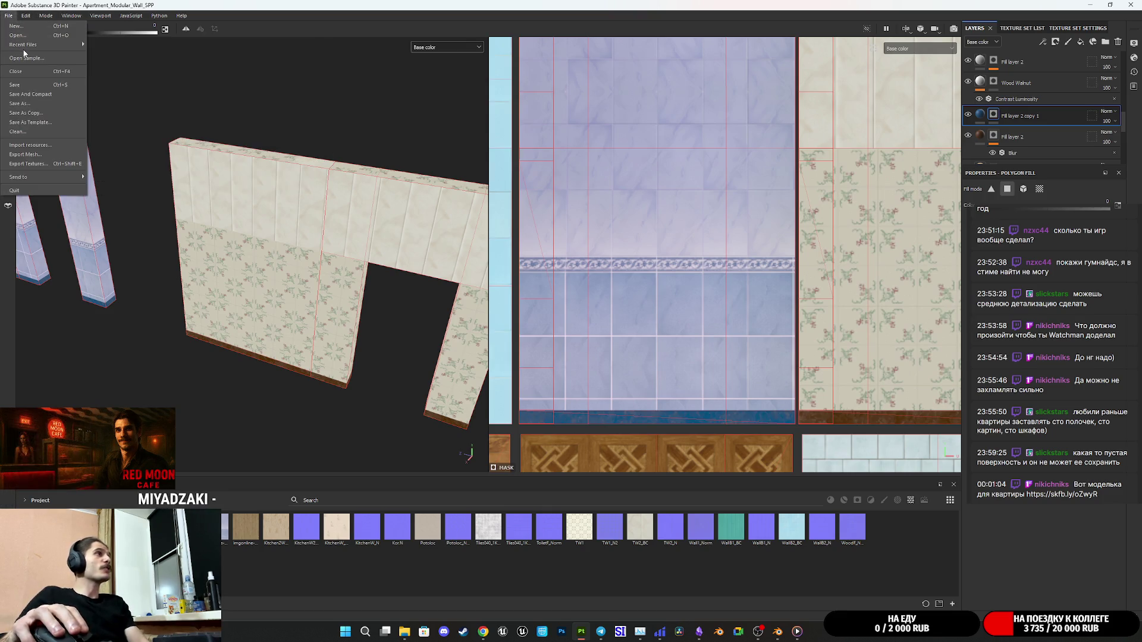
mouse_move(27, 45)
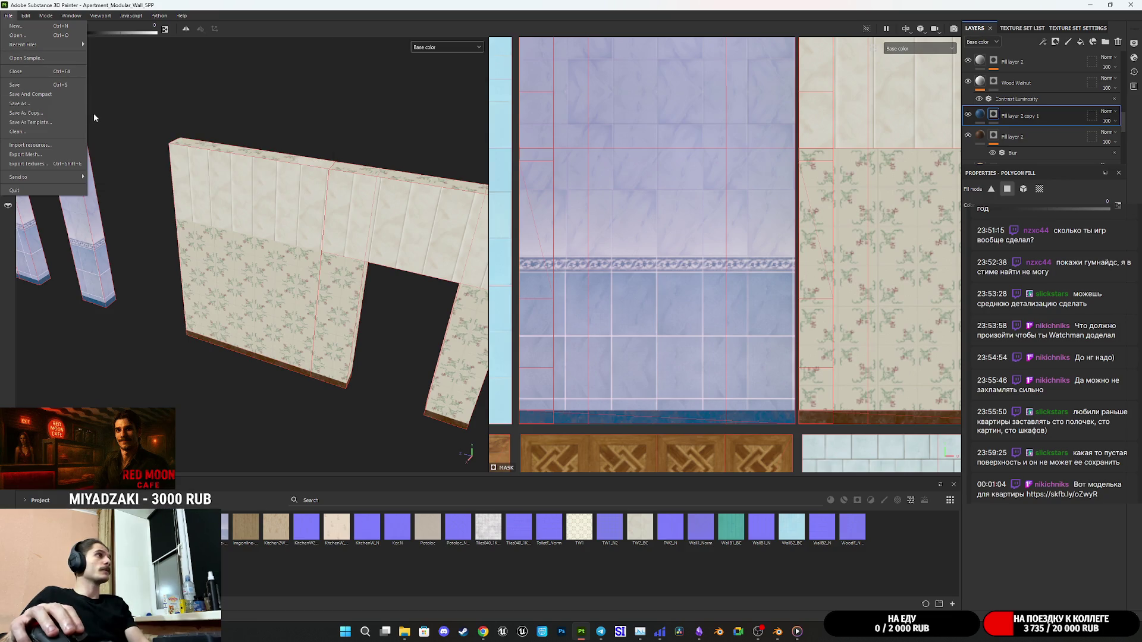
click(37, 131)
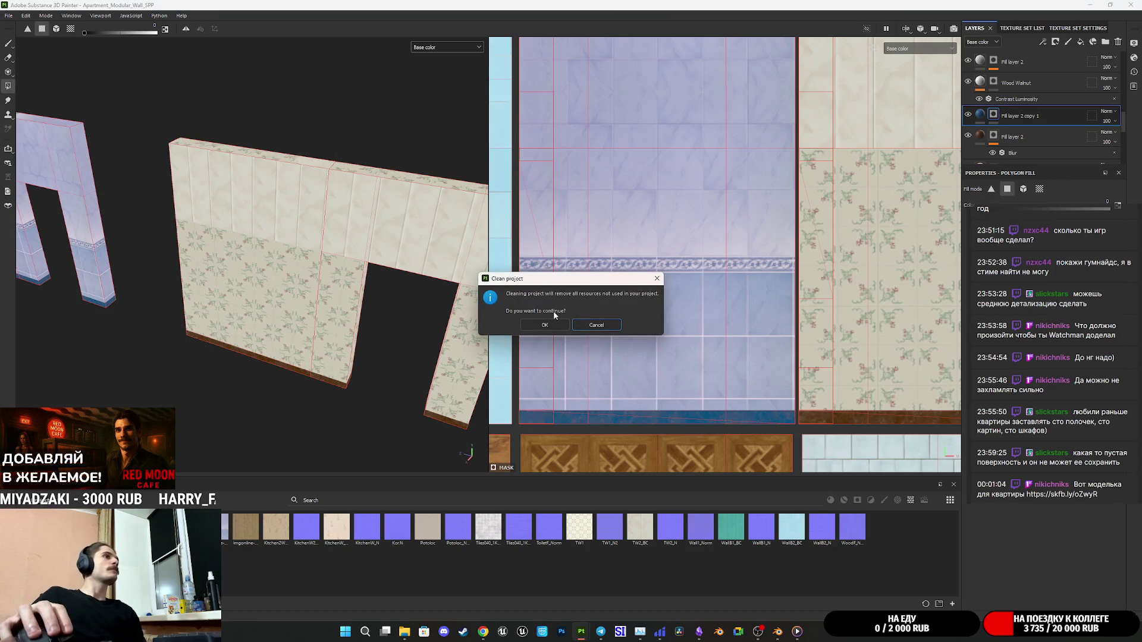
click(543, 325)
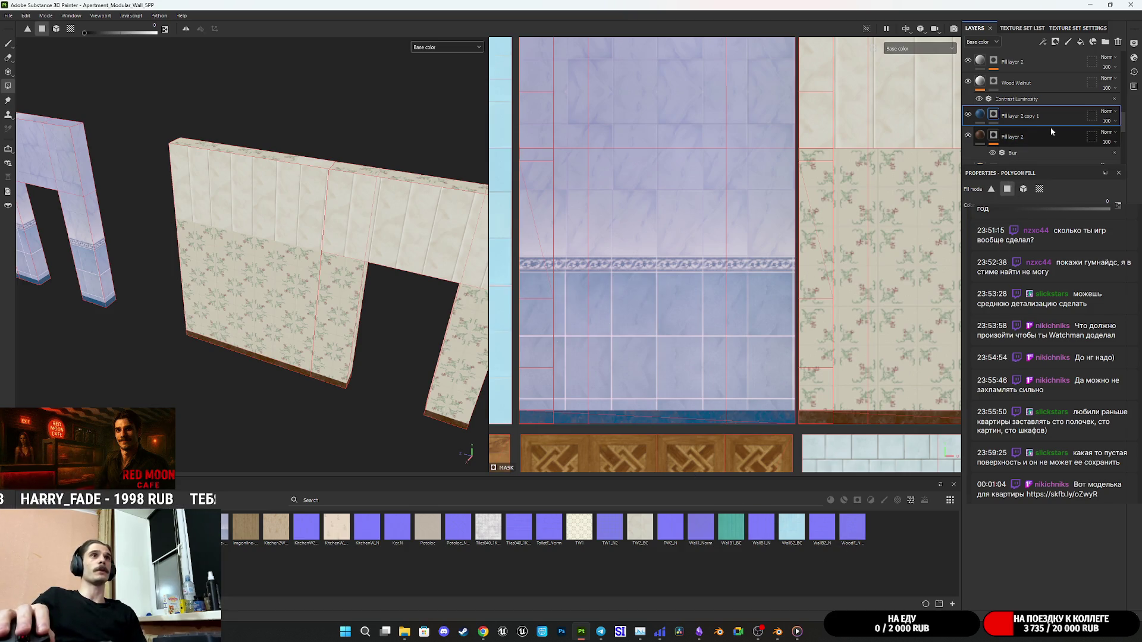
scroll(1050, 129, down, 5)
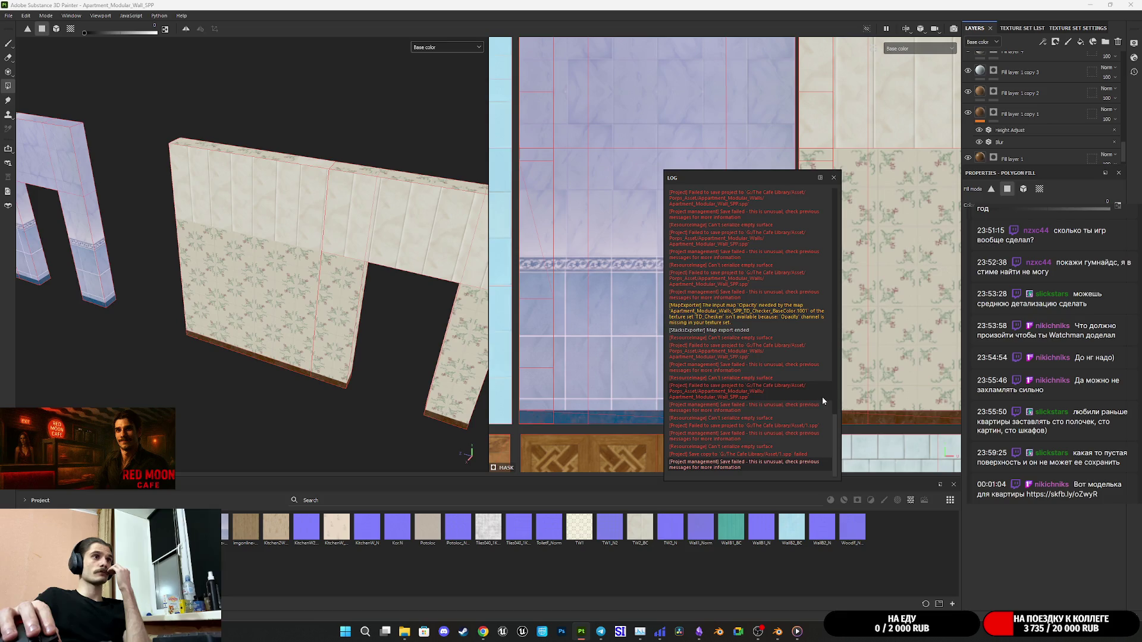
Close the log, look over the Mode menu, and cancel Import resources without importing anything.
click(834, 177)
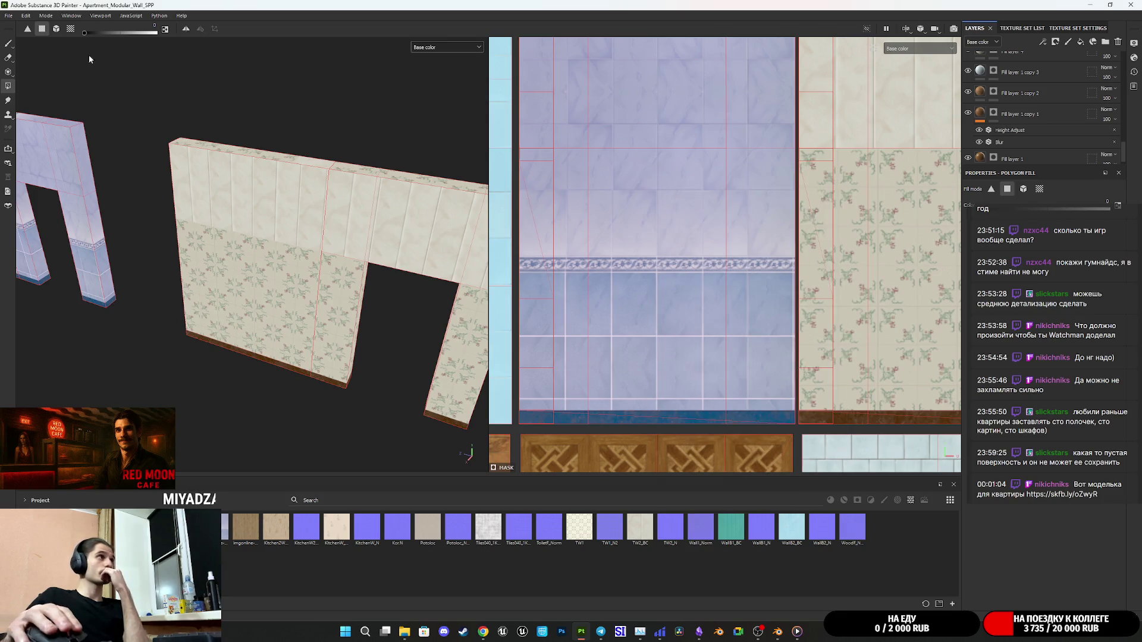
click(39, 16)
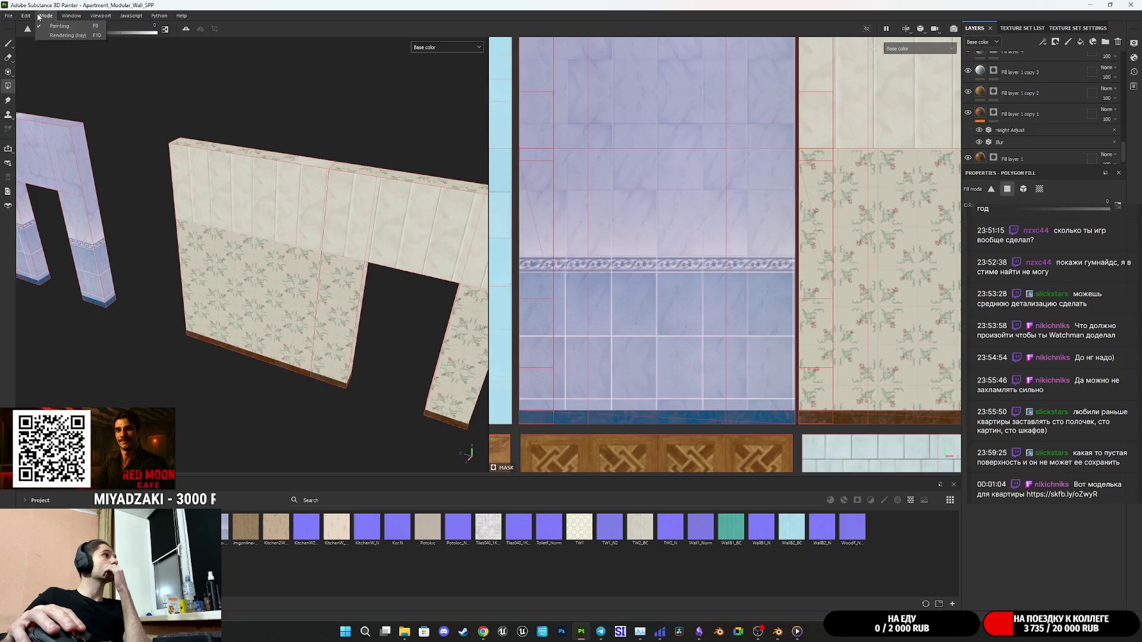
mouse_move(16, 16)
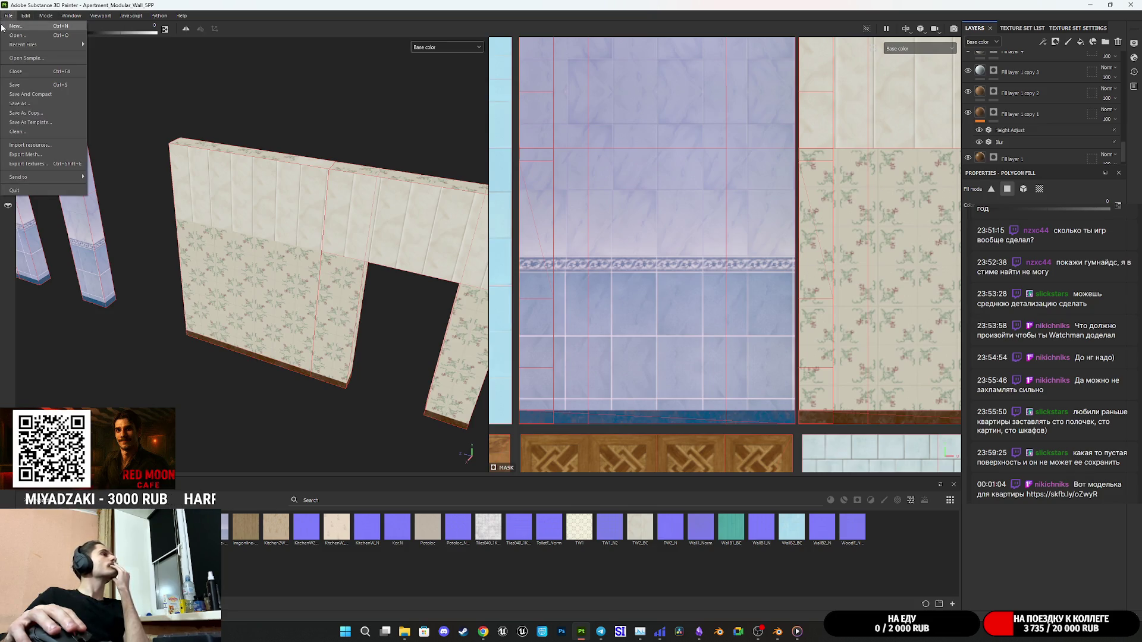
click(50, 148)
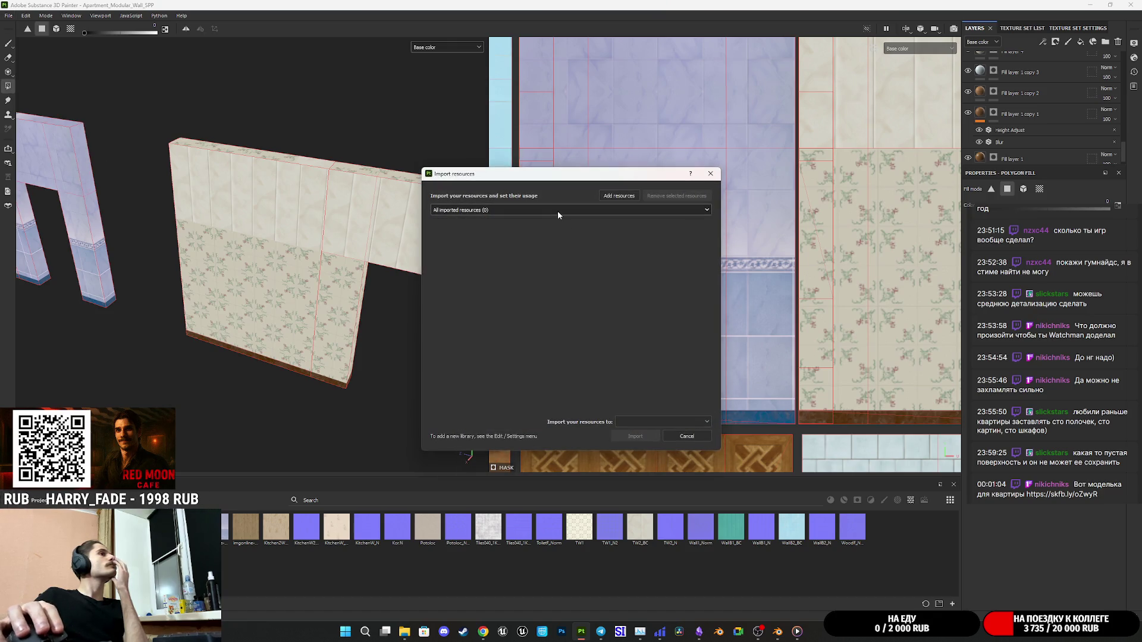
click(711, 174)
click(8, 16)
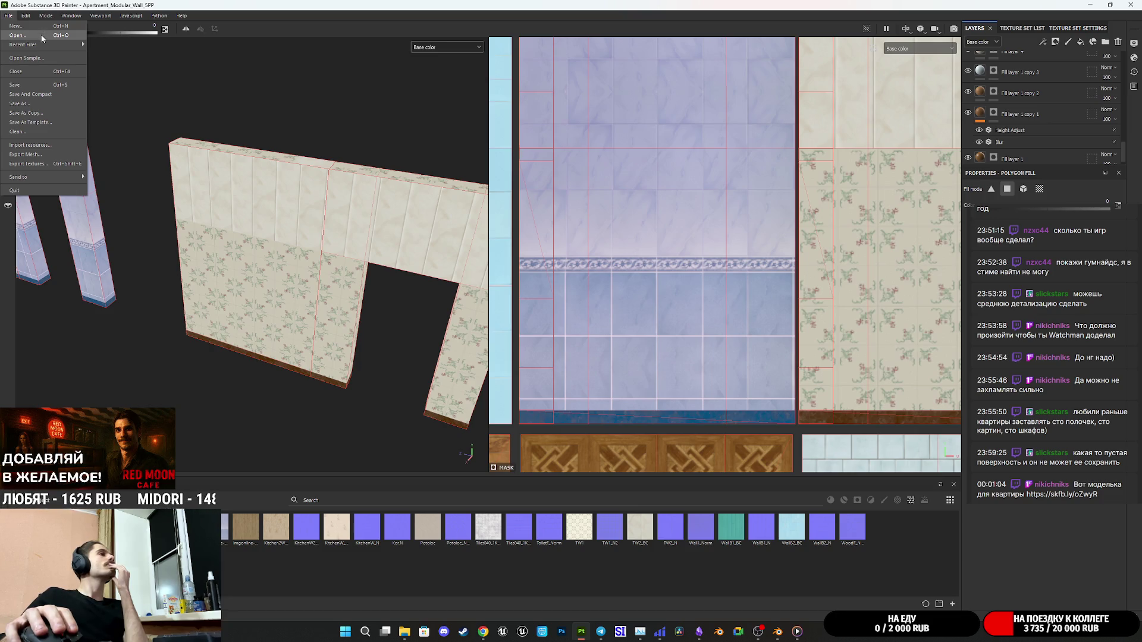
click(152, 234)
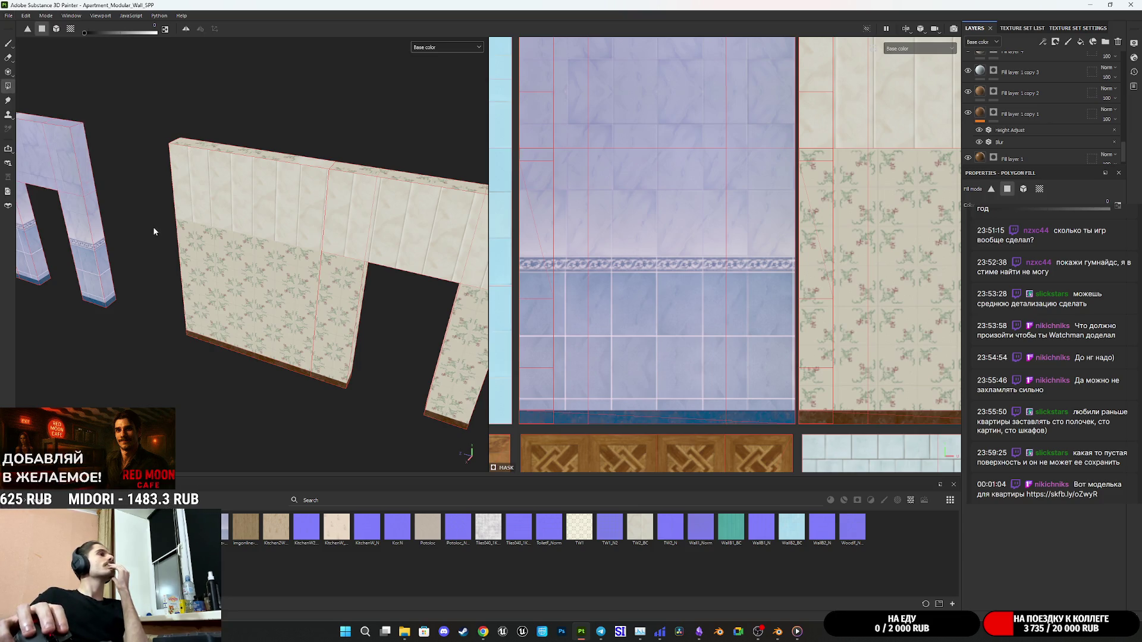
scroll(169, 248, up, 3)
scroll(170, 248, up, 2)
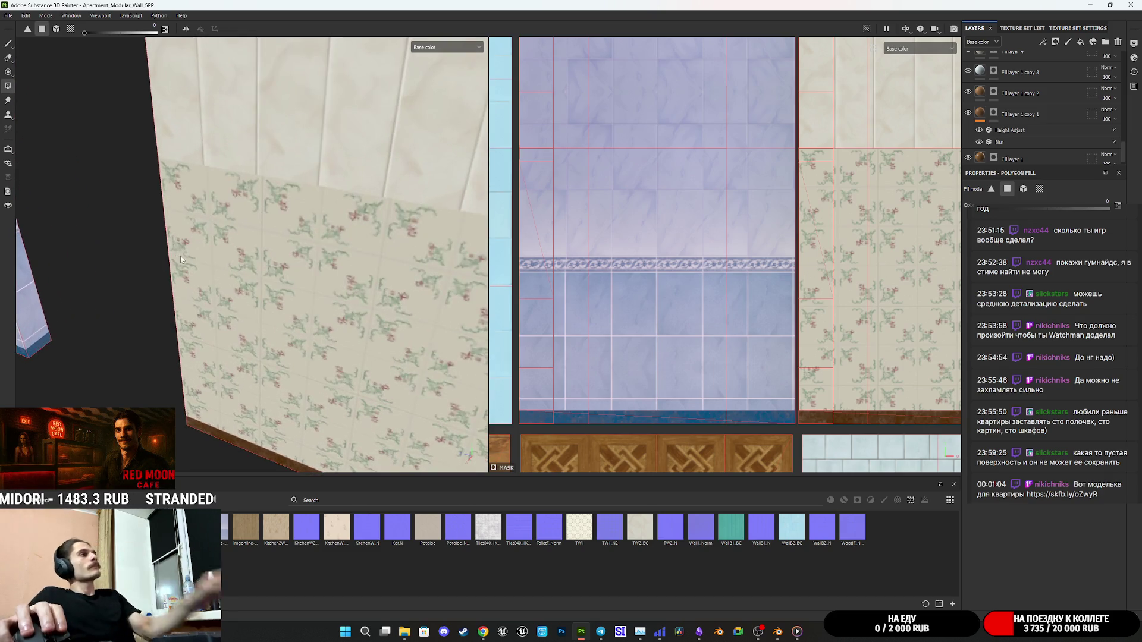
scroll(196, 258, up, 3)
scroll(282, 185, up, 2)
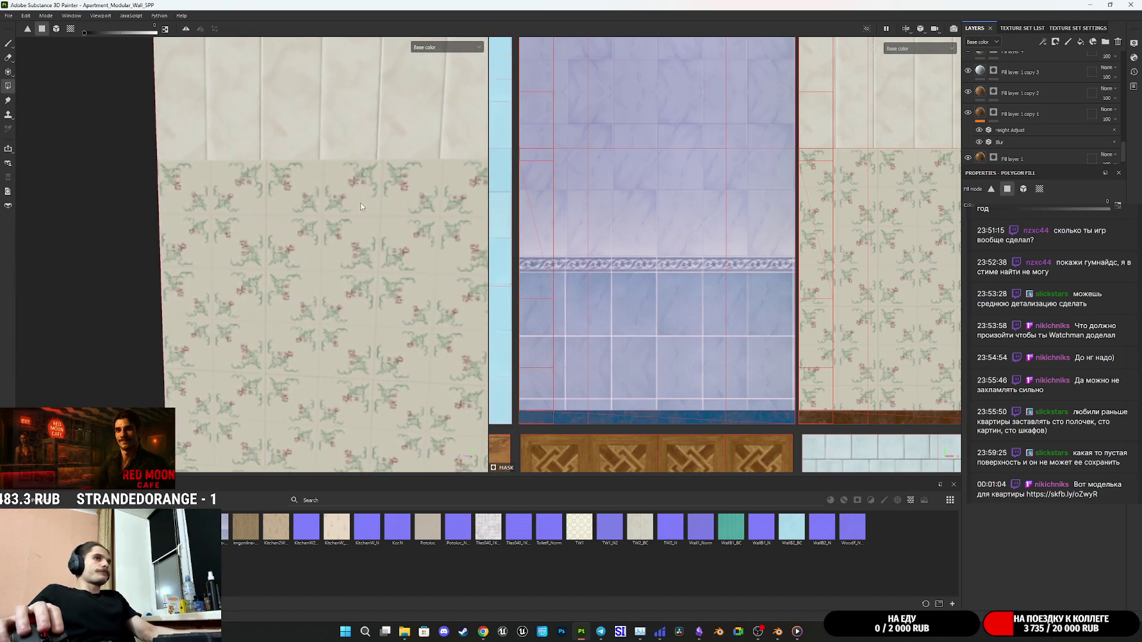
scroll(1054, 125, up, 3)
scroll(1046, 126, up, 5)
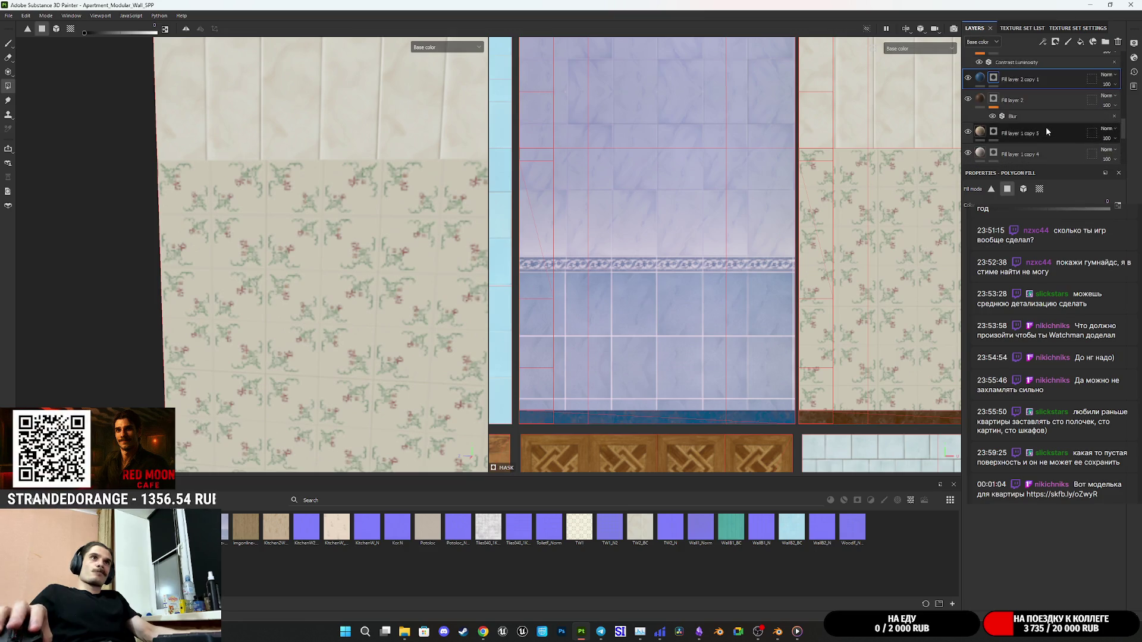
drag(276, 226, 389, 239)
scroll(183, 219, up, 5)
mouse_move(184, 219)
mouse_down()
mouse_move(319, 214)
mouse_move(248, 211)
mouse_move(316, 255)
mouse_move(311, 267)
mouse_up()
scroll(248, 211, up, 4)
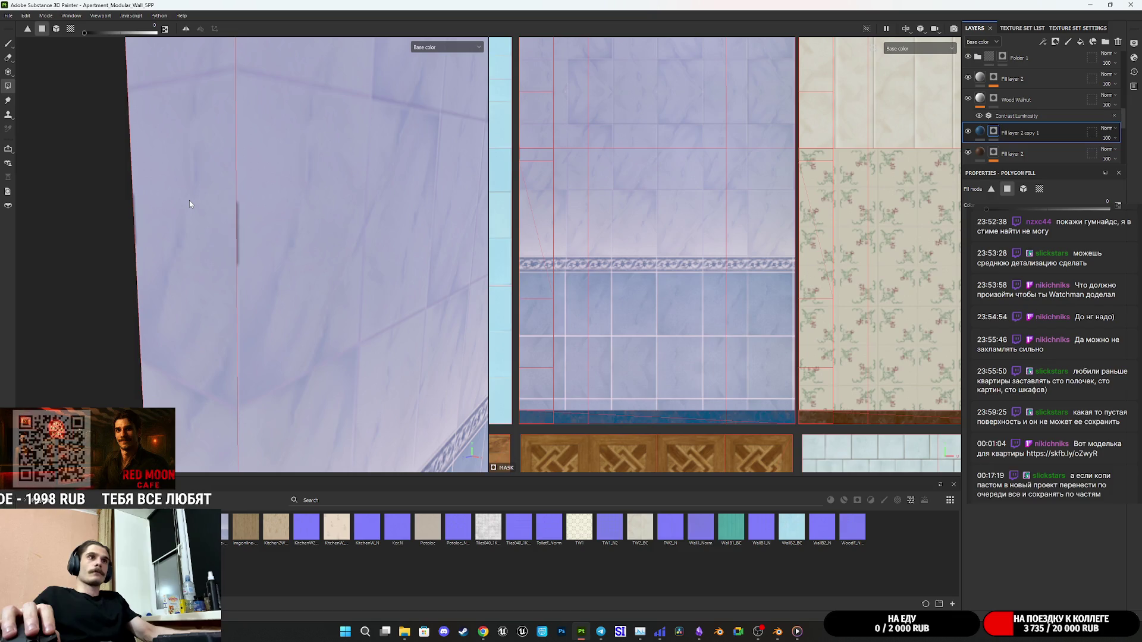
mouse_move(237, 180)
mouse_down()
mouse_move(311, 202)
mouse_move(252, 214)
mouse_move(248, 260)
mouse_move(339, 212)
mouse_move(331, 286)
mouse_up()
scroll(254, 217, down, 5)
scroll(243, 261, up, 3)
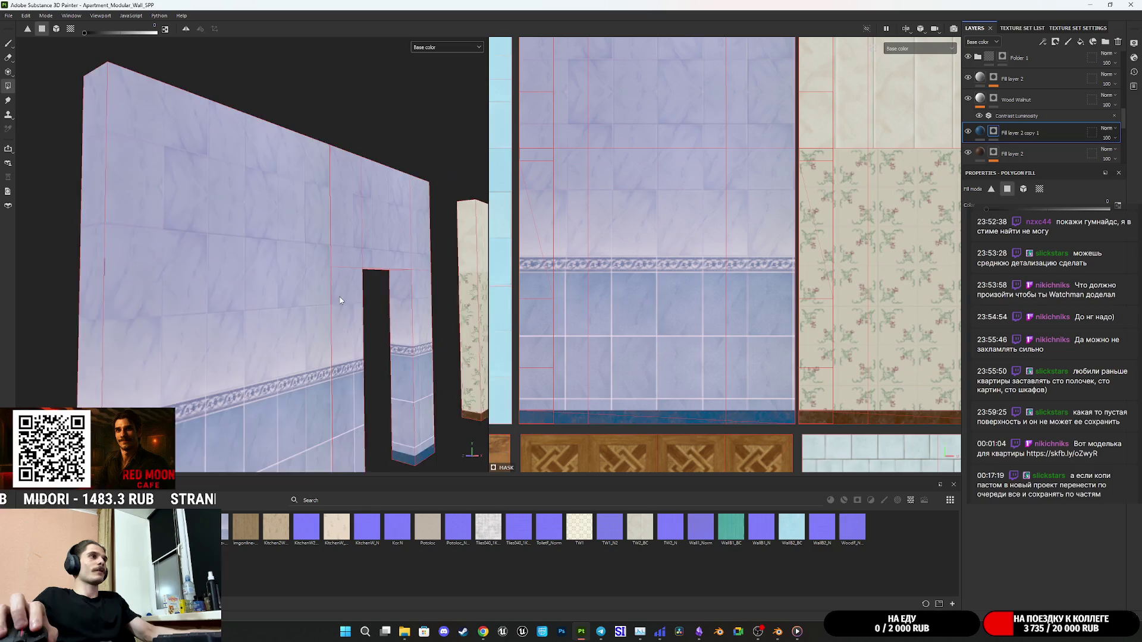
scroll(253, 226, up, 3)
mouse_move(253, 226)
mouse_down()
mouse_move(216, 238)
mouse_move(264, 291)
mouse_move(93, 319)
mouse_up()
scroll(264, 291, down, 3)
drag(369, 332, 105, 331)
mouse_move(167, 311)
mouse_down()
mouse_move(153, 263)
mouse_move(75, 184)
mouse_move(186, 290)
mouse_move(191, 312)
mouse_move(187, 279)
mouse_move(204, 266)
mouse_move(293, 268)
mouse_move(250, 230)
mouse_move(158, 208)
mouse_move(262, 279)
mouse_move(281, 245)
mouse_move(155, 208)
mouse_move(270, 237)
mouse_up()
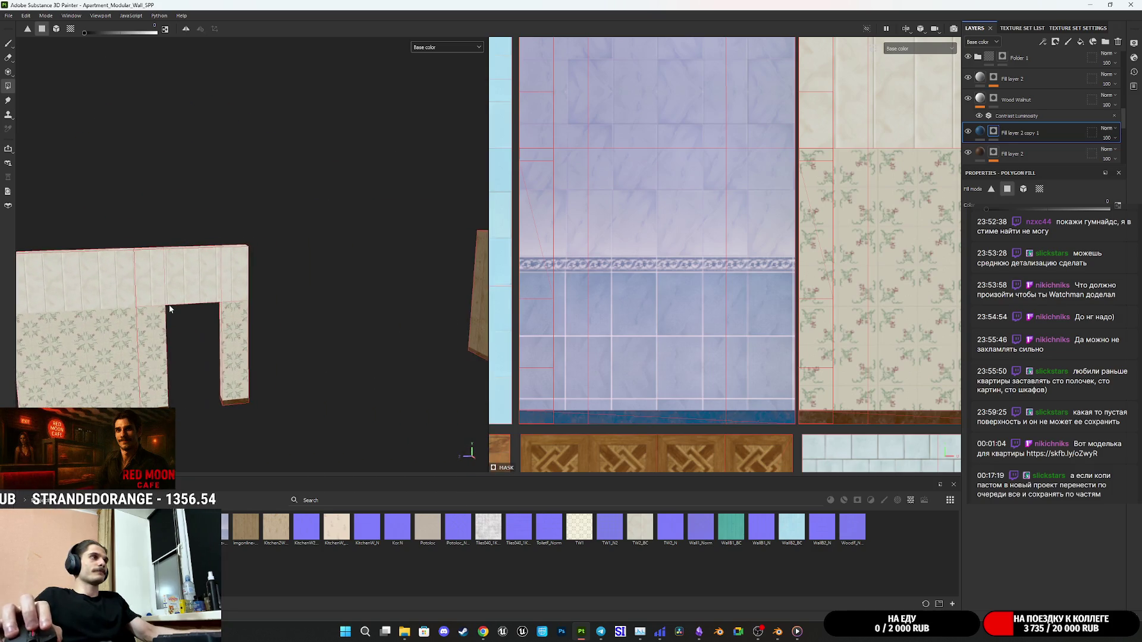
scroll(186, 290, up, 5)
scroll(194, 280, down, 3)
scroll(356, 260, down, 5)
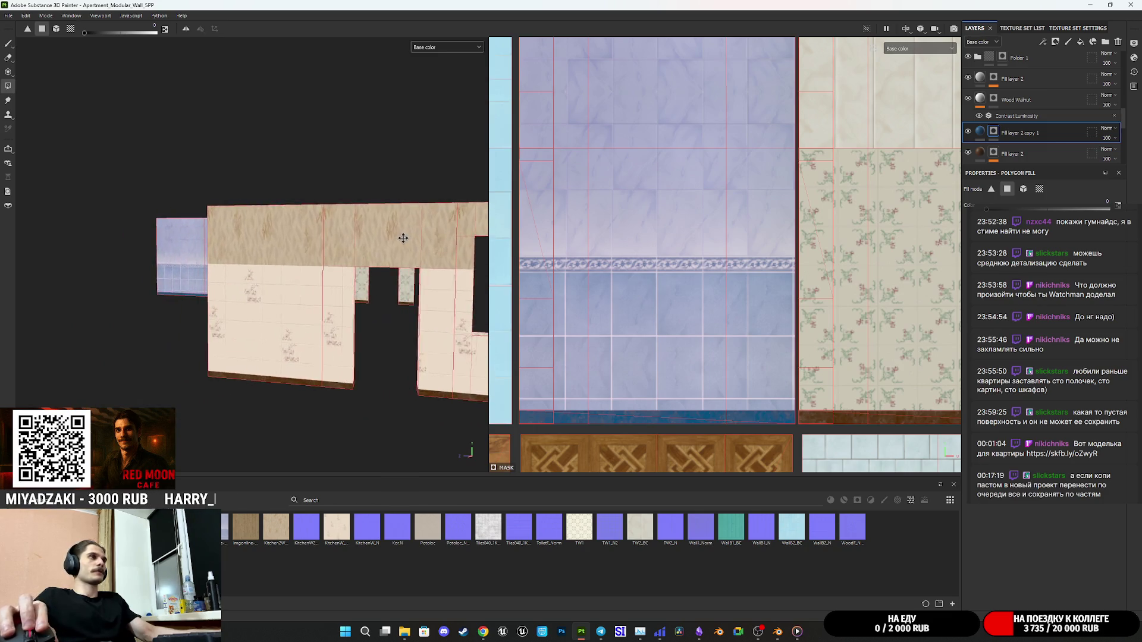
mouse_move(356, 260)
mouse_down()
mouse_move(291, 316)
mouse_move(238, 307)
mouse_move(271, 334)
mouse_move(283, 392)
mouse_move(324, 365)
mouse_move(348, 316)
mouse_move(202, 386)
mouse_up()
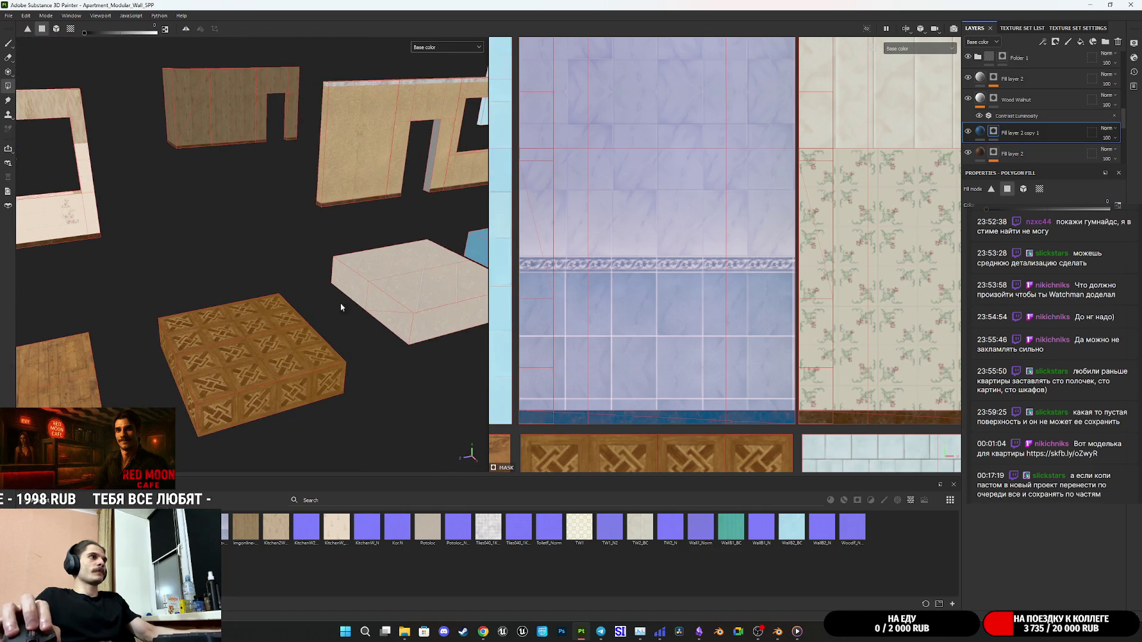
mouse_move(341, 307)
mouse_down()
mouse_move(313, 321)
mouse_move(369, 331)
mouse_move(347, 299)
mouse_move(375, 400)
mouse_move(388, 266)
mouse_move(342, 327)
mouse_up()
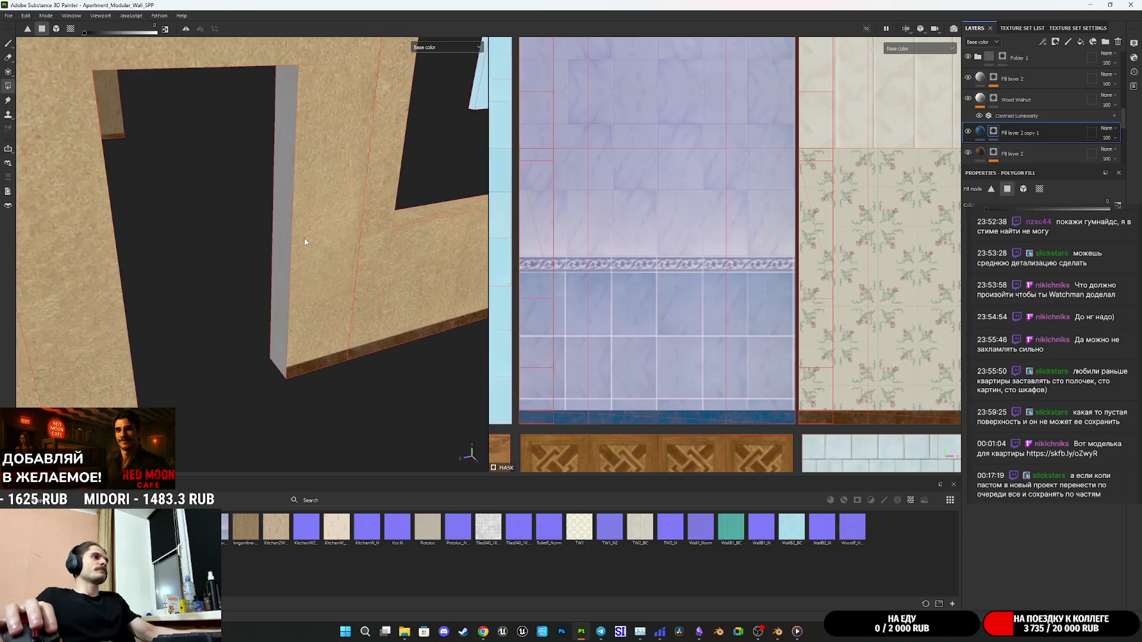
key(f)
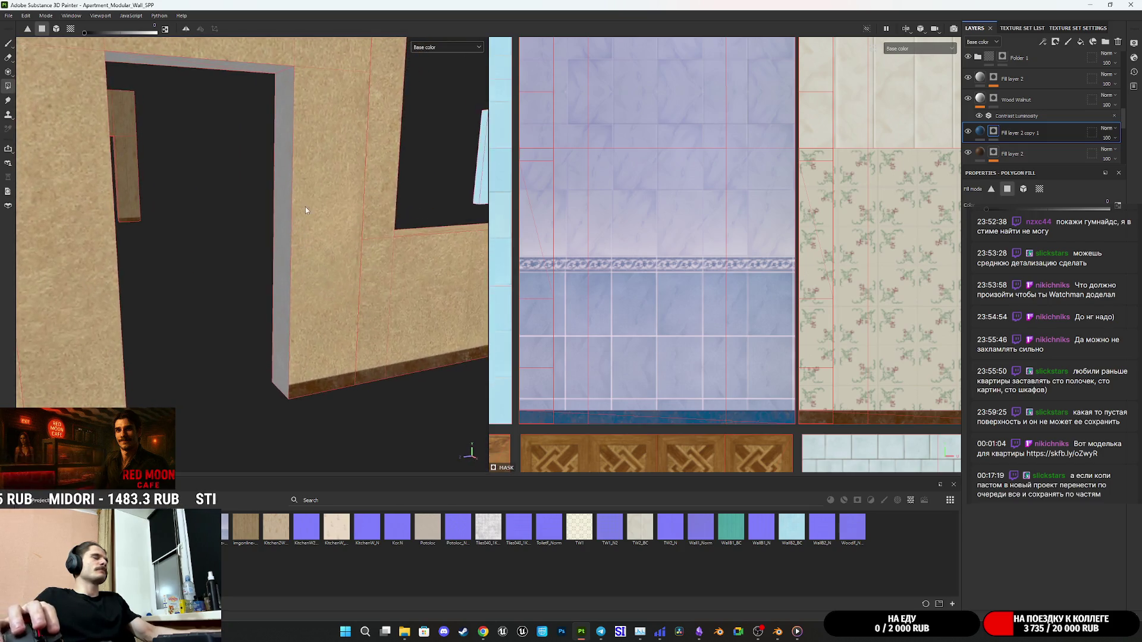
mouse_move(306, 242)
mouse_down()
mouse_move(261, 335)
mouse_move(297, 322)
mouse_move(272, 310)
mouse_up()
mouse_move(433, 287)
mouse_down()
mouse_move(364, 324)
mouse_move(249, 301)
mouse_move(263, 291)
mouse_up()
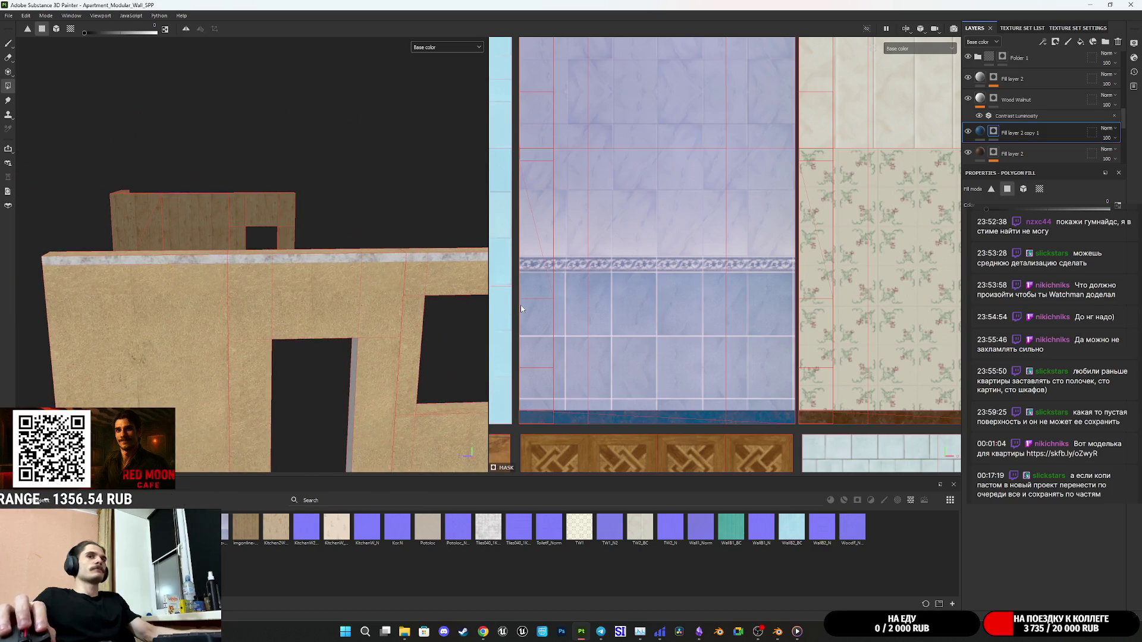
click(8, 15)
Check TD_Checker's export size, then set its Texture Set Settings size from 1024 to 2048.
click(43, 162)
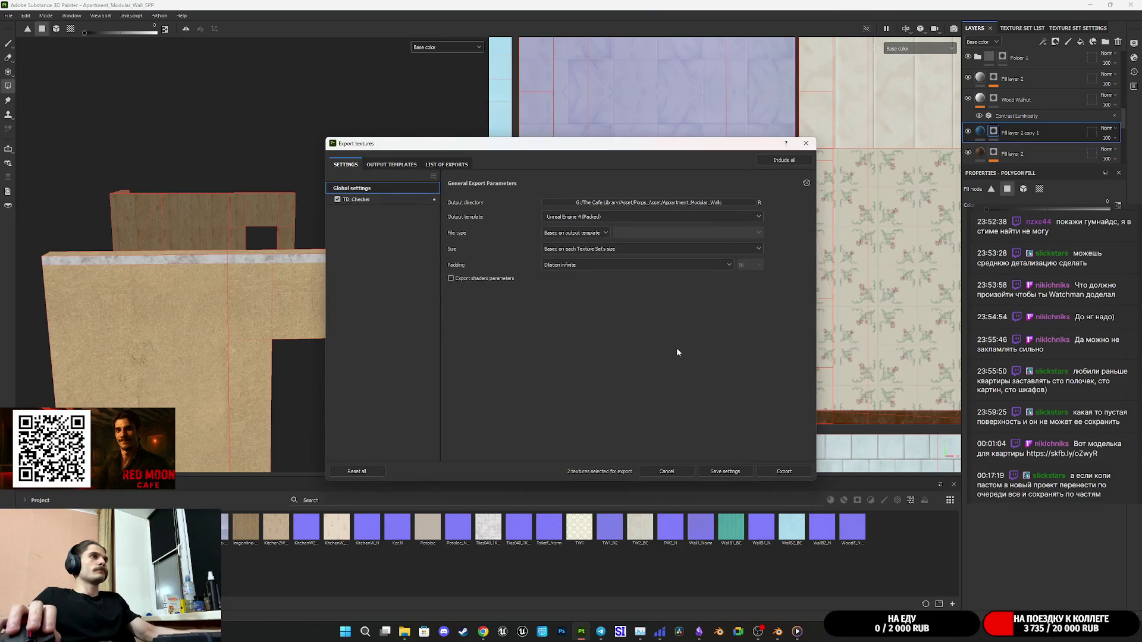
click(372, 199)
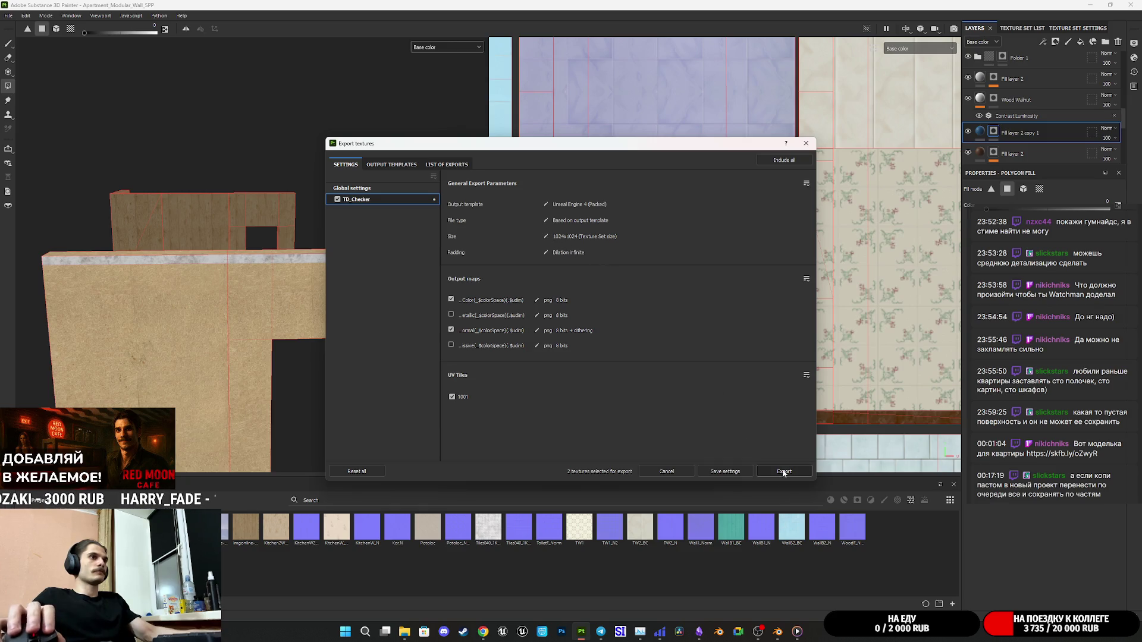
click(805, 144)
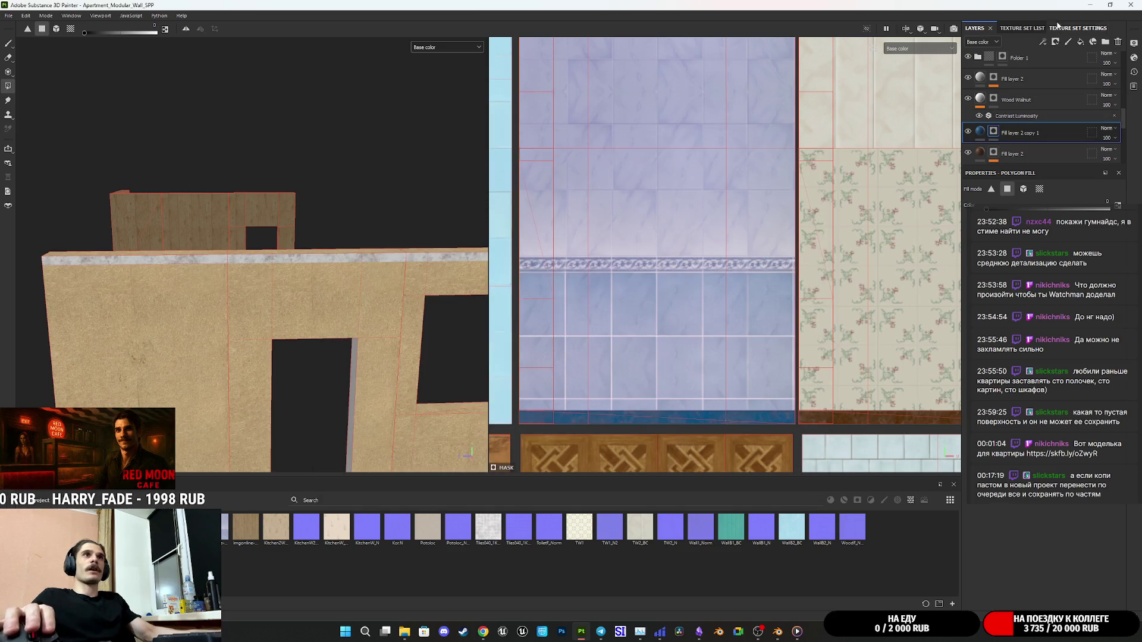
click(1071, 28)
click(1024, 117)
click(1024, 134)
Switch the viewport display channel from Base color to Material.
scroll(283, 333, up, 6)
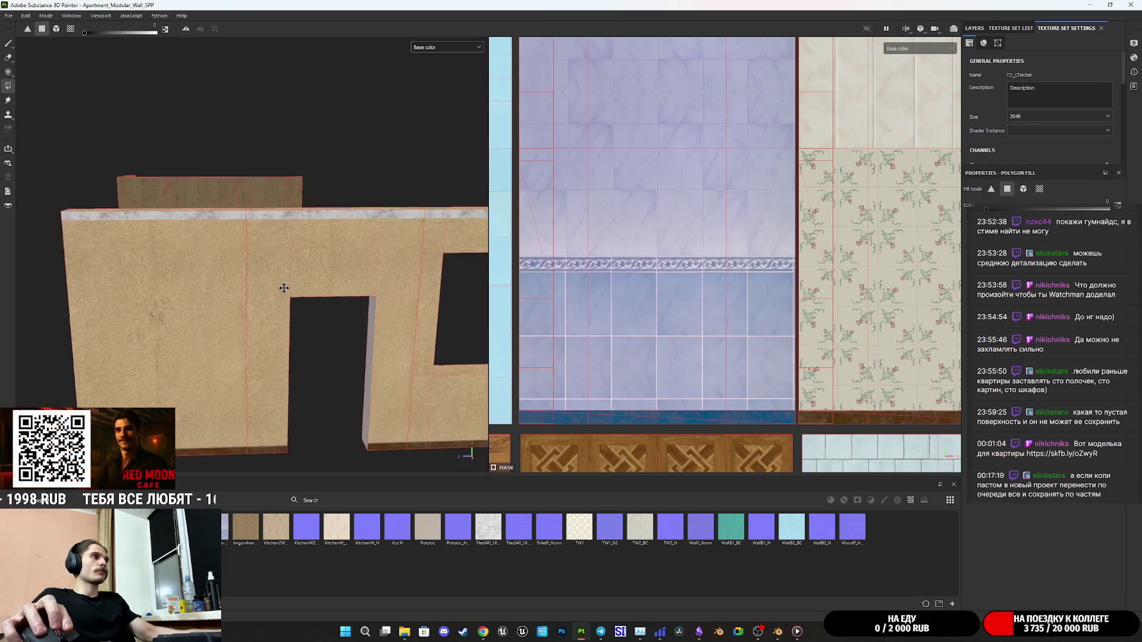
scroll(287, 275, up, 5)
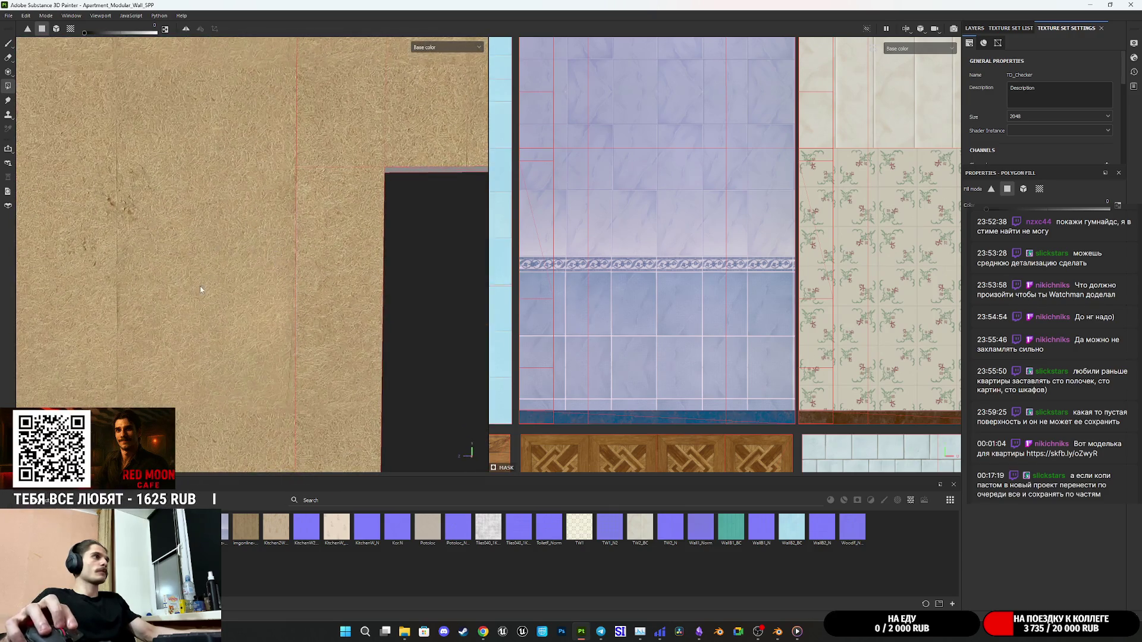
mouse_move(262, 263)
mouse_down()
mouse_move(210, 281)
mouse_move(265, 259)
mouse_move(319, 311)
mouse_move(301, 212)
mouse_up()
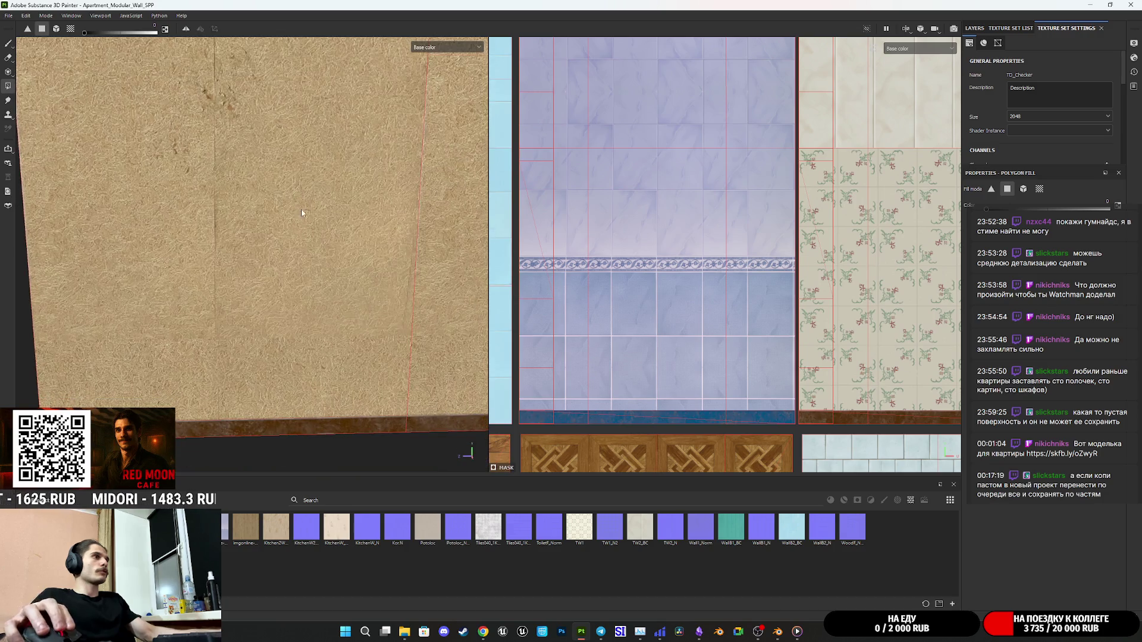
drag(359, 134, 292, 241)
mouse_move(468, 186)
mouse_down()
mouse_move(334, 301)
mouse_move(288, 315)
mouse_move(267, 288)
mouse_move(414, 197)
mouse_up()
click(440, 48)
click(429, 55)
Orbit around the materialised wall to view its edge and back panel.
mouse_move(309, 178)
mouse_down()
mouse_move(255, 199)
mouse_move(257, 162)
mouse_move(339, 215)
mouse_move(387, 219)
mouse_move(356, 169)
mouse_up()
scroll(320, 337, down, 5)
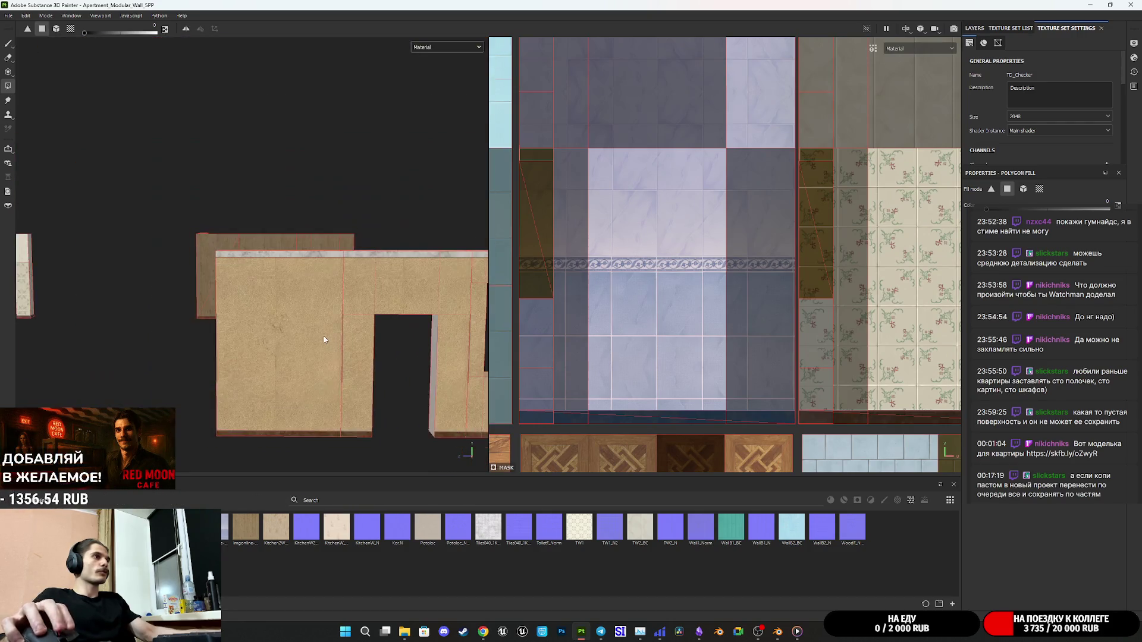
scroll(285, 309, up, 2)
scroll(286, 307, up, 2)
mouse_move(287, 305)
mouse_down()
mouse_move(313, 298)
mouse_move(364, 242)
mouse_move(335, 255)
mouse_up()
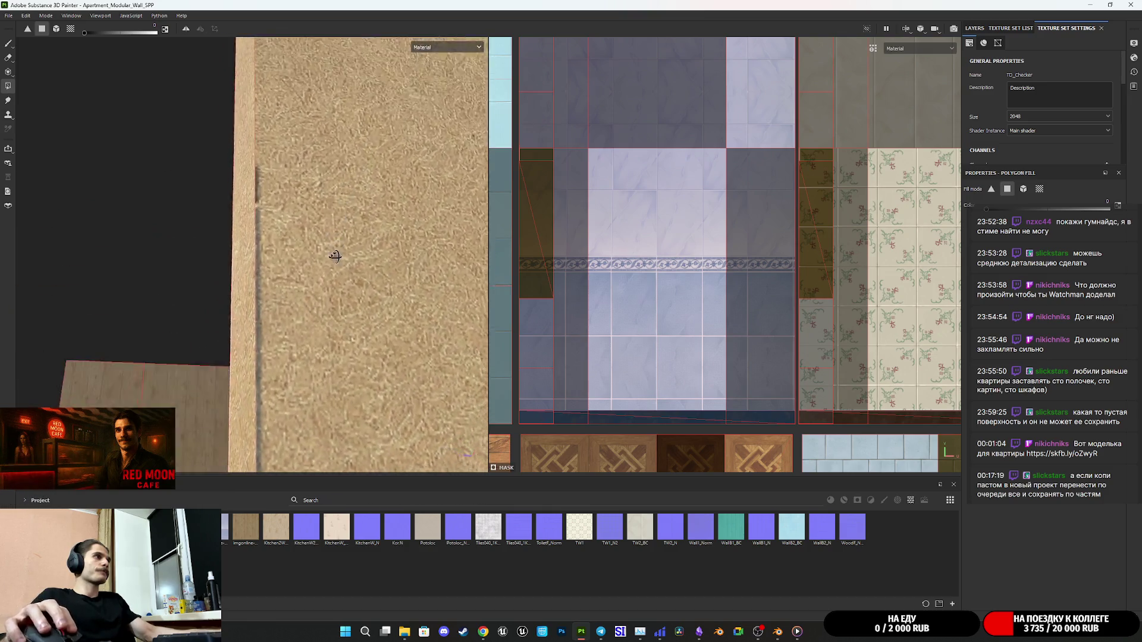
scroll(335, 256, down, 5)
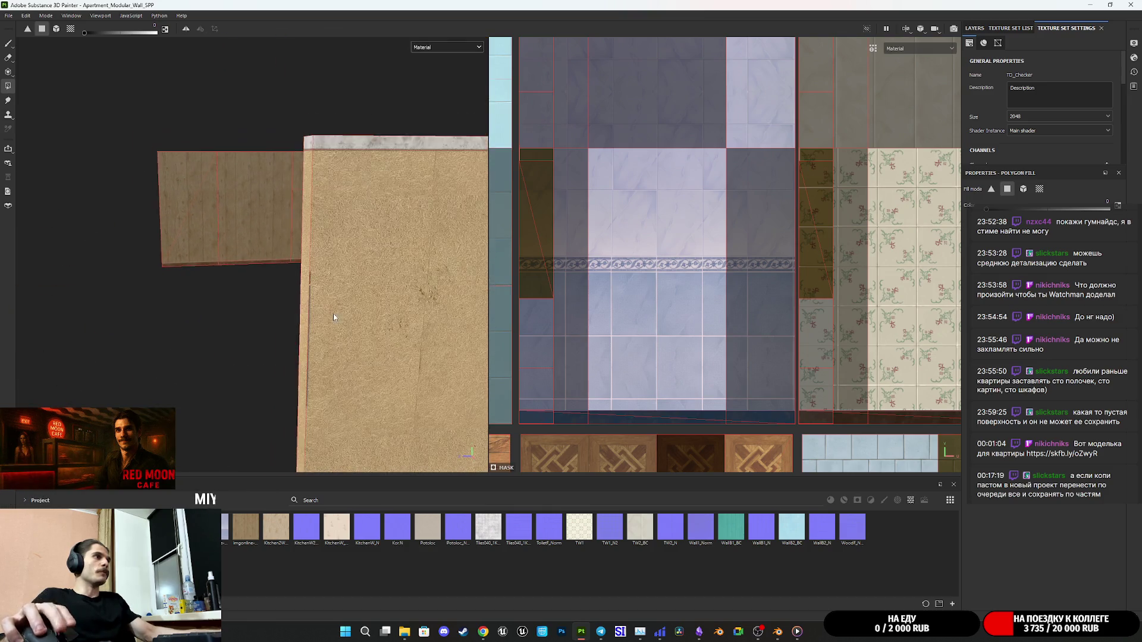
mouse_move(138, 318)
mouse_down()
mouse_move(273, 357)
mouse_move(238, 357)
mouse_move(353, 361)
mouse_move(471, 336)
mouse_move(338, 306)
mouse_move(500, 258)
mouse_move(257, 300)
mouse_move(335, 320)
mouse_move(358, 368)
mouse_up()
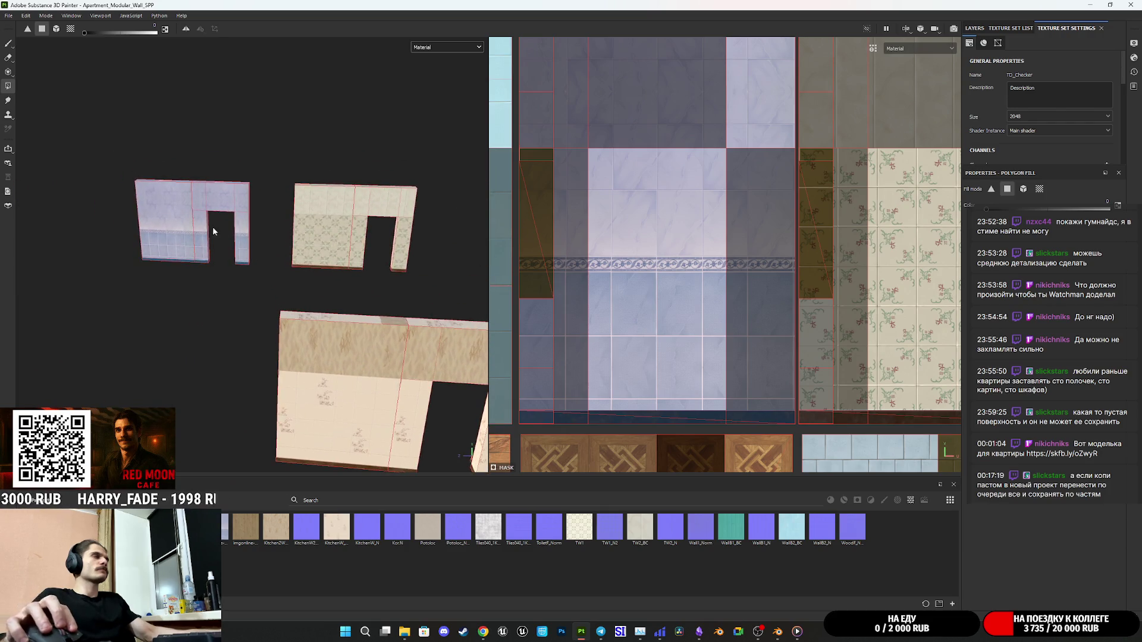
mouse_move(213, 228)
mouse_down()
mouse_move(291, 263)
mouse_move(120, 250)
mouse_move(189, 271)
mouse_move(233, 335)
mouse_move(94, 232)
mouse_move(40, 173)
mouse_move(209, 215)
mouse_up()
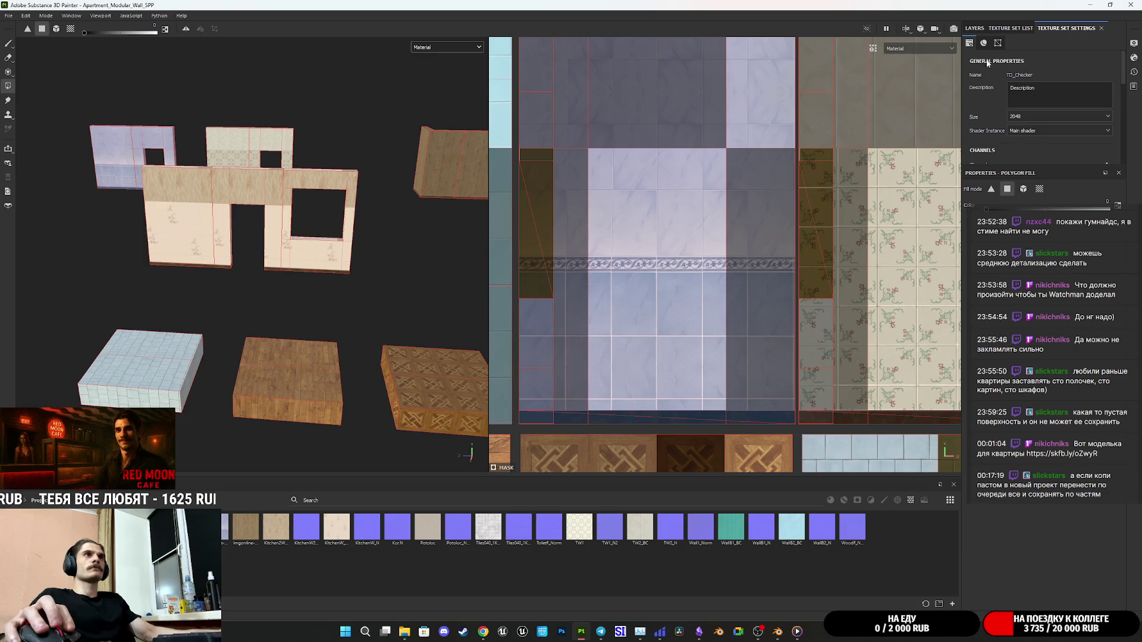
Select the Folder 1 layer group and inspect the walls alongside the wood and tiled floor blocks.
click(976, 29)
click(978, 58)
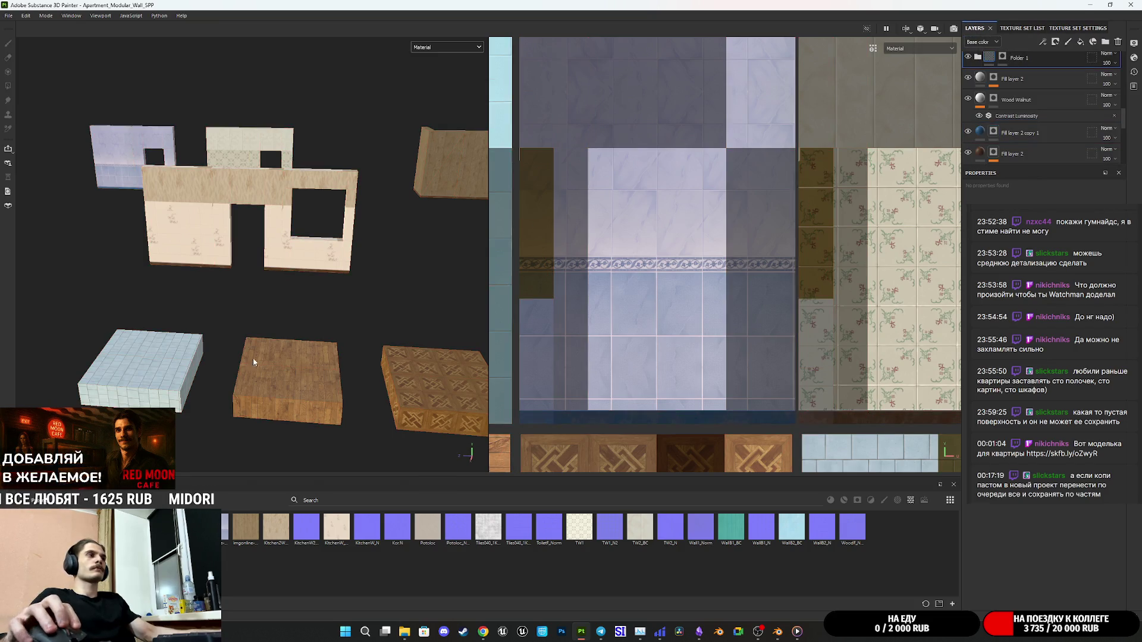
scroll(265, 355, up, 5)
scroll(254, 287, up, 10)
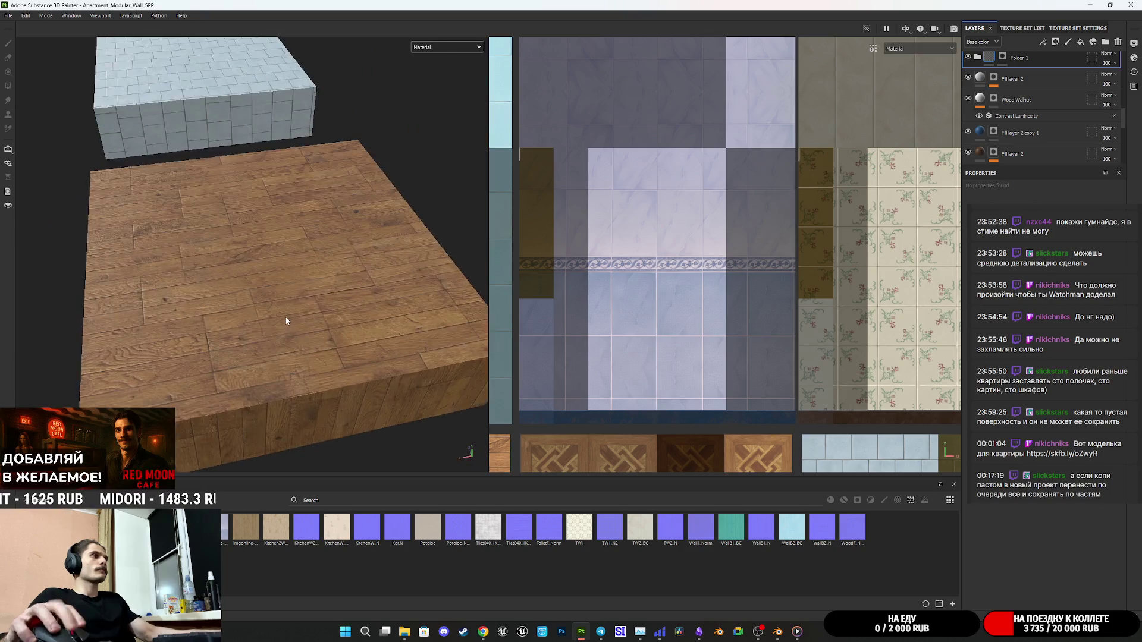
scroll(247, 384, down, 5)
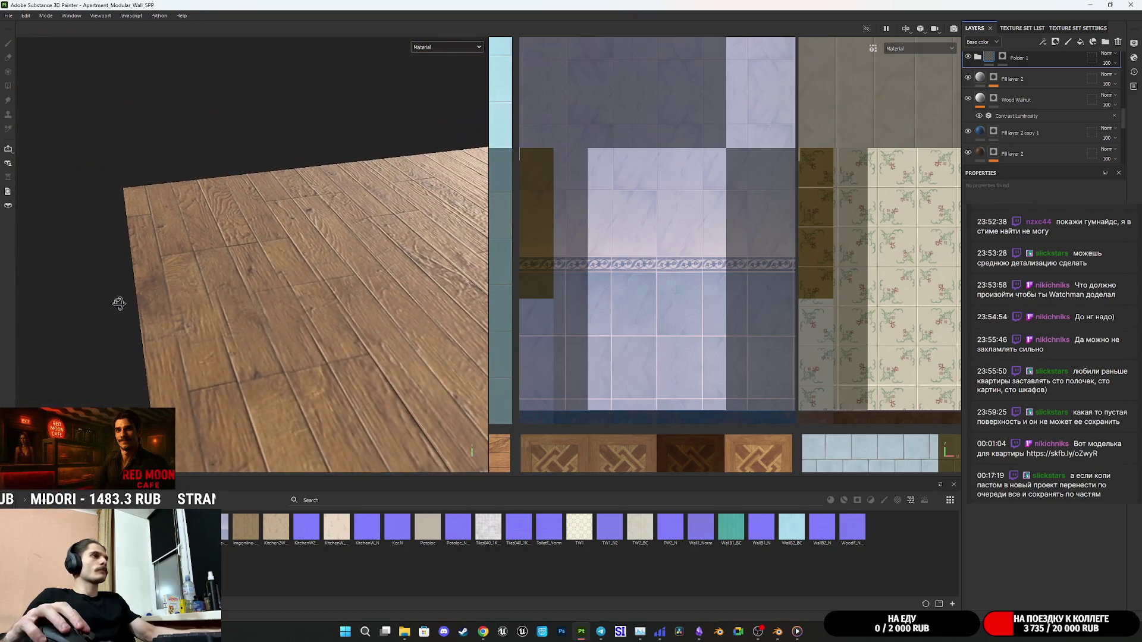
scroll(119, 344, up, 5)
scroll(268, 374, down, 8)
mouse_move(311, 377)
mouse_down()
mouse_move(390, 288)
mouse_move(438, 331)
mouse_move(77, 348)
mouse_move(319, 396)
mouse_move(316, 353)
mouse_move(101, 300)
mouse_move(117, 298)
mouse_move(160, 306)
mouse_move(137, 312)
mouse_move(147, 347)
mouse_move(159, 306)
mouse_move(333, 387)
mouse_move(338, 373)
mouse_move(268, 362)
mouse_move(424, 359)
mouse_up()
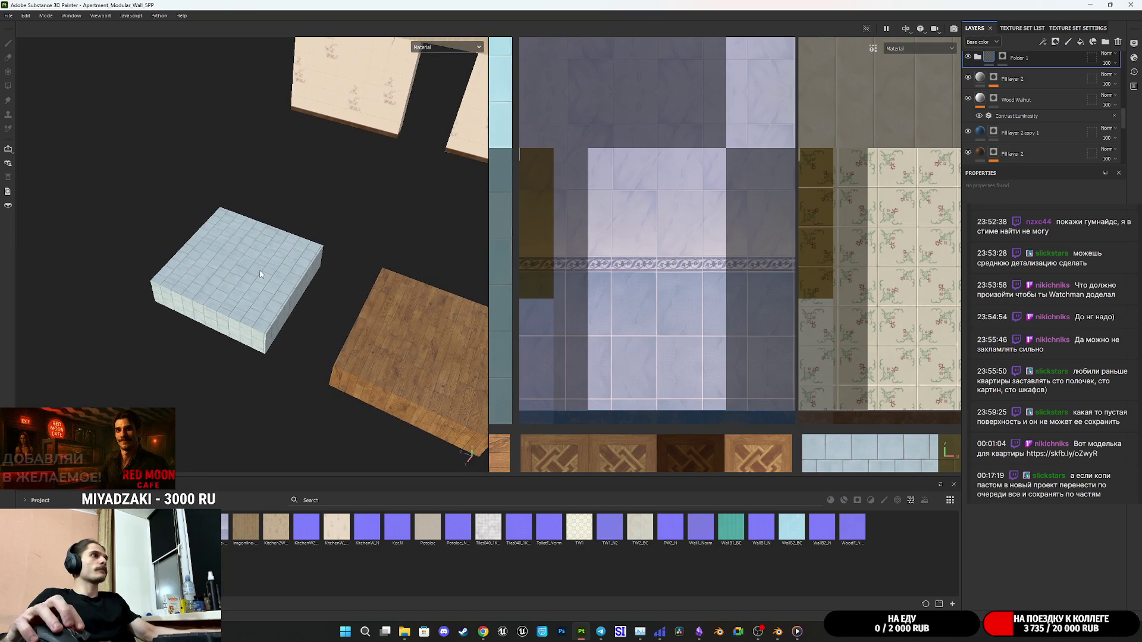
scroll(260, 274, up, 5)
mouse_move(283, 285)
mouse_down()
mouse_move(71, 247)
mouse_move(98, 239)
mouse_move(288, 334)
mouse_move(385, 342)
mouse_up()
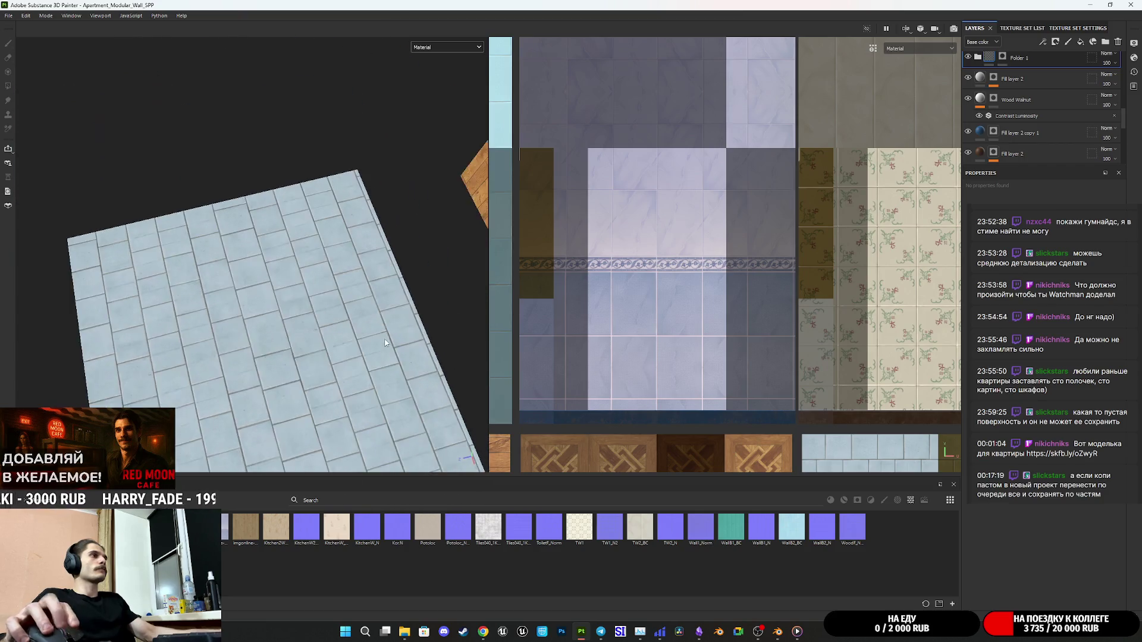
scroll(386, 343, down, 3)
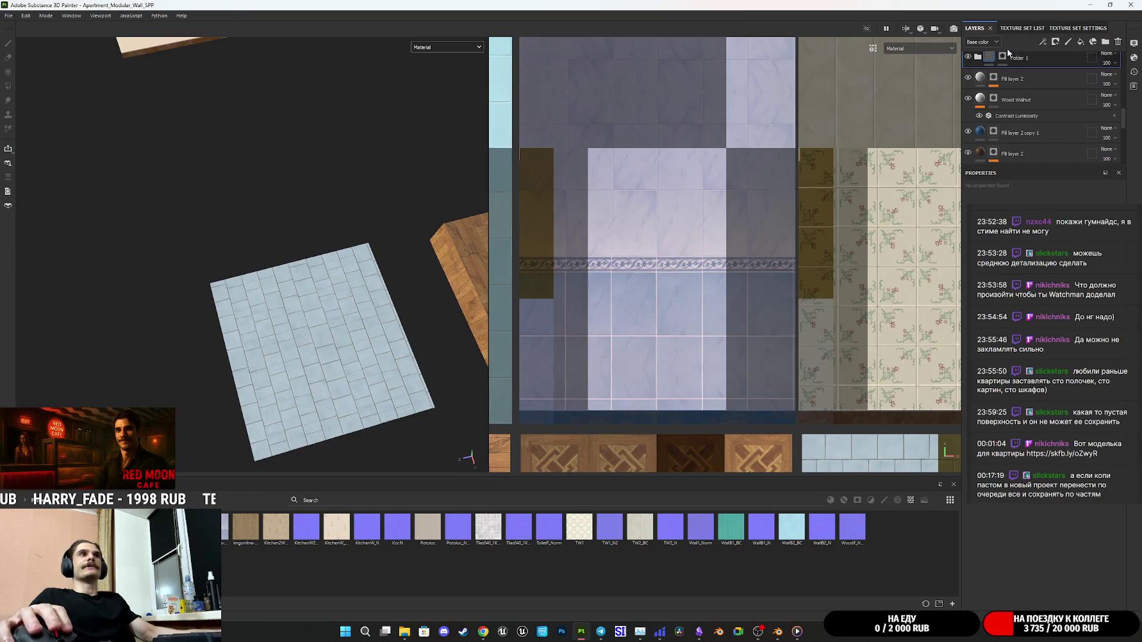
mouse_move(369, 309)
mouse_down()
mouse_move(389, 296)
mouse_move(324, 315)
mouse_move(458, 306)
mouse_move(273, 312)
mouse_move(37, 356)
mouse_move(26, 334)
mouse_move(15, 339)
mouse_move(380, 336)
mouse_move(132, 356)
mouse_up()
scroll(237, 190, up, 6)
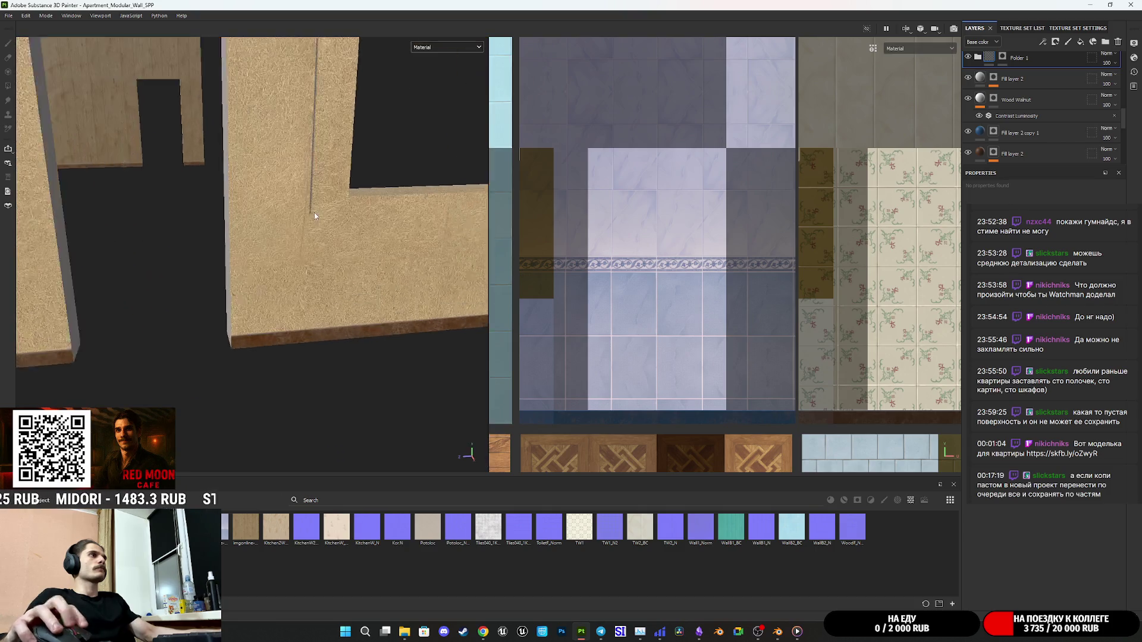
scroll(334, 258, up, 2)
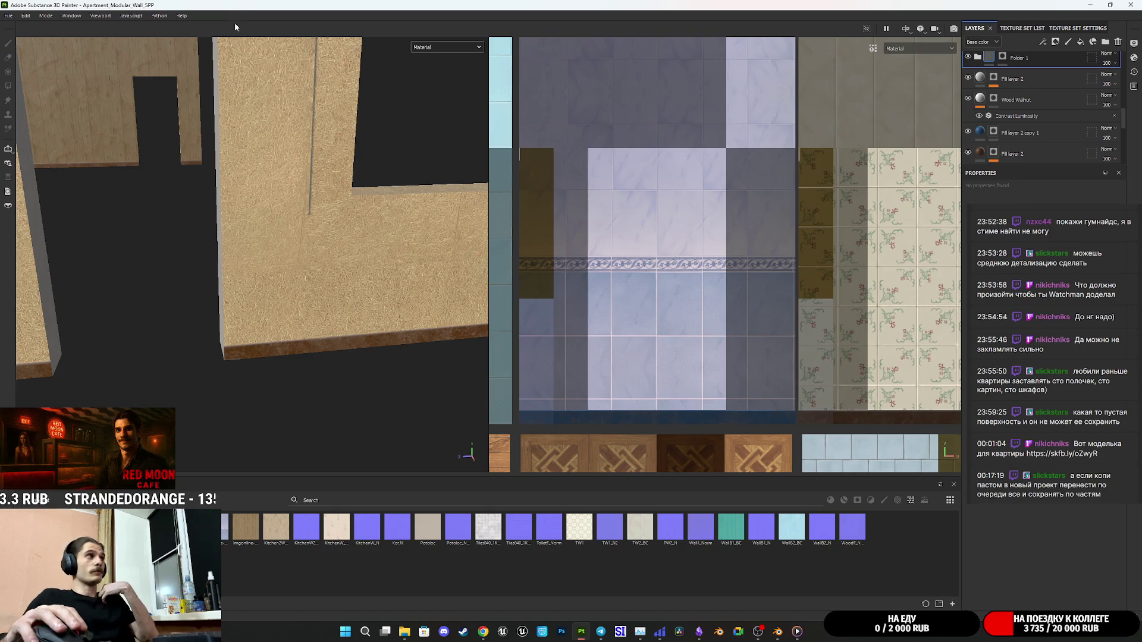
click(8, 16)
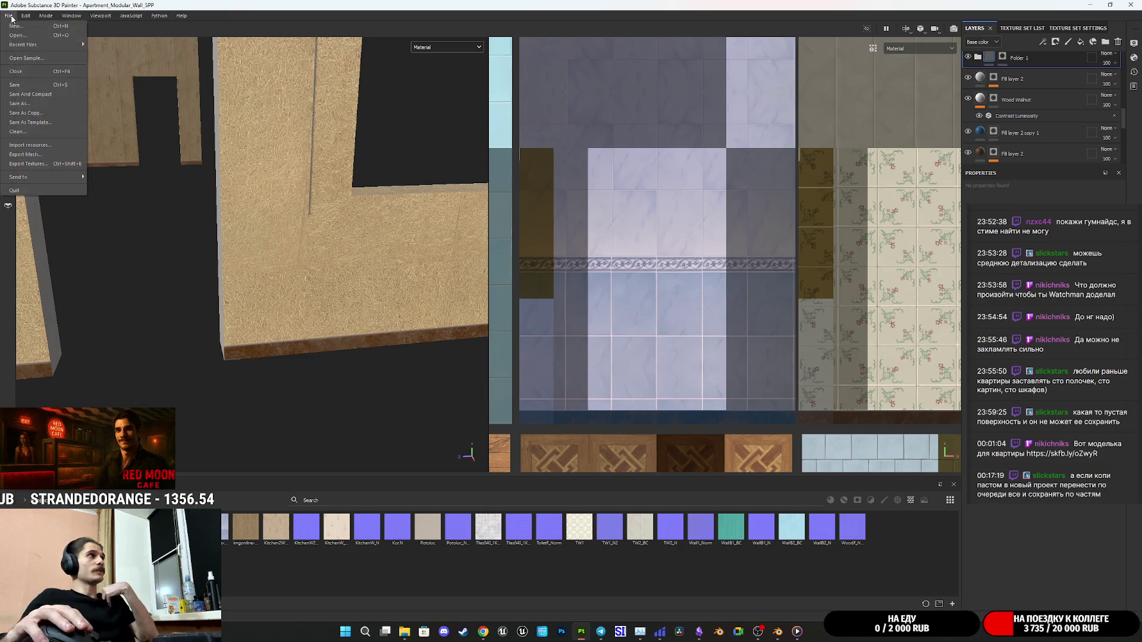
Export the TD_Checker BaseColor and Normal maps at 2048×2048 and preview the BaseColor PNG.
click(41, 167)
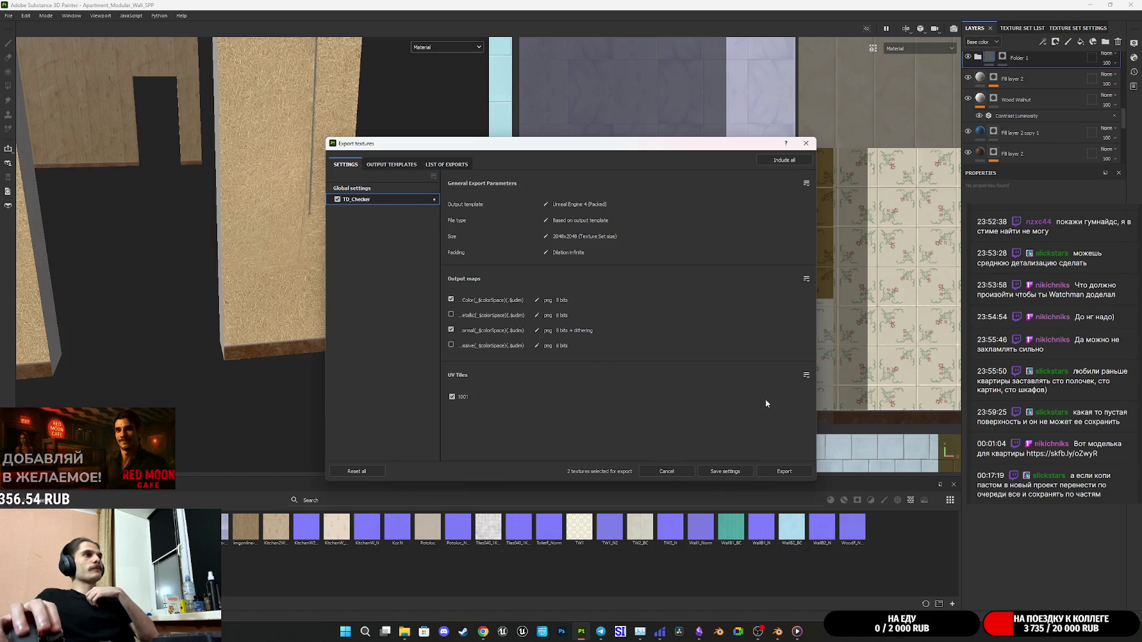
click(787, 473)
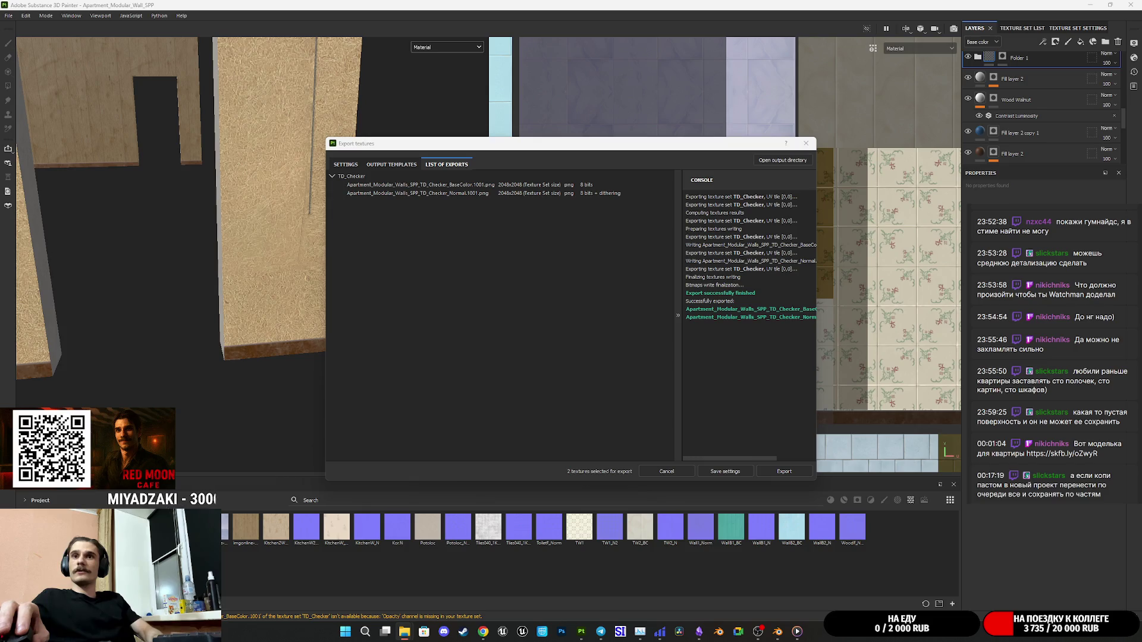
double_click(484, 185)
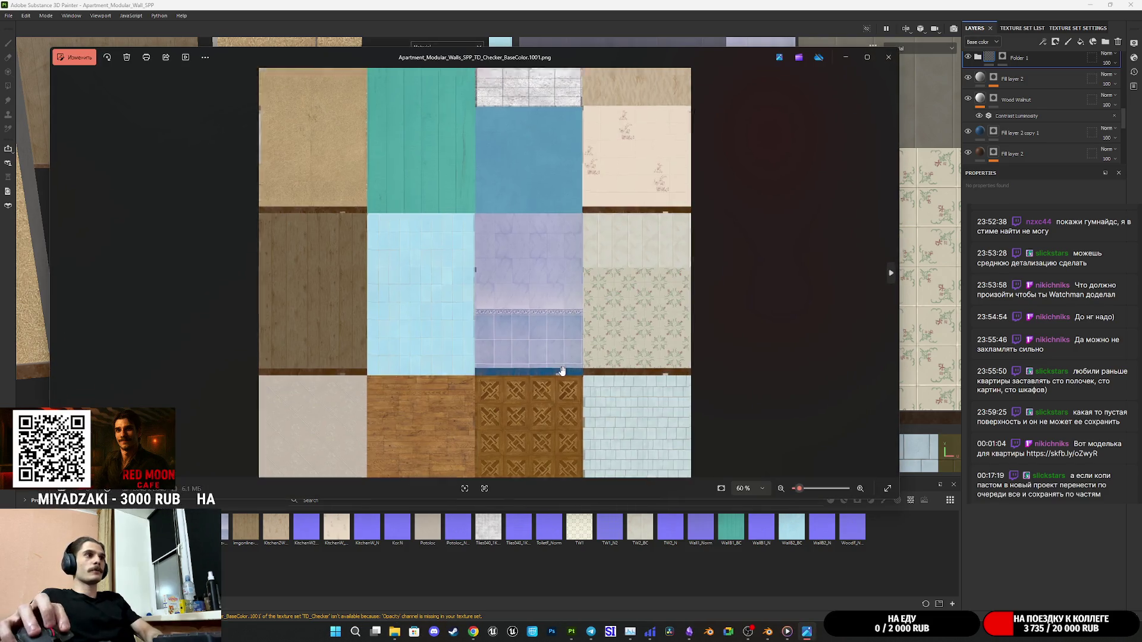
scroll(489, 183, up, 3)
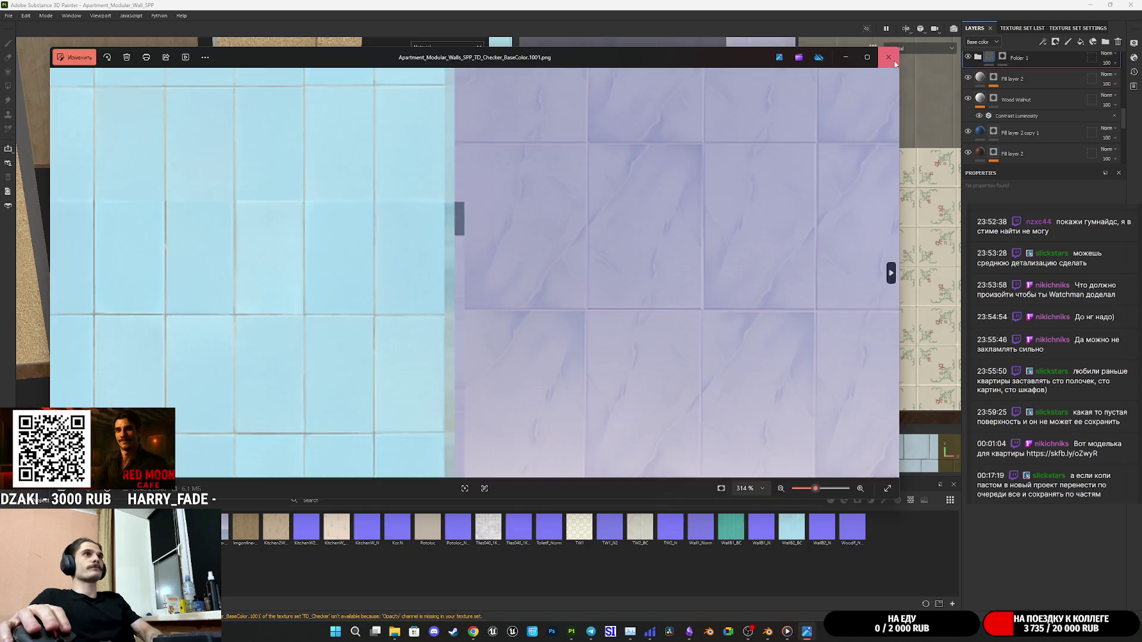
click(889, 57)
click(807, 144)
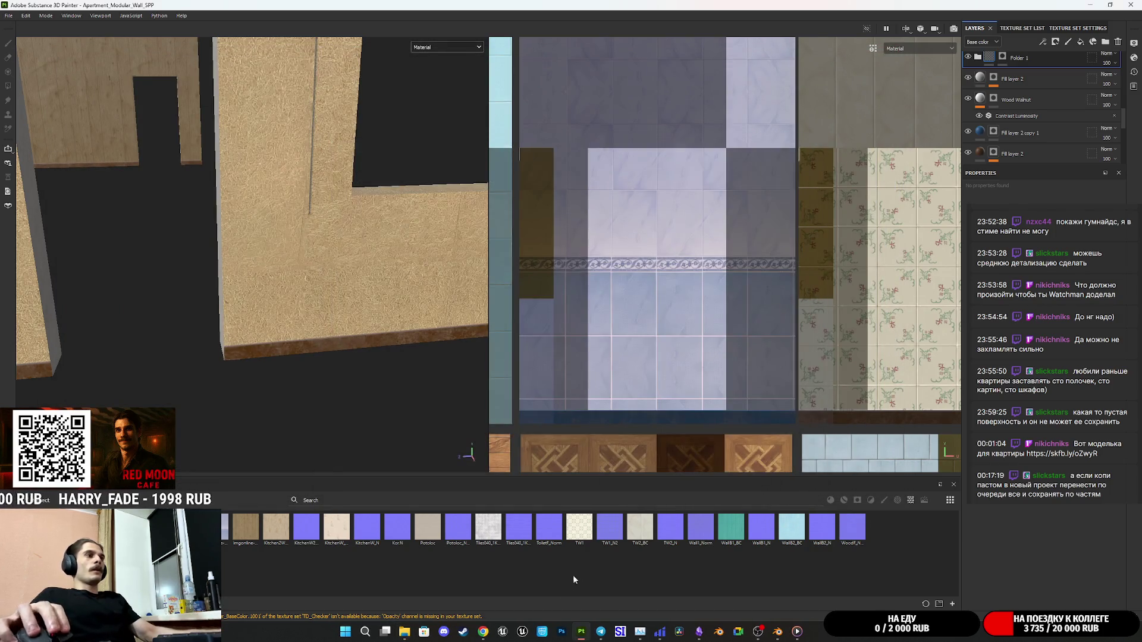
Quit Substance 3D Painter, discarding the unsaved project changes.
click(1130, 5)
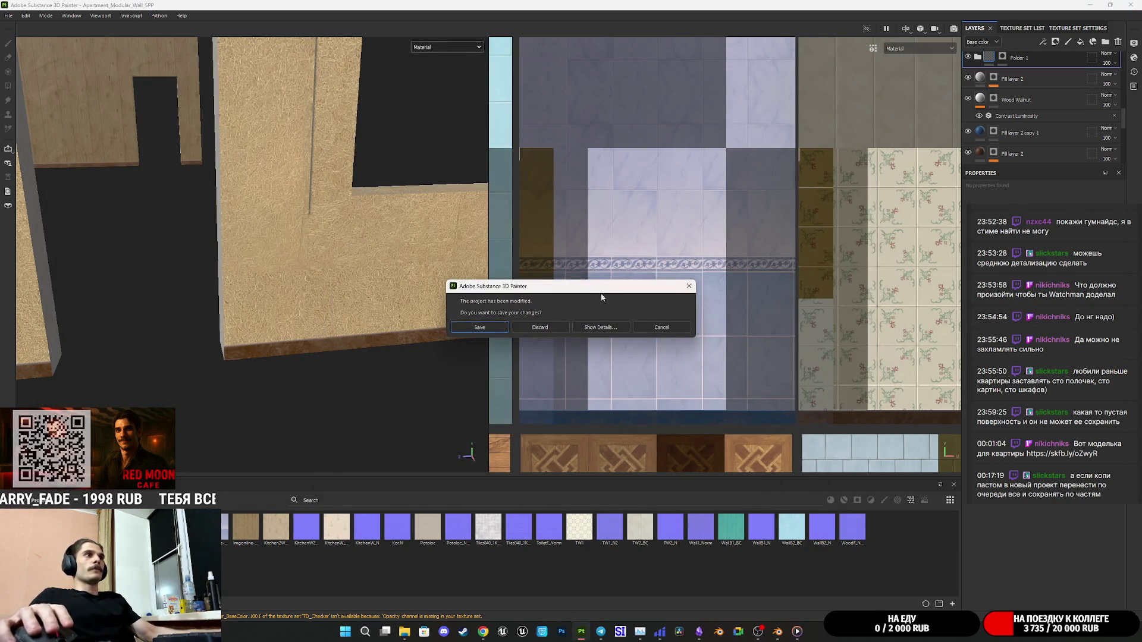
click(485, 327)
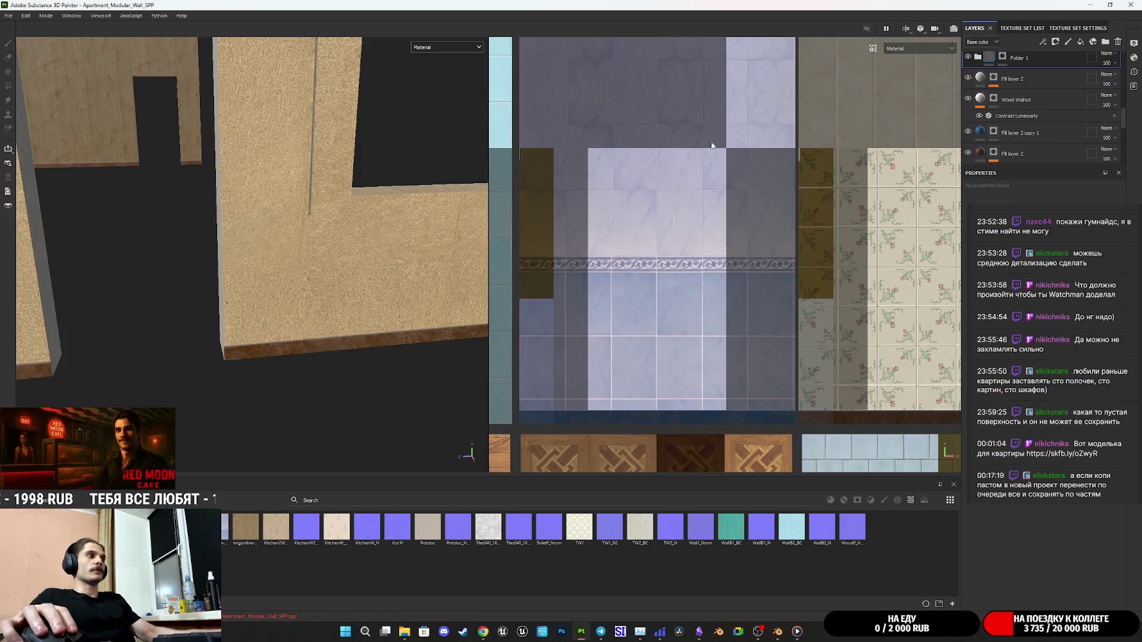
click(1130, 5)
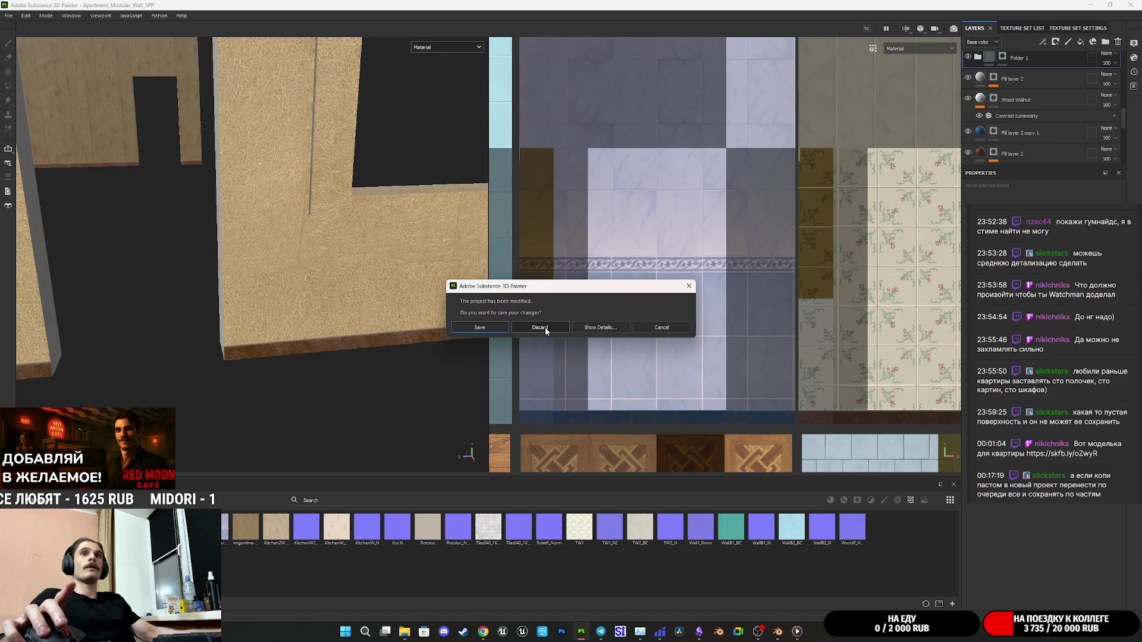
click(546, 328)
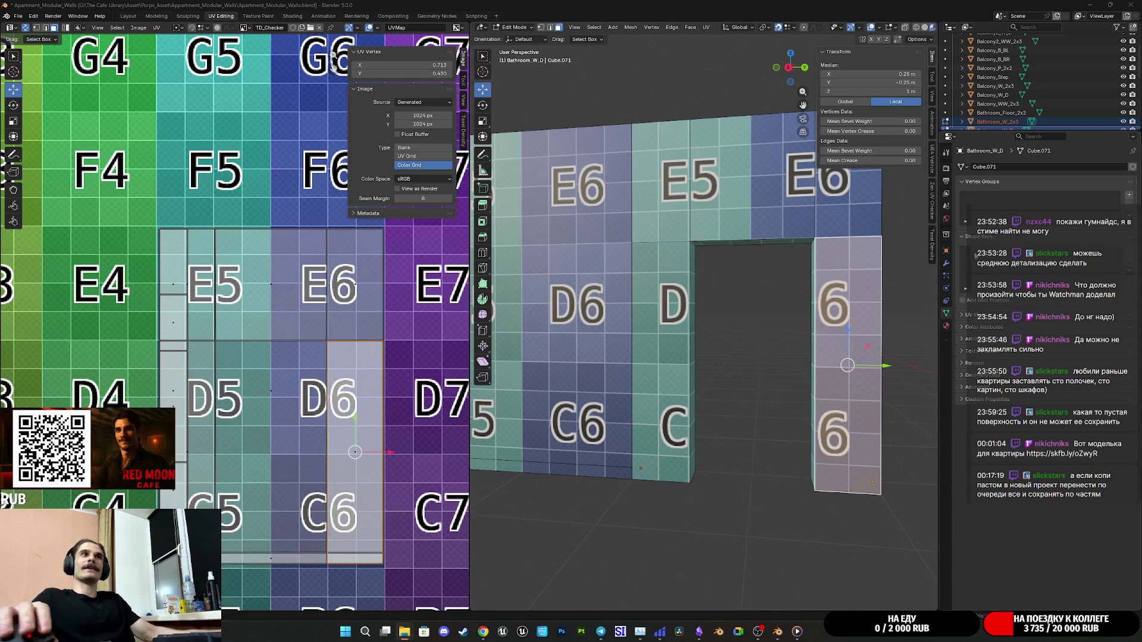
click(946, 326)
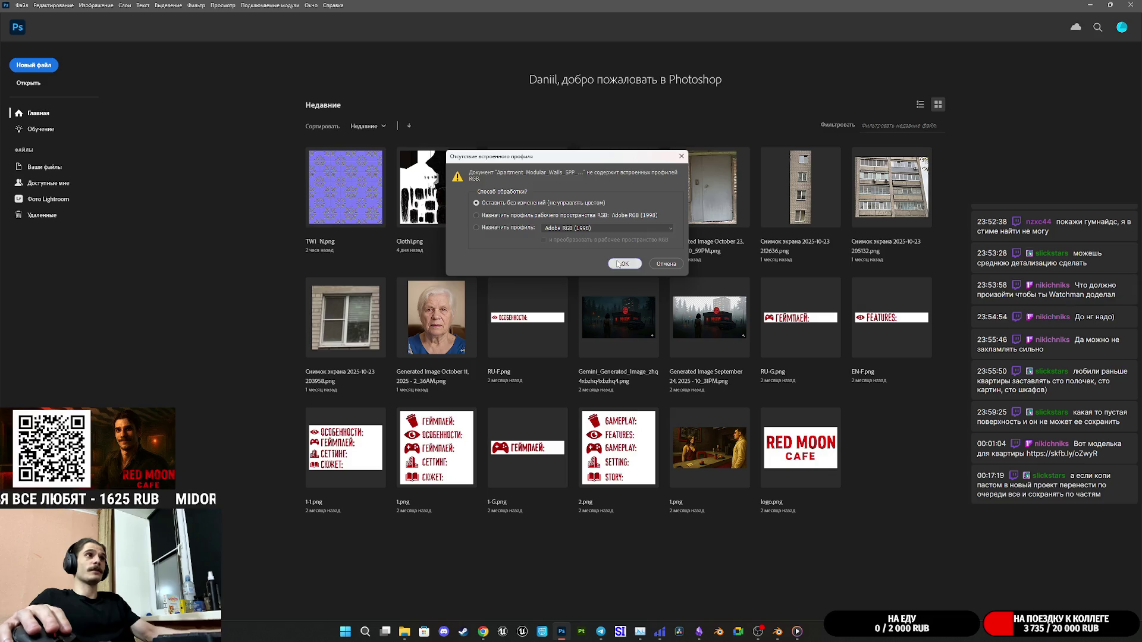
Open the wall checker texture without a profile, unlock then undo the Background layer, and close it.
click(618, 264)
click(1127, 395)
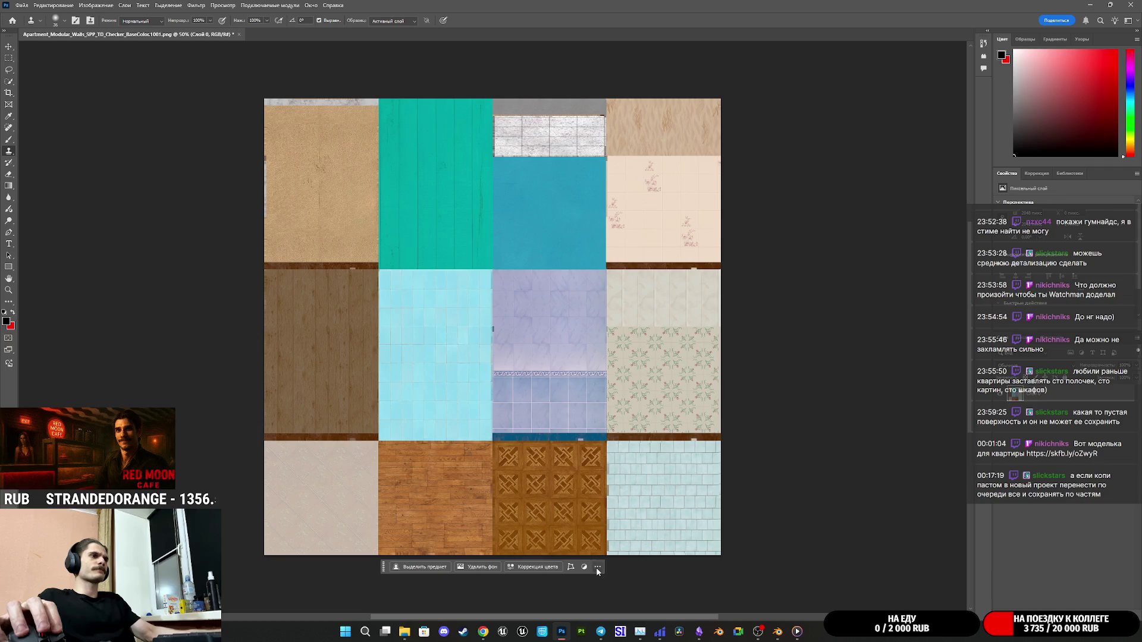
key(ctrl+z)
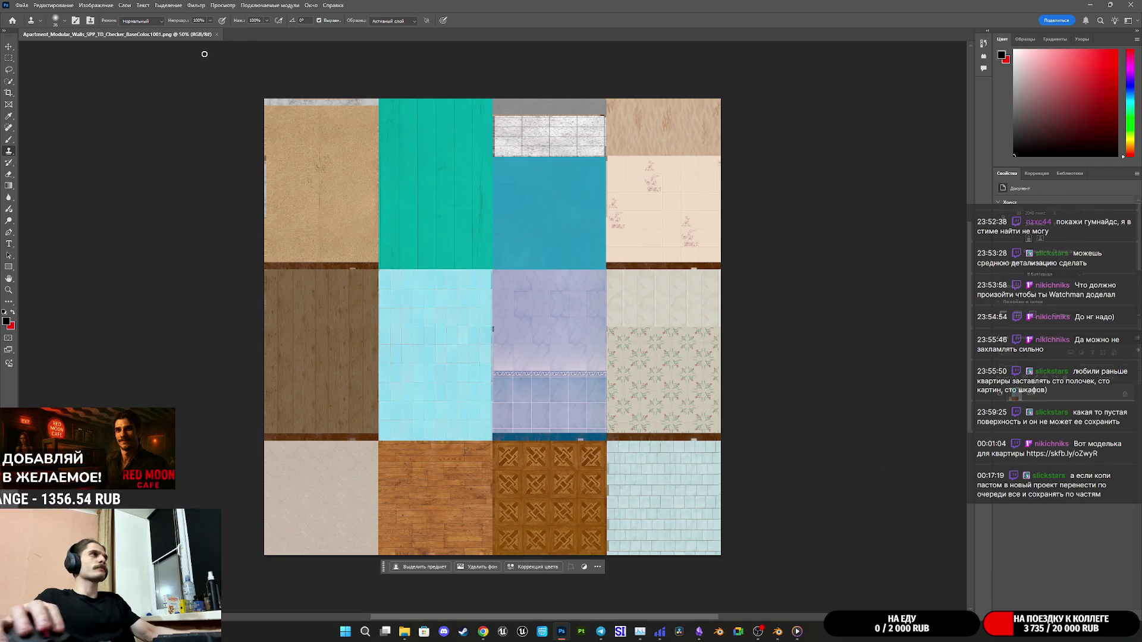
click(217, 35)
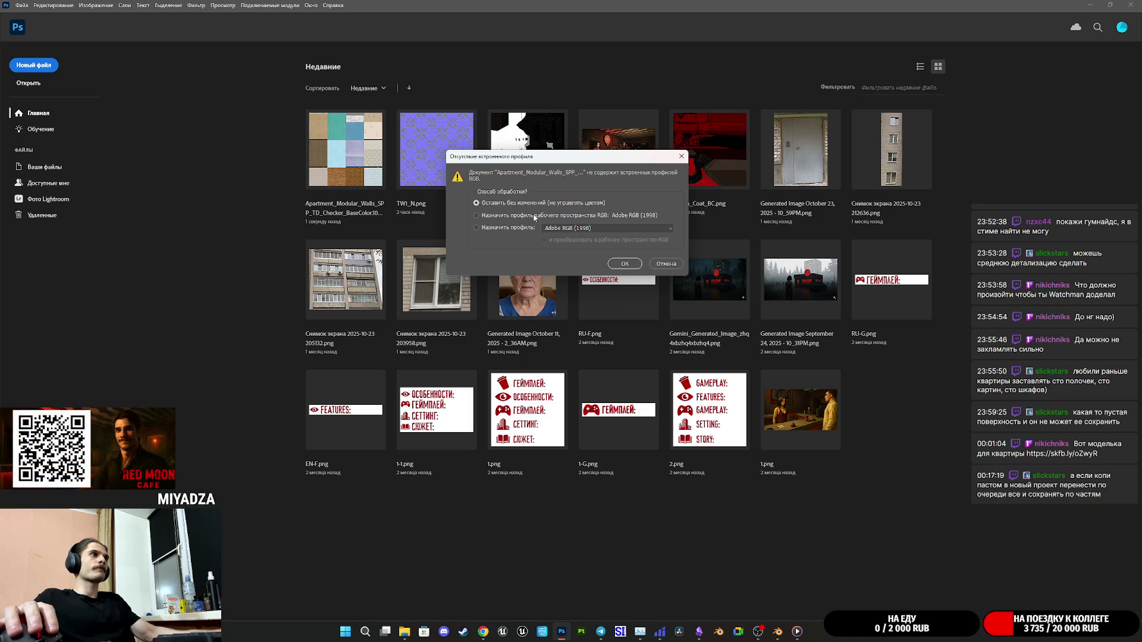
Open the checker texture with the Adobe RGB (1998) profile, unlock its background, then close it.
click(579, 228)
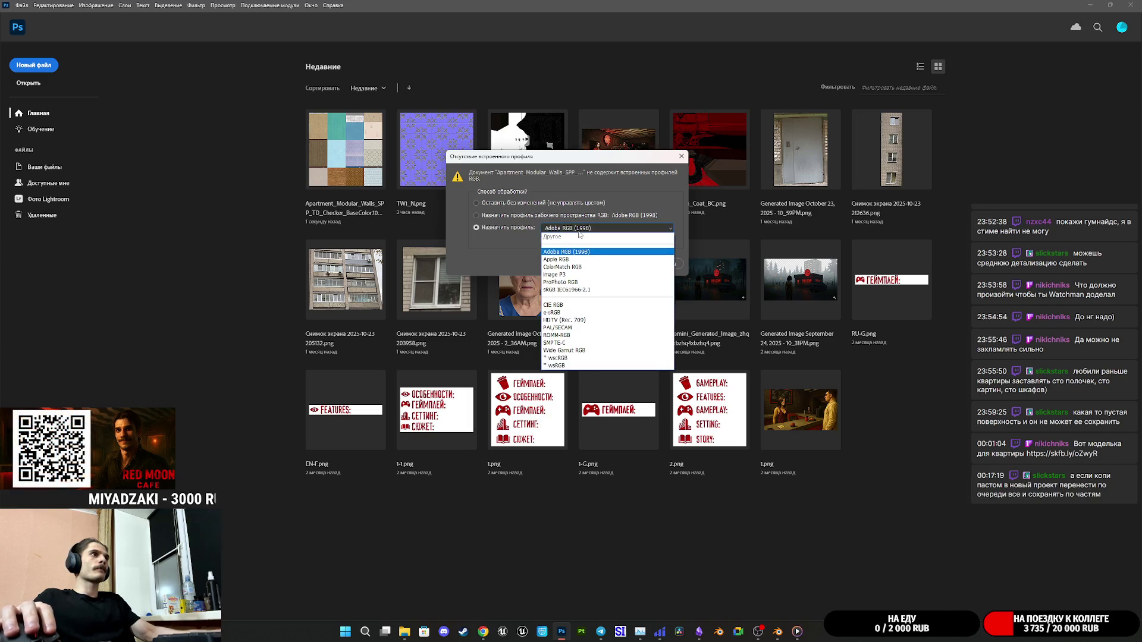
click(561, 227)
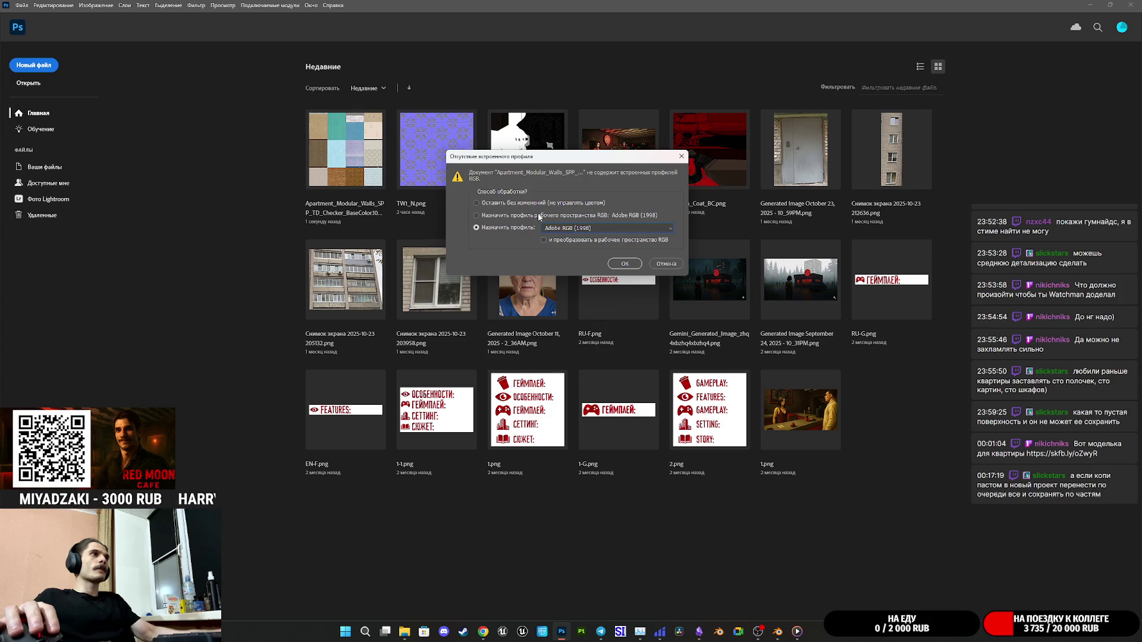
click(625, 264)
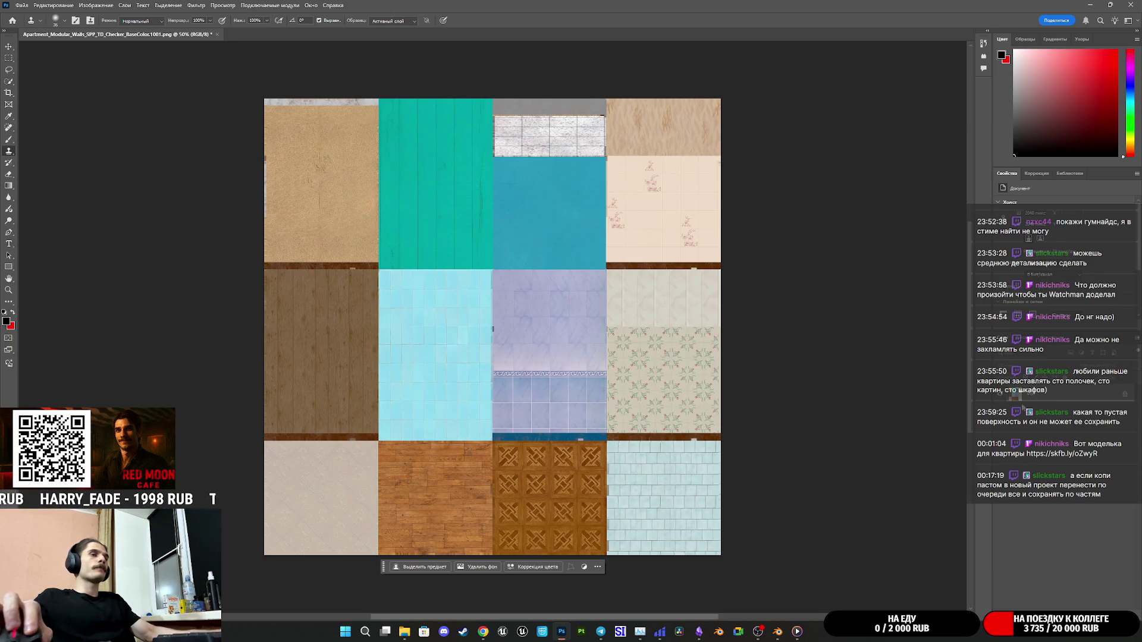
click(1120, 395)
click(1052, 420)
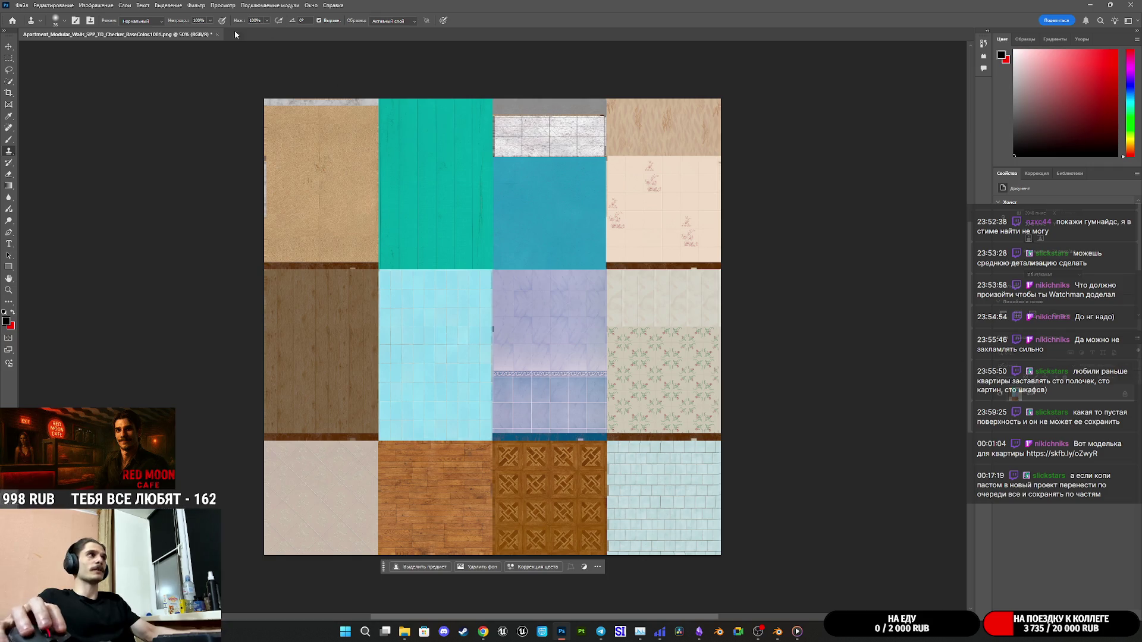
click(218, 35)
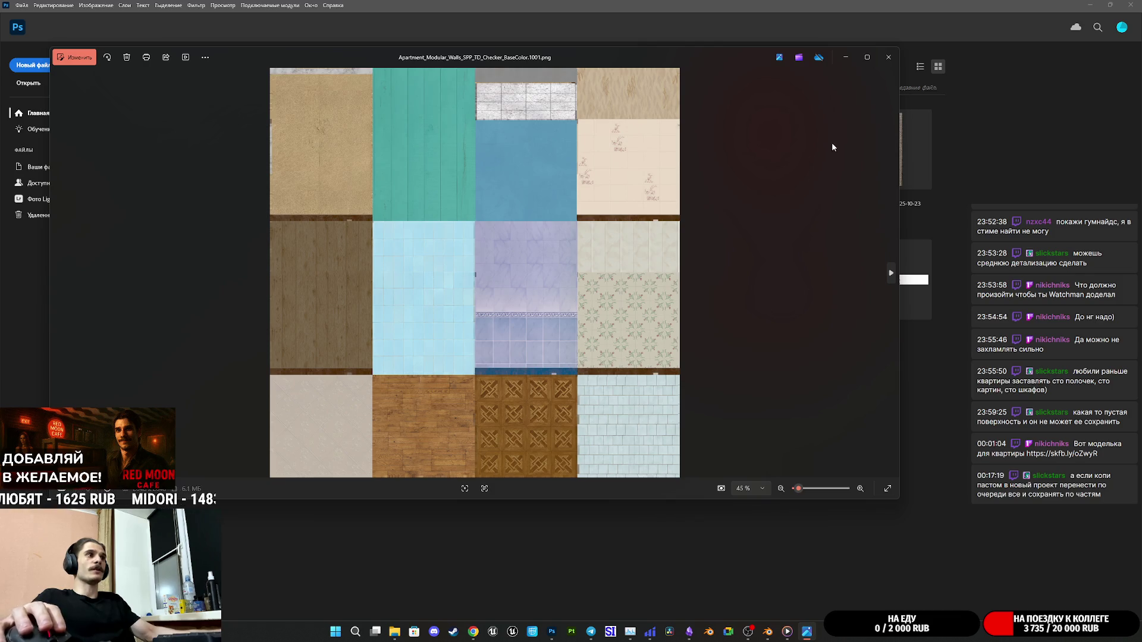
Reopen the checker texture by dragging it from the photo viewer, then close the viewer.
click(889, 57)
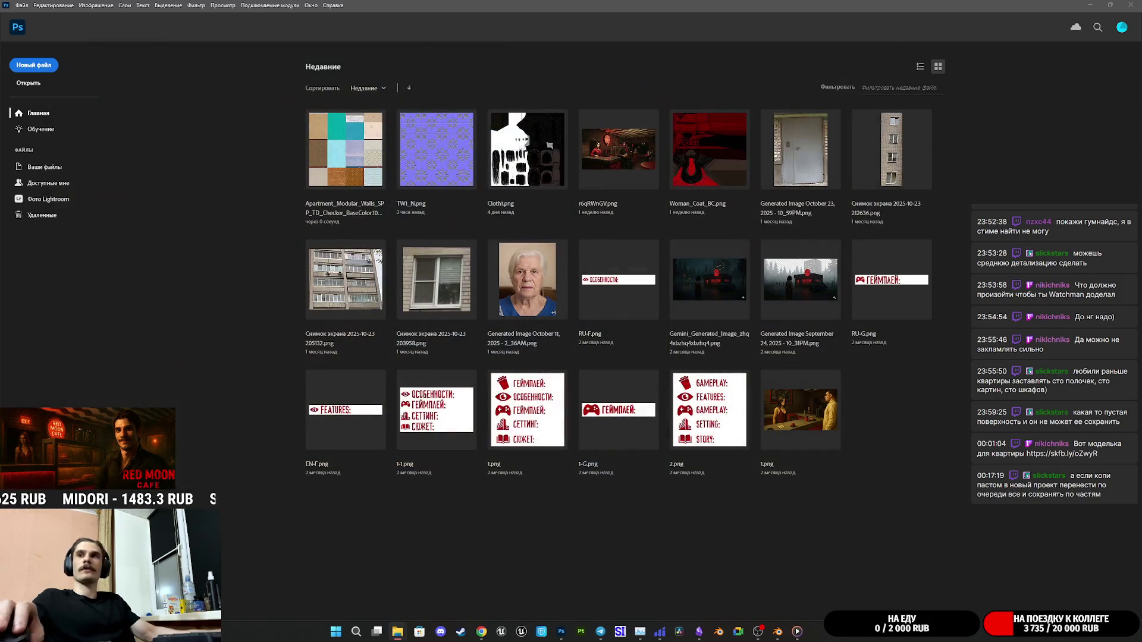
drag(345, 149, 571, 470)
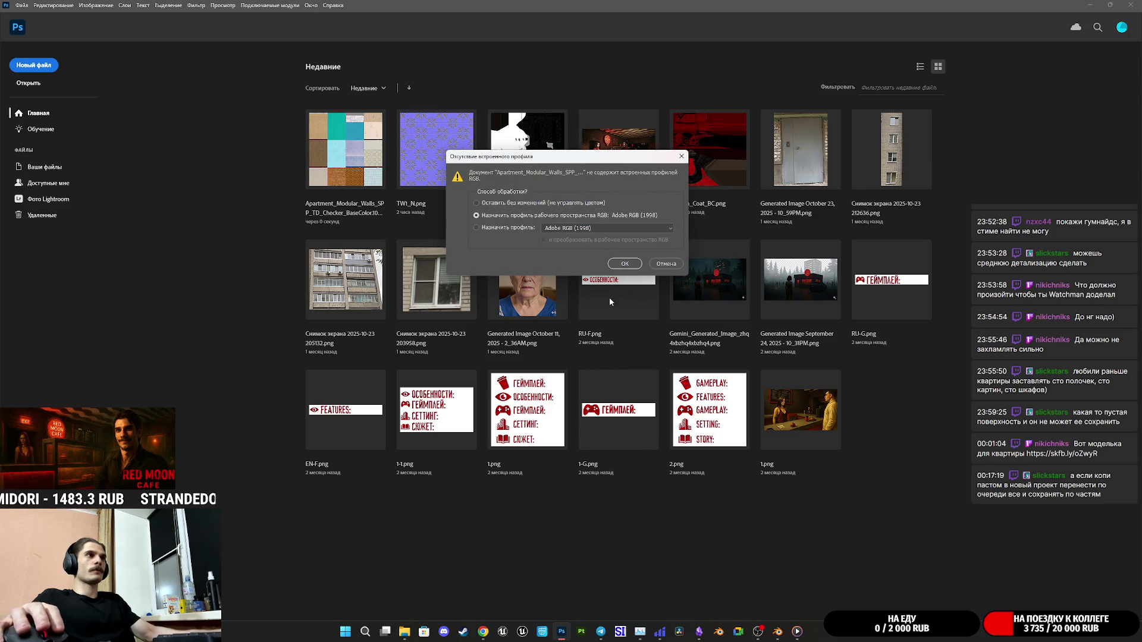
click(626, 264)
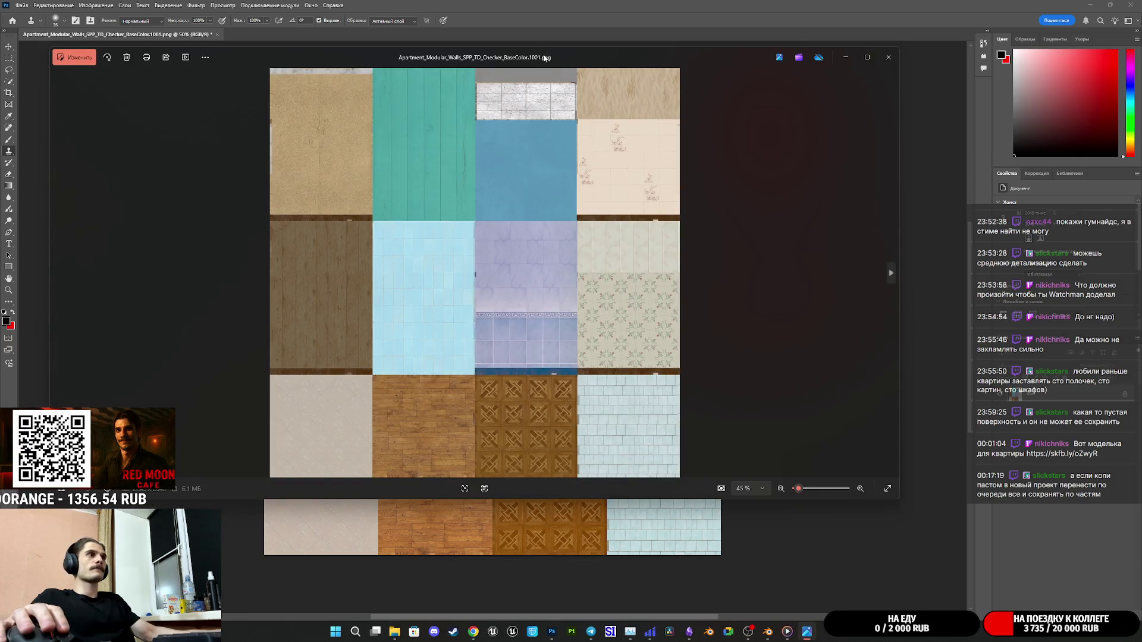
mouse_move(545, 58)
mouse_down()
mouse_move(903, 218)
mouse_move(1023, 297)
mouse_up()
mouse_move(987, 170)
mouse_down()
mouse_move(1013, 149)
mouse_move(1046, 178)
mouse_up()
click(1052, 176)
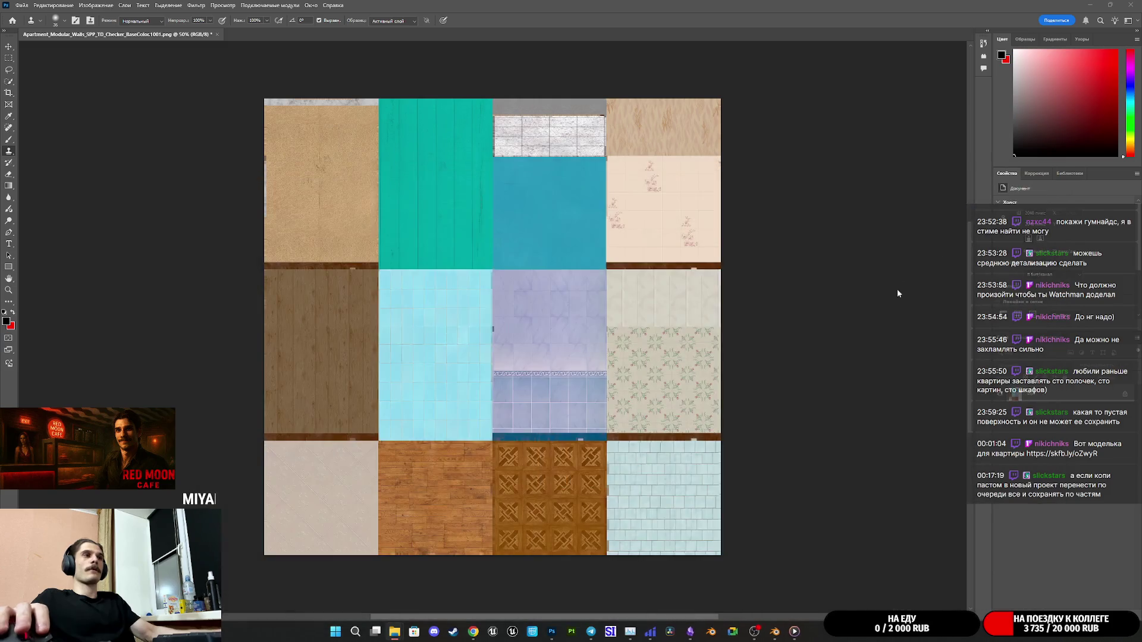
Close the document without saving and reopen the checker texture without a colour profile.
click(1125, 397)
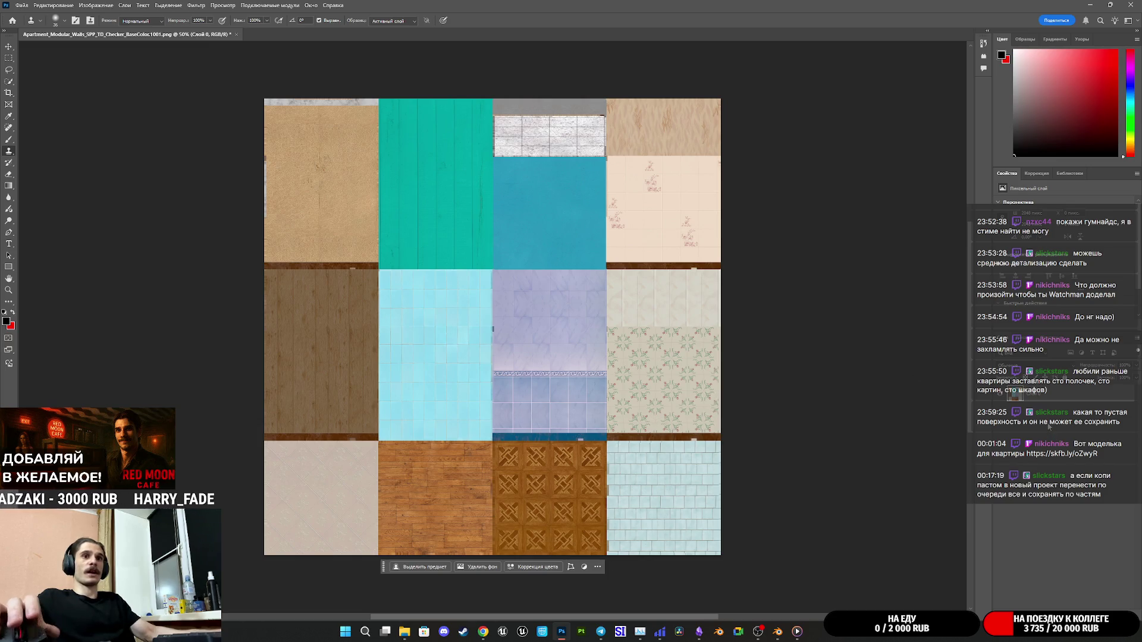
click(237, 34)
click(595, 229)
drag(1131, 416, 922, 429)
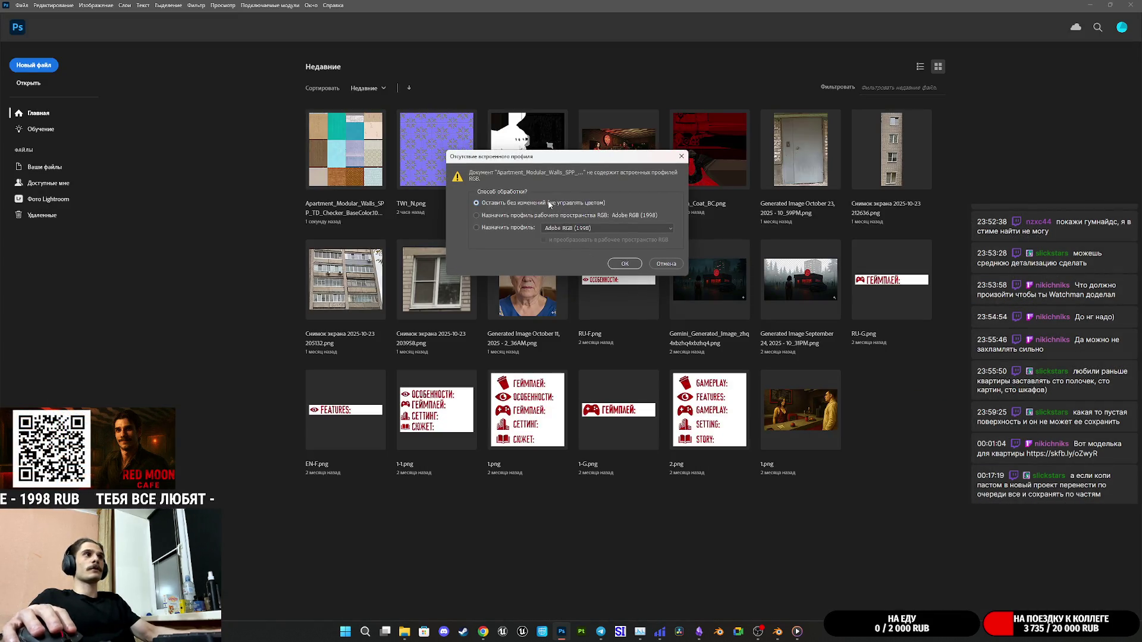
click(622, 268)
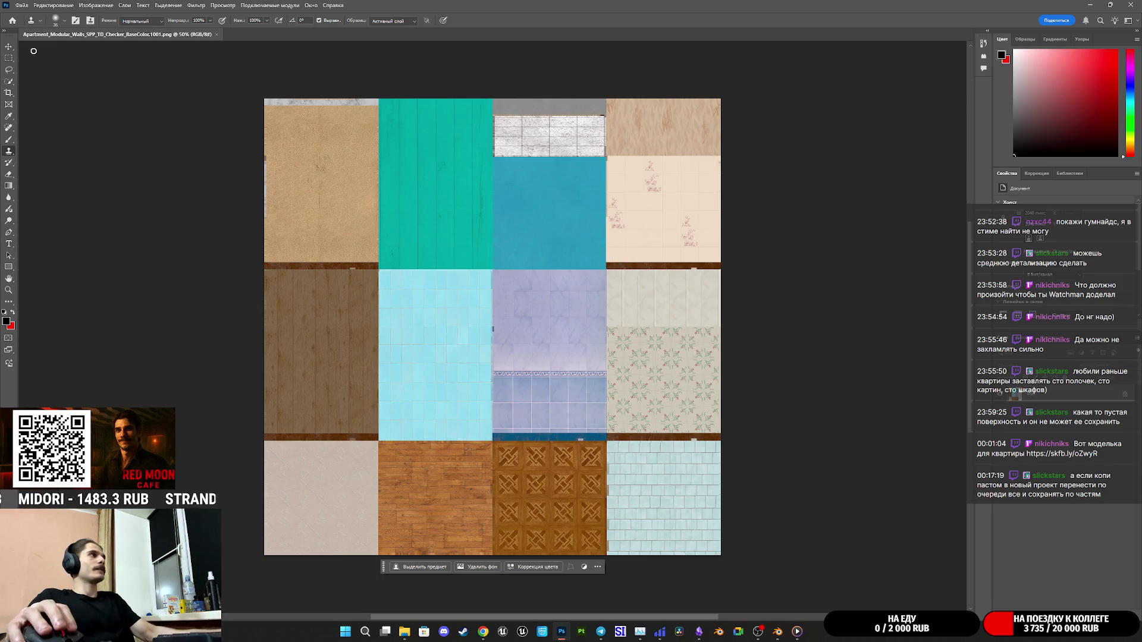
click(9, 47)
Zoom into the texture atlas and turn the background into an editable layer.
scroll(248, 171, up, 2)
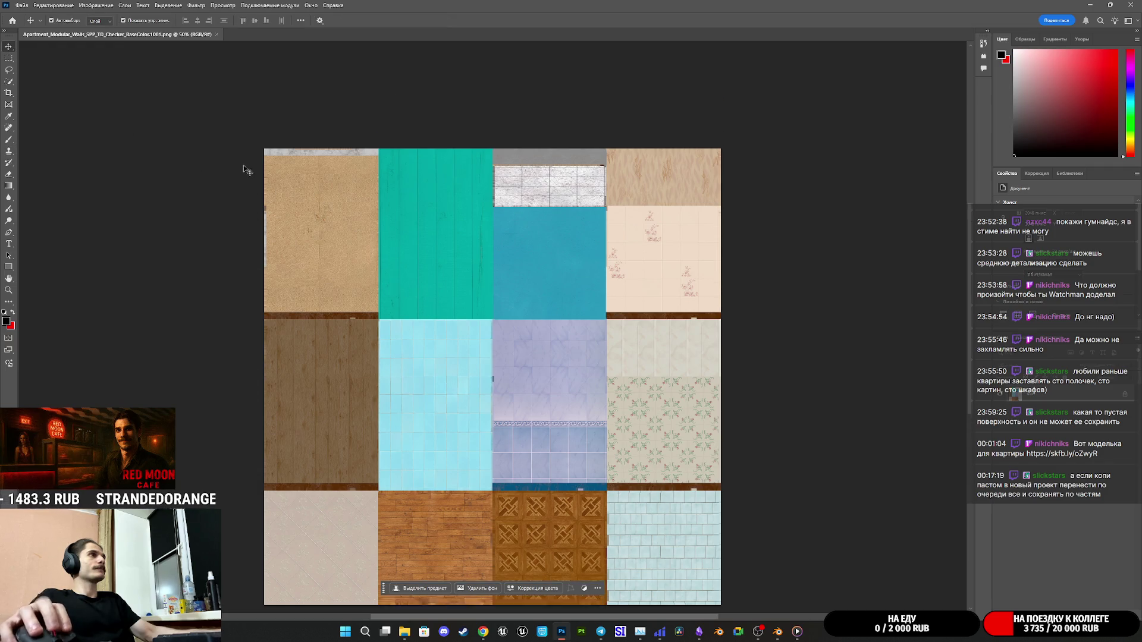
scroll(248, 171, up, 6)
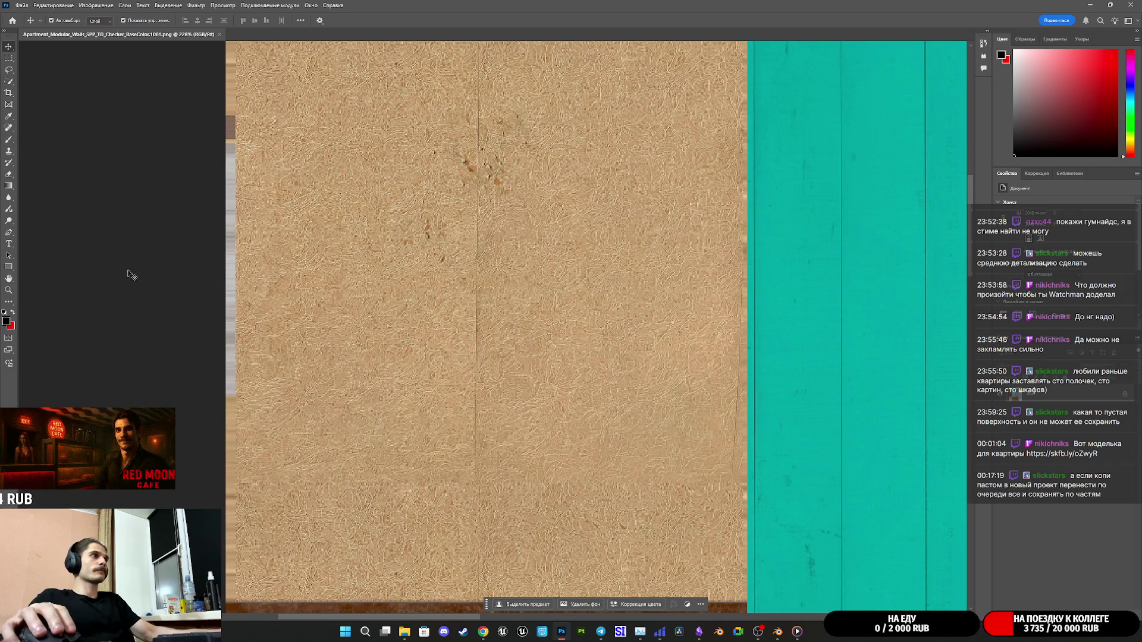
scroll(214, 341, up, 3)
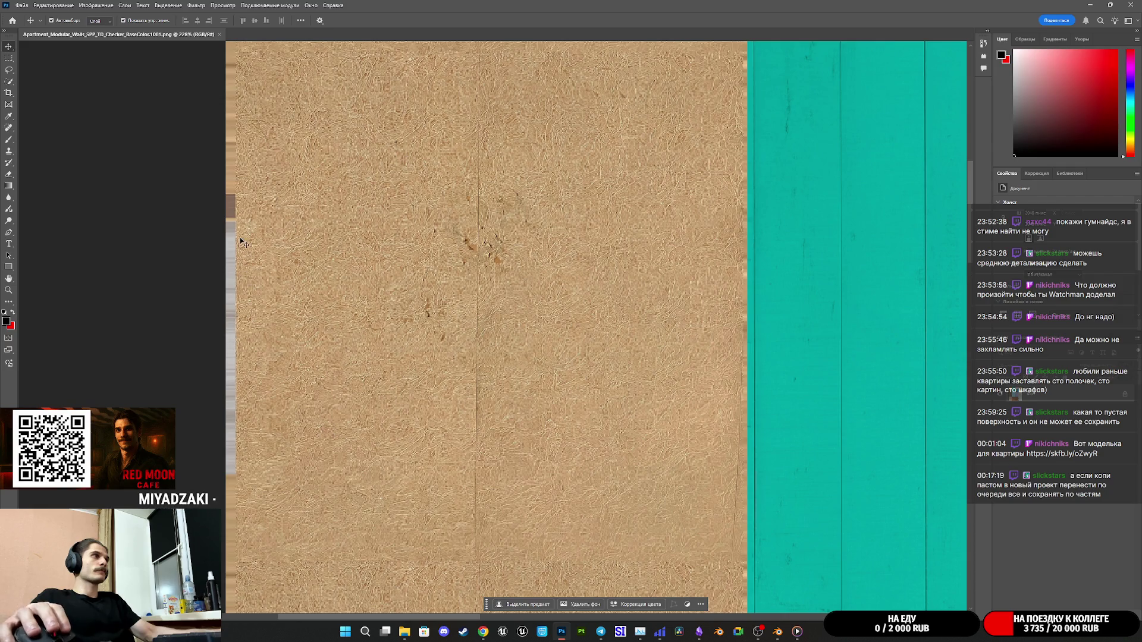
scroll(232, 224, up, 2)
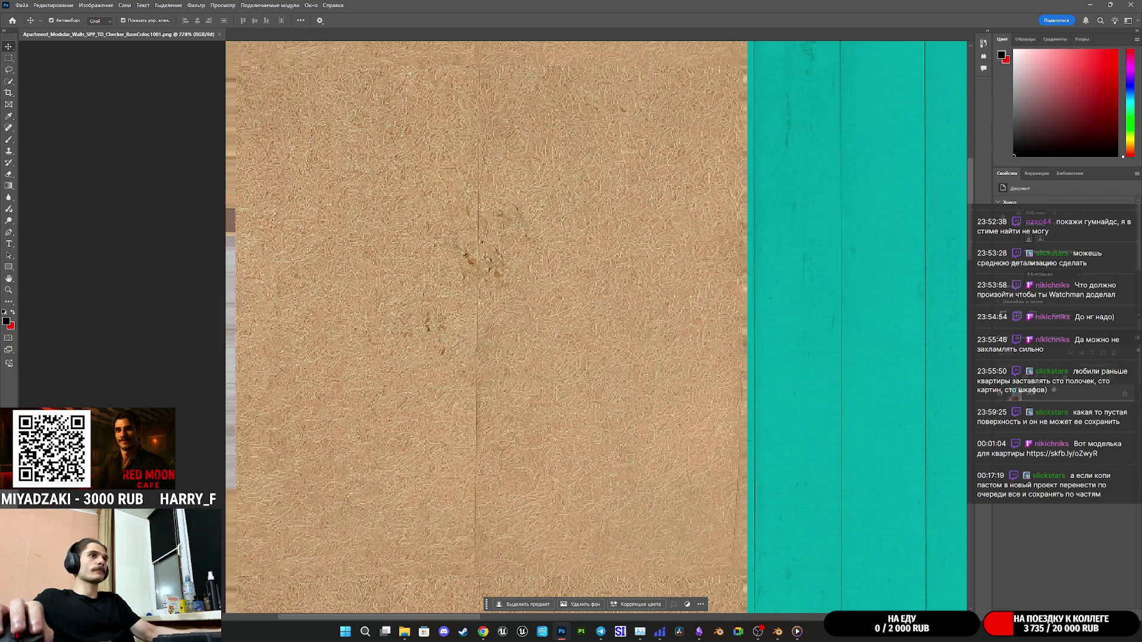
key(ctrl+t)
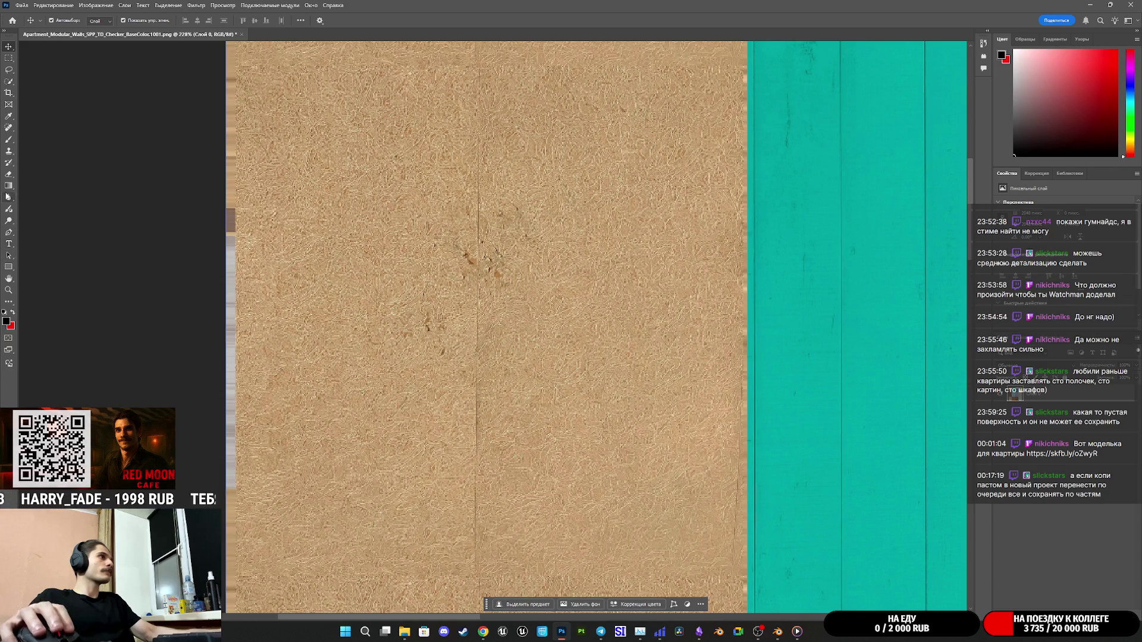
Clone-stamp brown texture over the pale strip along the atlas's left edge.
click(10, 153)
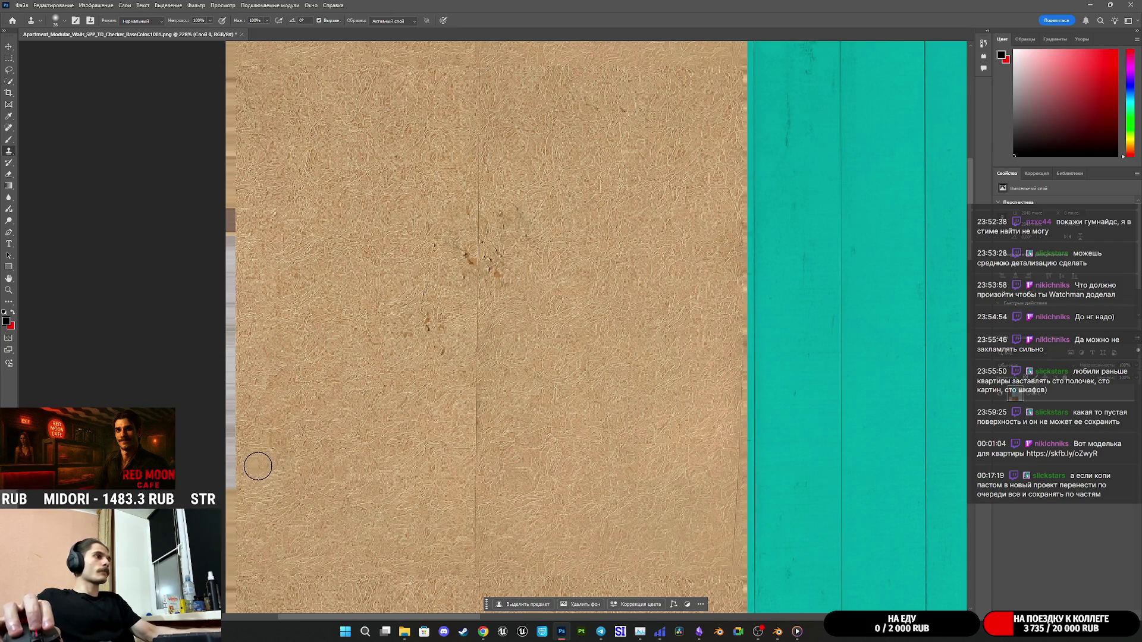
scroll(280, 440, down, 2)
scroll(261, 460, down, 3)
alt+scroll(248, 459, up, 3)
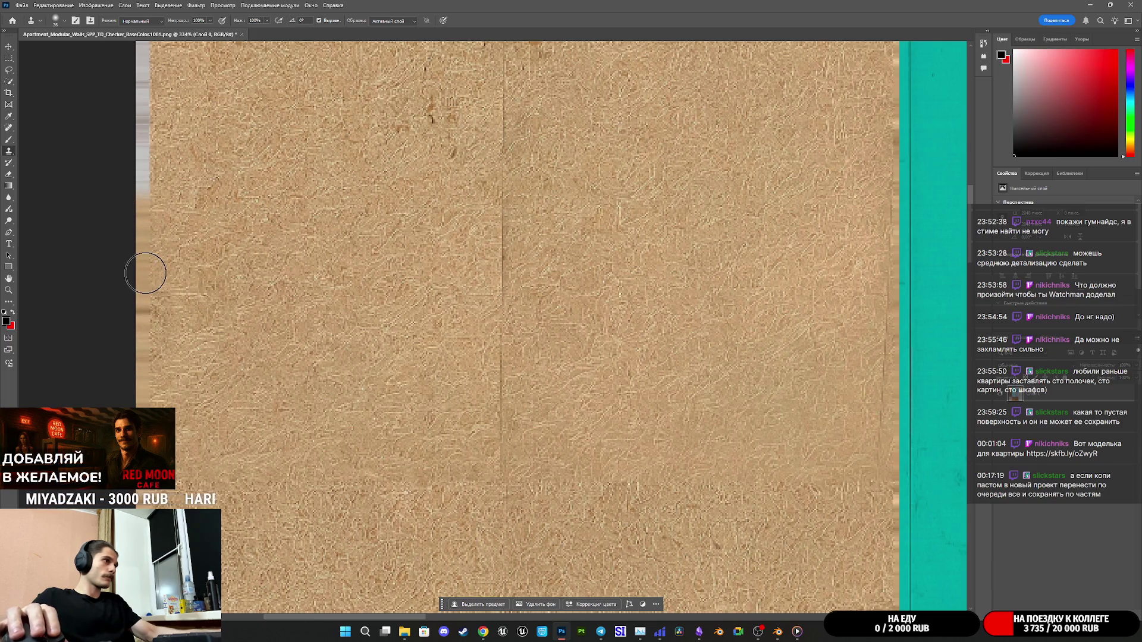
scroll(192, 232, up, 1)
scroll(192, 232, up, 3)
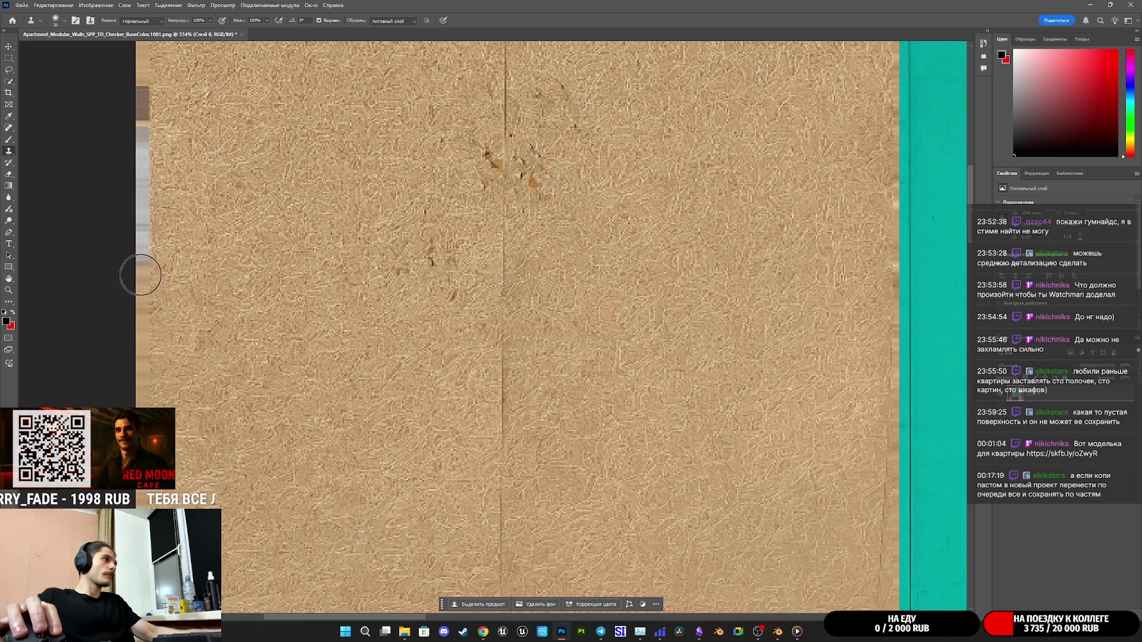
mouse_move(144, 266)
mouse_down()
mouse_move(132, 107)
mouse_move(137, 191)
mouse_up()
Sample a new clone source from the beige plaster texture.
scroll(227, 303, down, 5)
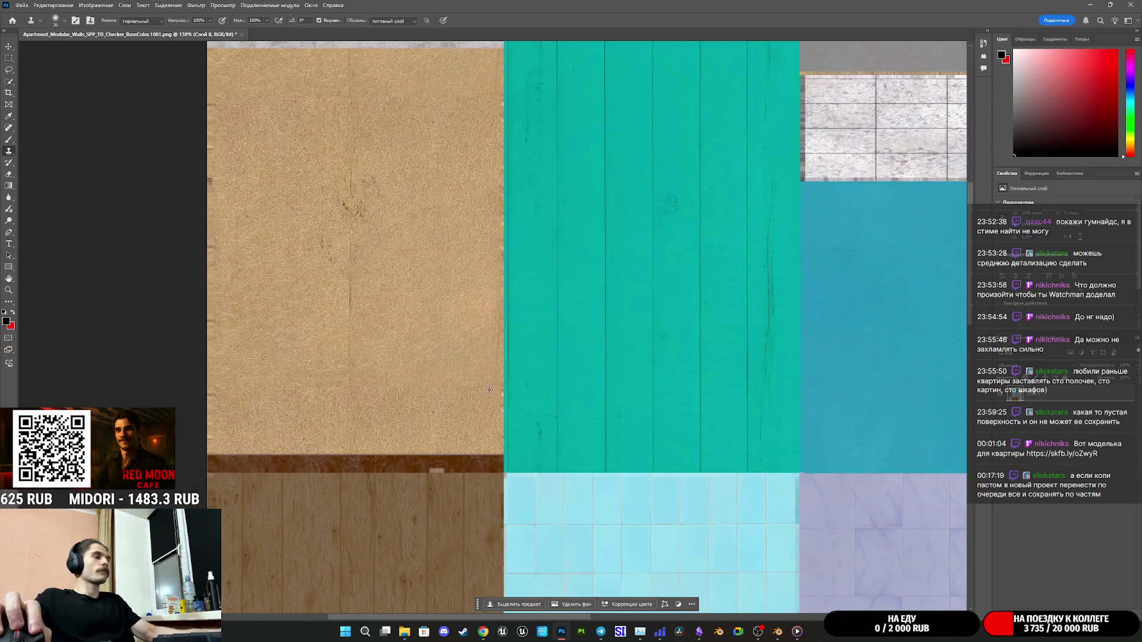
scroll(489, 387, up, 2)
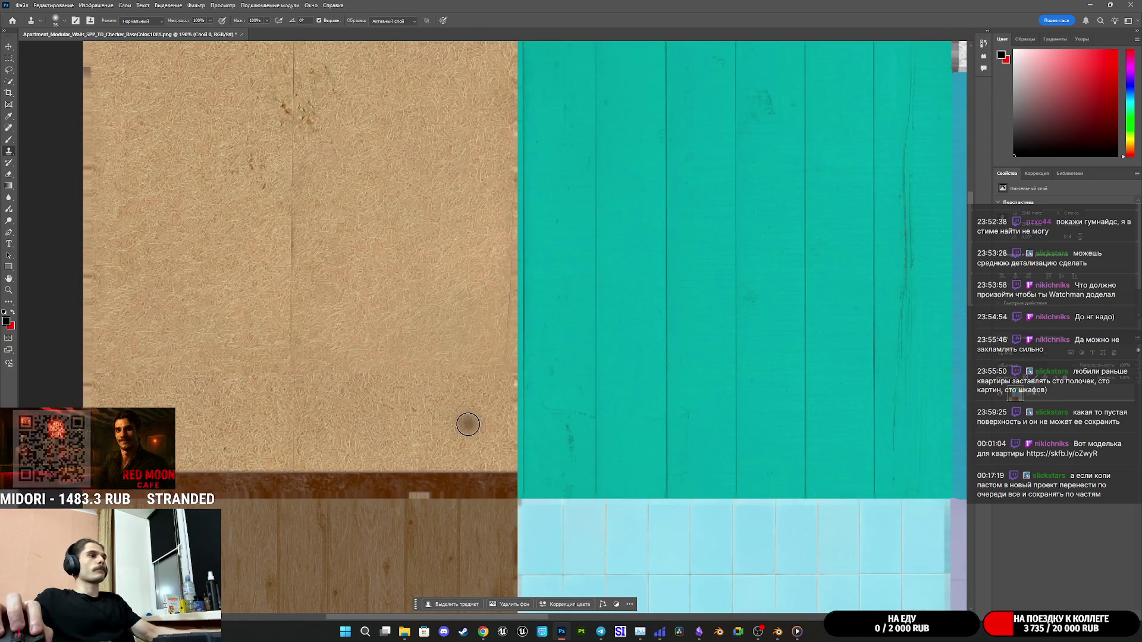
ctrl+click(465, 425)
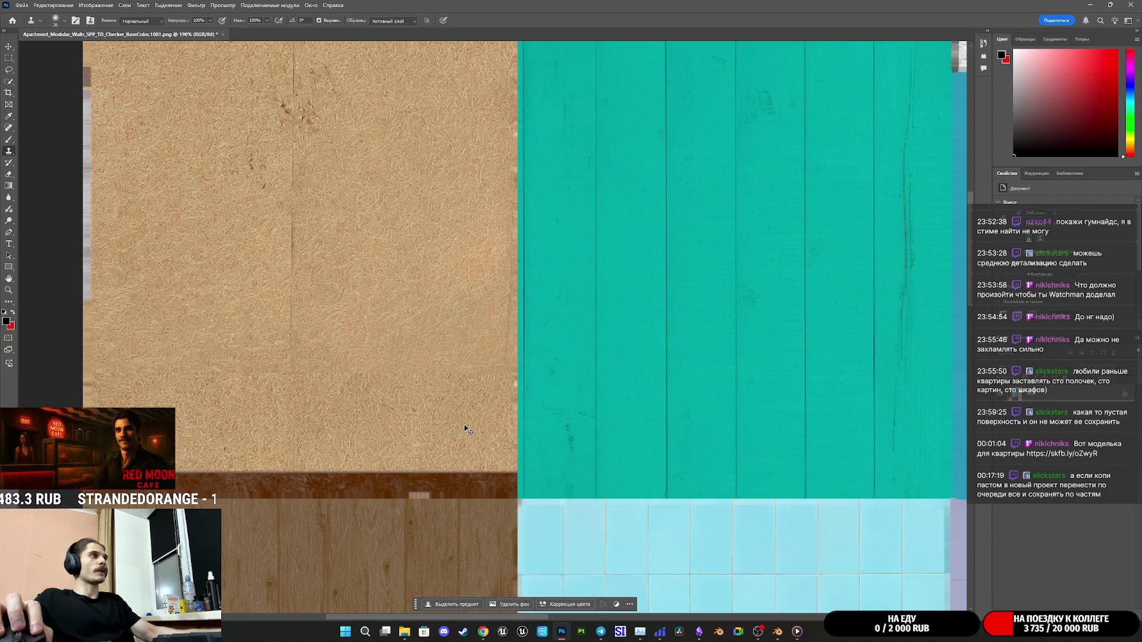
alt+click(463, 424)
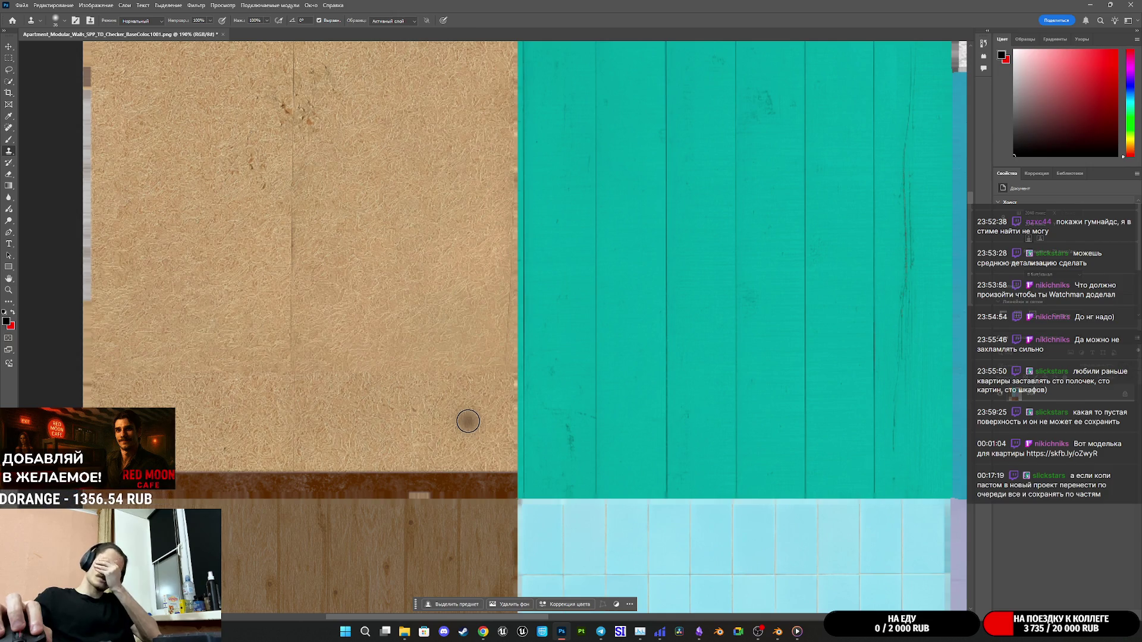
scroll(488, 339, down, 3)
scroll(516, 351, down, 5)
scroll(755, 423, up, 2)
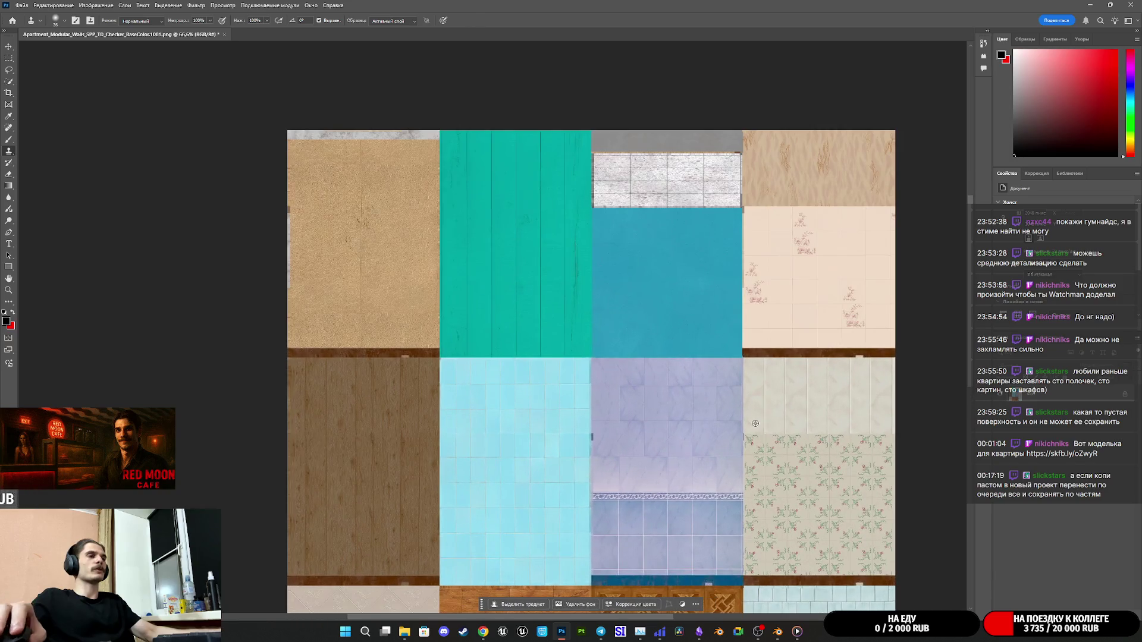
Try a clone stroke over the seam, dismiss the Clone Stamp error and return to Blender.
scroll(763, 430, up, 2)
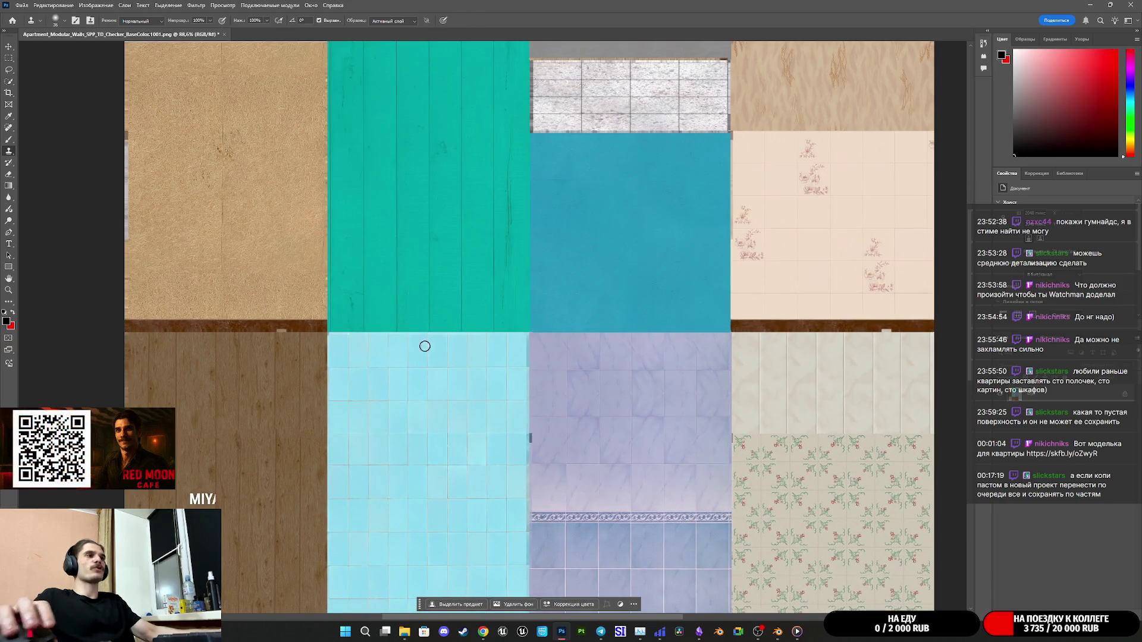
click(546, 437)
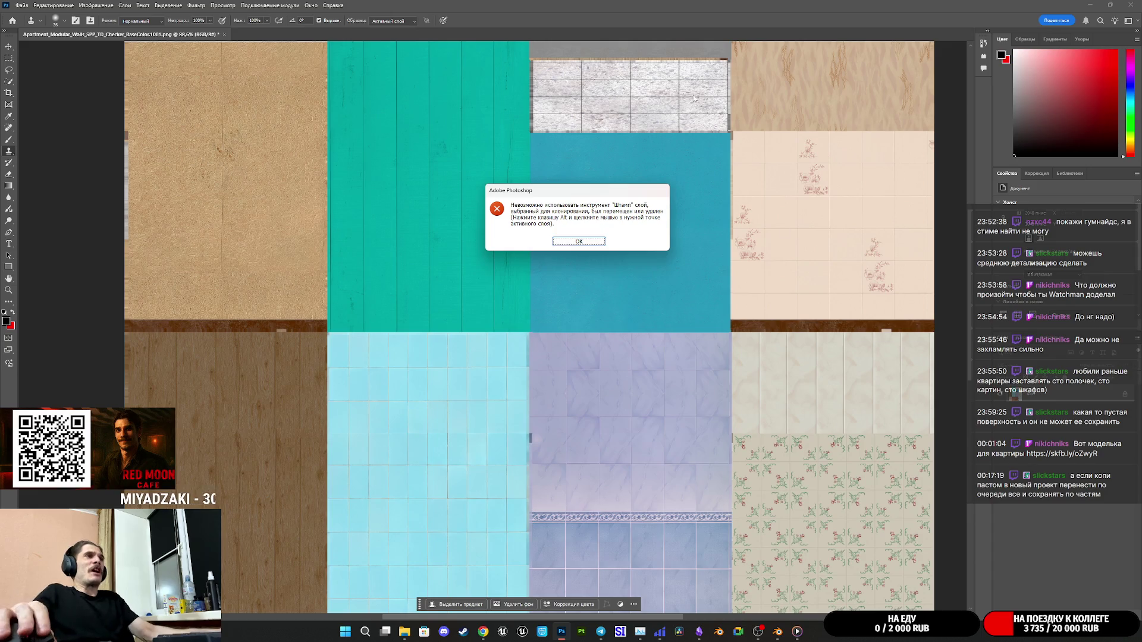
click(657, 253)
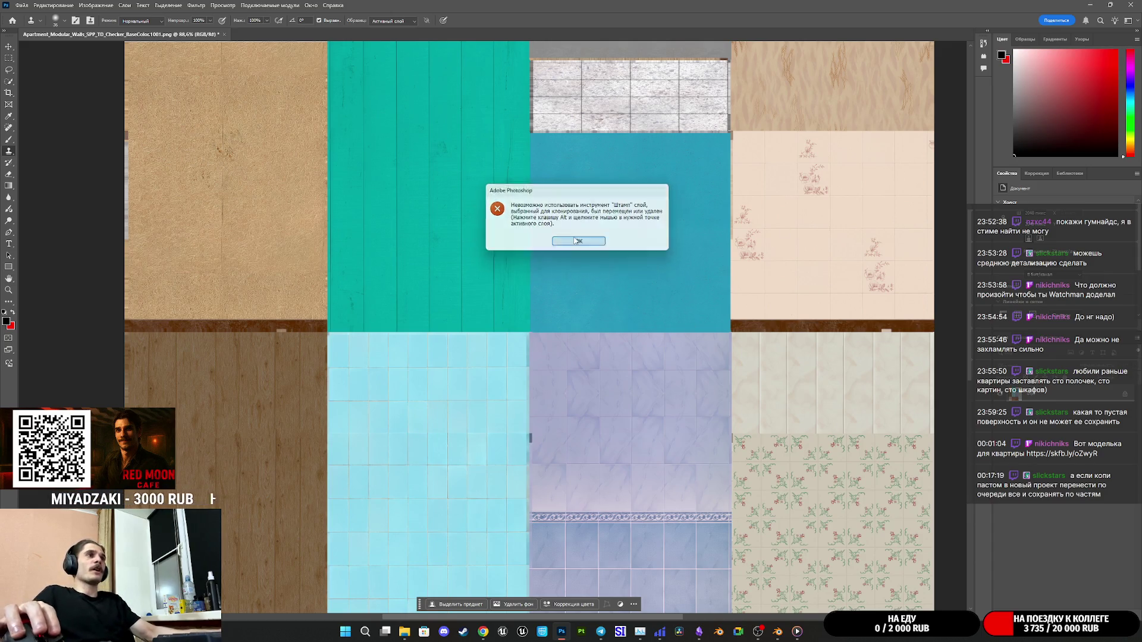
click(589, 241)
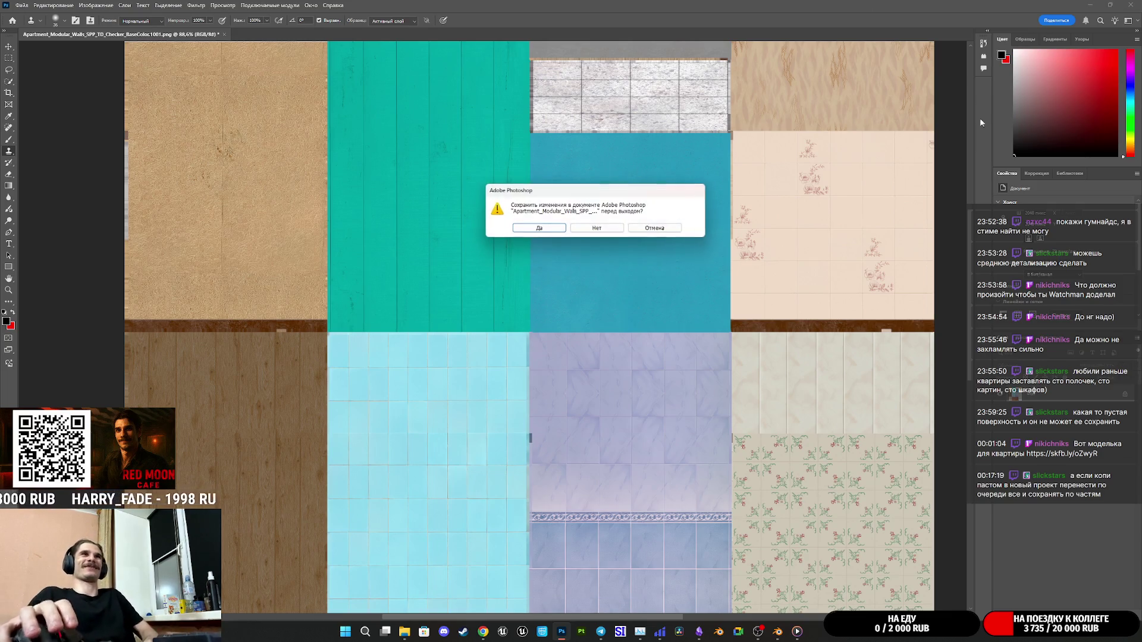
key(alt+Tab)
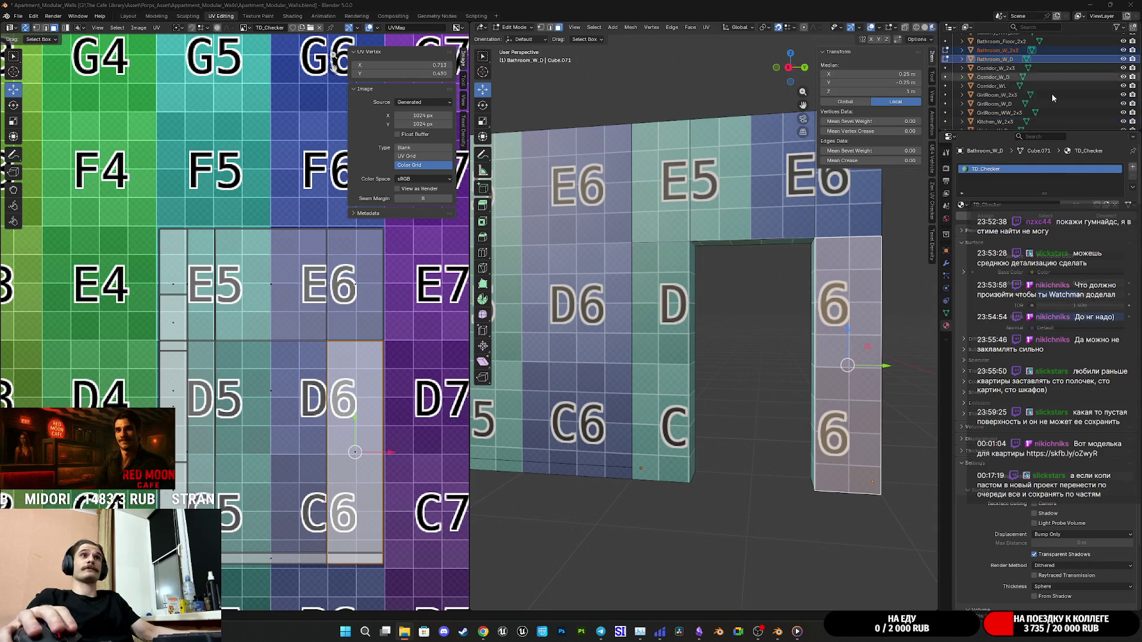
Go to the Shading workspace showing the TD_Checker node tree and material preview.
scroll(1051, 96, up, 3)
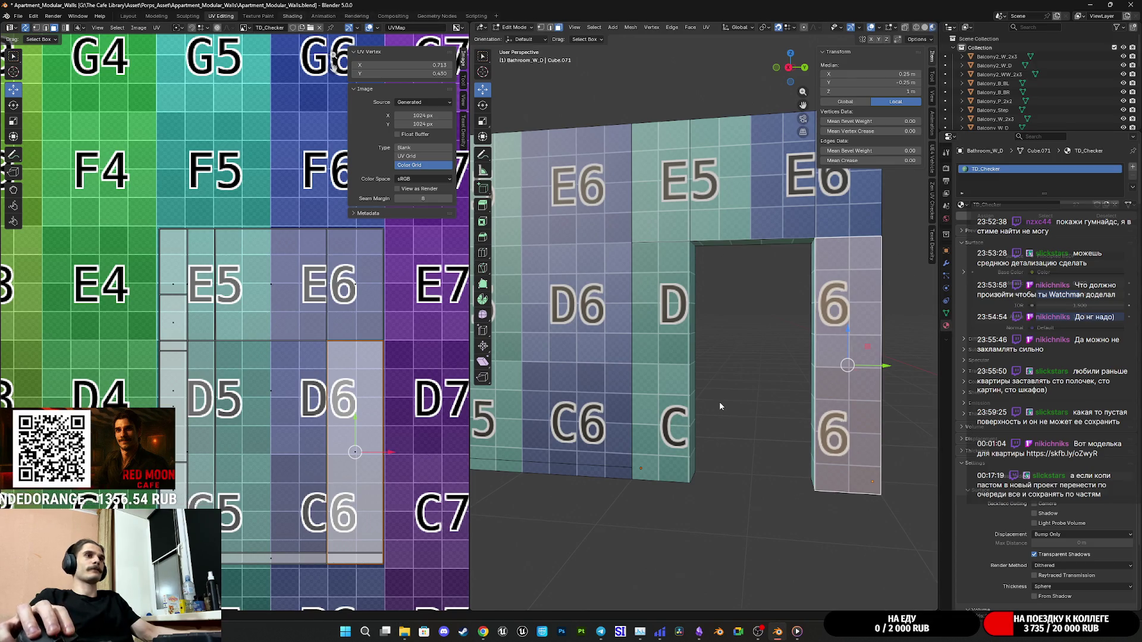
key(ctrl+Page_Down)
key(ctrl+Page_Down)
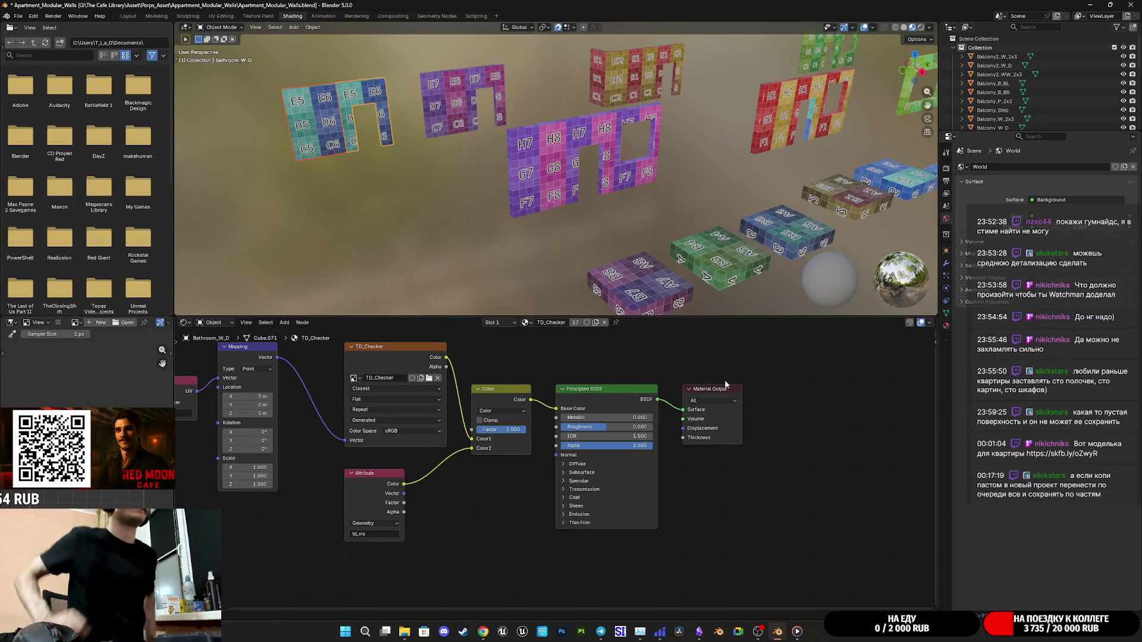
Select the Linoleum_Floor_2x2 piece and show its material surface settings.
scroll(695, 218, down, 2)
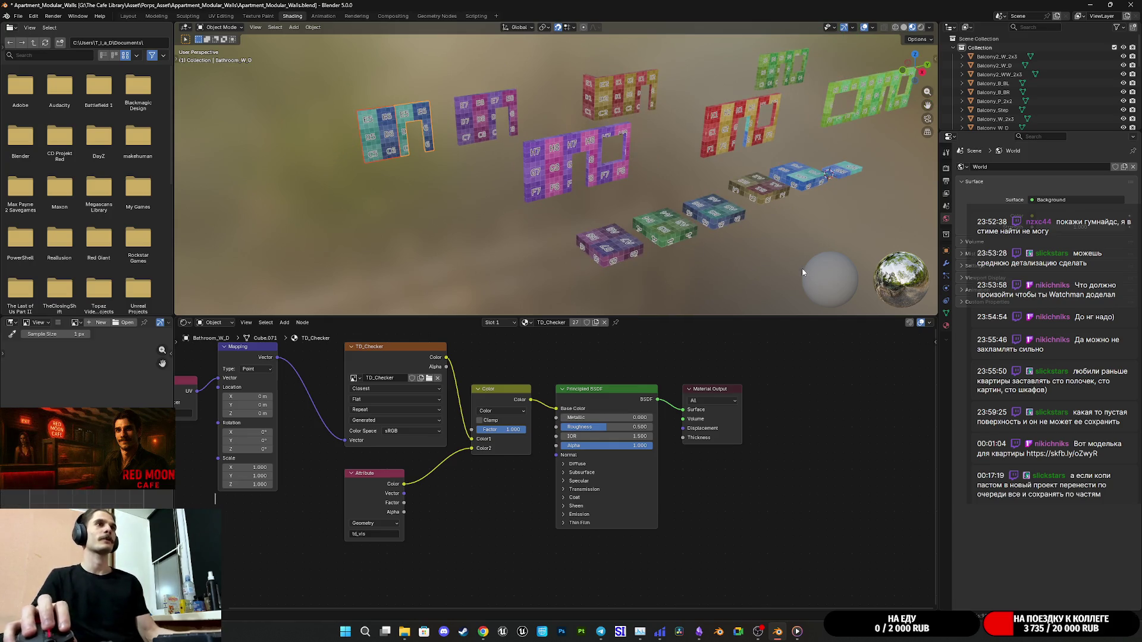
click(946, 325)
click(714, 211)
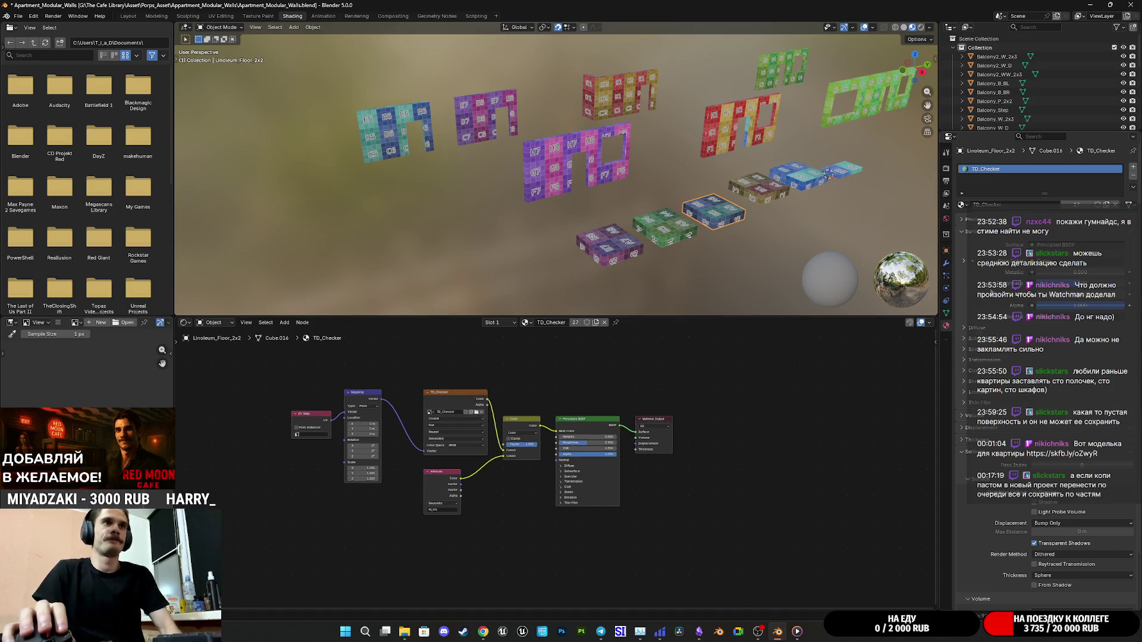
click(964, 220)
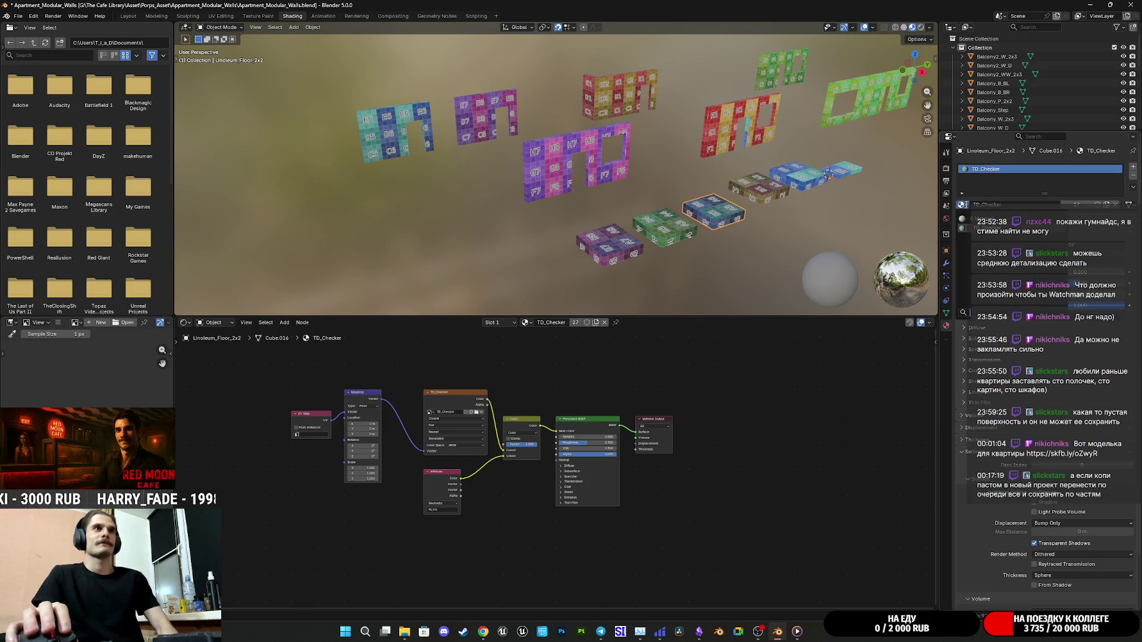
click(975, 220)
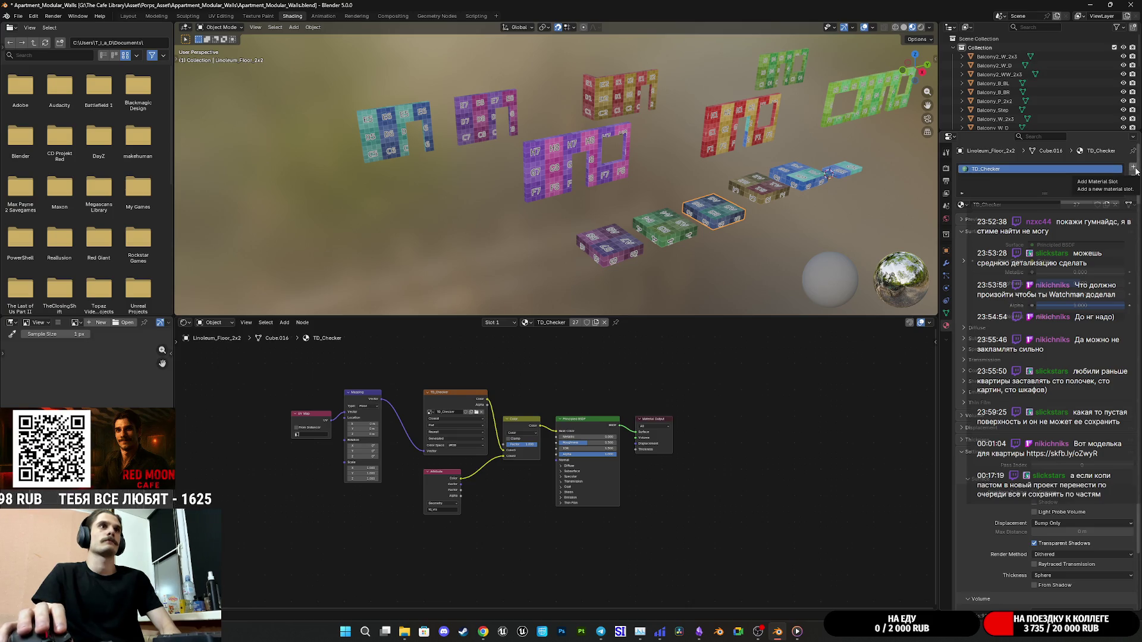
Unlink the checker texture nodes from Base Color and move them up-left out of the way.
drag(538, 545, 277, 381)
drag(556, 431, 546, 432)
mouse_move(535, 542)
mouse_down()
mouse_move(300, 377)
mouse_move(269, 371)
mouse_up()
drag(519, 426, 373, 351)
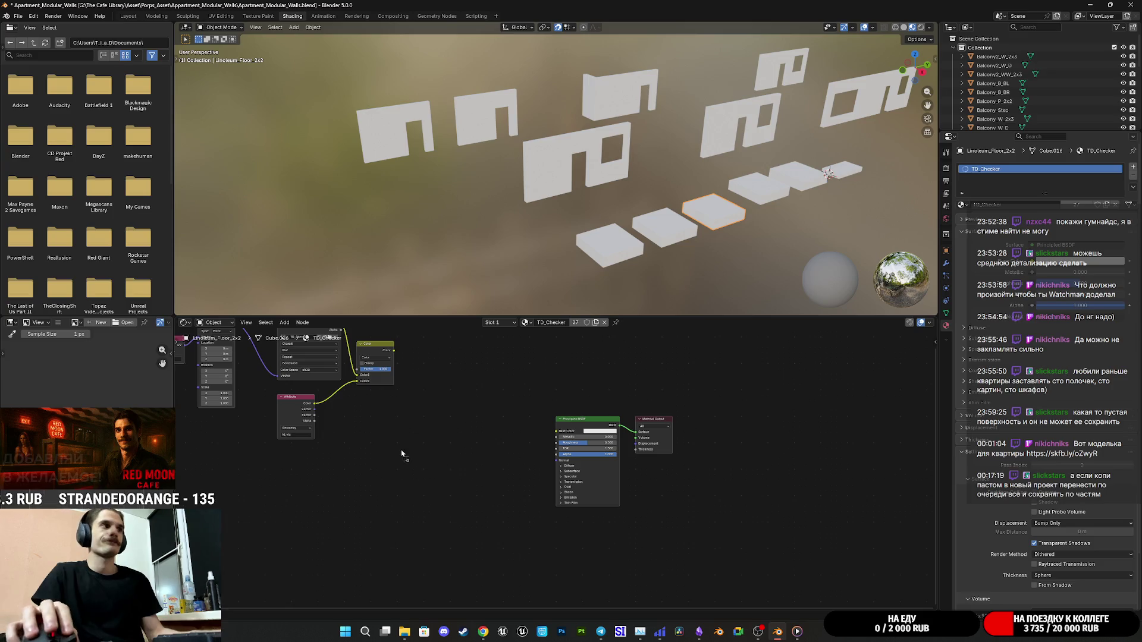
Add the BaseColor image node wired into Base Color, plus a Normal texture image node.
key(ctrl+v)
drag(491, 455, 558, 433)
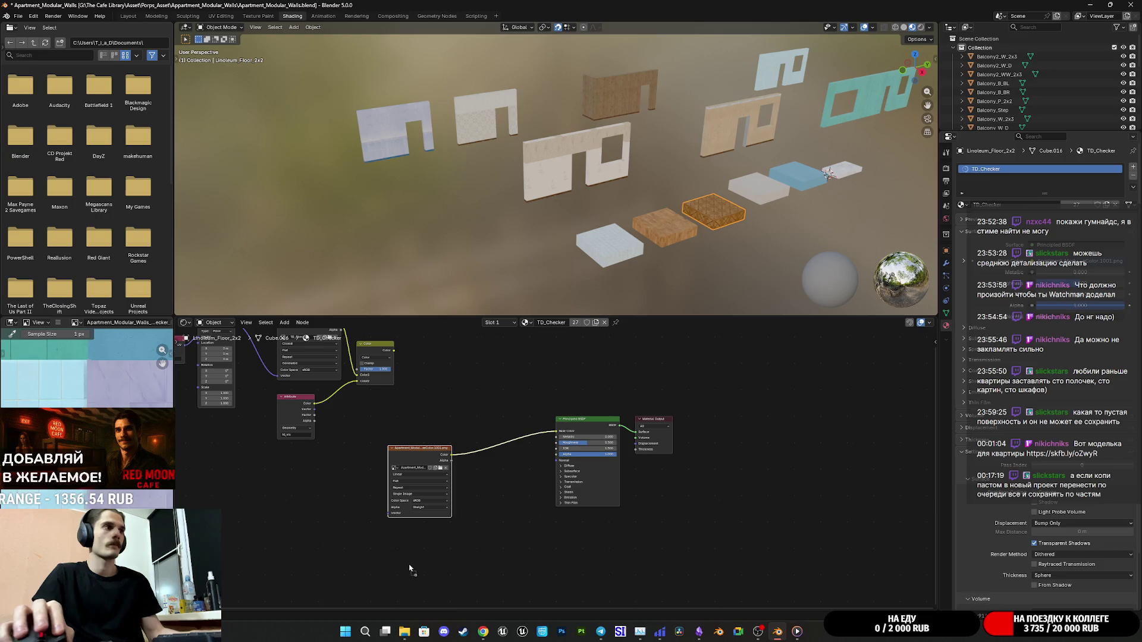
key(ctrl+v)
mouse_move(548, 504)
mouse_down()
mouse_move(548, 492)
mouse_move(538, 526)
mouse_up()
key(Escape)
scroll(508, 552, up, 2)
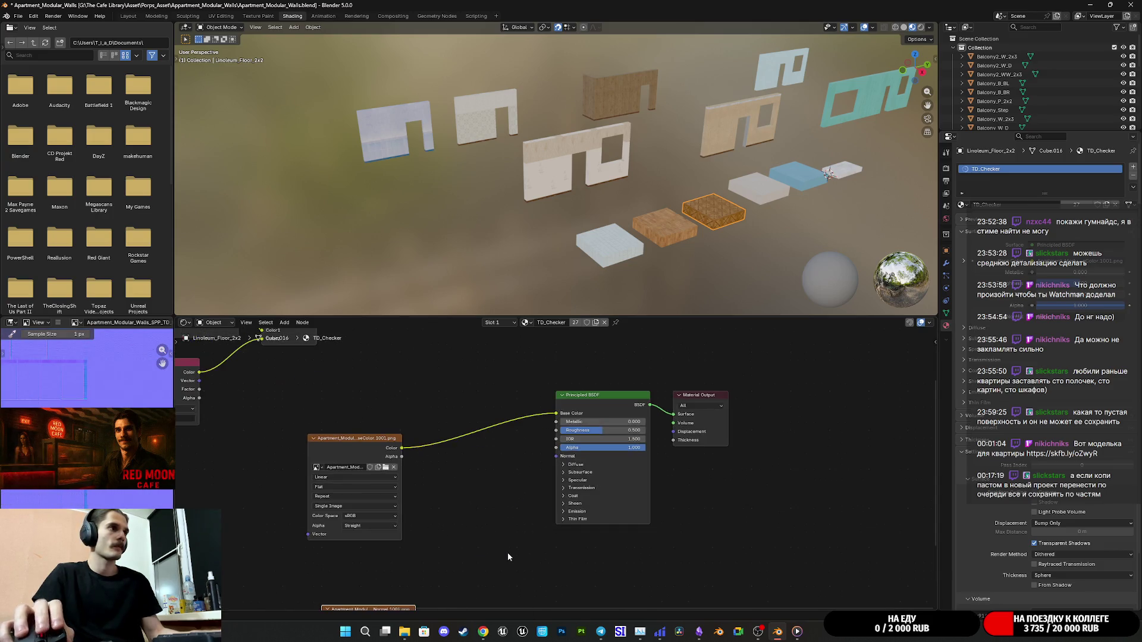
right_click(506, 556)
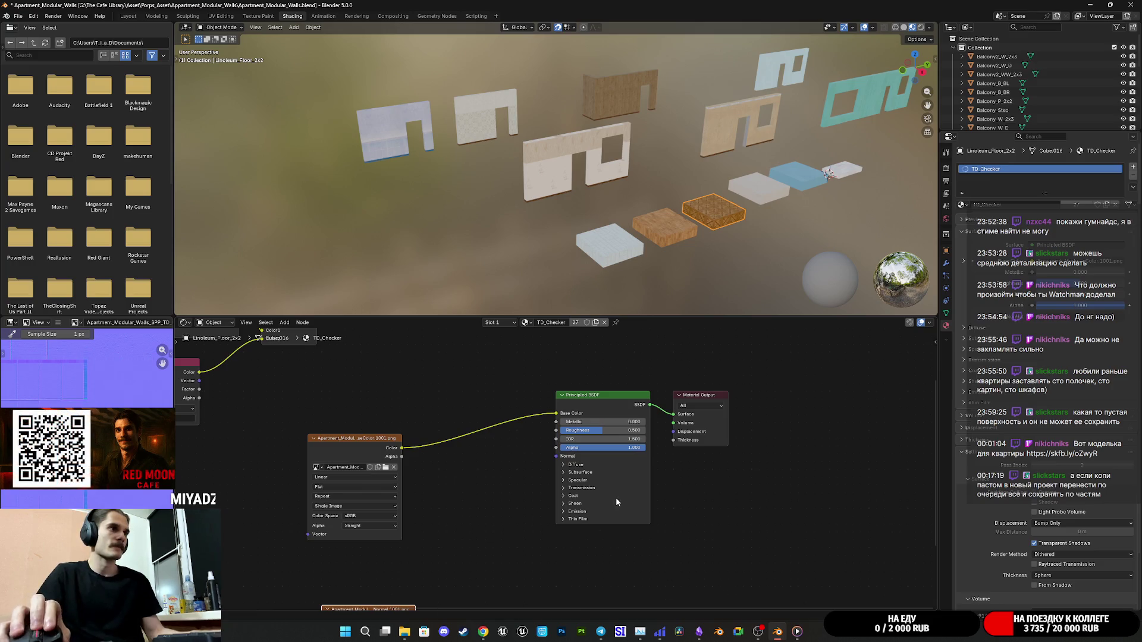
scroll(616, 497, up, 2)
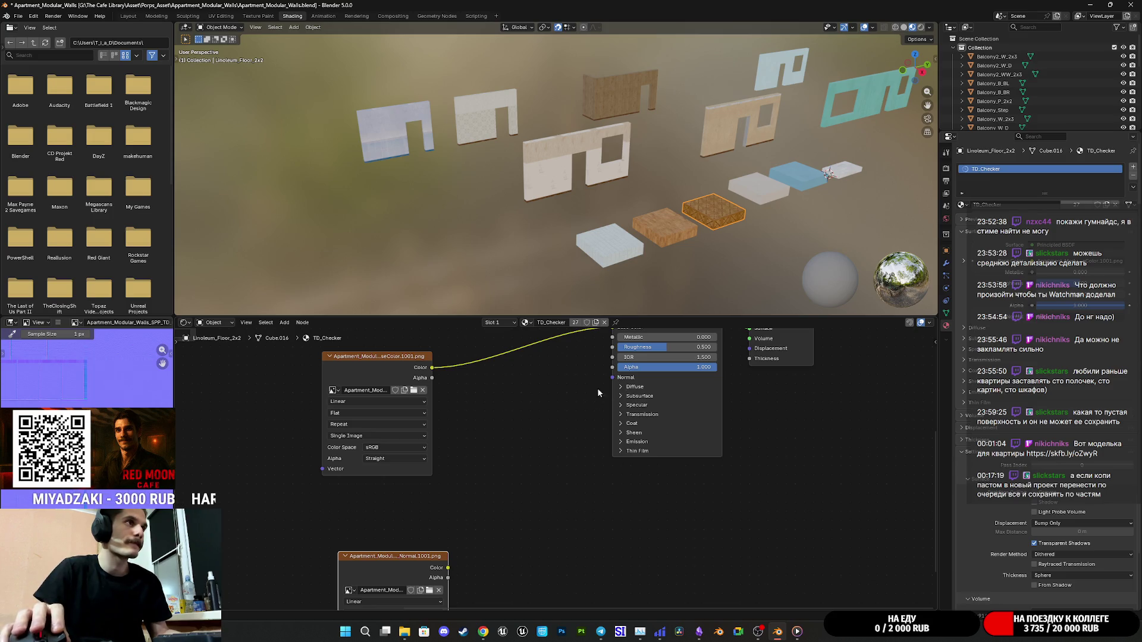
Route the Normal image through a new Normal Map node into the shader's Normal input.
drag(448, 570, 500, 513)
text(norma)
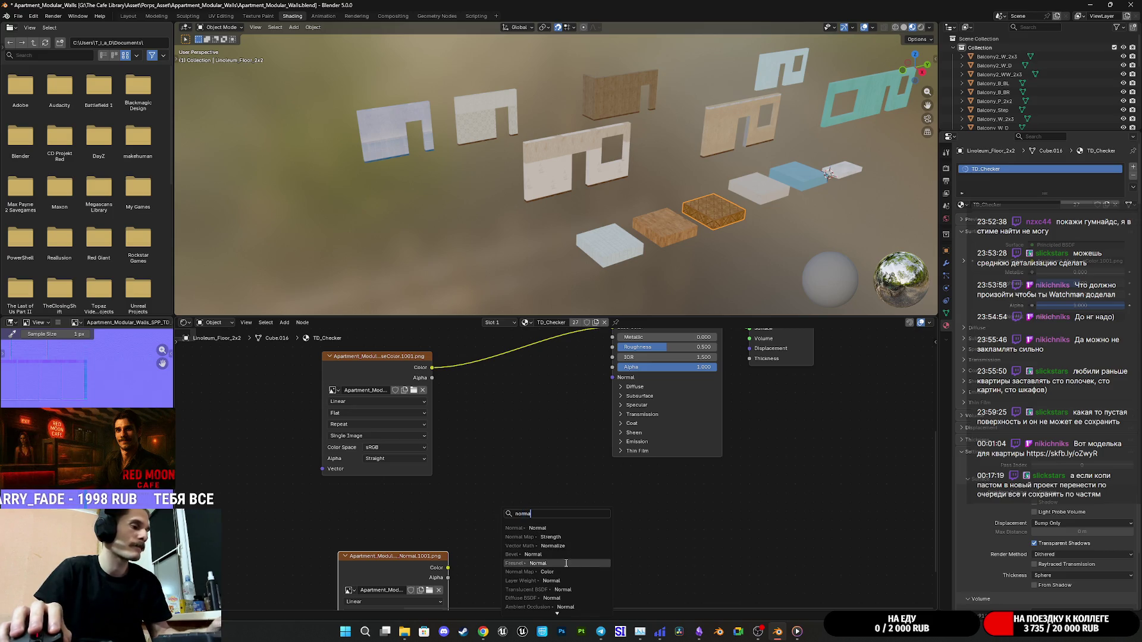
click(534, 537)
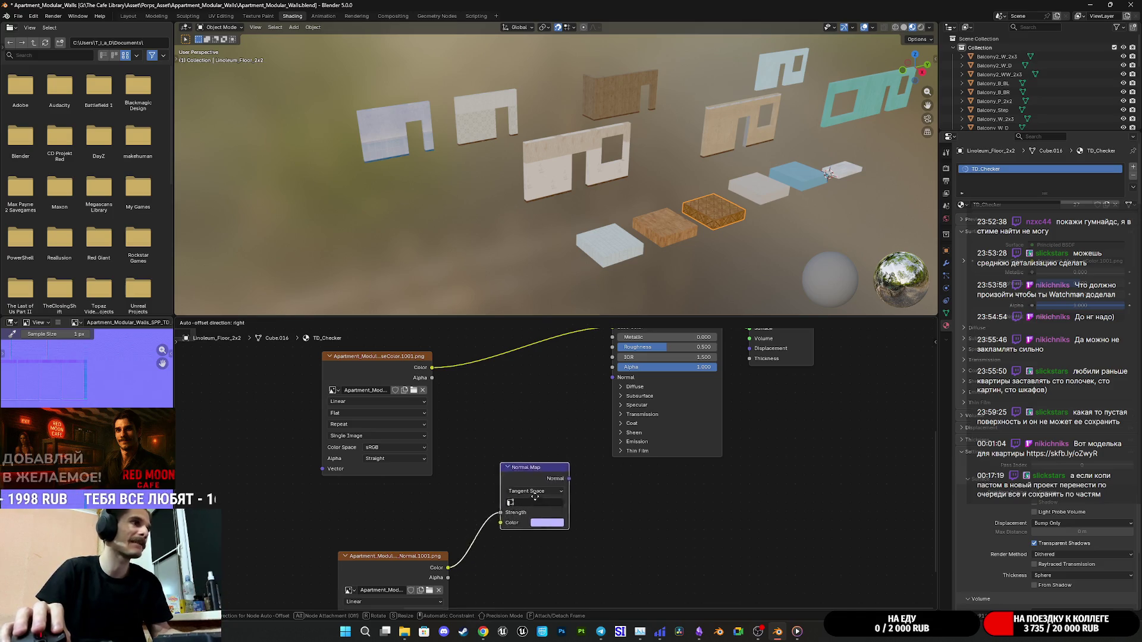
click(531, 461)
drag(564, 440, 612, 378)
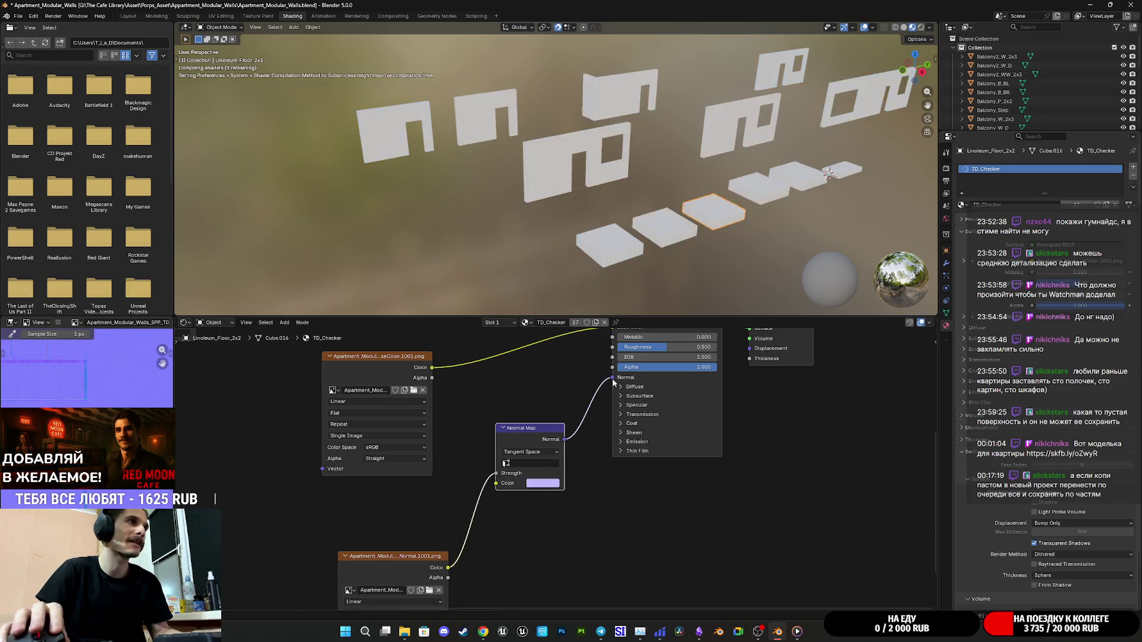
scroll(711, 200, up, 5)
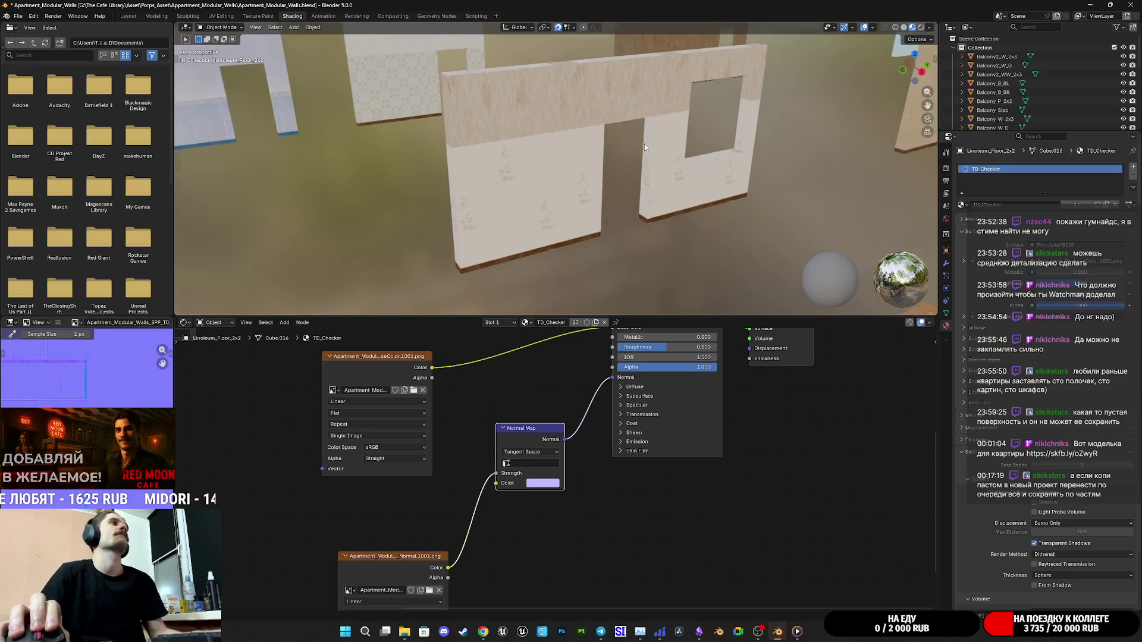
Raise the Principled BSDF roughness to about 0.977, orbiting to check the walls' shine.
mouse_move(605, 141)
mouse_down()
mouse_move(644, 131)
mouse_move(630, 154)
mouse_move(635, 204)
mouse_move(530, 213)
mouse_move(508, 229)
mouse_move(568, 302)
mouse_up()
mouse_move(660, 347)
mouse_down()
mouse_move(714, 347)
mouse_move(699, 347)
mouse_up()
mouse_move(571, 219)
mouse_down()
mouse_move(454, 153)
mouse_move(454, 168)
mouse_move(450, 120)
mouse_up()
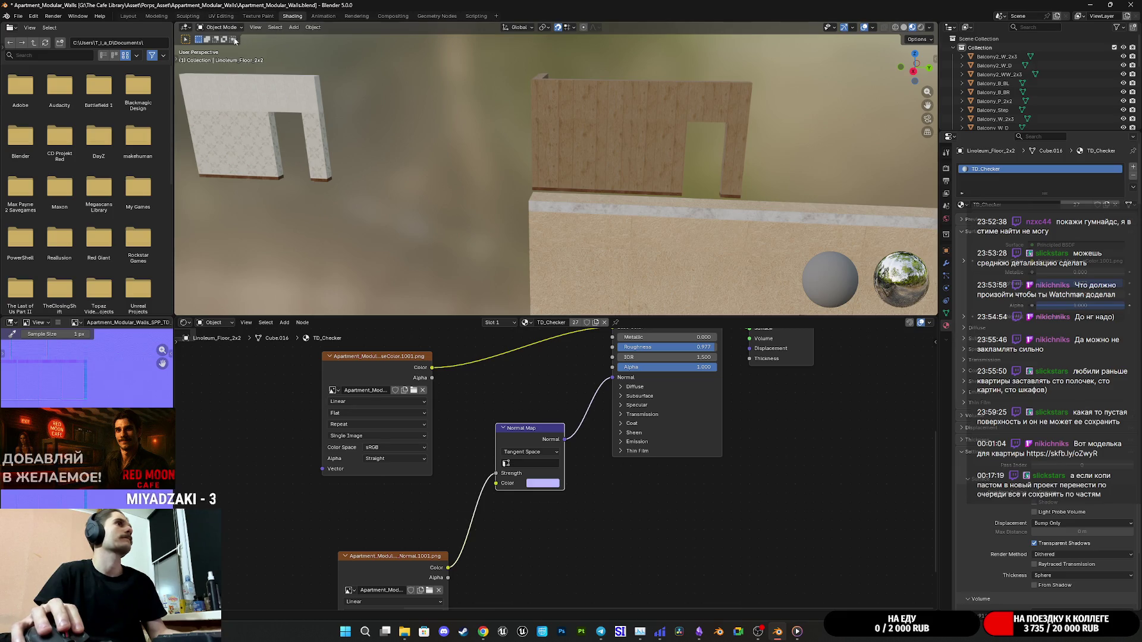
scroll(543, 255, up, 5)
scroll(533, 266, up, 5)
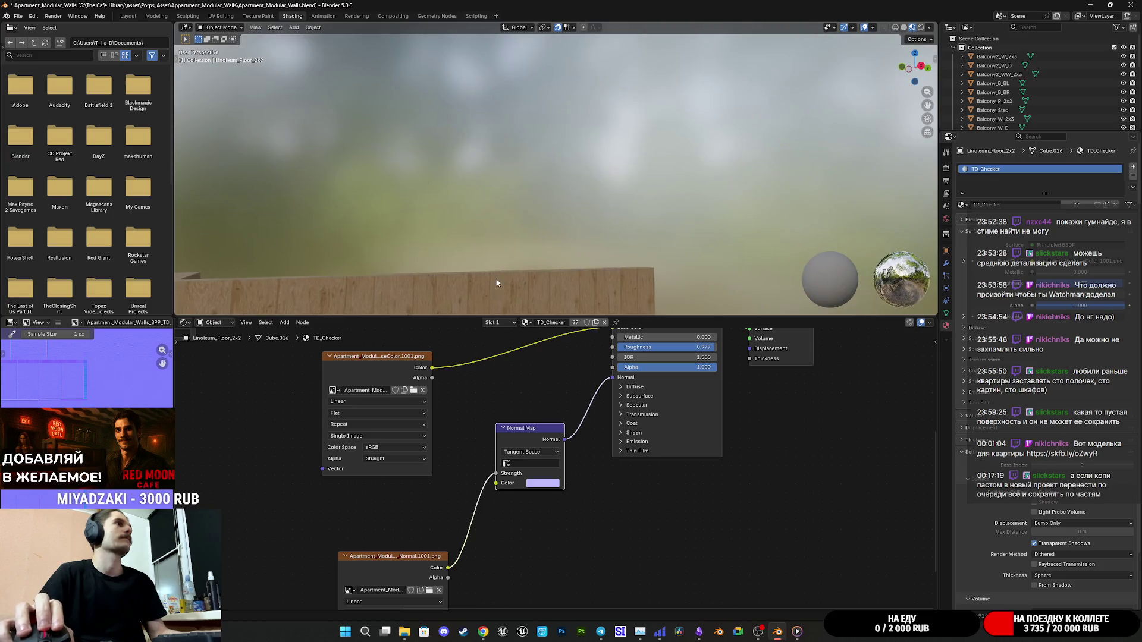
scroll(626, 182, up, 5)
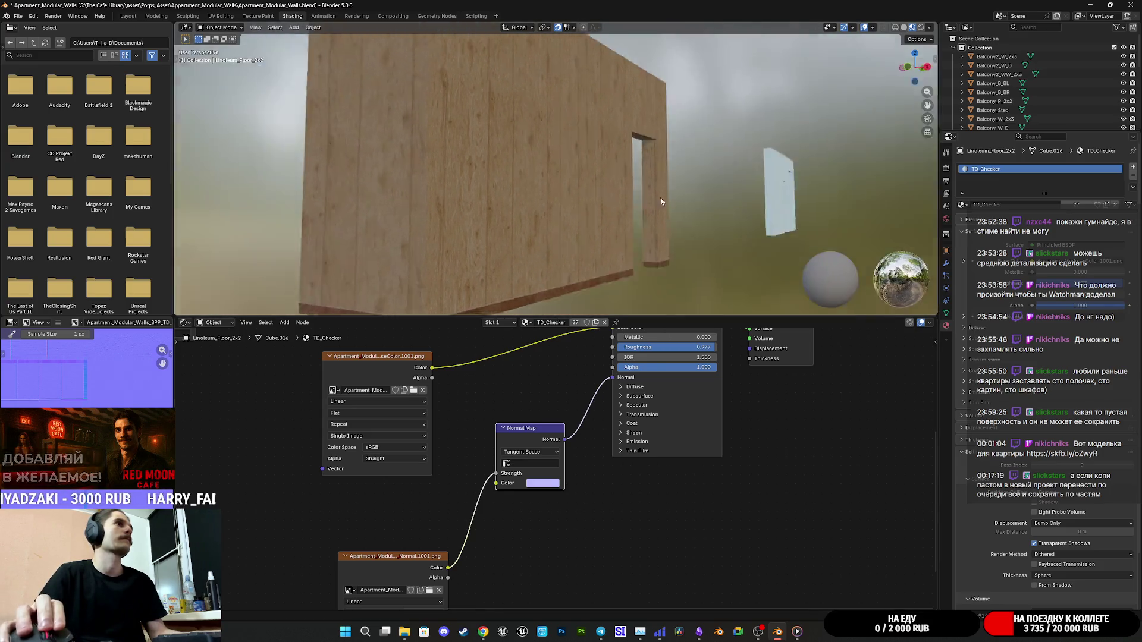
scroll(619, 211, up, 5)
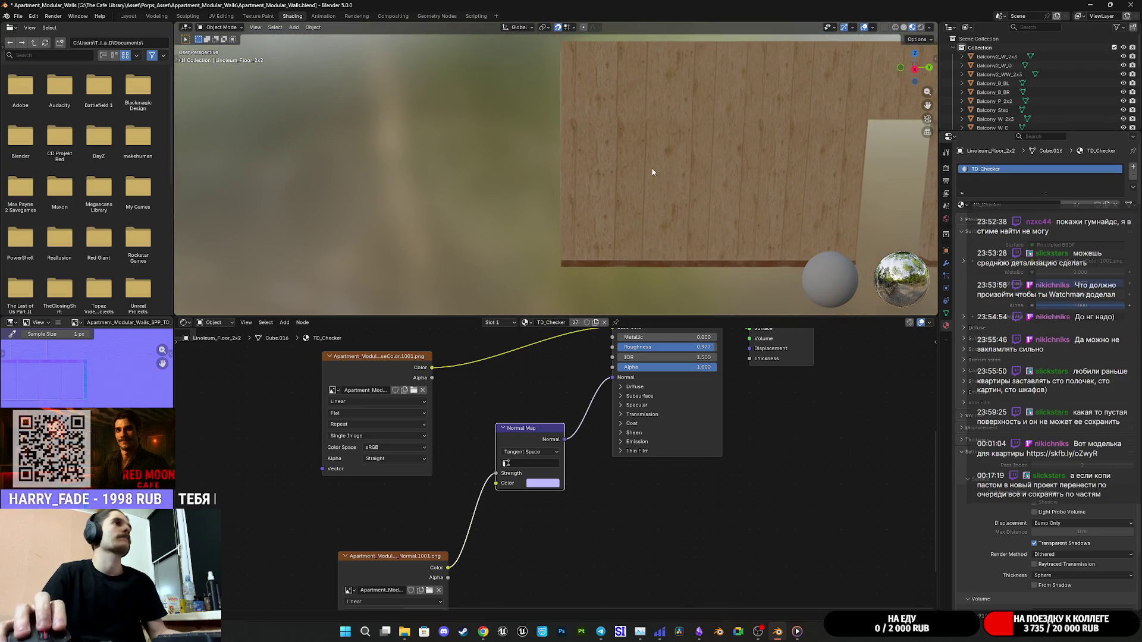
scroll(438, 166, down, 3)
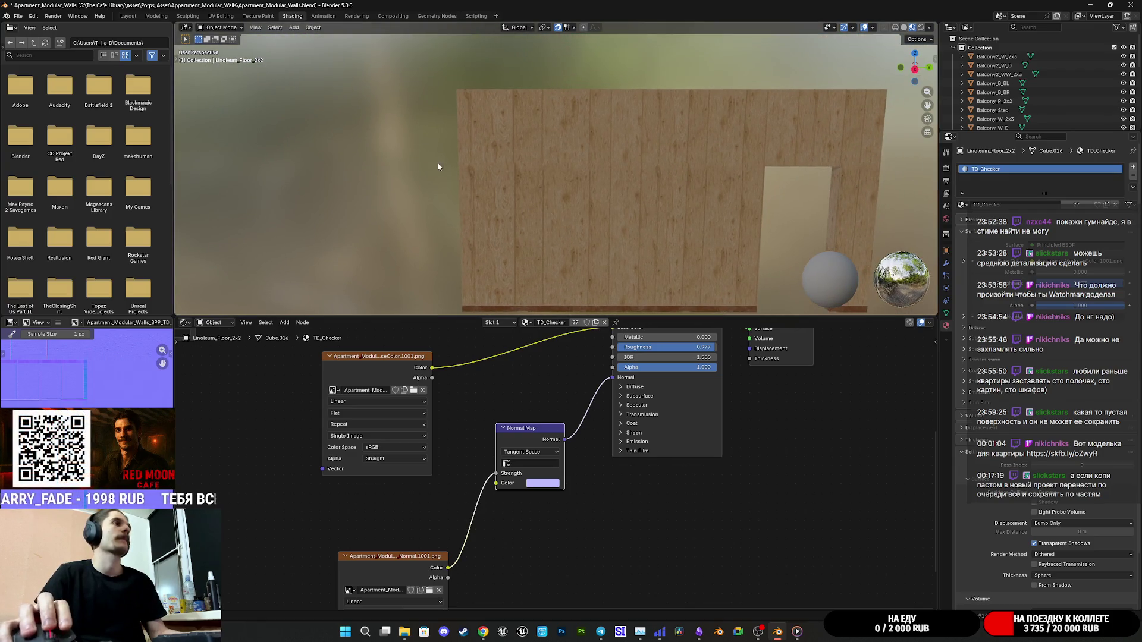
click(214, 20)
Put the selected wall pieces into edit mode with all faces and UVs selected.
scroll(571, 289, down, 3)
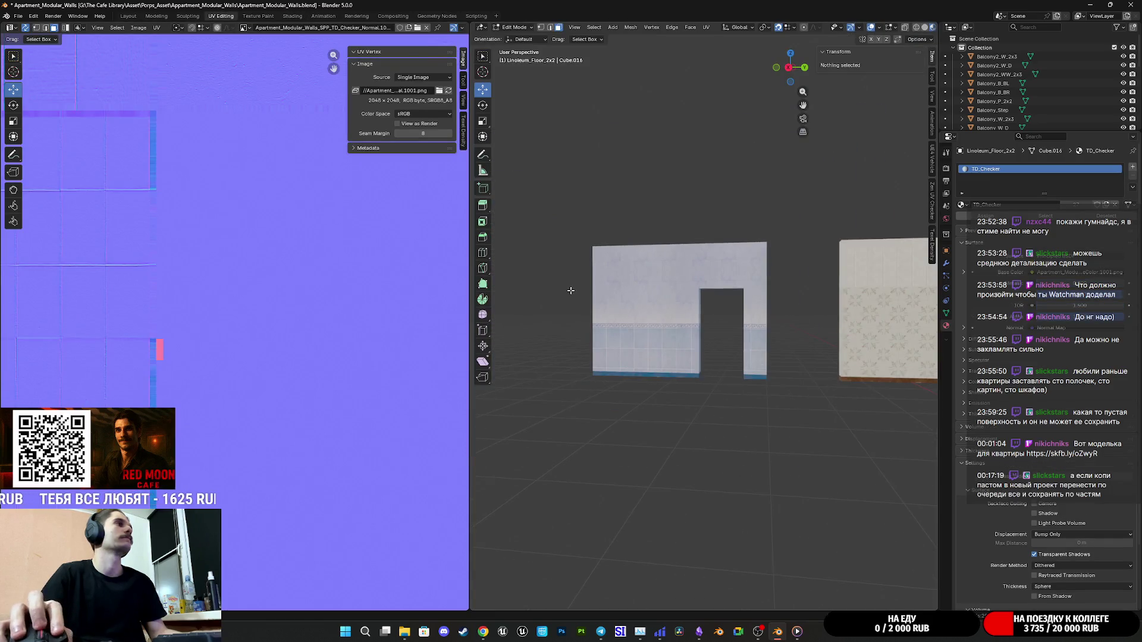
mouse_move(75, 388)
mouse_down()
mouse_move(155, 316)
mouse_move(45, 367)
mouse_up()
drag(665, 322, 690, 366)
key(Tab)
key(a)
key(Tab)
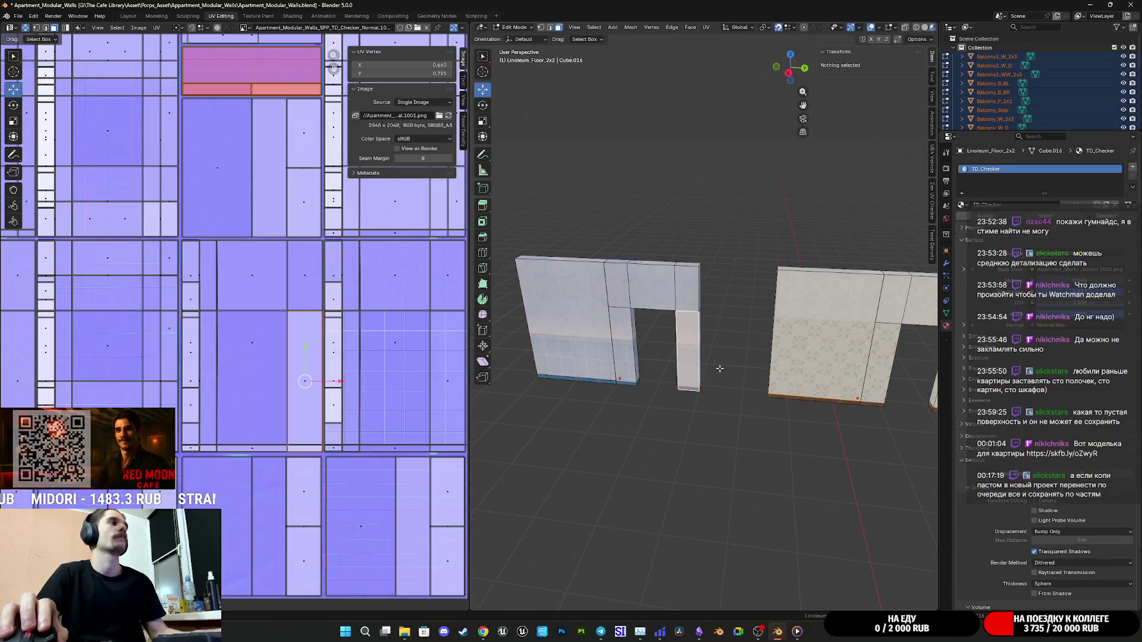
scroll(328, 328, down, 2)
key(a)
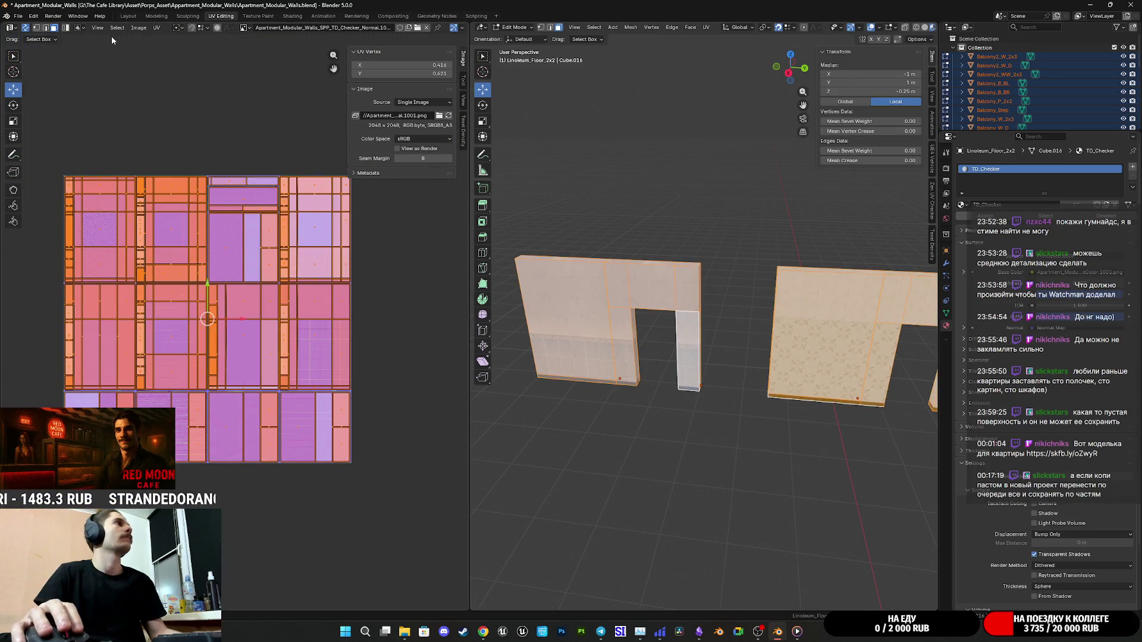
Review the UV Sticky Selection and View options and set the pivot to Median Point.
click(158, 28)
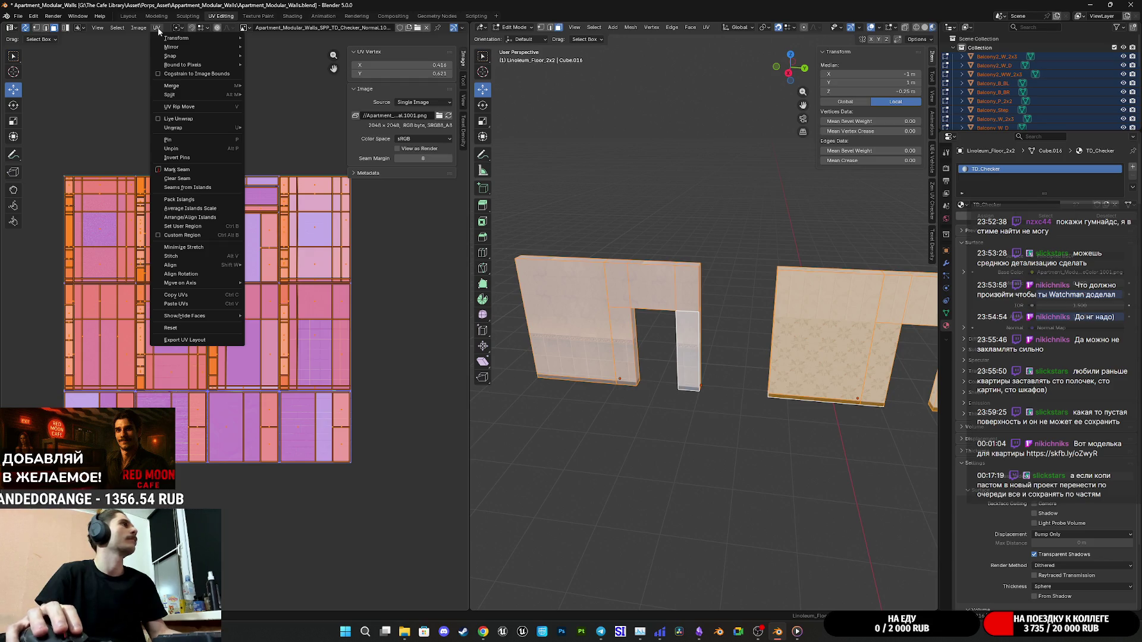
click(79, 28)
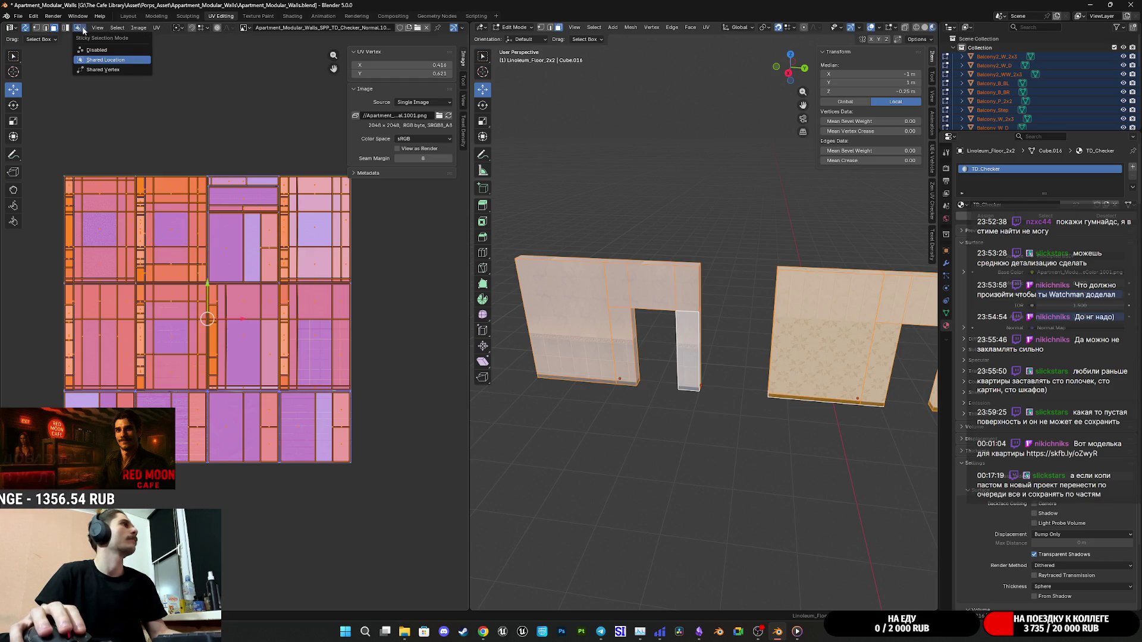
click(99, 29)
mouse_move(202, 31)
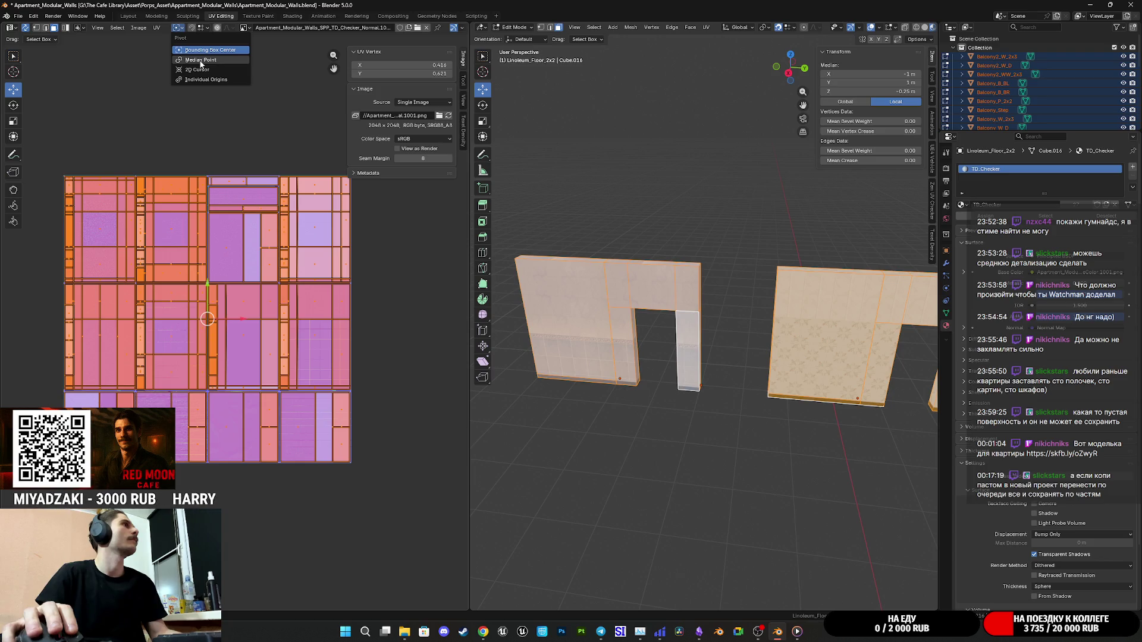
click(205, 79)
Start scaling the floor's UV islands, cancel to keep the original size, and exit edit mode.
scroll(190, 351, up, 5)
key(s)
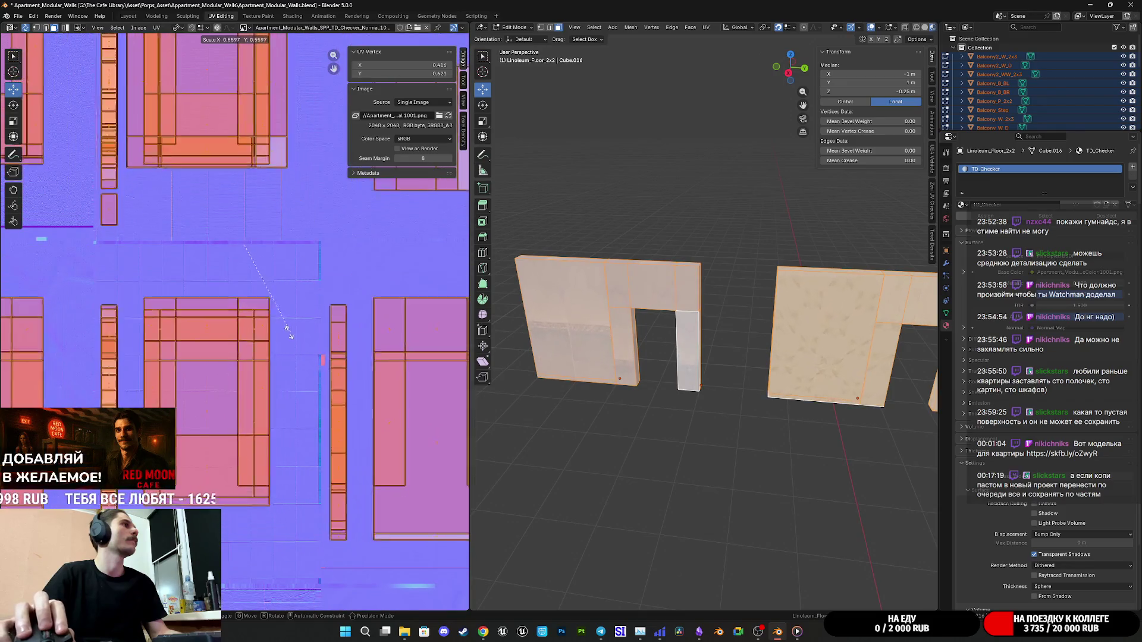
right_click(291, 326)
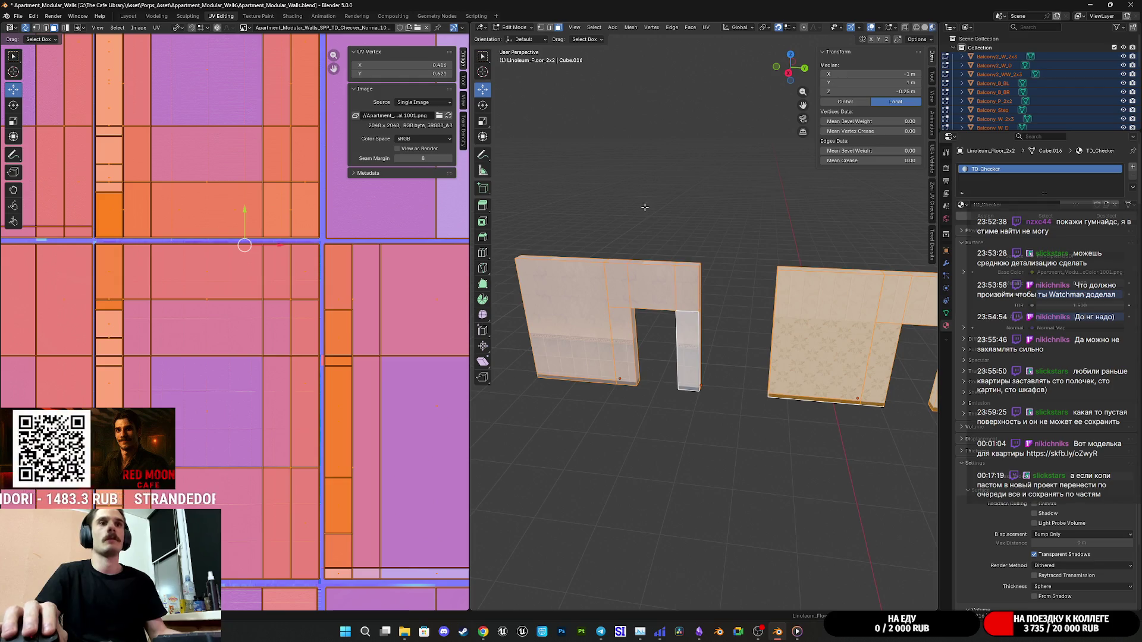
scroll(678, 267, down, 3)
scroll(747, 319, up, 3)
key(Tab)
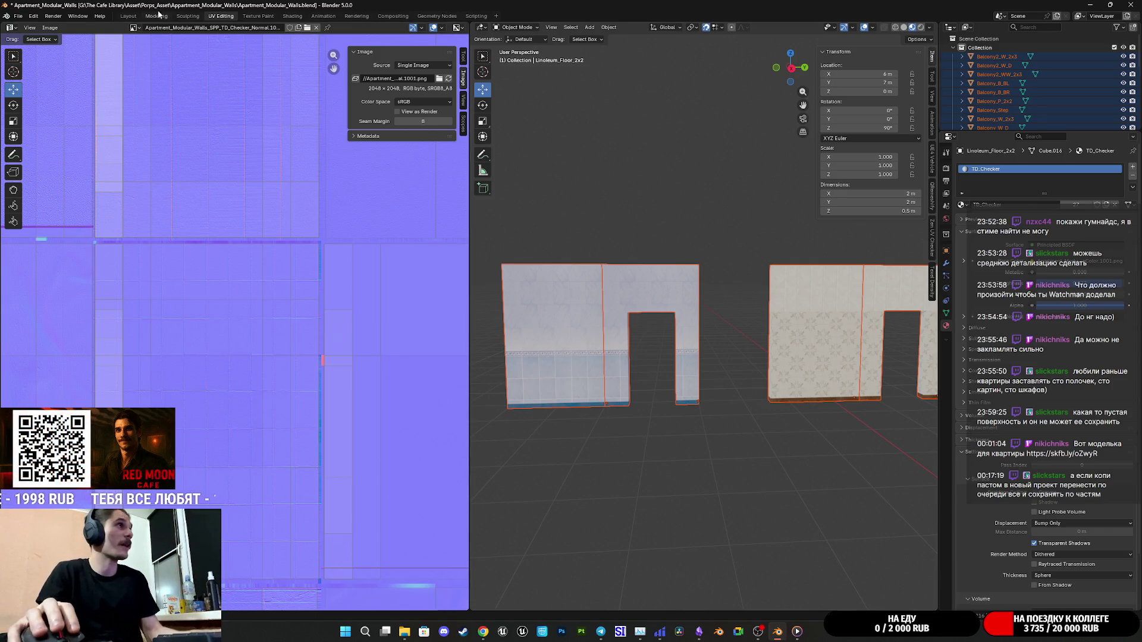
In the Layout workspace, deselect everything and switch the viewport to Material Preview.
click(128, 16)
click(663, 351)
scroll(663, 351, up, 5)
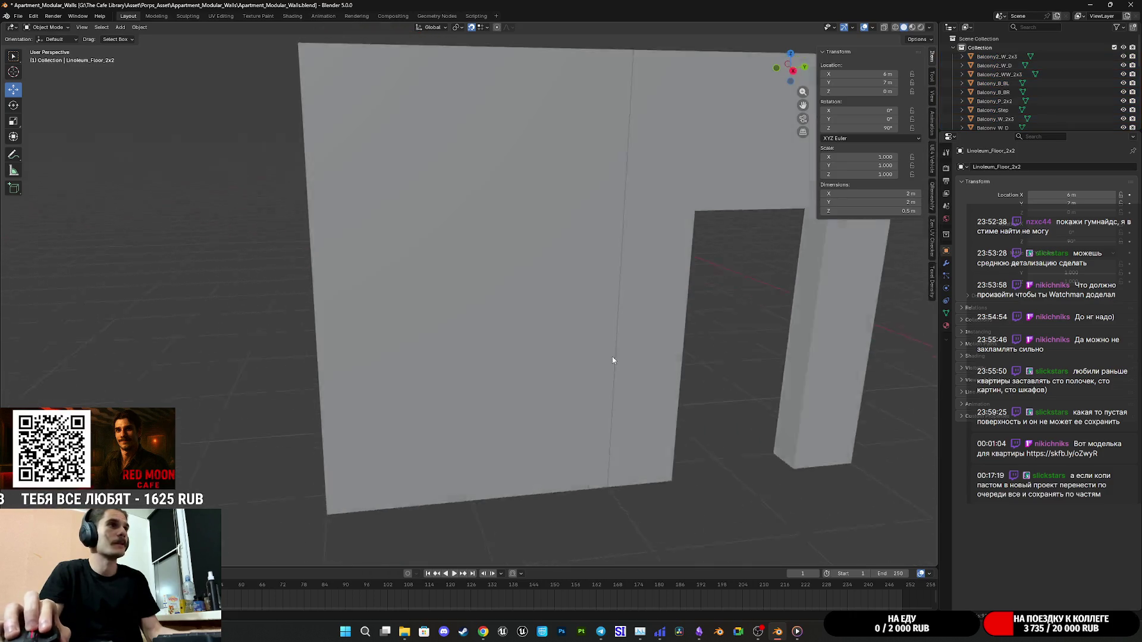
click(912, 27)
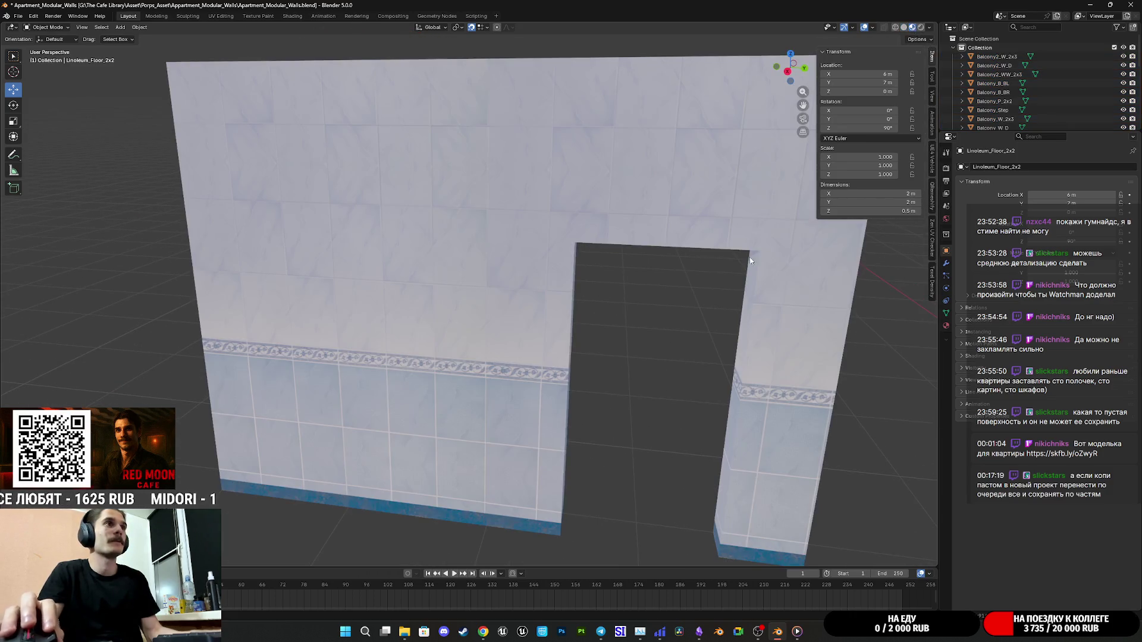
scroll(762, 237, down, 3)
Orbit around the tiled doorway wall and the row of wall modules to inspect textures.
mouse_move(626, 313)
mouse_down()
mouse_move(653, 326)
mouse_move(619, 306)
mouse_move(644, 270)
mouse_move(591, 327)
mouse_move(510, 327)
mouse_move(655, 270)
mouse_up()
scroll(620, 306, up, 3)
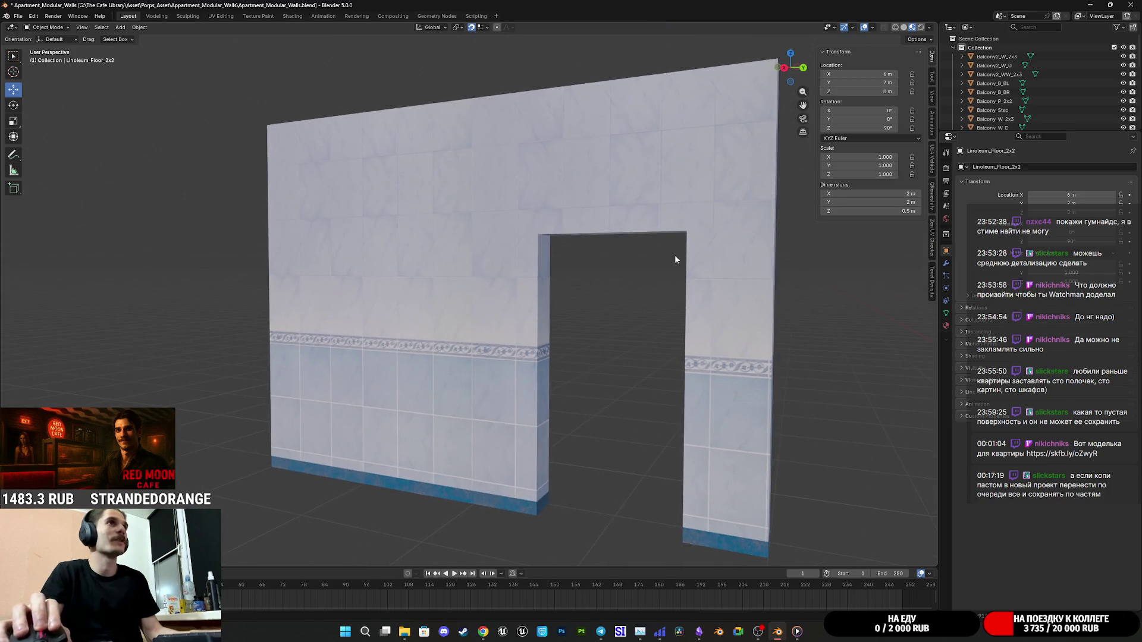
scroll(543, 253, up, 3)
mouse_move(542, 253)
mouse_down()
mouse_move(526, 299)
mouse_move(675, 304)
mouse_move(355, 310)
mouse_move(447, 320)
mouse_move(533, 306)
mouse_move(418, 281)
mouse_move(621, 283)
mouse_move(607, 305)
mouse_move(500, 367)
mouse_move(541, 186)
mouse_move(615, 234)
mouse_move(452, 283)
mouse_move(311, 286)
mouse_move(434, 290)
mouse_up()
scroll(519, 284, up, 4)
scroll(298, 280, up, 5)
scroll(434, 290, down, 5)
scroll(430, 303, up, 5)
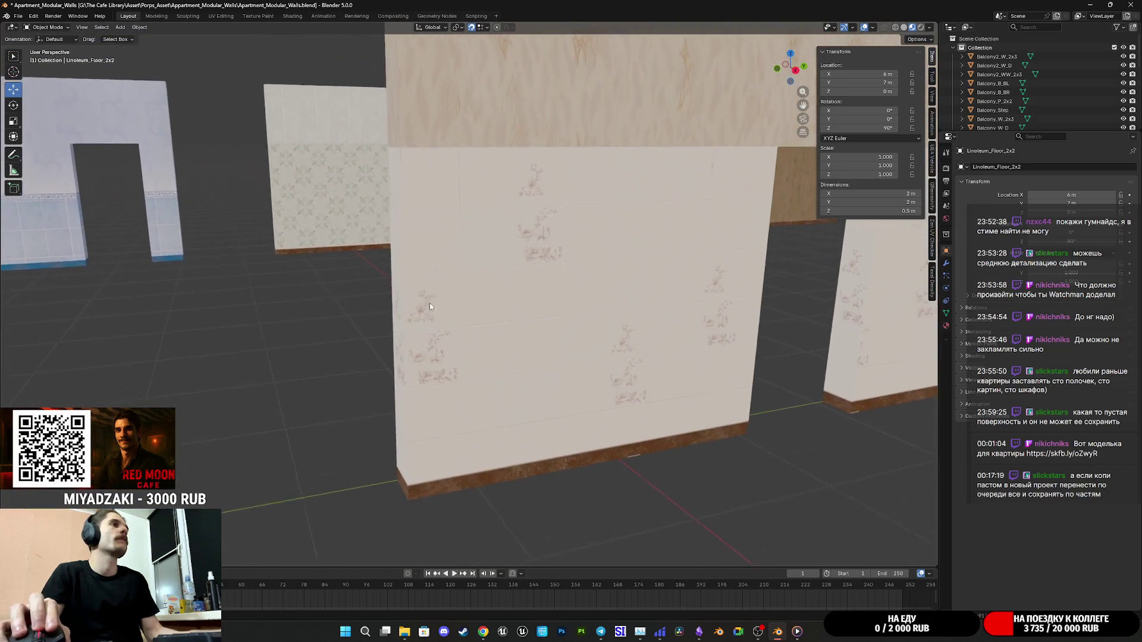
scroll(440, 304, down, 6)
Select the GirlRoom_W_2x3 wood wall and view its material nodes in Shading.
mouse_move(440, 304)
mouse_down()
mouse_move(345, 341)
mouse_move(395, 344)
mouse_up()
scroll(408, 343, up, 5)
scroll(393, 345, up, 4)
click(412, 340)
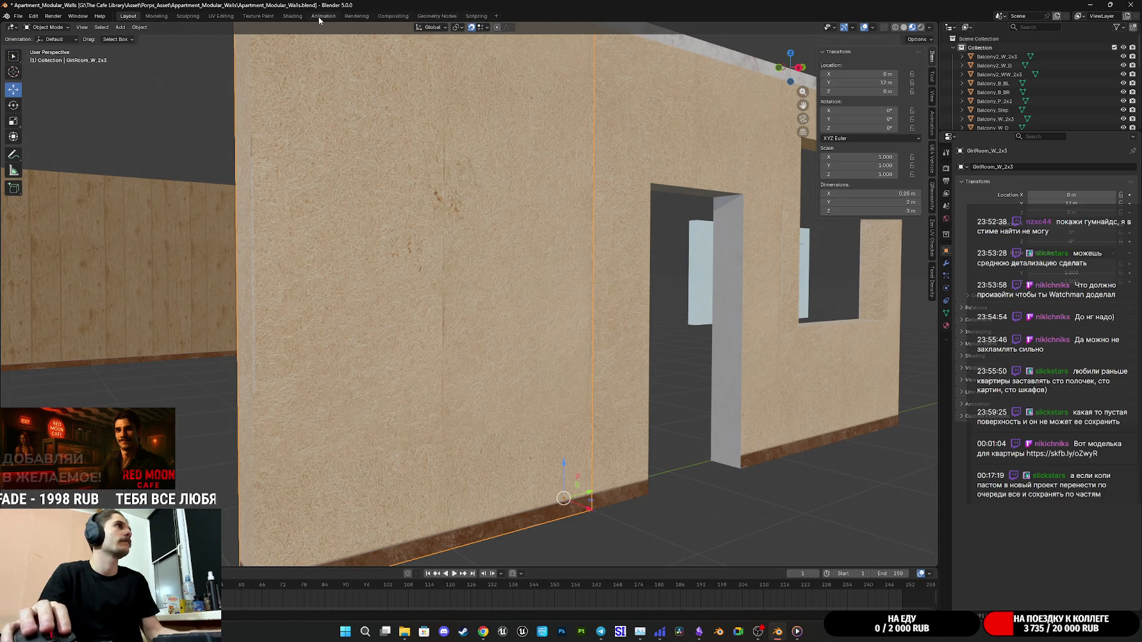
click(291, 16)
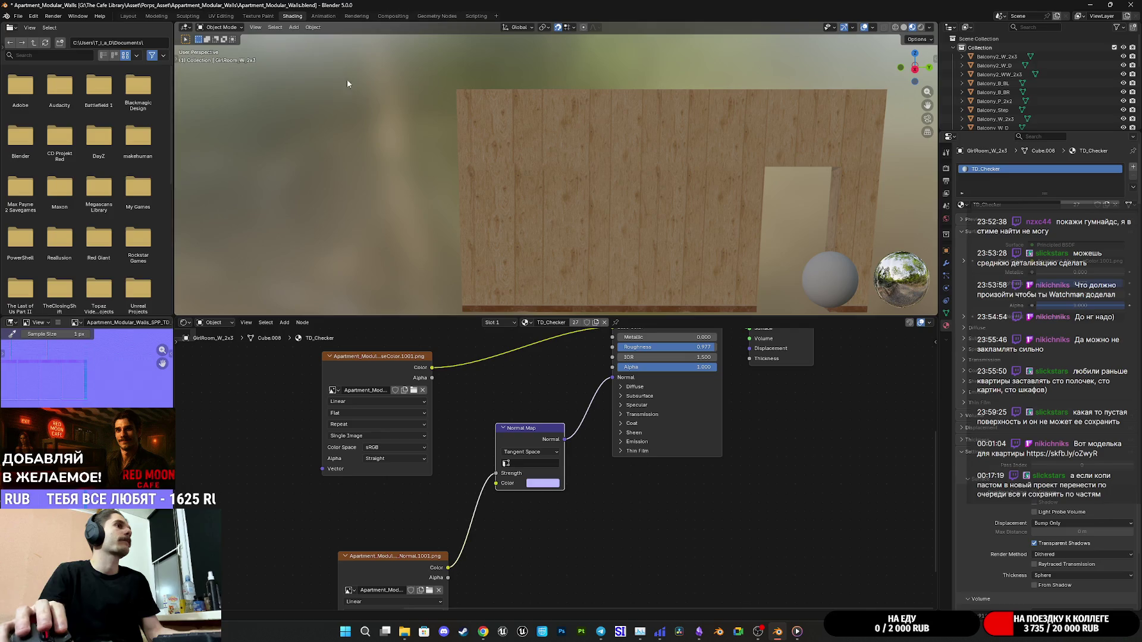
In UV Editing, select the door and window wall pieces and enter edit mode.
click(227, 16)
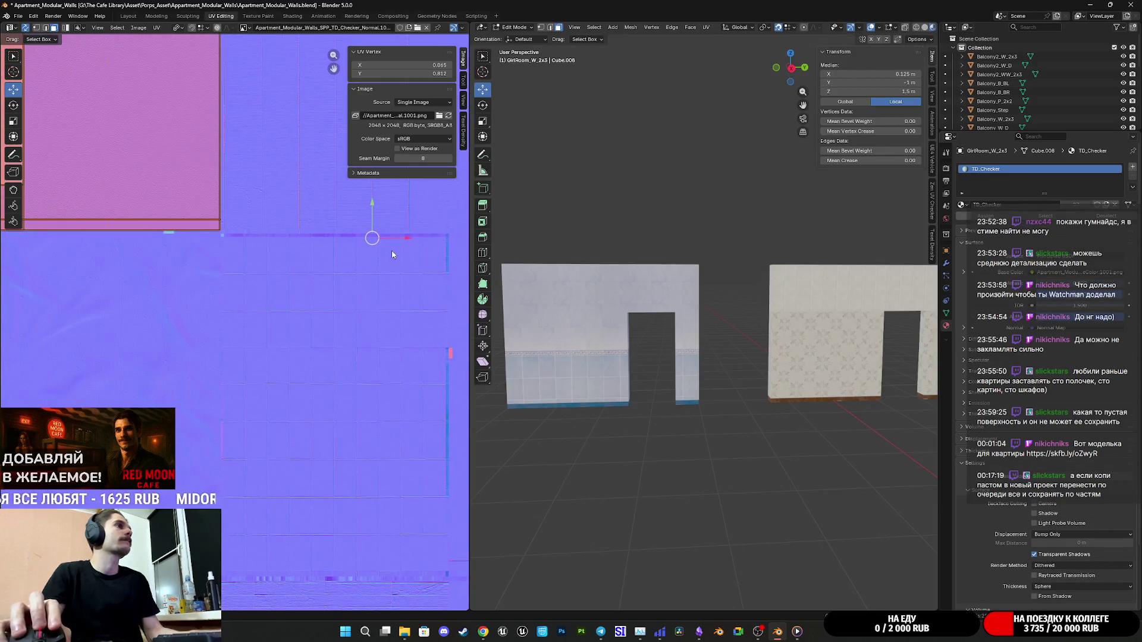
key(KP_Decimal)
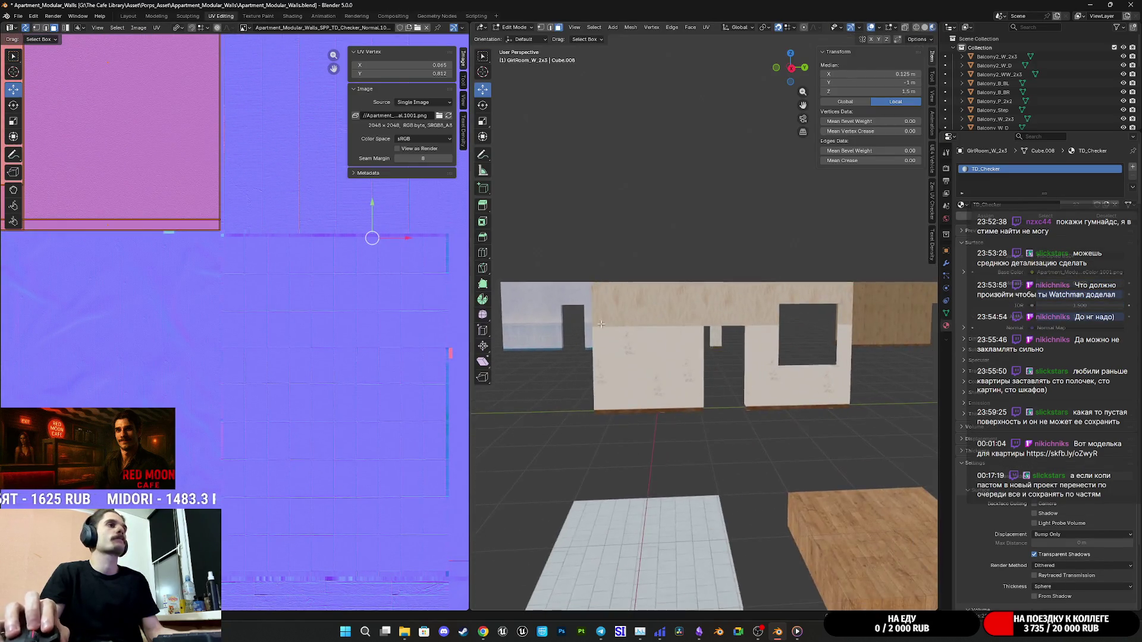
scroll(637, 350, down, 5)
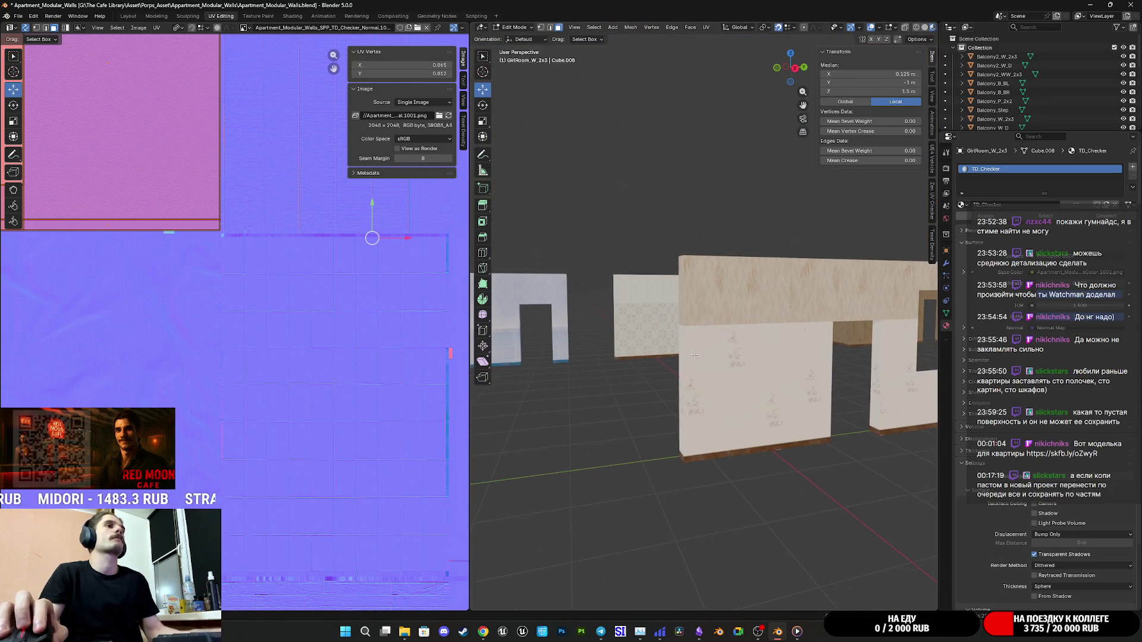
key(Tab)
key(KP_Decimal)
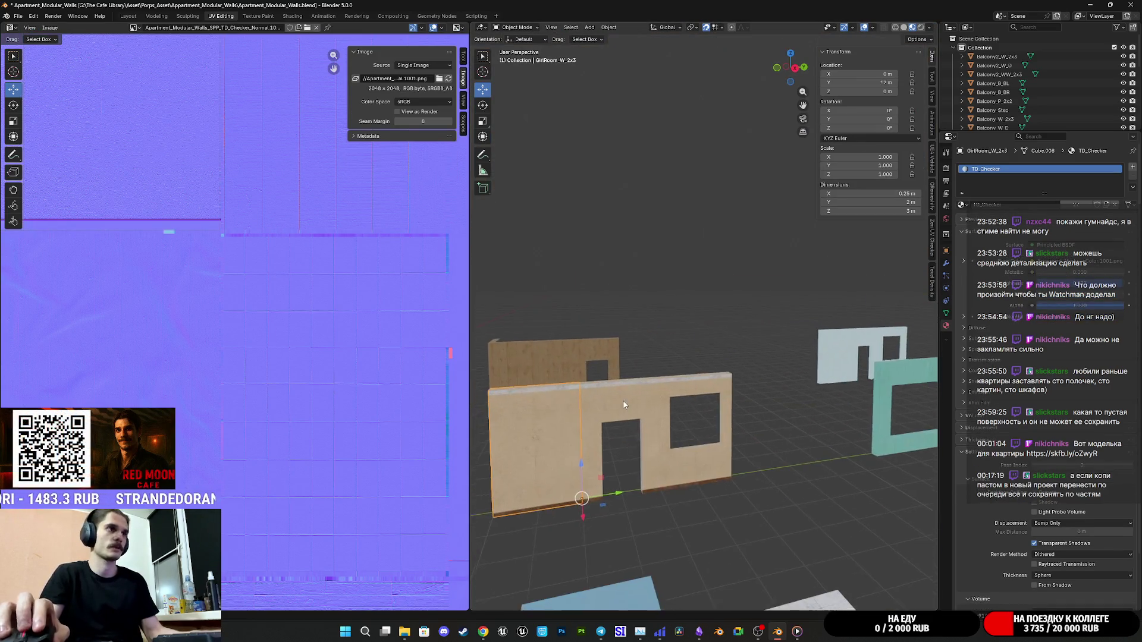
click(715, 290)
shift+click(831, 247)
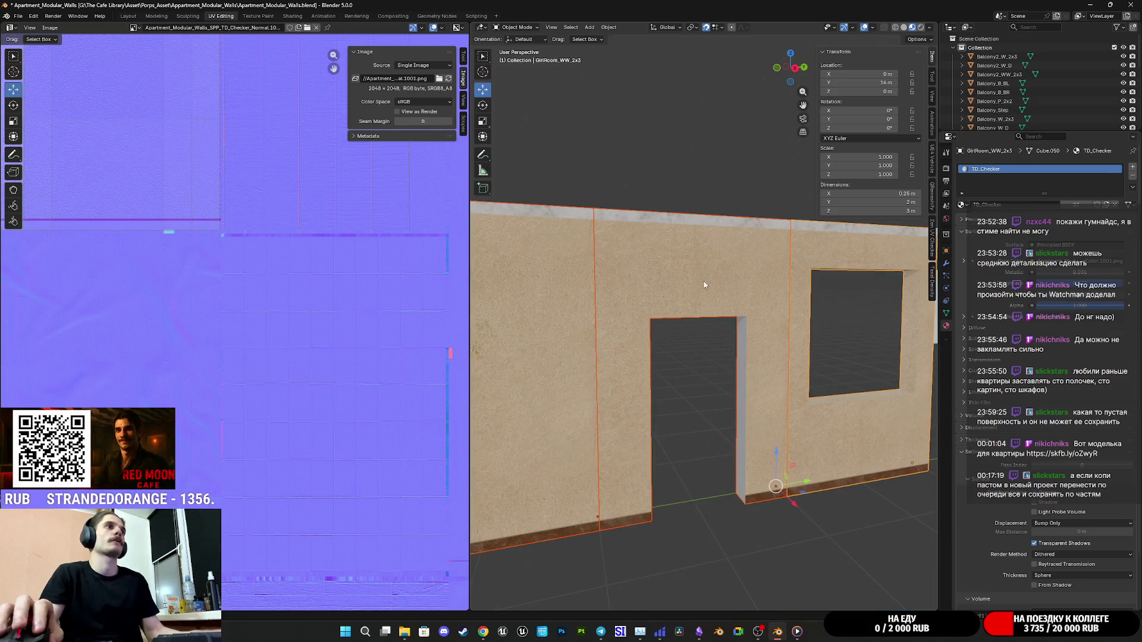
key(Tab)
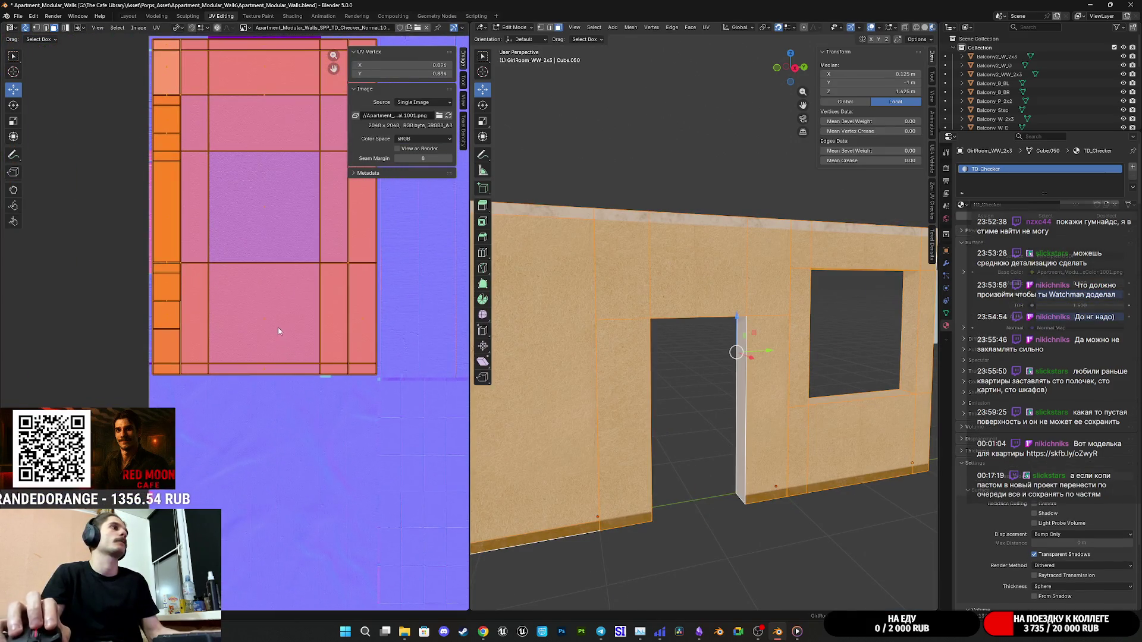
Select the wall's entire UV island, starting from its centre face.
scroll(278, 328, down, 3)
drag(363, 296, 297, 327)
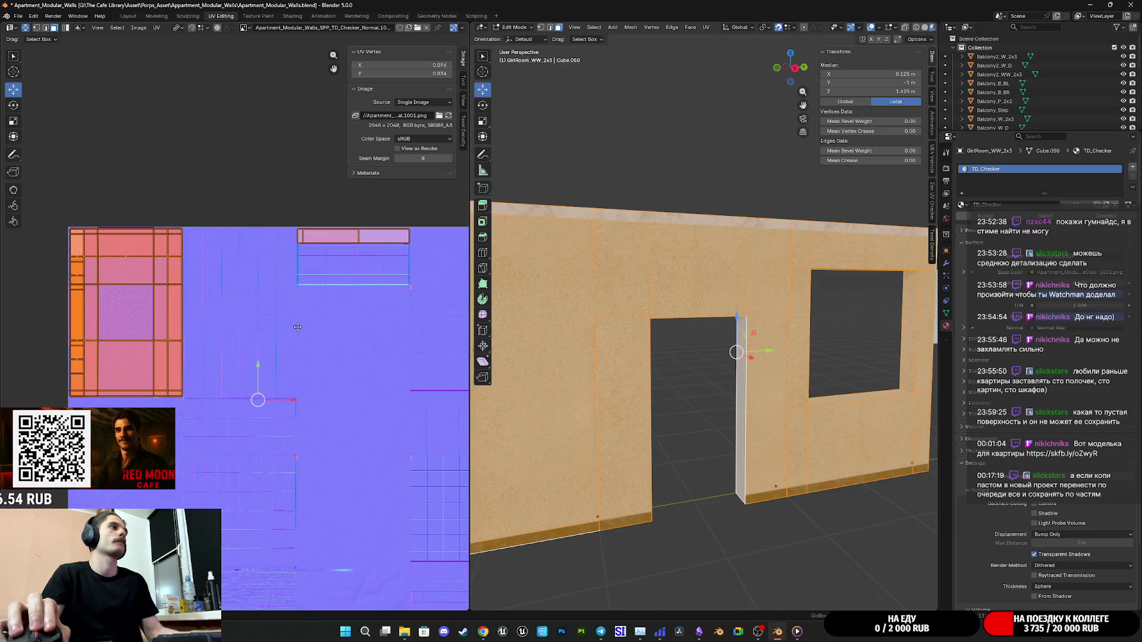
scroll(310, 302, up, 2)
scroll(298, 279, down, 2)
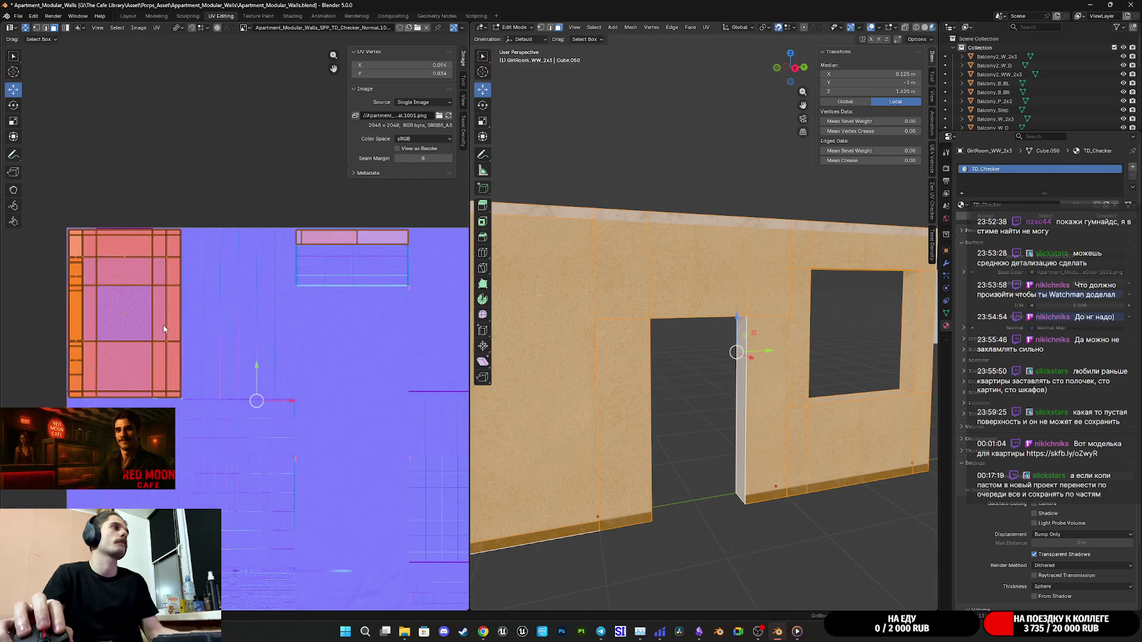
click(144, 323)
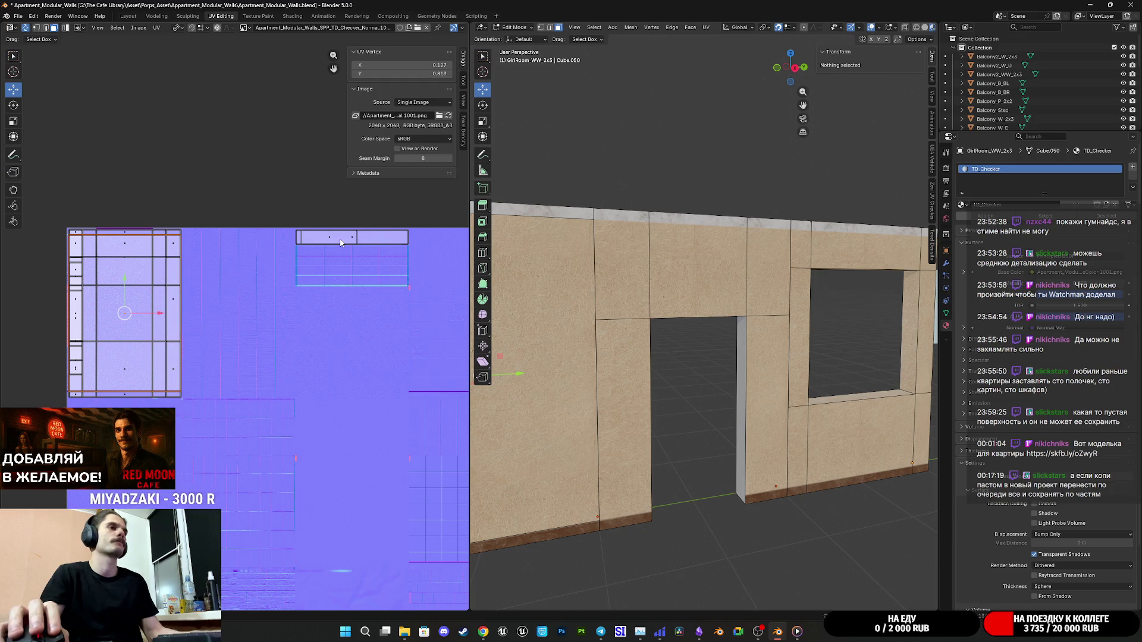
scroll(227, 315, left, 5)
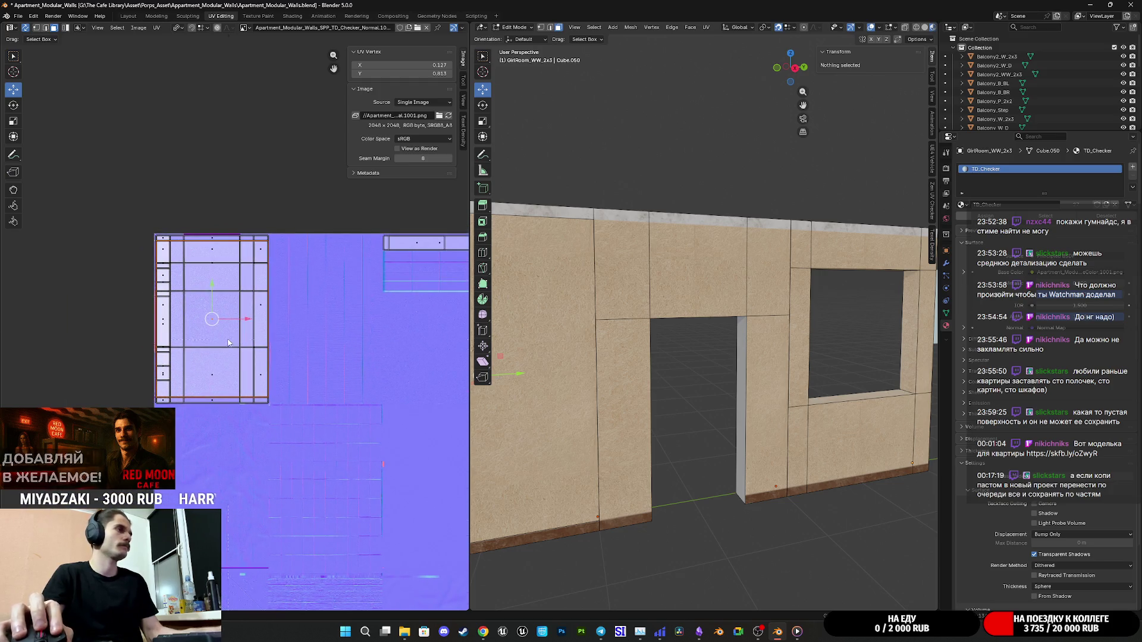
key(ctrl+l)
Widen the 3D view and scale the wall's UV island down.
scroll(230, 334, up, 6)
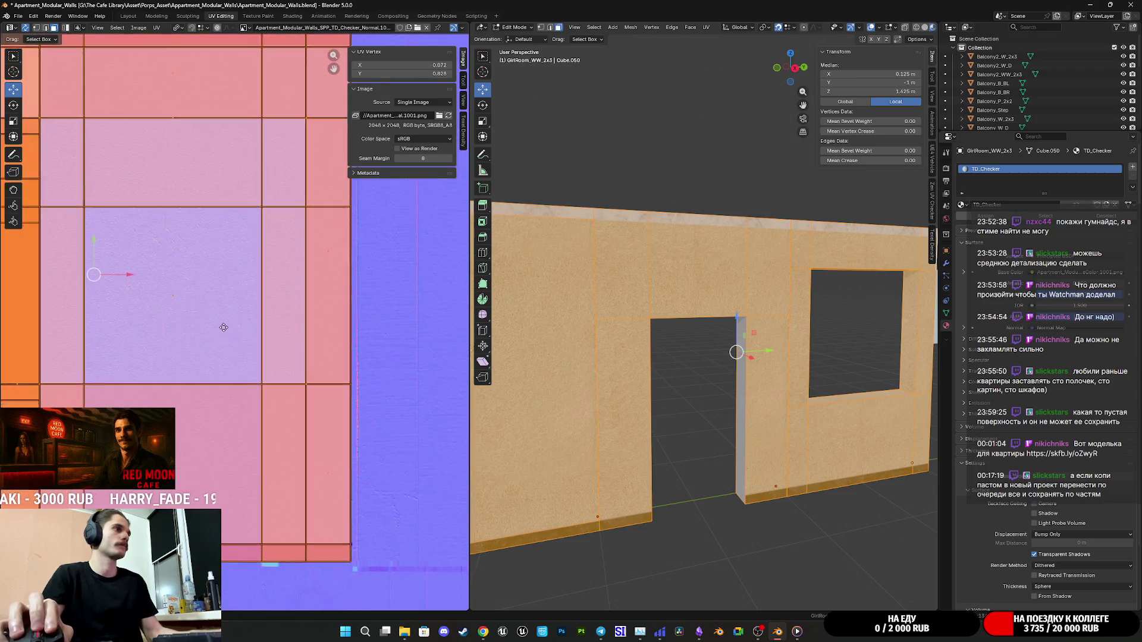
scroll(672, 346, up, 4)
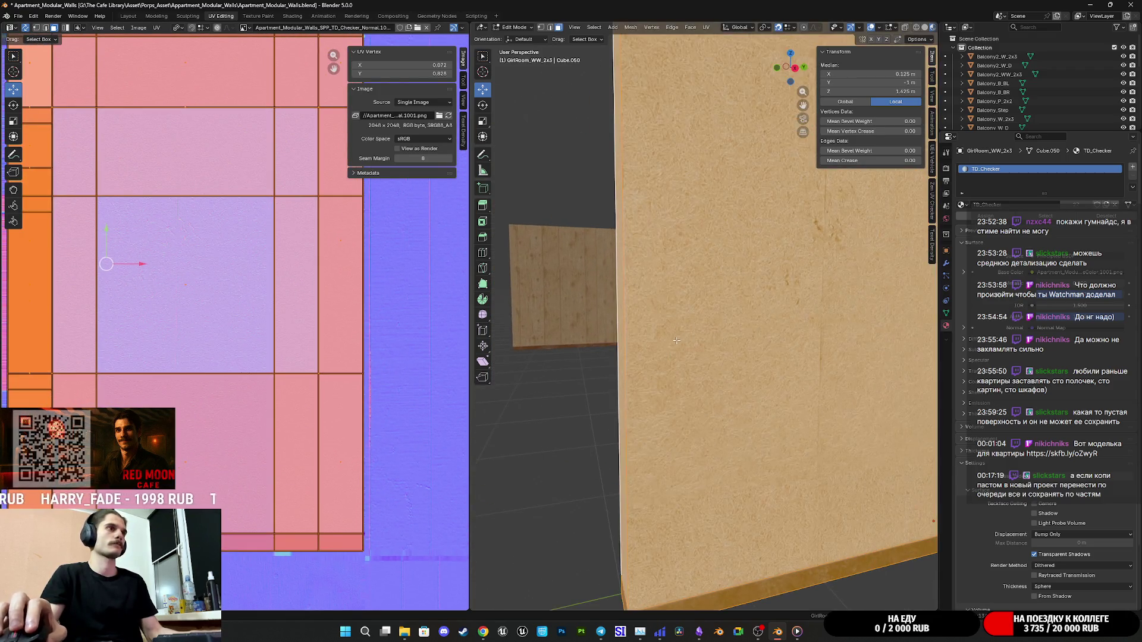
scroll(672, 346, up, 5)
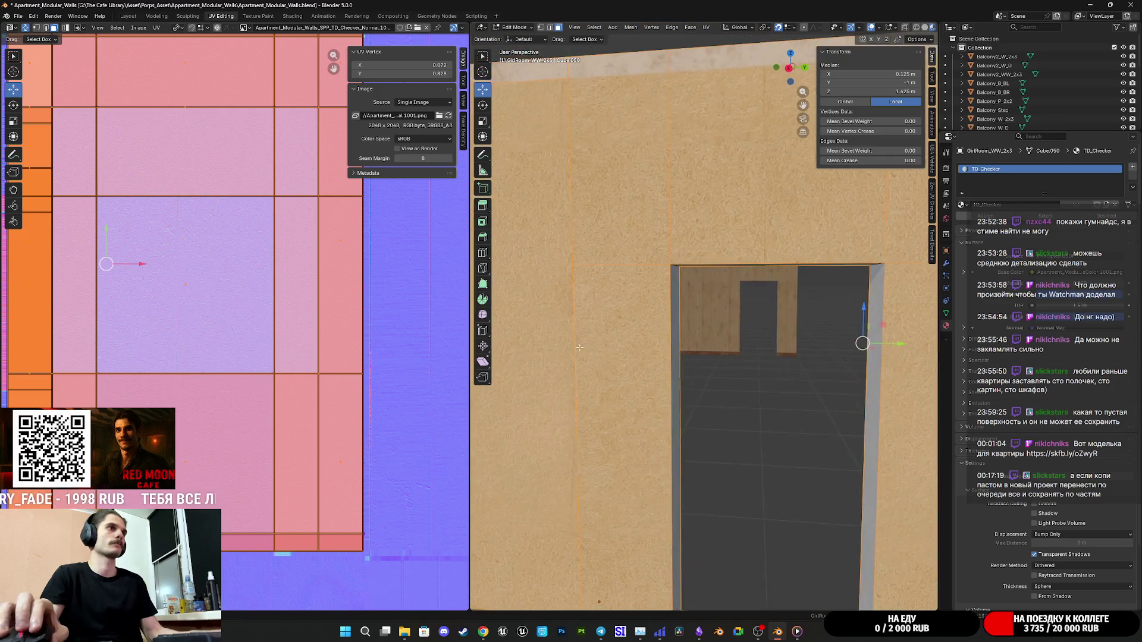
scroll(728, 337, down, 2)
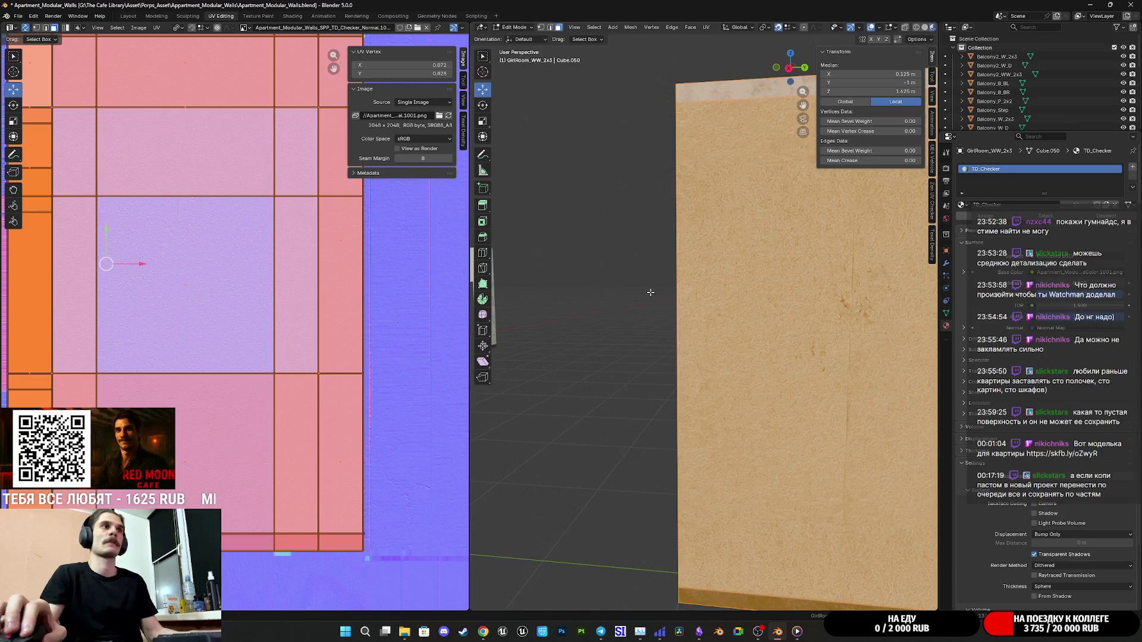
mouse_move(470, 291)
mouse_down()
mouse_move(377, 292)
mouse_move(480, 293)
mouse_up()
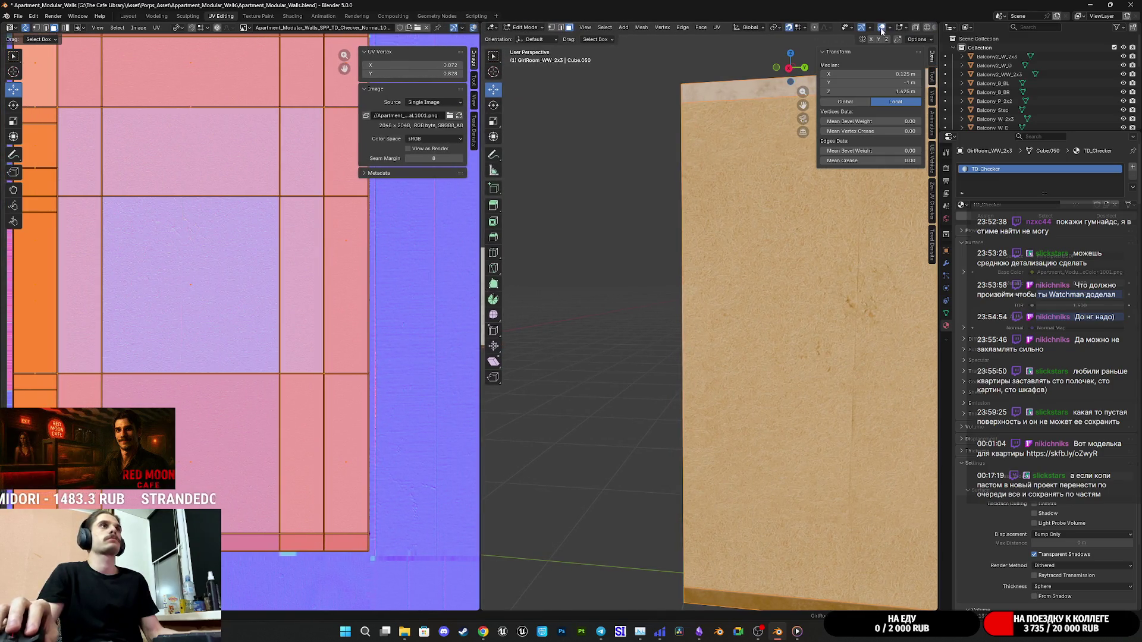
scroll(726, 271, down, 5)
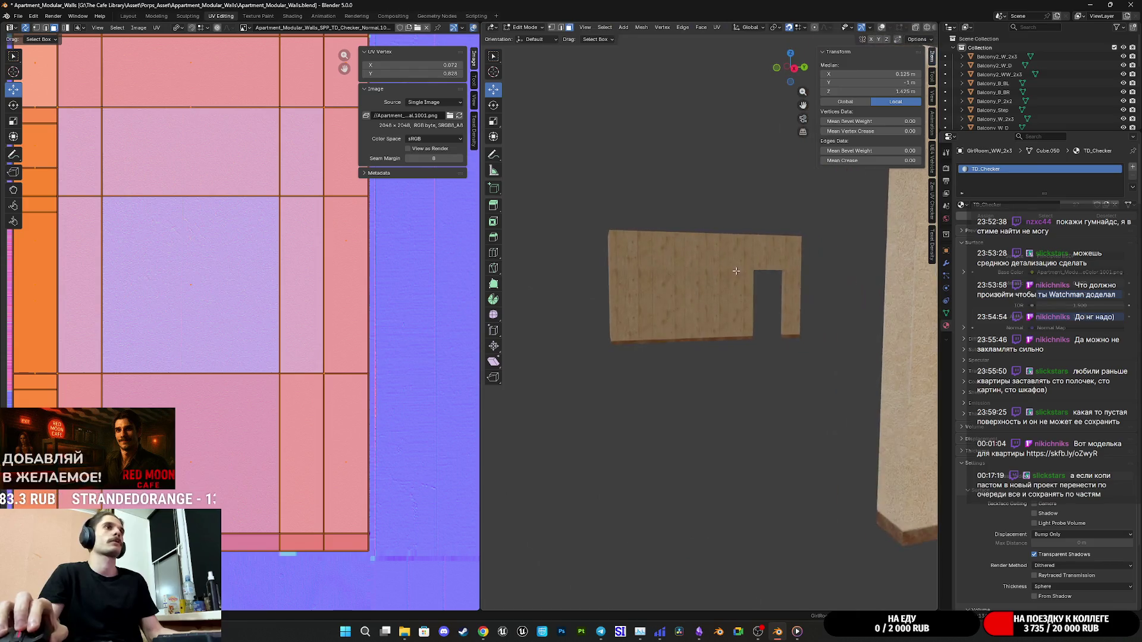
scroll(725, 271, up, 5)
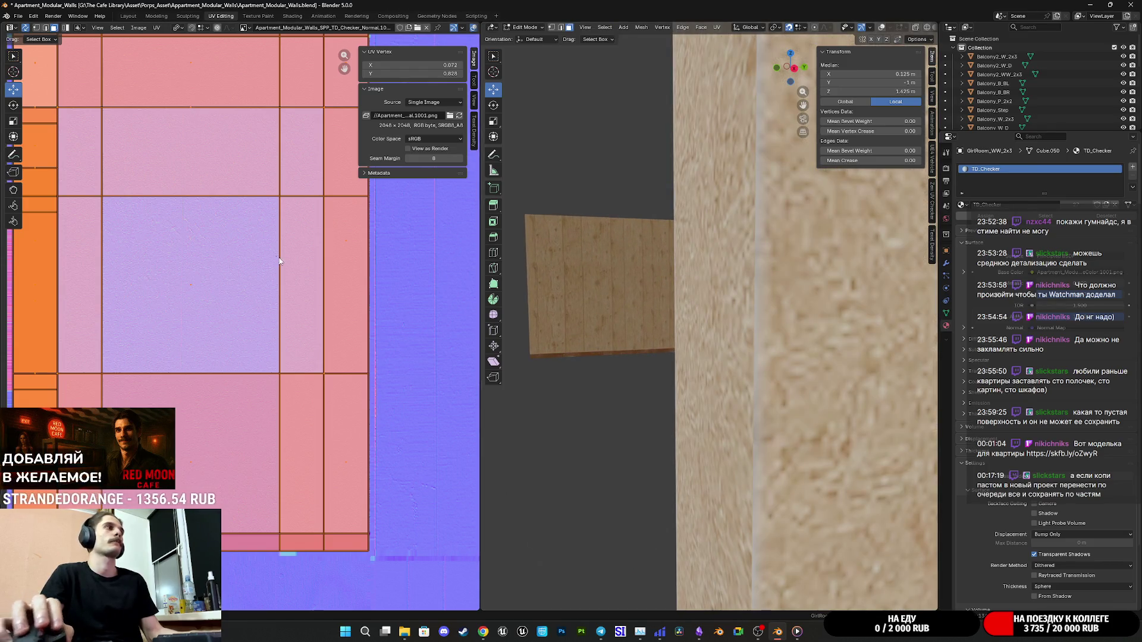
scroll(250, 274, down, 2)
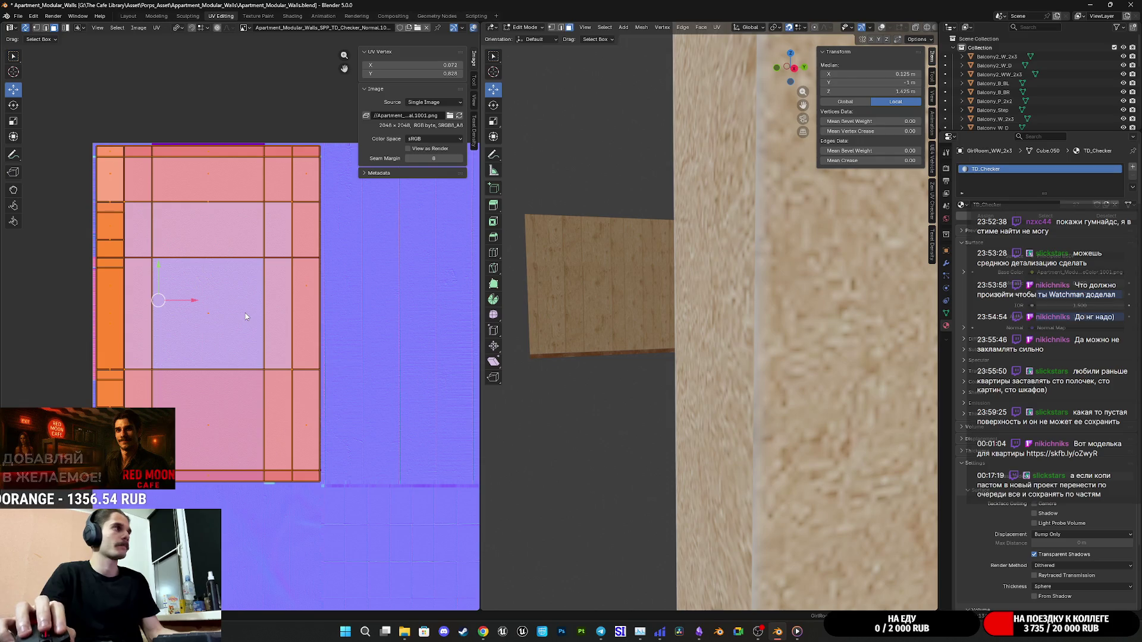
key(s)
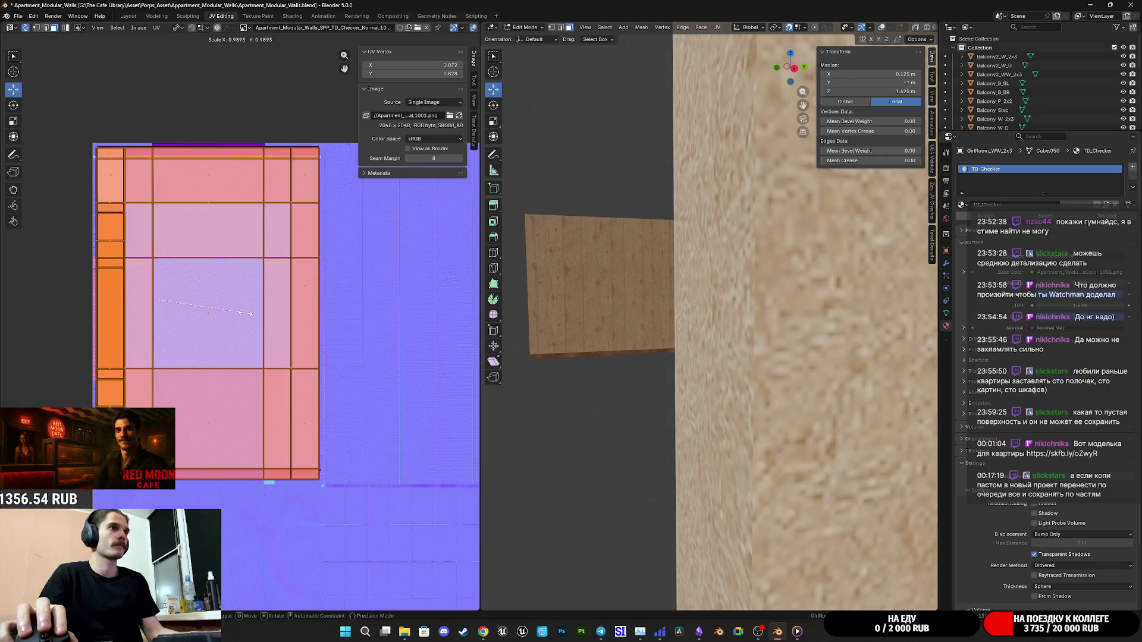
click(245, 314)
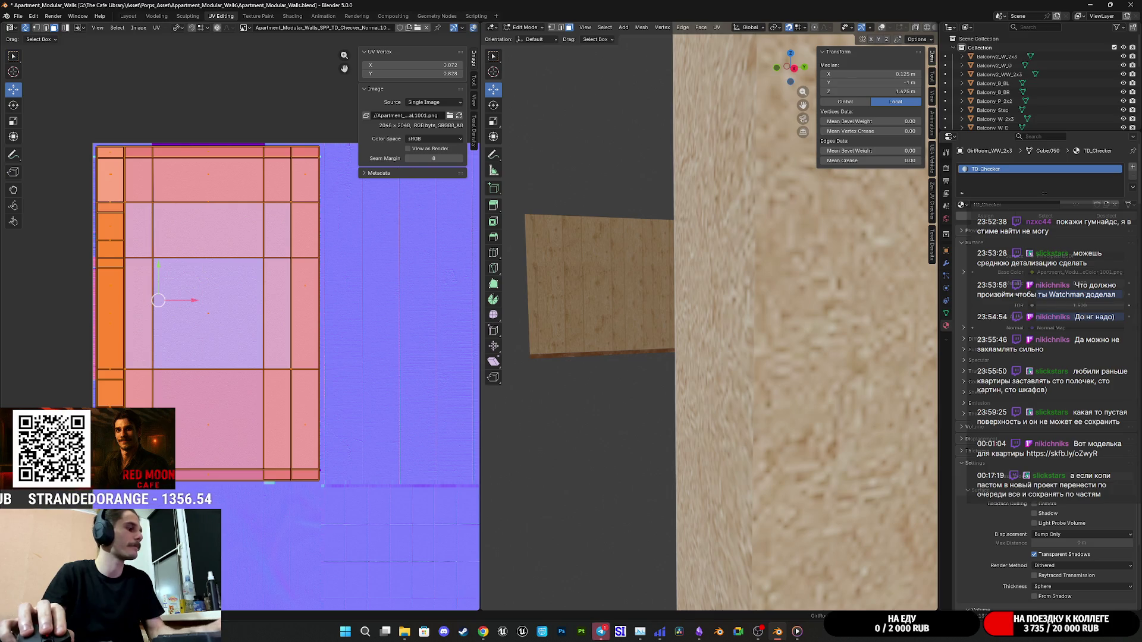
Undo the last narrowing of the wall's UV island.
key(ctrl+z)
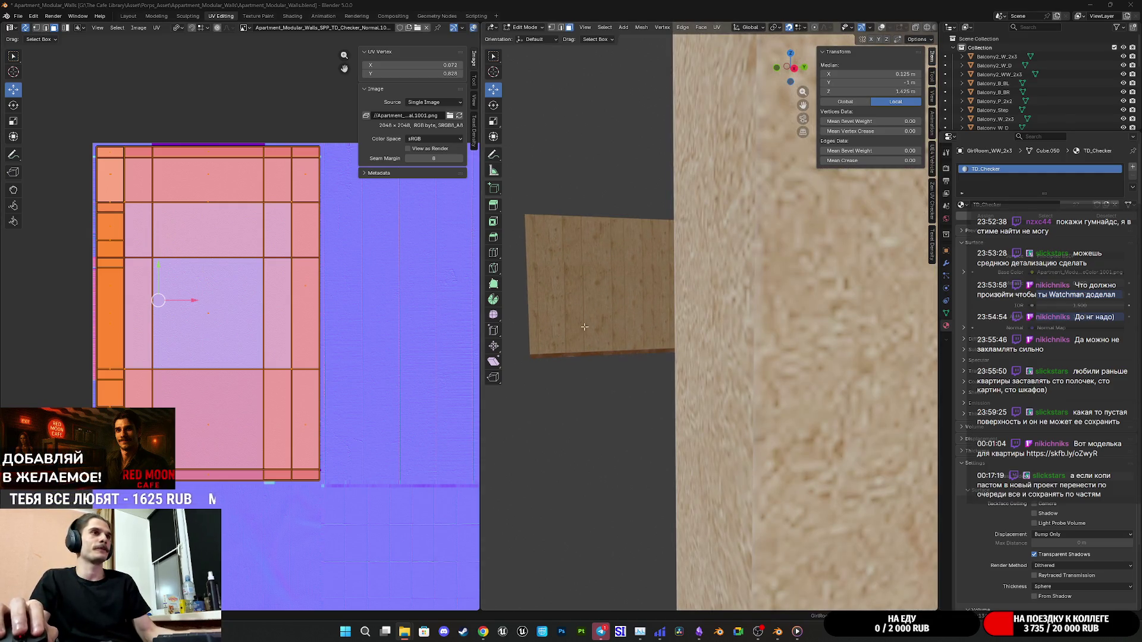
key(alt+Tab)
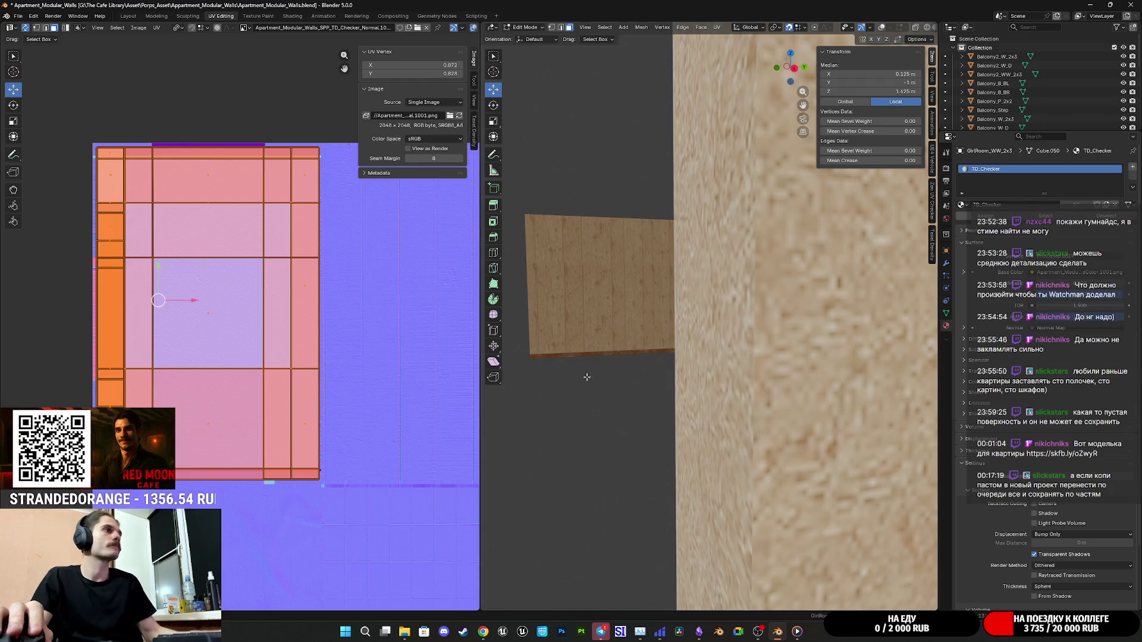
scroll(577, 378, down, 8)
Return to object mode, isolate the teal wall in local view and select Balcony_W_2x3.
key(Tab)
key(KP_Divide)
scroll(777, 370, up, 5)
drag(835, 402, 687, 365)
click(687, 365)
Orbit around the balcony walls and select the Balcony2_W_D and Balcony2_WW_2x3 pieces.
key(Tab)
key(Tab)
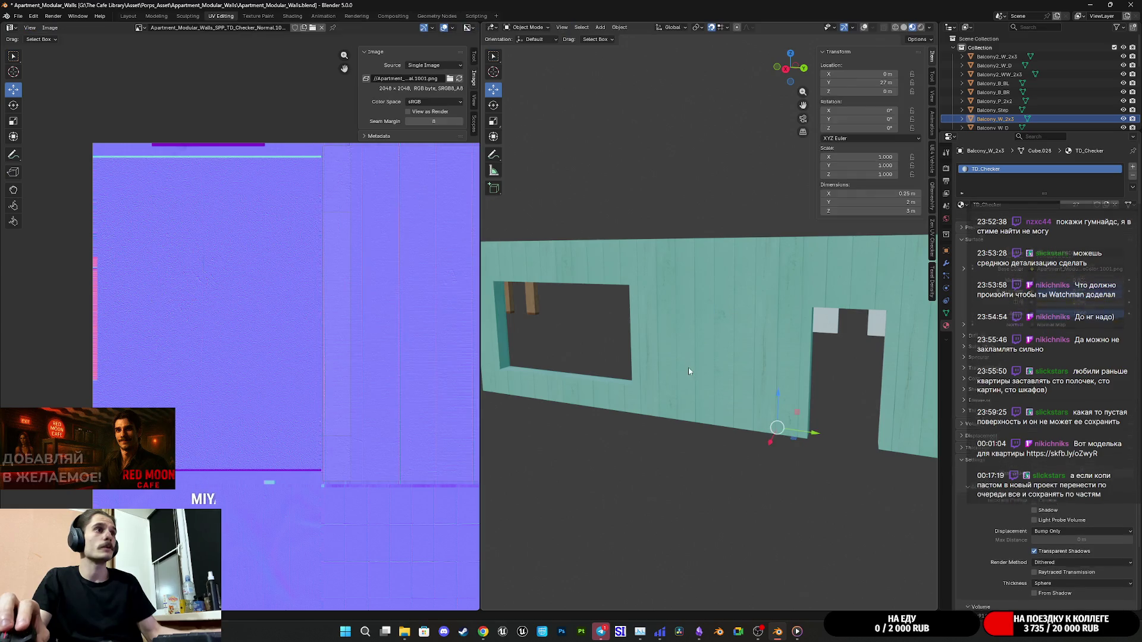
scroll(714, 375, down, 5)
scroll(728, 374, down, 5)
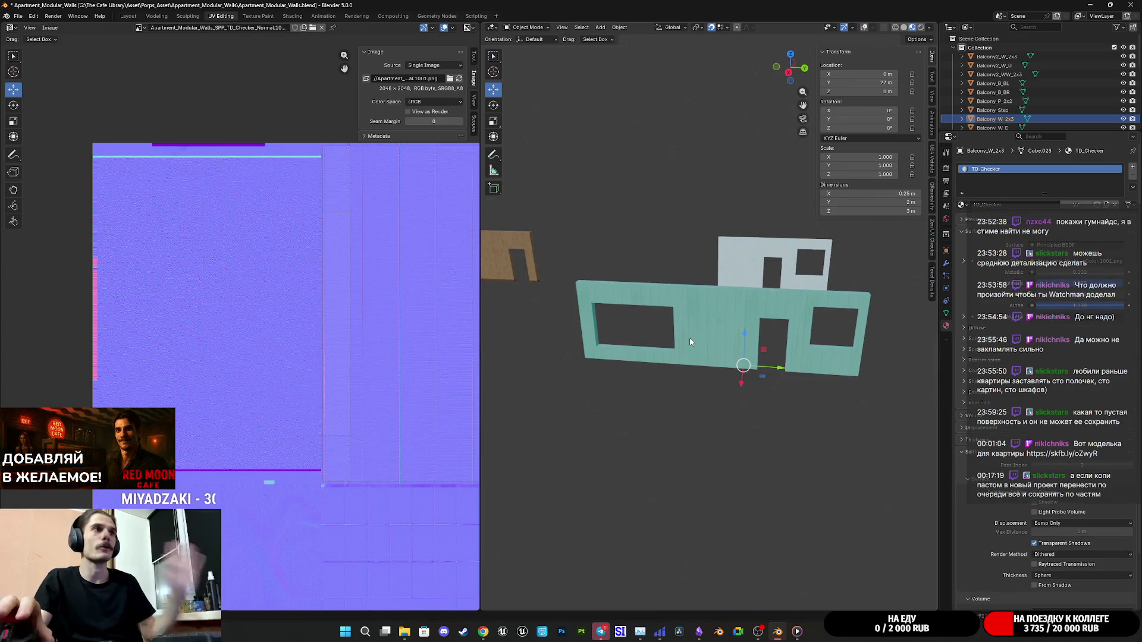
mouse_move(728, 374)
mouse_down()
mouse_move(664, 320)
mouse_move(705, 348)
mouse_move(760, 311)
mouse_up()
scroll(664, 320, up, 8)
scroll(679, 401, up, 5)
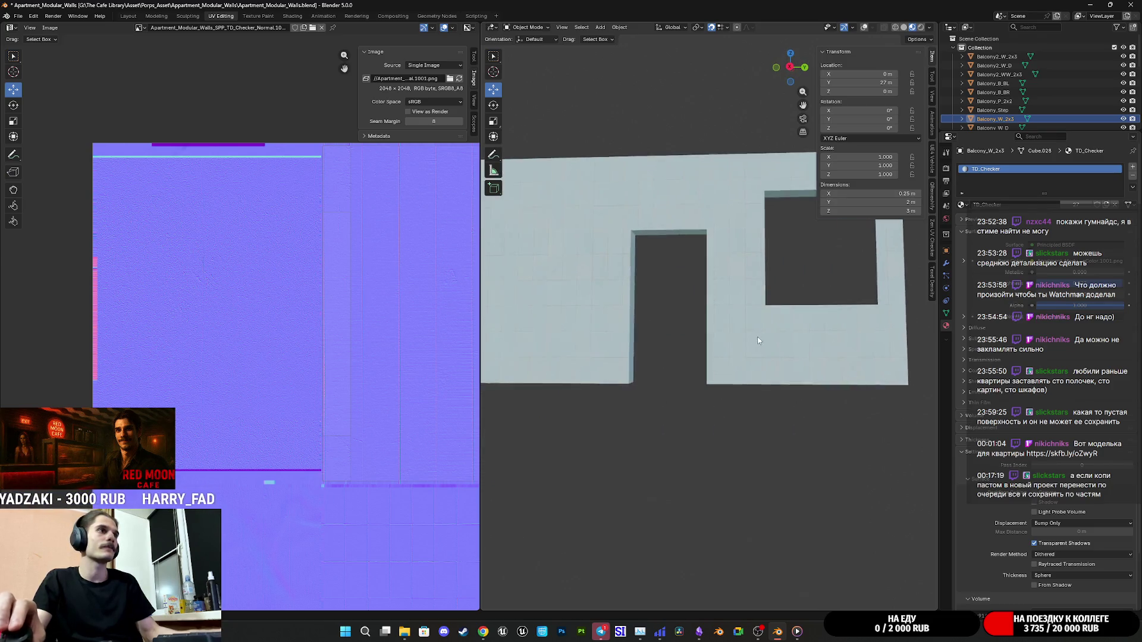
click(731, 380)
scroll(732, 380, up, 2)
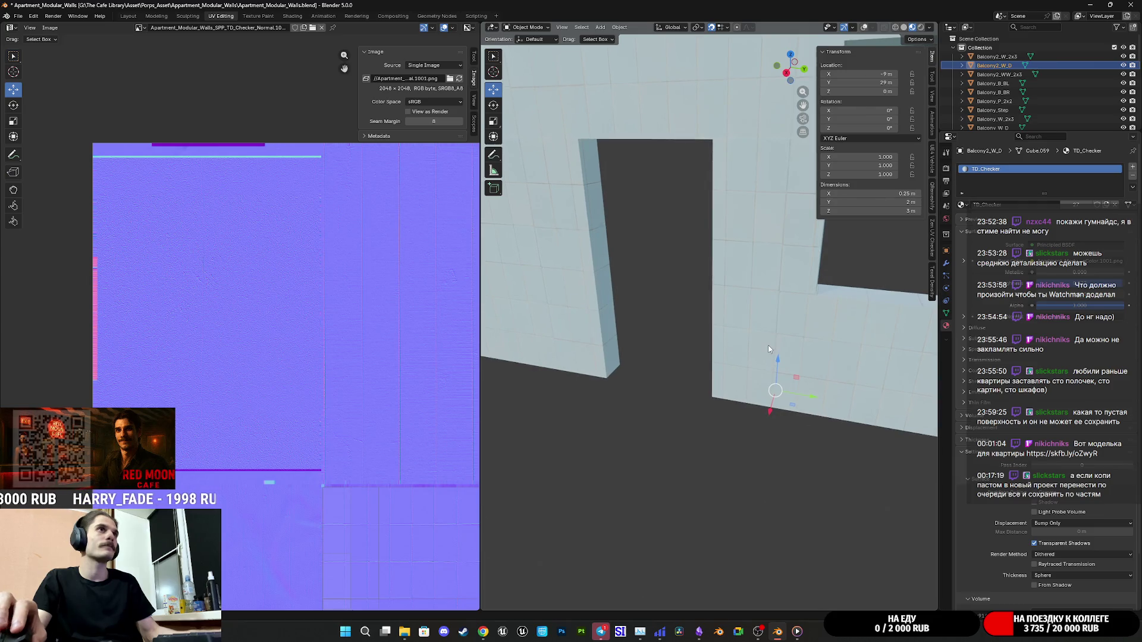
scroll(732, 380, down, 3)
scroll(752, 340, up, 1)
click(812, 379)
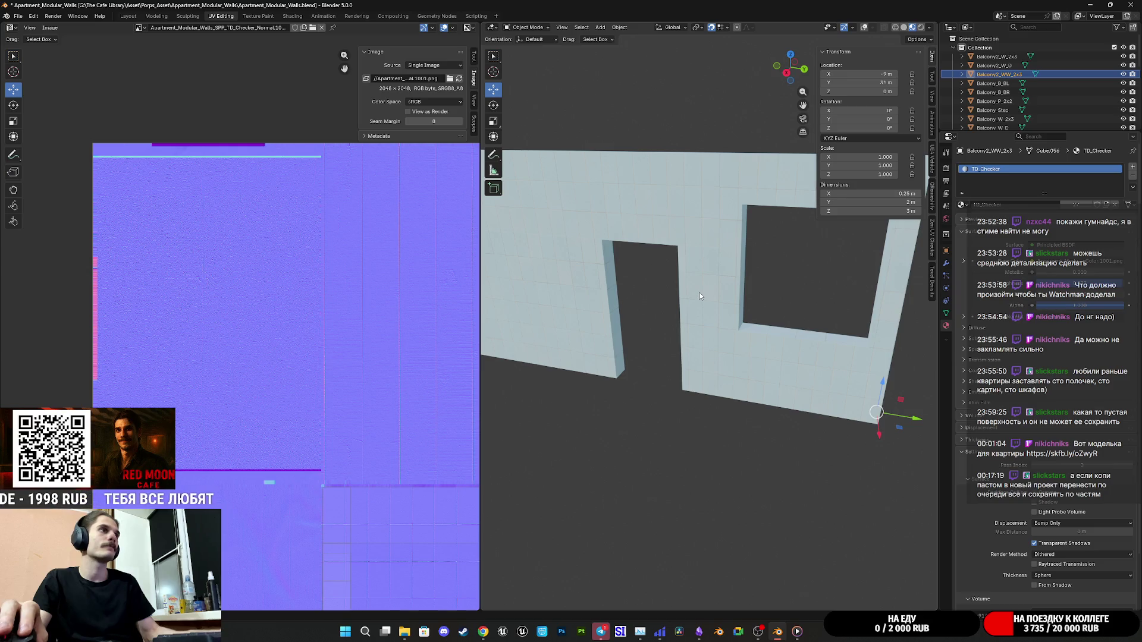
Edit all the wall pieces' UVs together and slightly rescale a box-selected group of islands.
key(a)
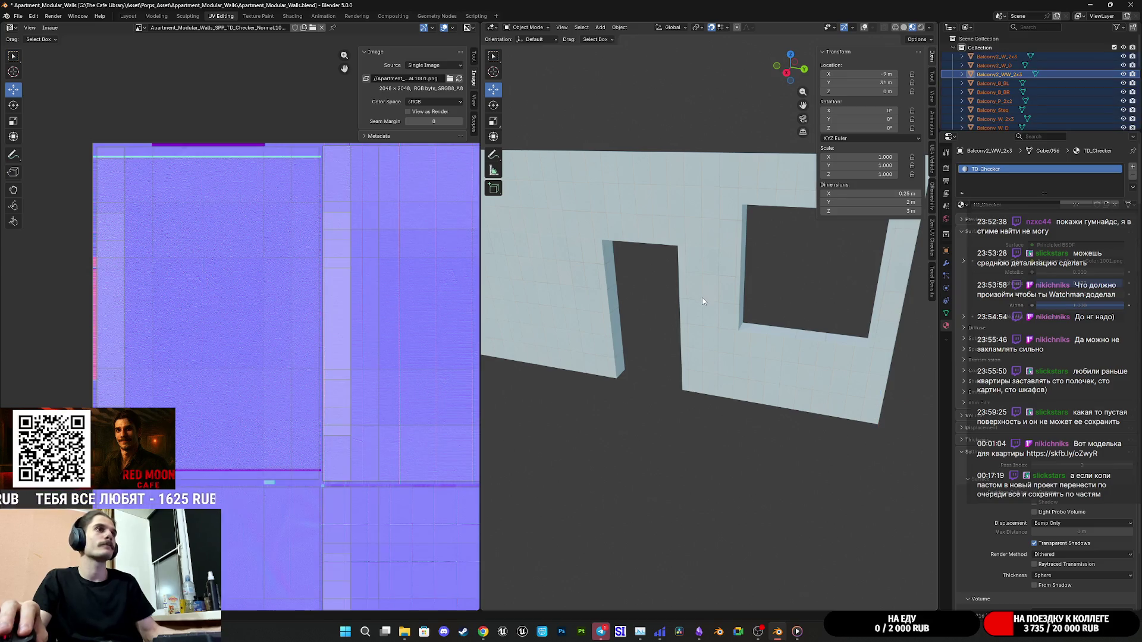
key(Tab)
scroll(268, 421, up, 3)
scroll(260, 387, right, 2)
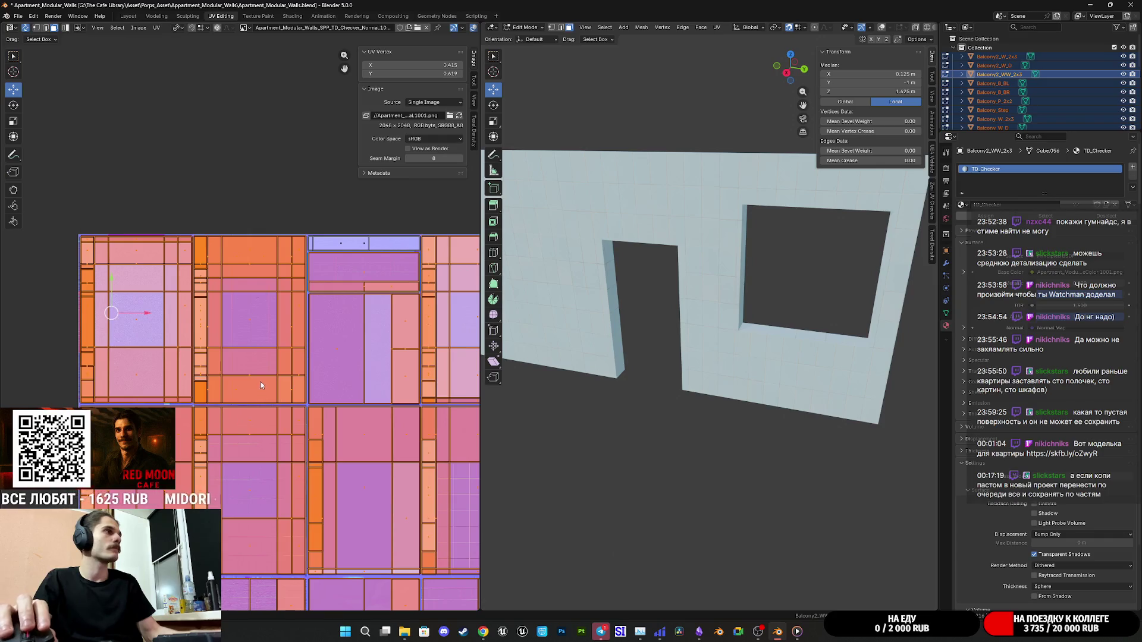
key(alt+a)
scroll(268, 387, up, 4)
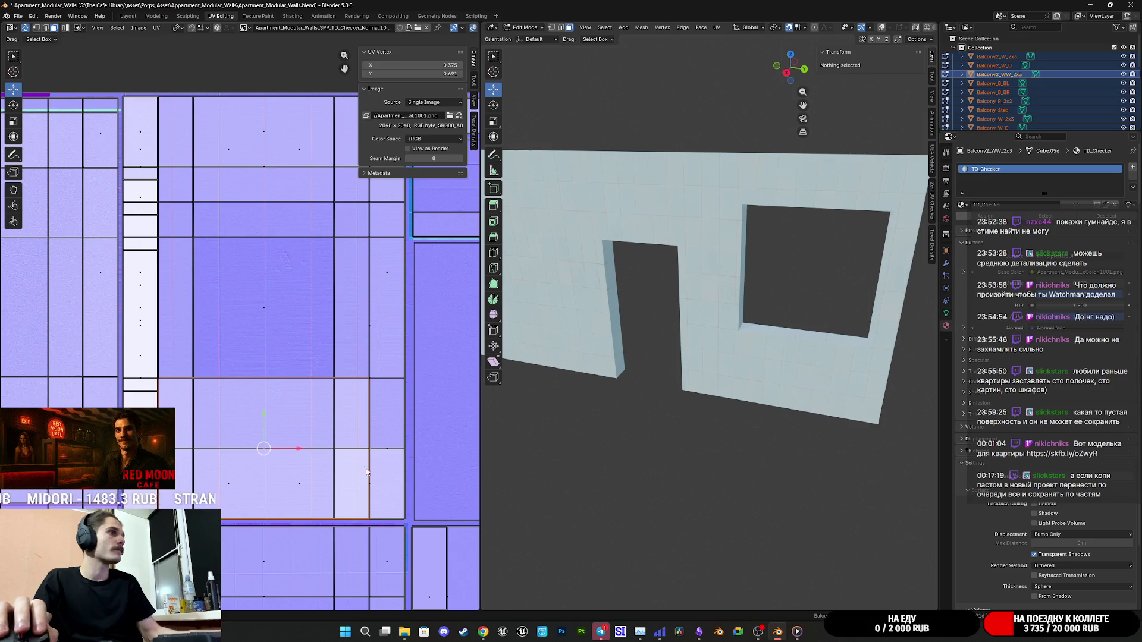
click(326, 494)
mouse_move(407, 520)
mouse_down()
mouse_move(262, 499)
mouse_move(237, 308)
mouse_move(119, 80)
mouse_up()
key(s)
key(Return)
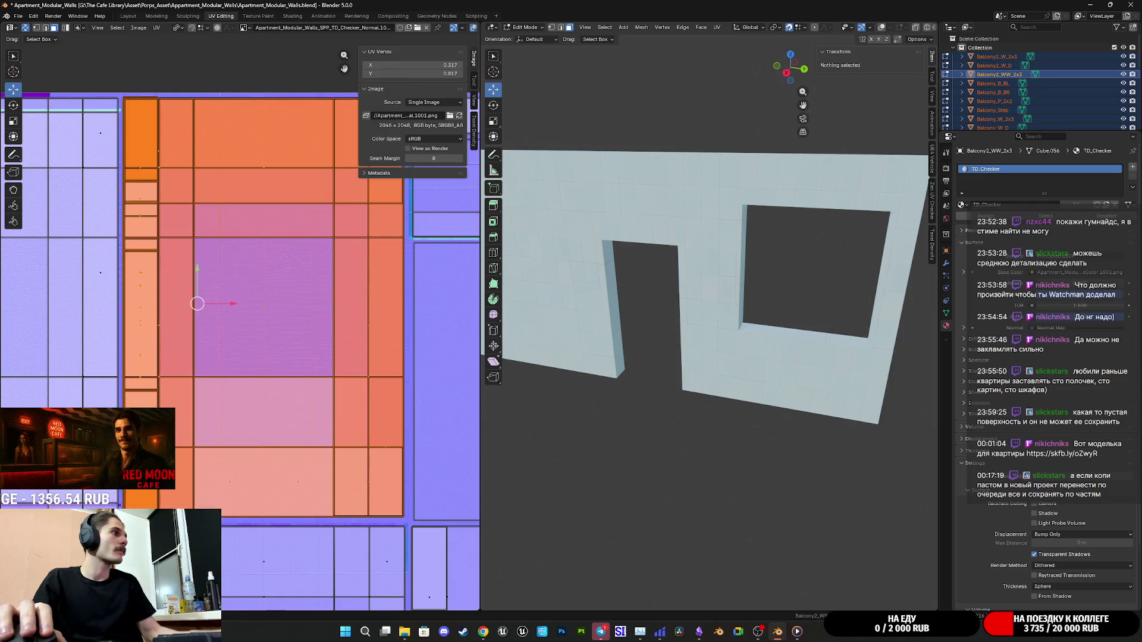
Check the pivot point and UV menu options, then deselect all UV islands.
click(178, 29)
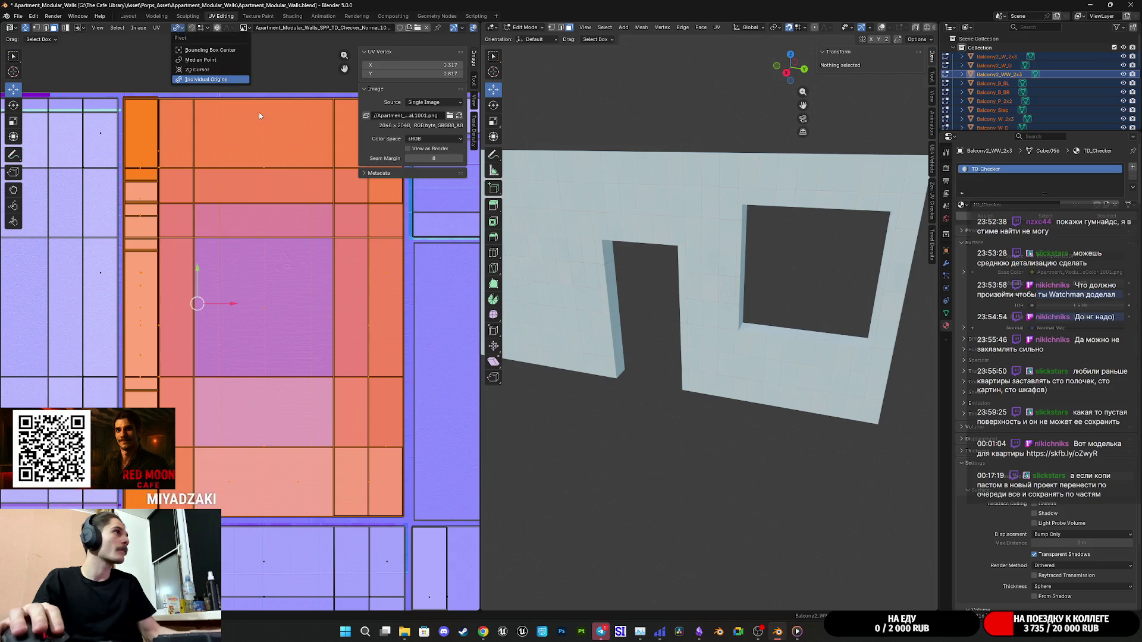
click(157, 28)
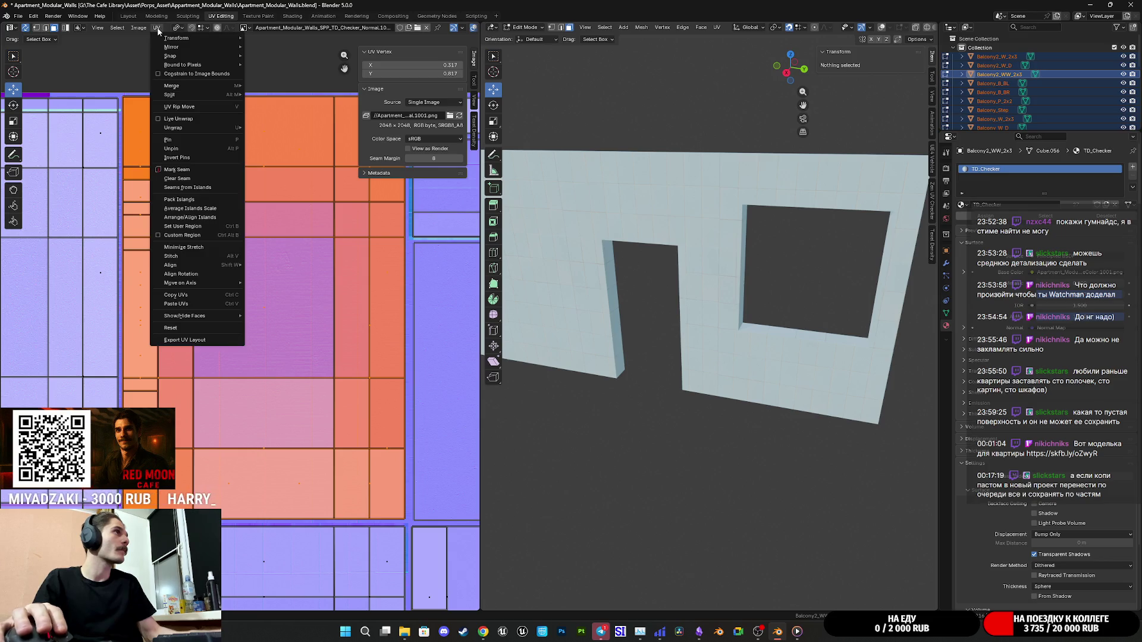
click(159, 29)
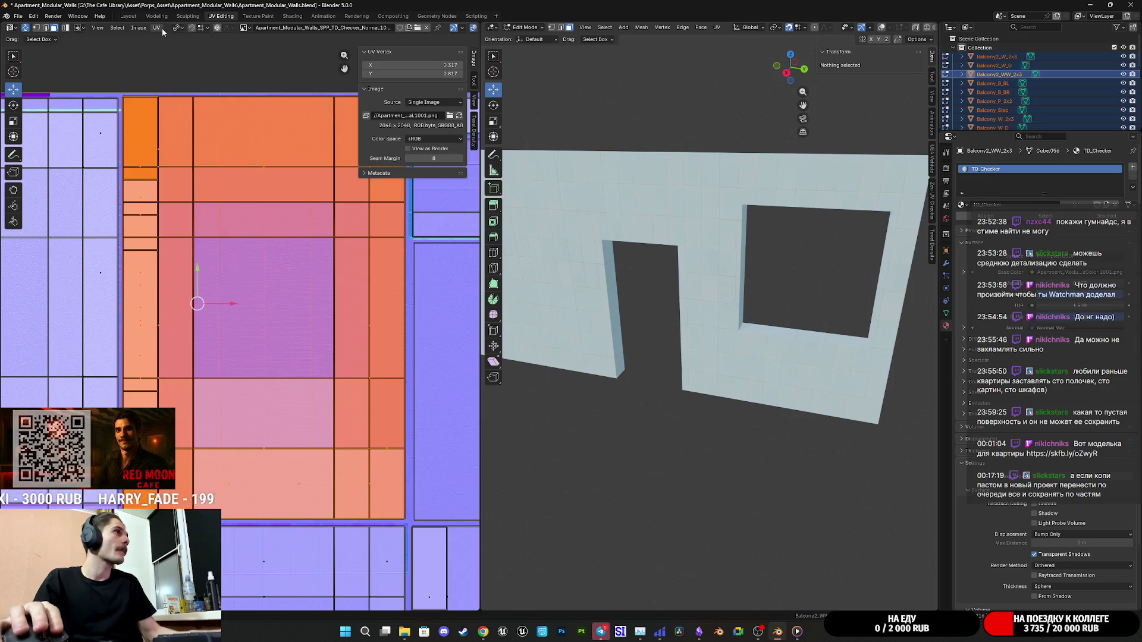
click(158, 27)
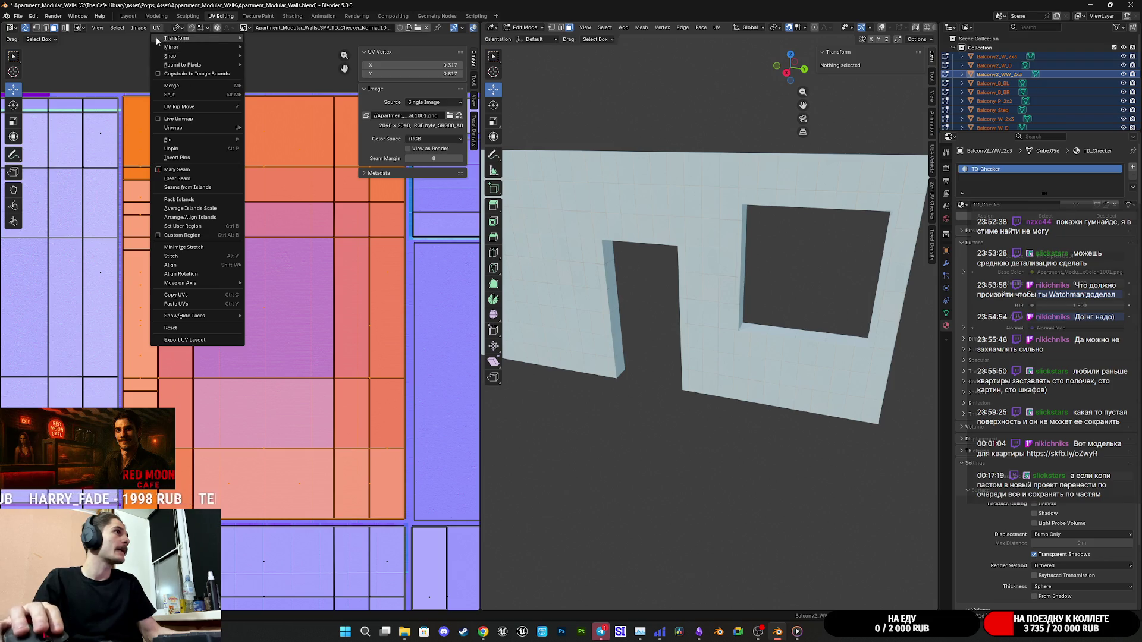
click(158, 28)
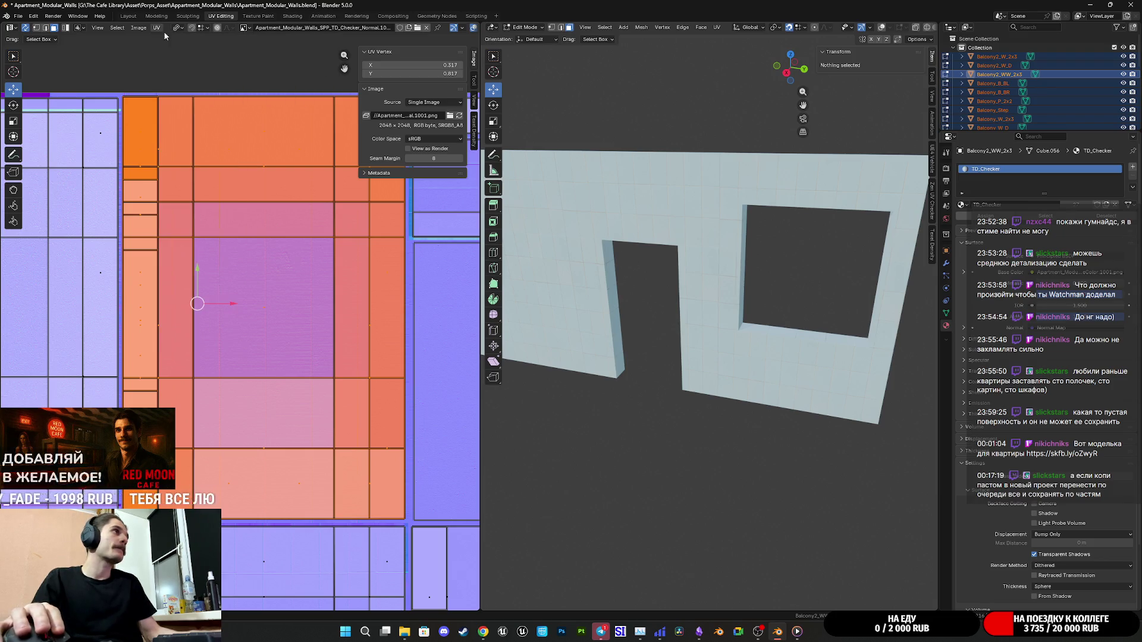
scroll(337, 316, down, 5)
key(alt+a)
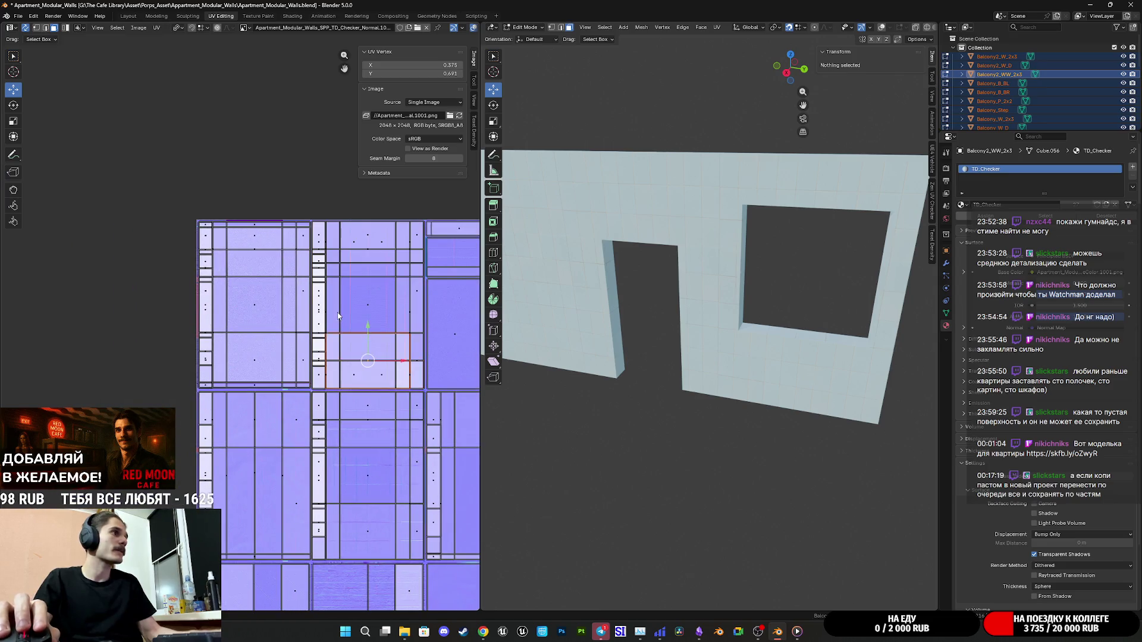
Revert to the GirlRoom_WW_2x3 UVs and scale its island around the bounding box center to fit.
key(Tab)
key(ctrl+z)
key(ctrl+z)
key(ctrl+z)
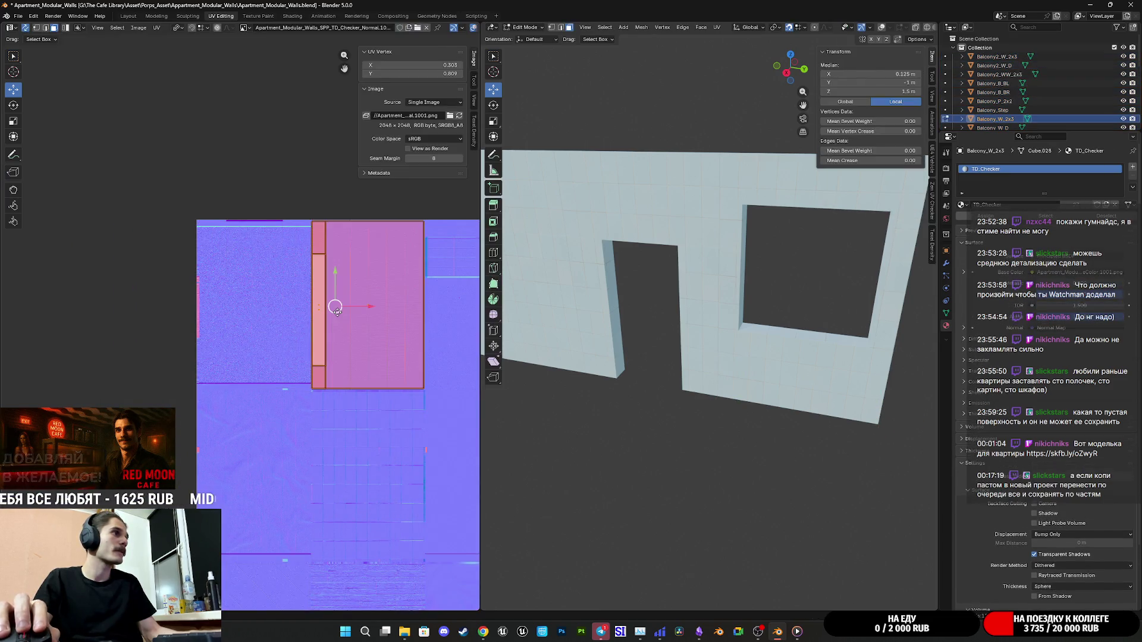
key(ctrl+z)
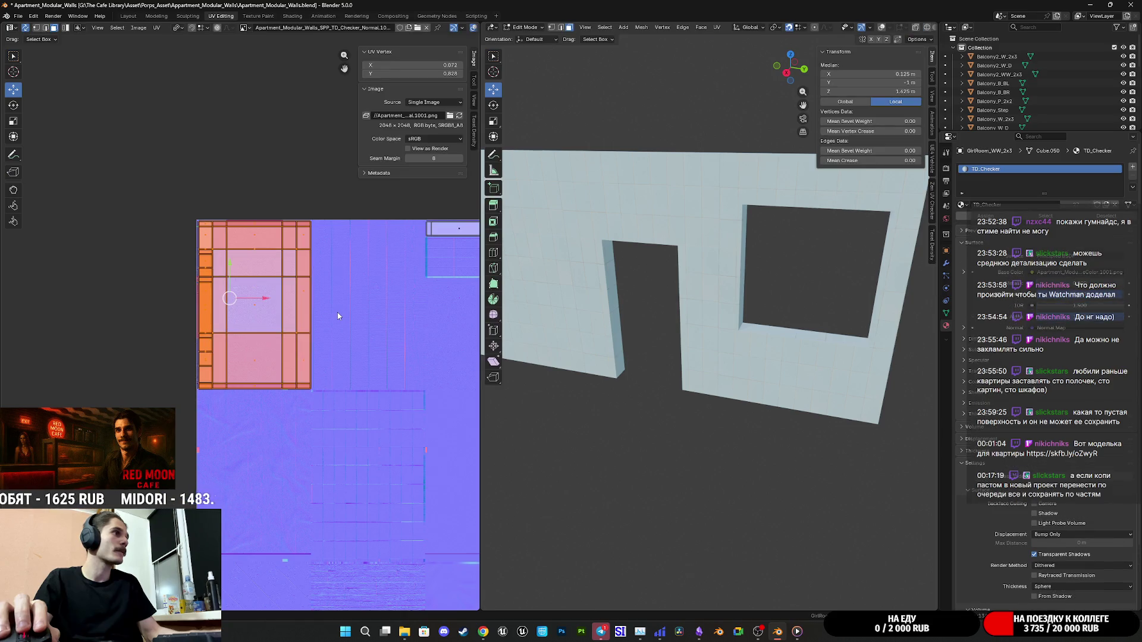
click(179, 28)
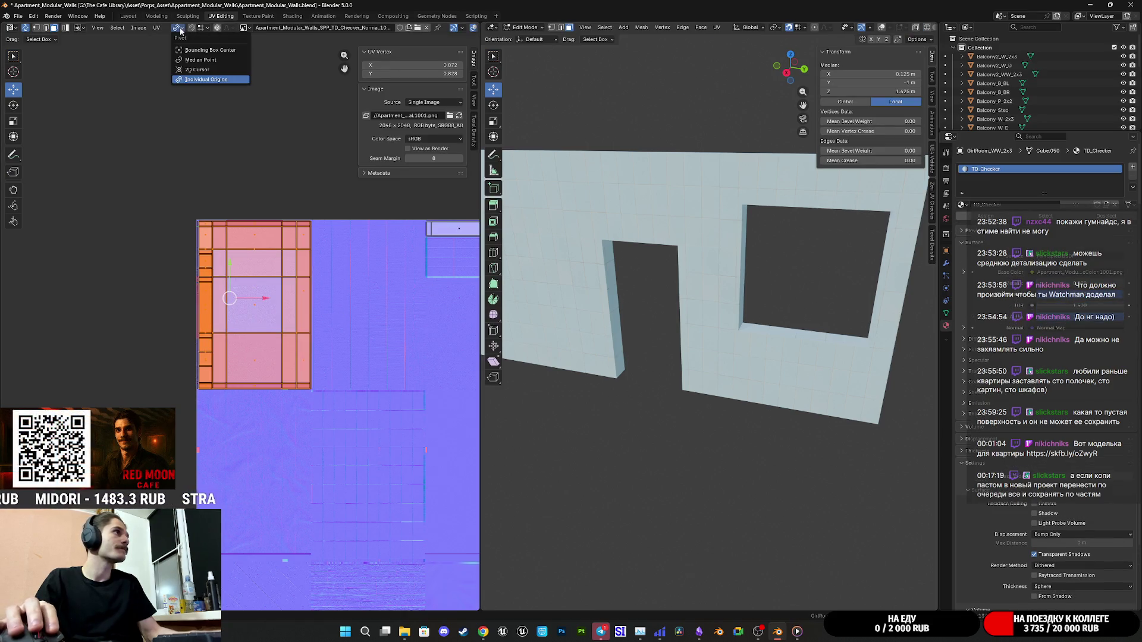
click(223, 50)
scroll(271, 309, up, 5)
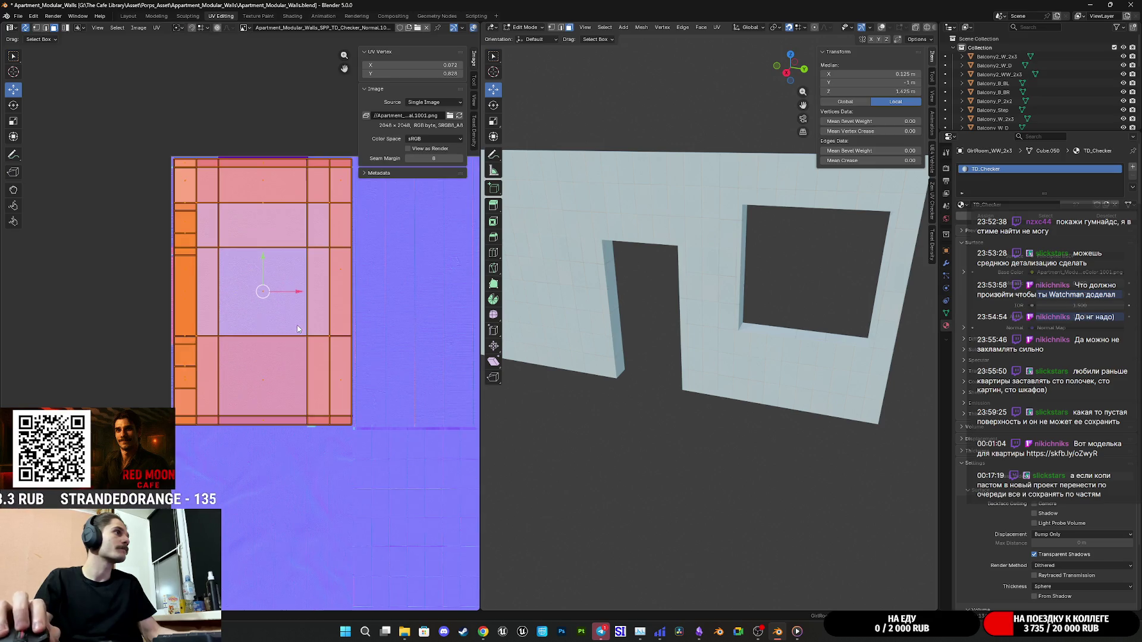
key(s)
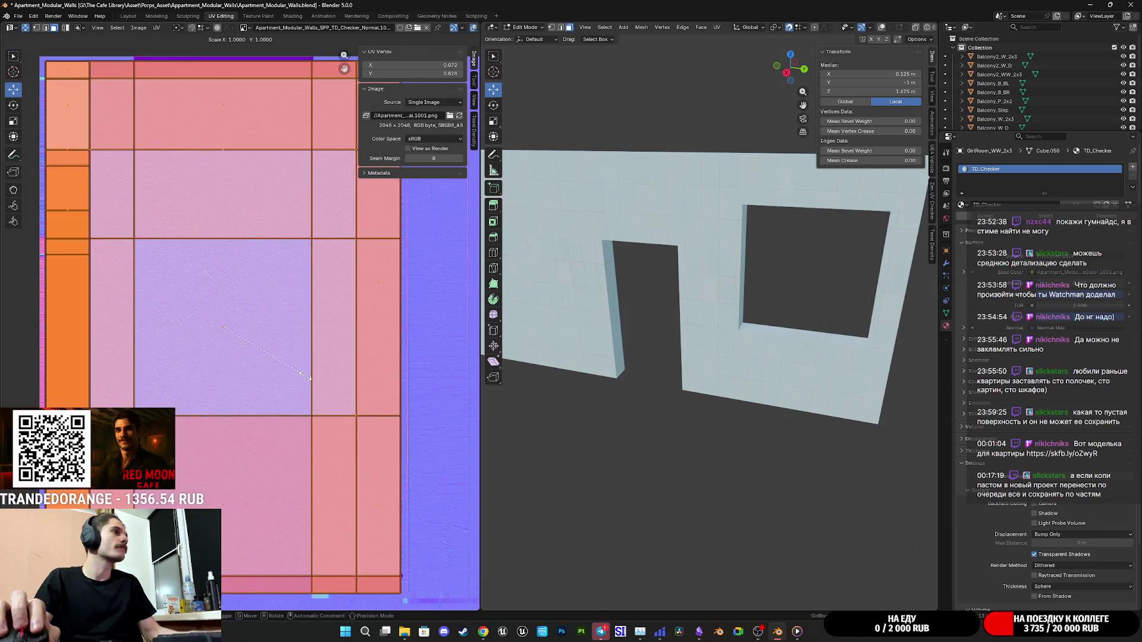
click(300, 373)
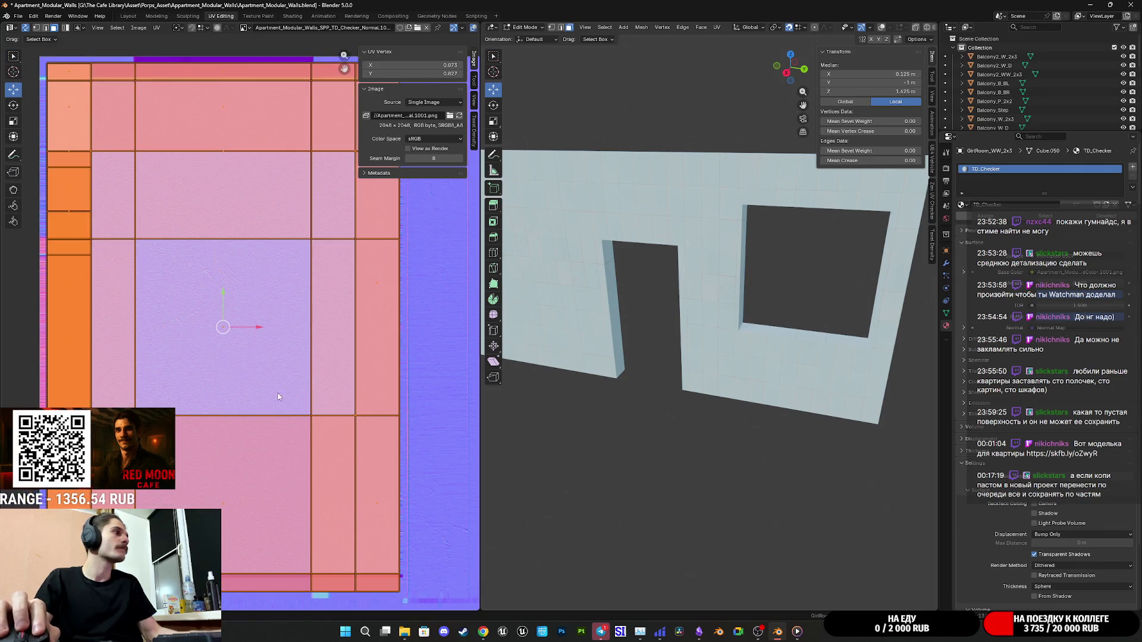
Zoom the 3D viewport in and out to survey all the wall modules.
scroll(757, 369, down, 5)
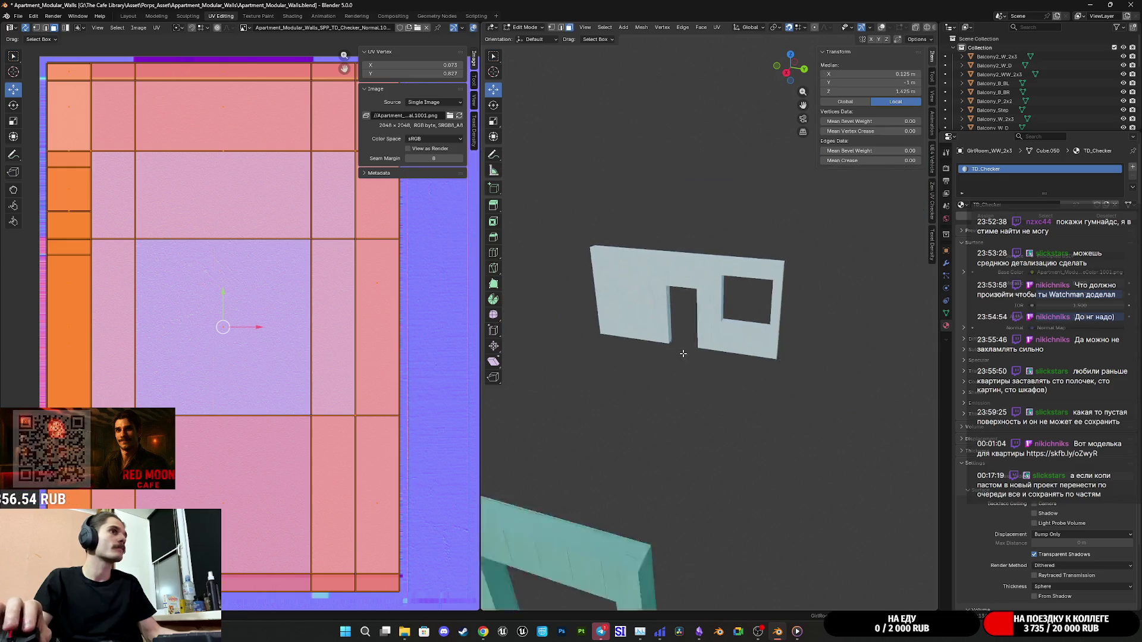
scroll(757, 368, up, 10)
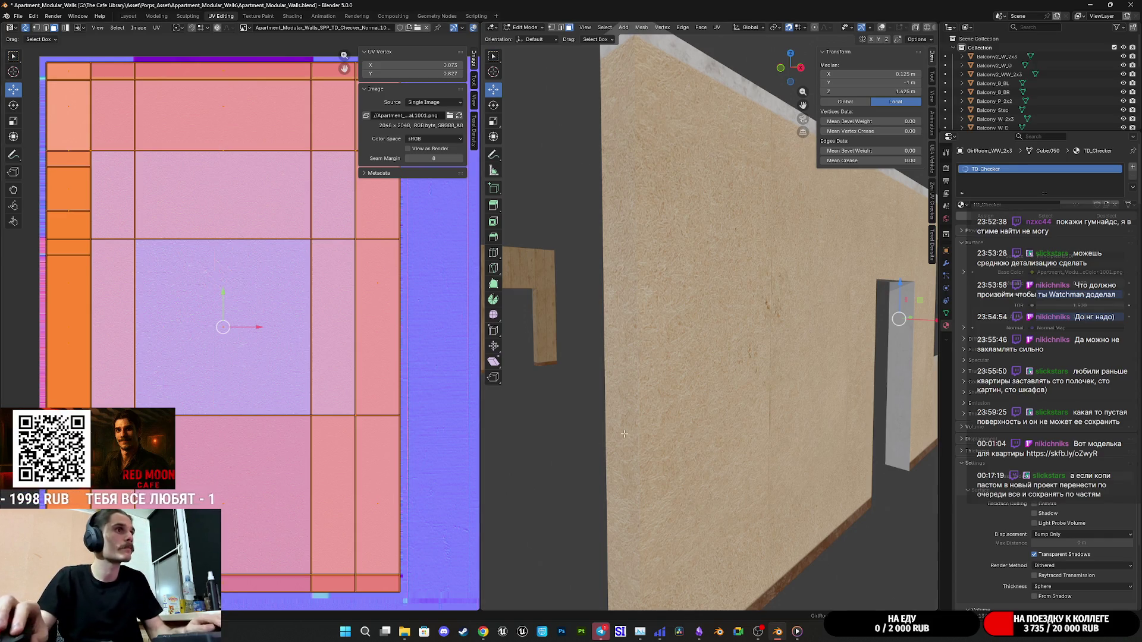
scroll(620, 436, down, 5)
scroll(689, 406, up, 4)
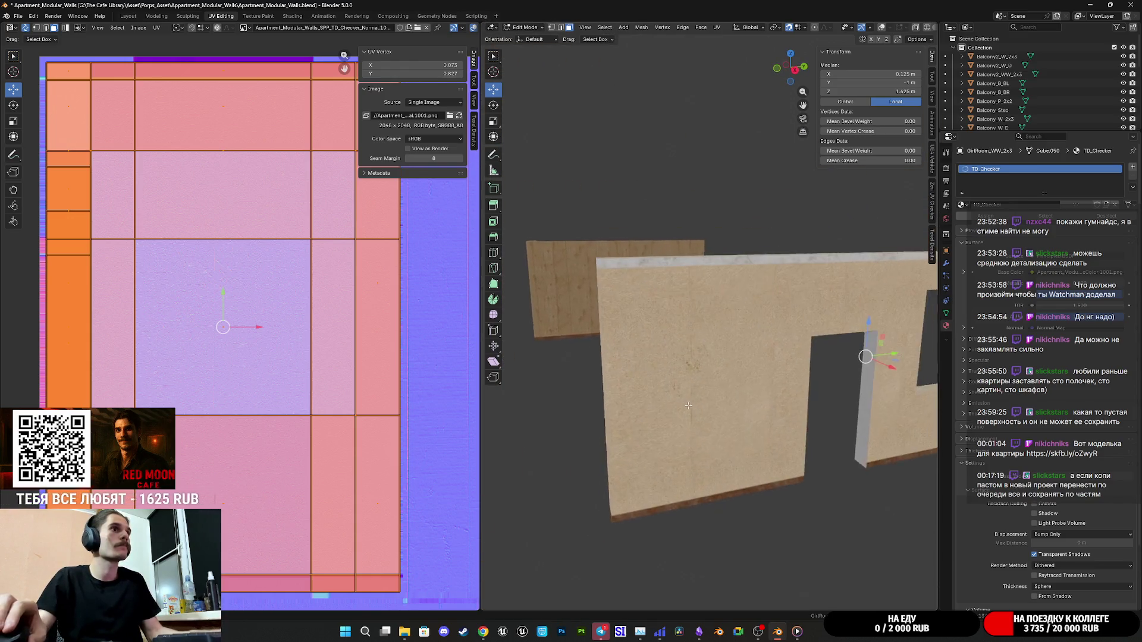
scroll(689, 405, up, 6)
scroll(681, 392, down, 5)
scroll(675, 393, up, 6)
scroll(672, 392, up, 1)
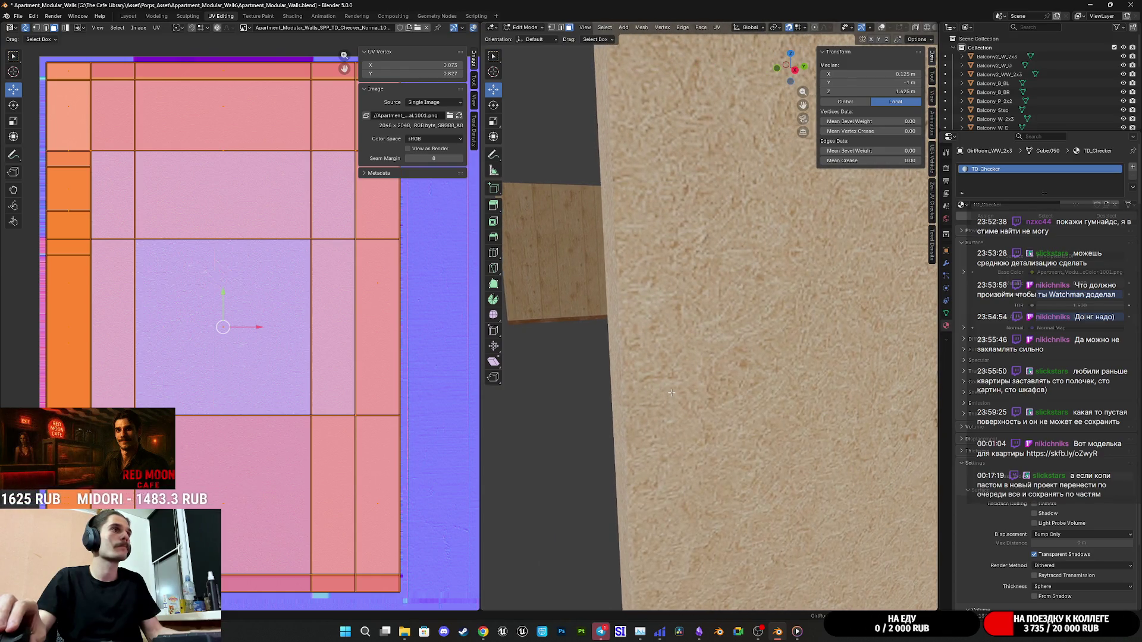
scroll(672, 393, up, 2)
scroll(670, 393, down, 3)
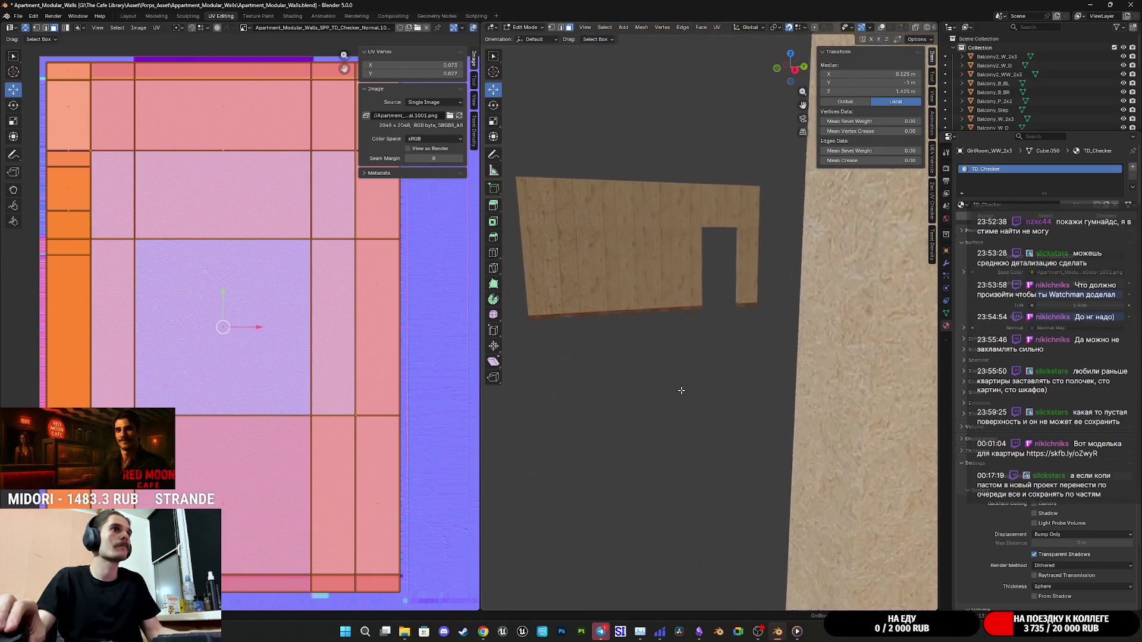
scroll(679, 392, up, 1)
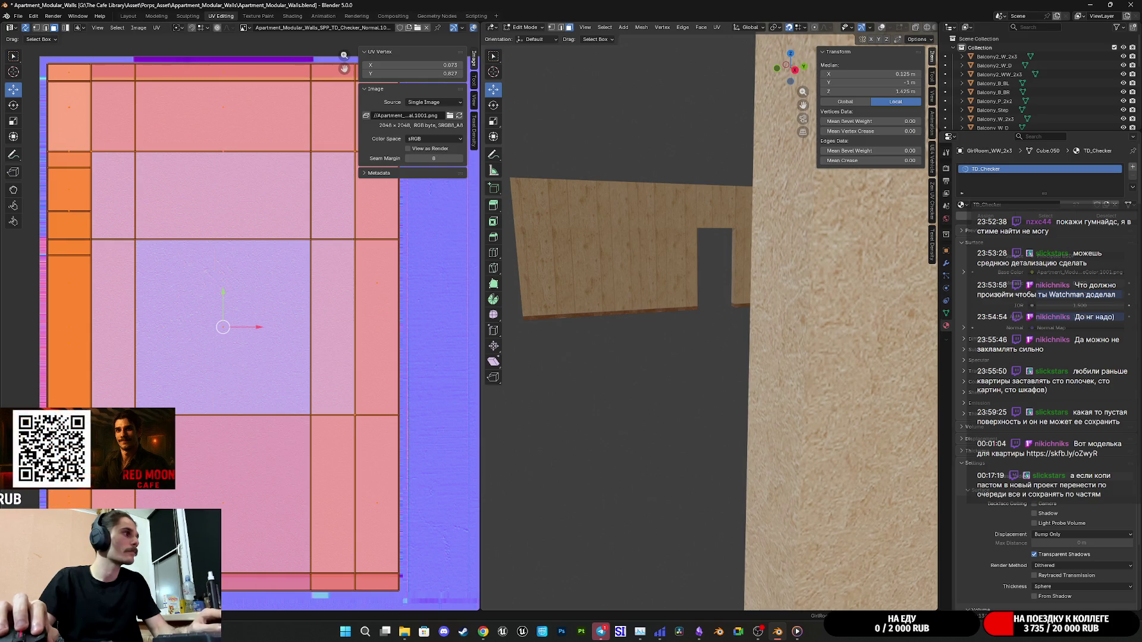
scroll(688, 387, down, 6)
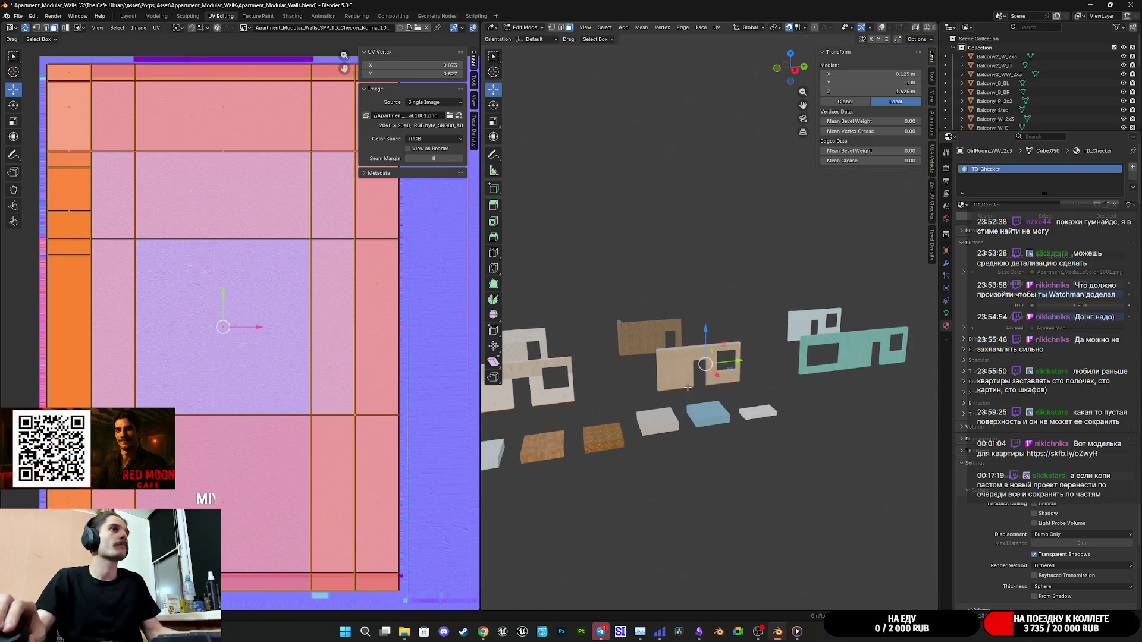
key(Tab)
Edit all the wall pieces' UVs together and slightly shrink the central UV island.
key(a)
key(Tab)
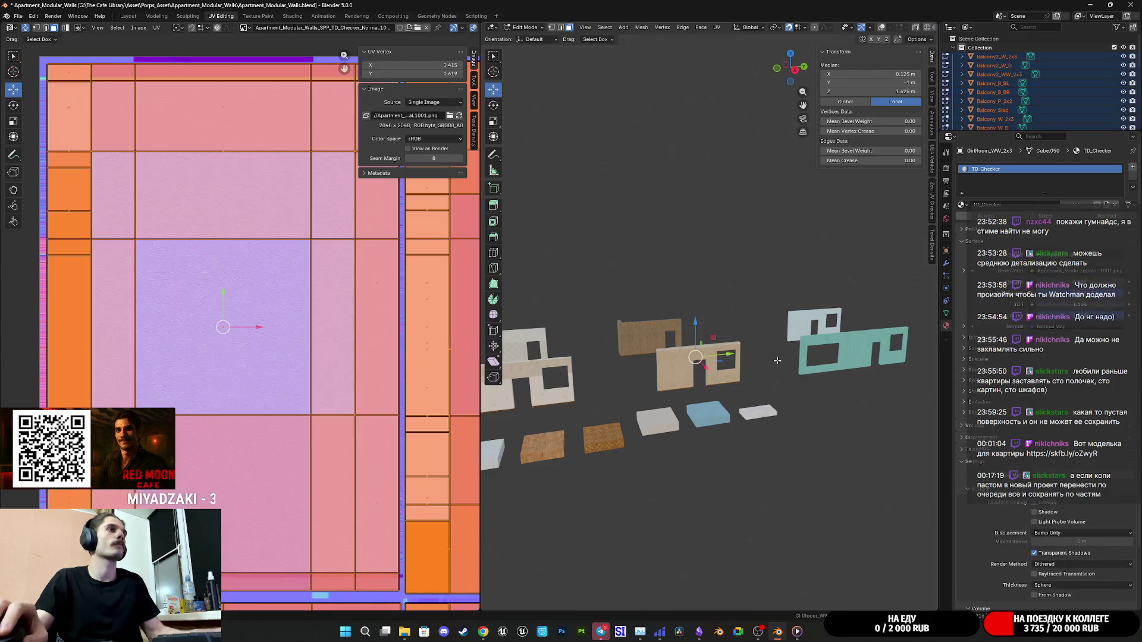
key(ctrl+z)
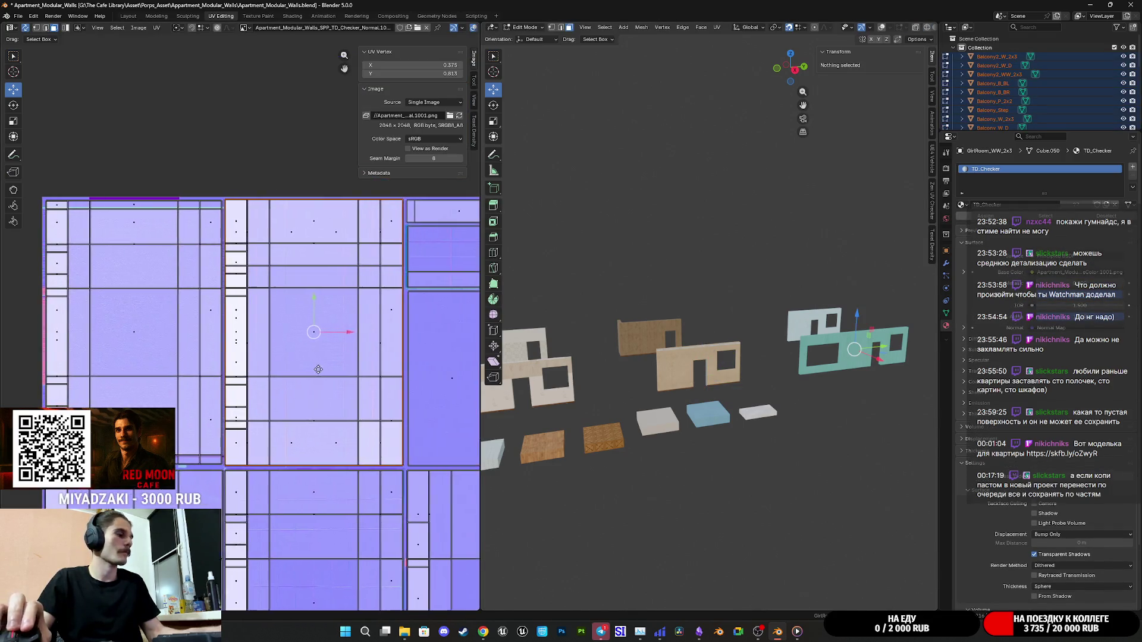
key(b)
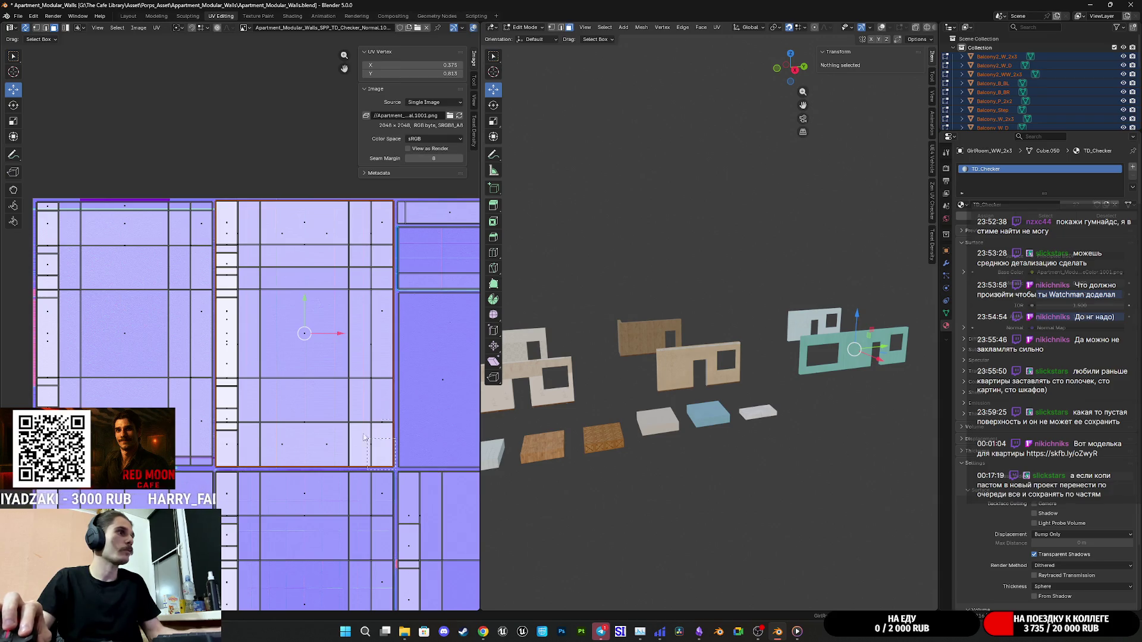
drag(259, 246, 215, 178)
scroll(813, 381, up, 3)
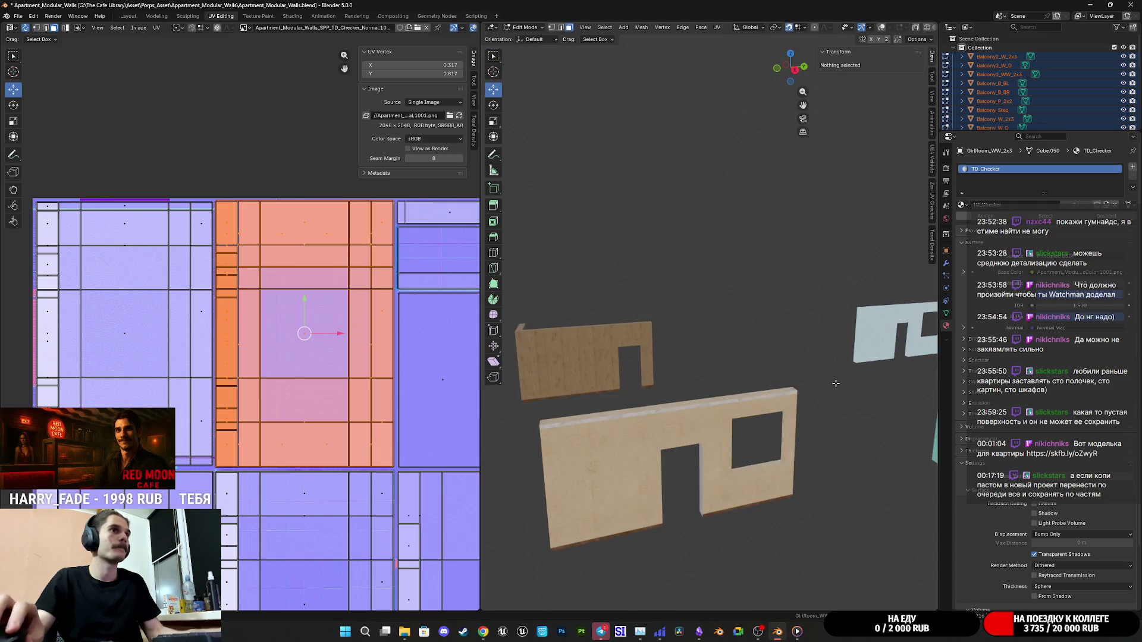
scroll(773, 393, up, 5)
key(s)
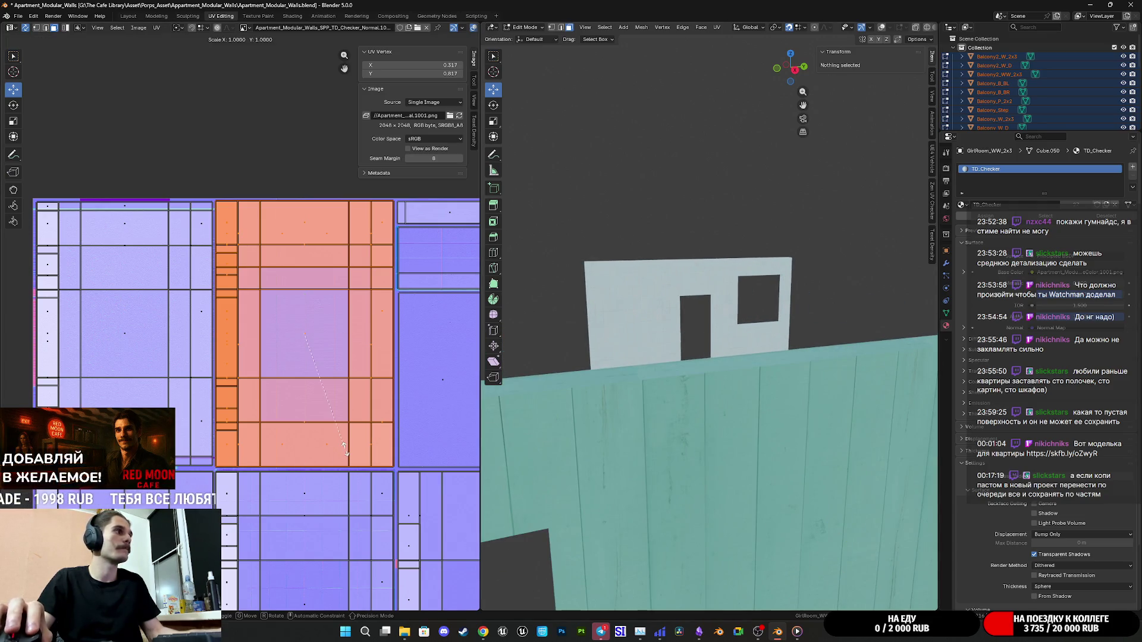
click(346, 455)
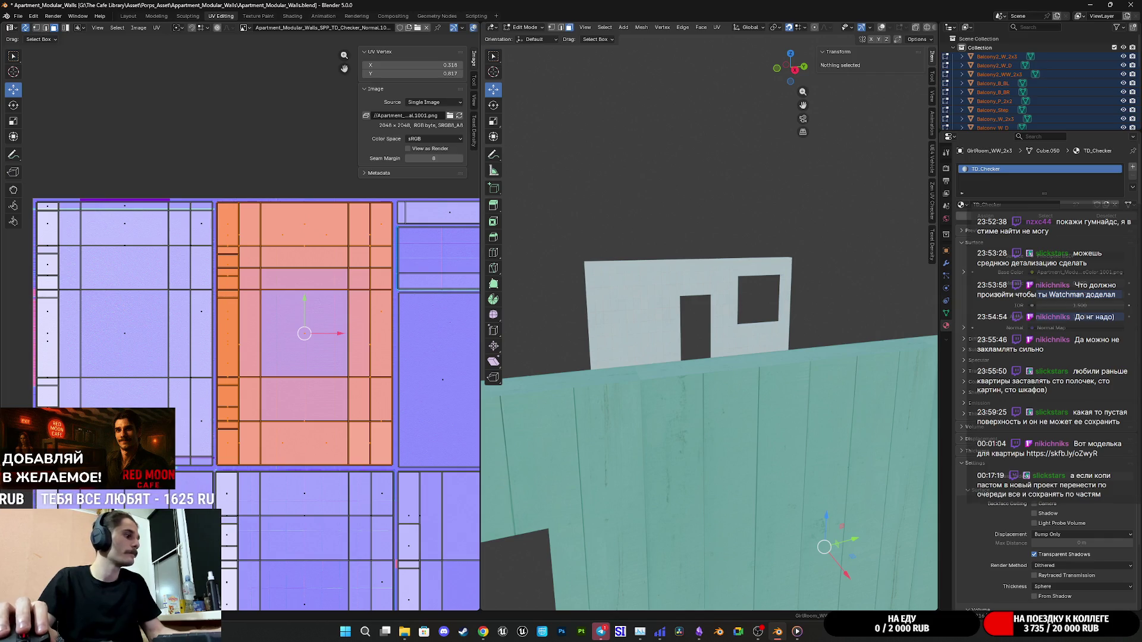
key(ctrl+z)
key(ctrl+z)
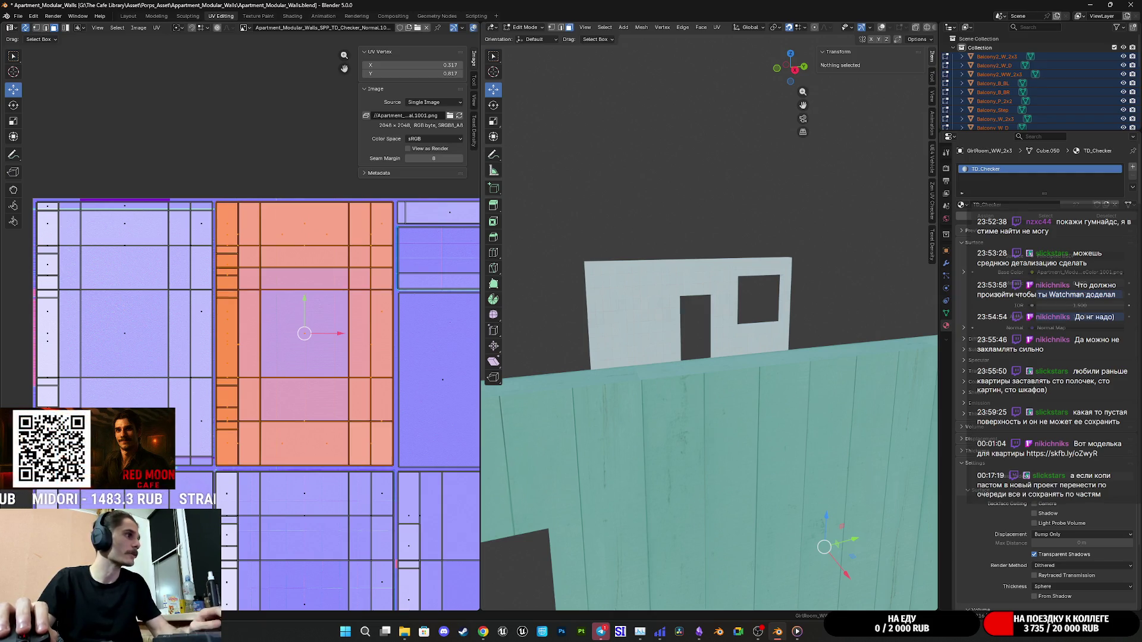
key(ctrl+shift+z)
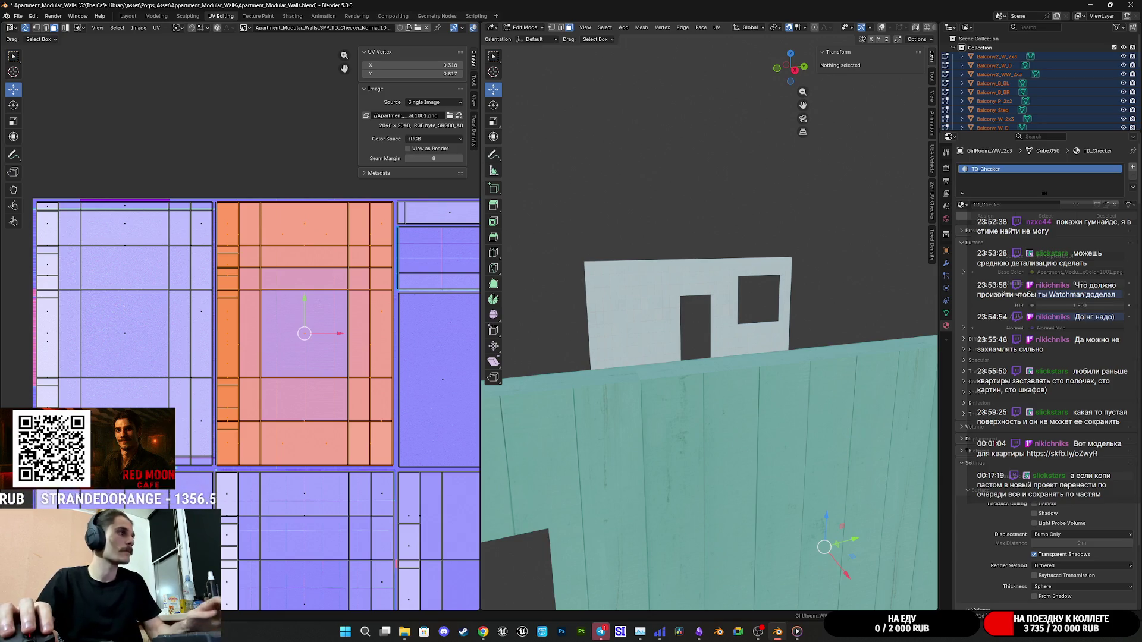
Box-select the large pink UV island below and shrink it slightly.
scroll(603, 424, down, 5)
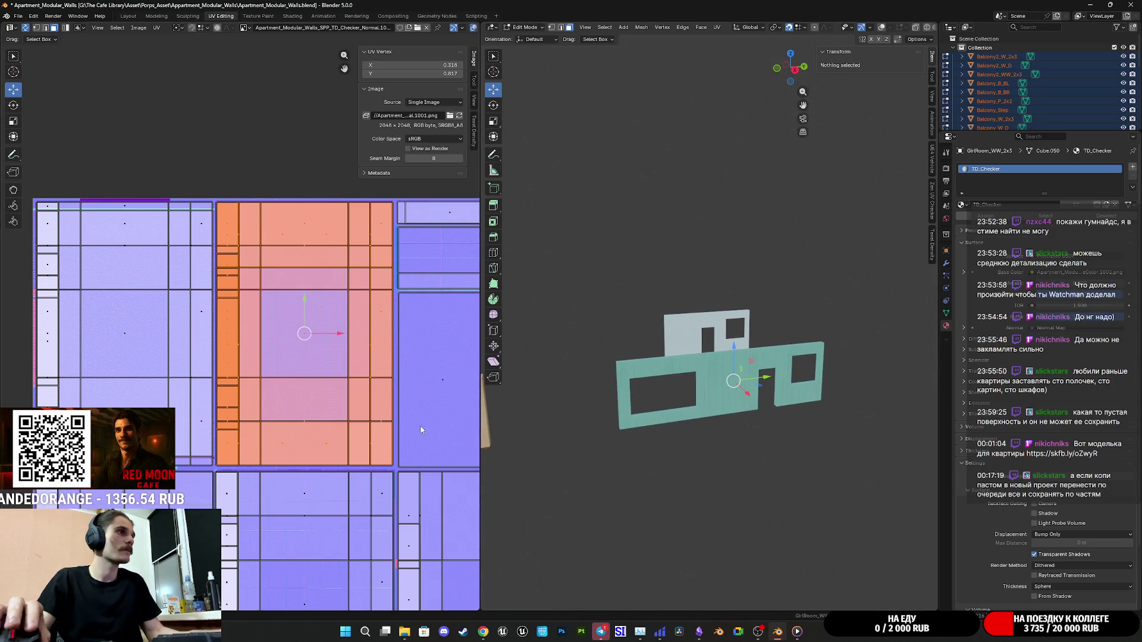
scroll(428, 427, right, 5)
scroll(189, 410, down, 5)
scroll(419, 303, left, 5)
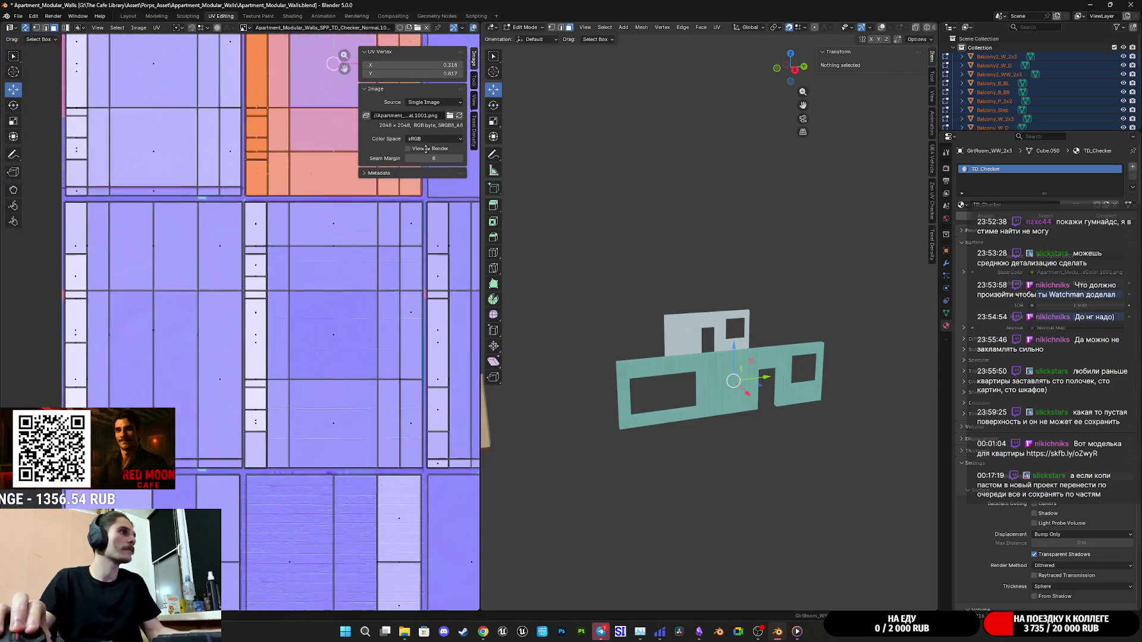
click(208, 396)
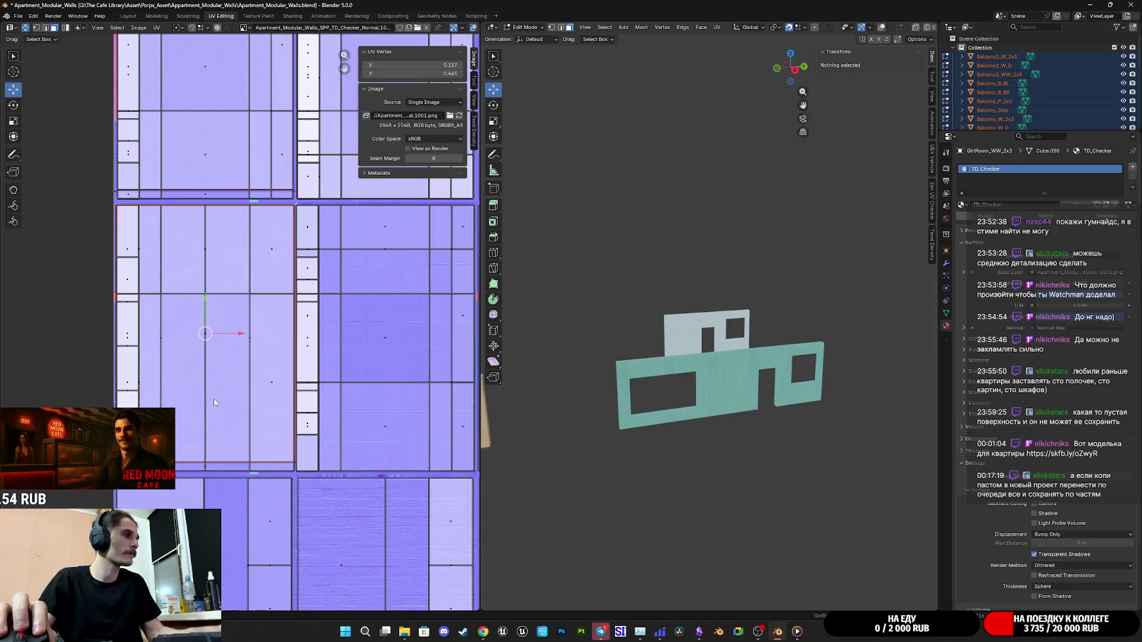
mouse_move(290, 460)
mouse_down()
mouse_move(295, 479)
mouse_move(93, 263)
mouse_move(95, 205)
mouse_up()
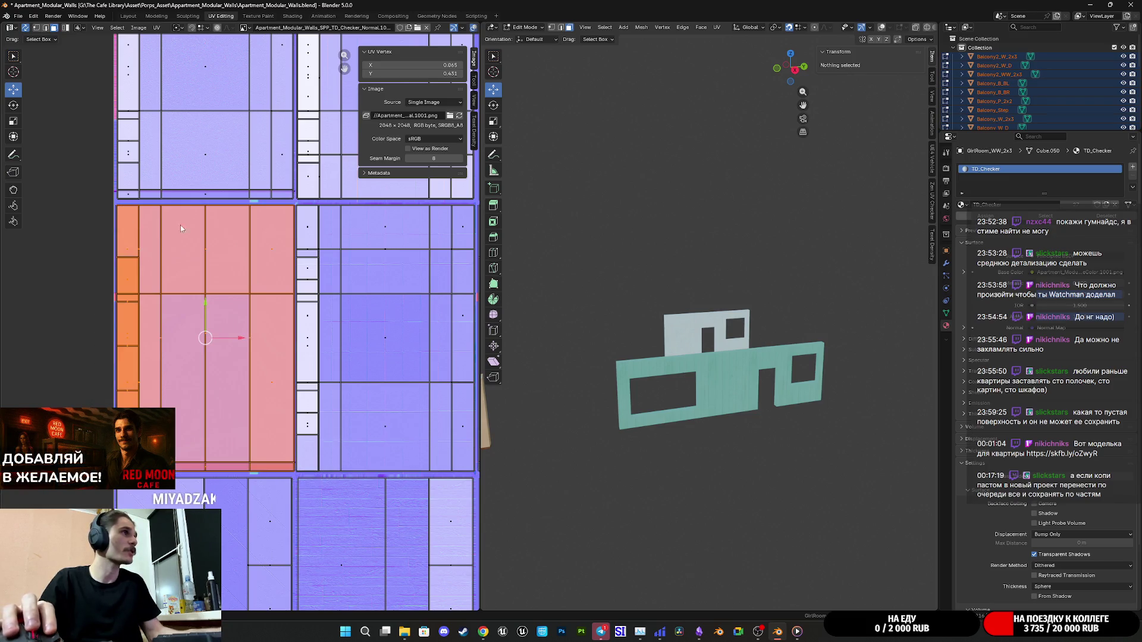
scroll(350, 239, down, 2)
scroll(331, 279, up, 2)
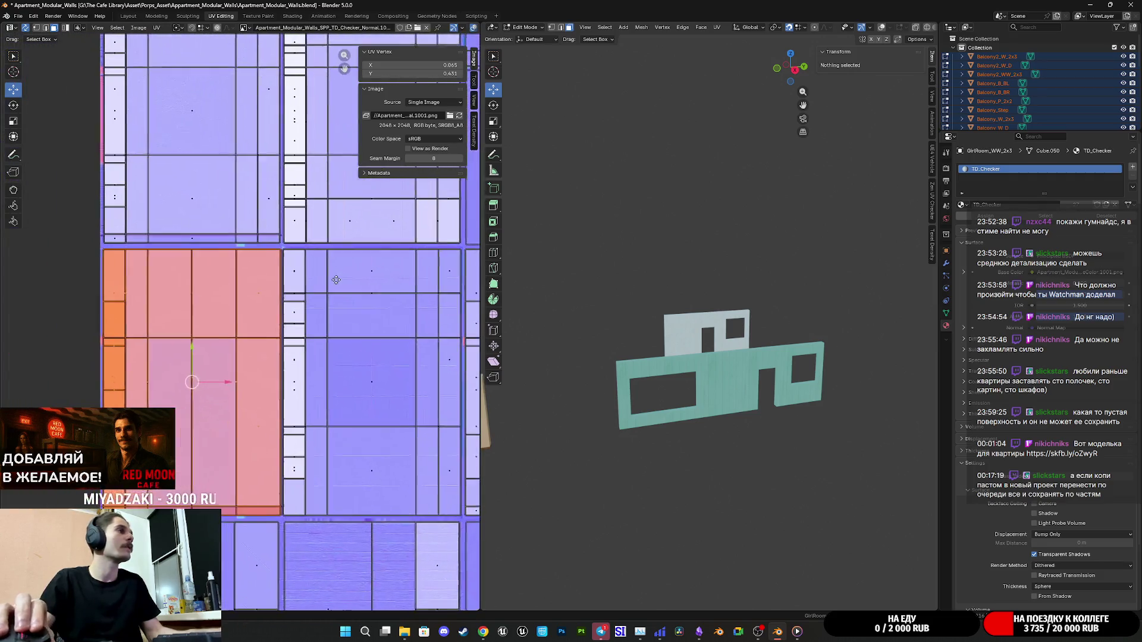
scroll(250, 357, up, 2)
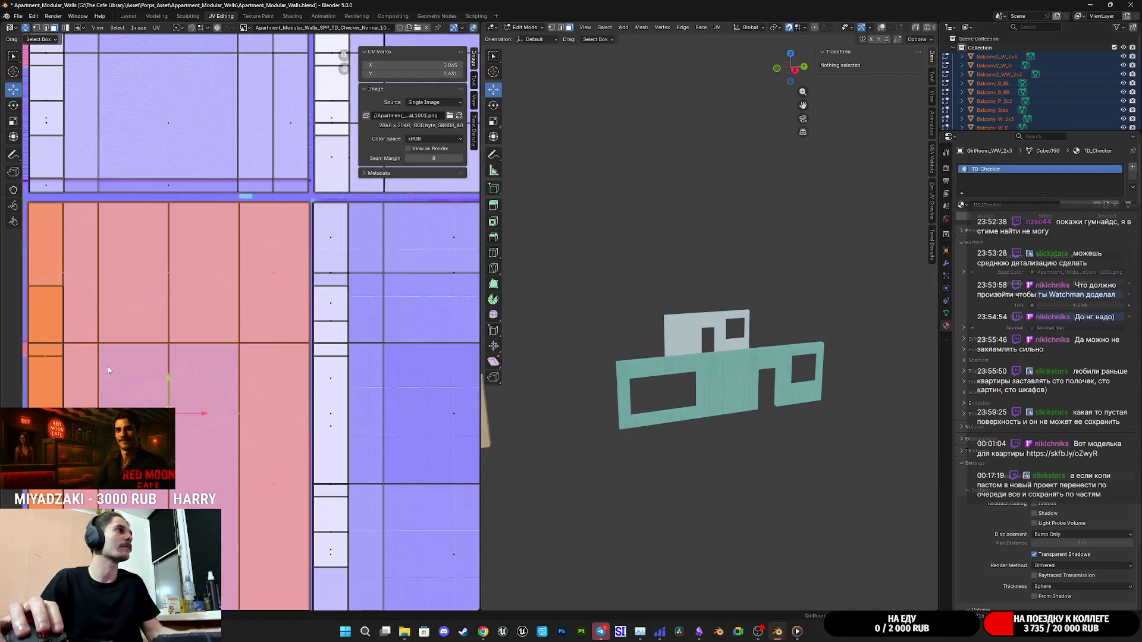
drag(217, 448, 304, 398)
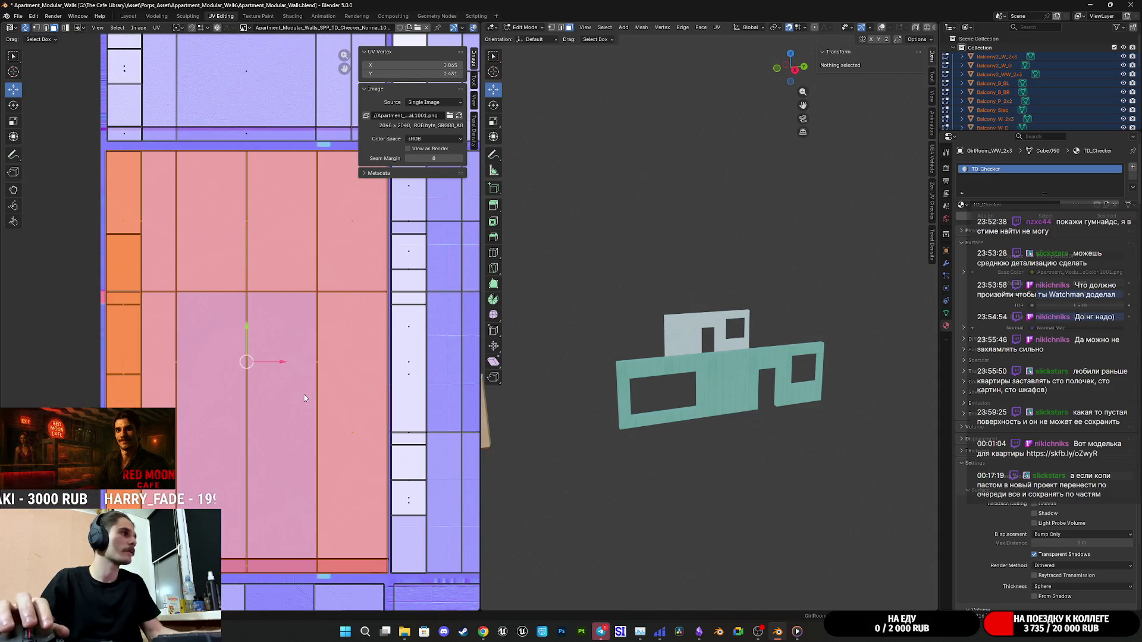
key(s)
click(303, 394)
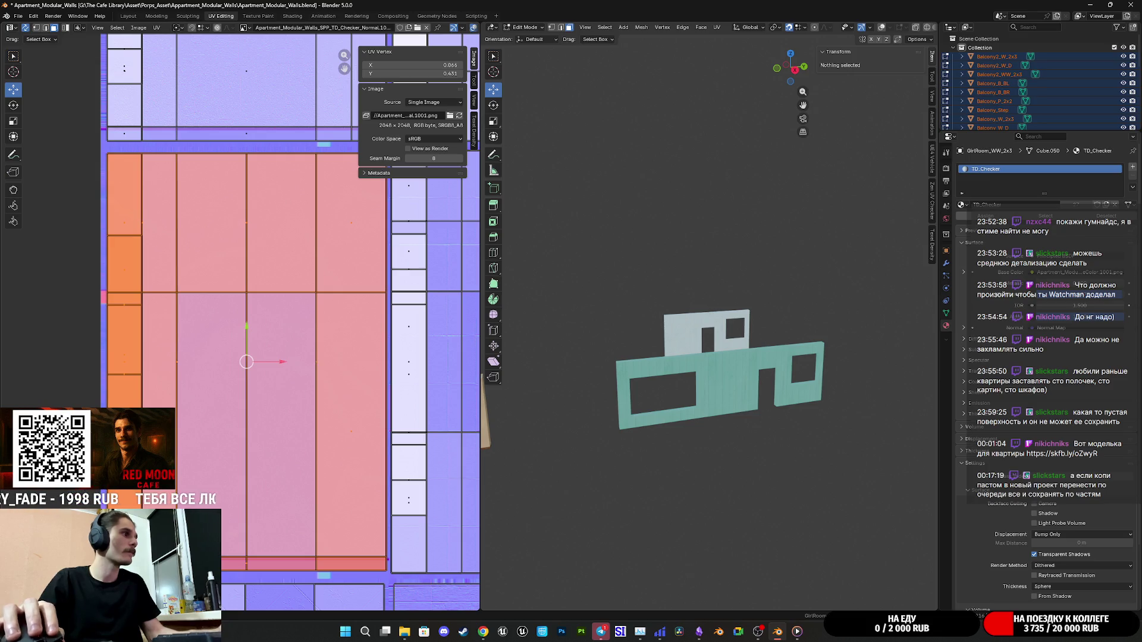
Slightly rescale the neighbouring group of islands, then pick the next UV island.
scroll(246, 334, down, 2)
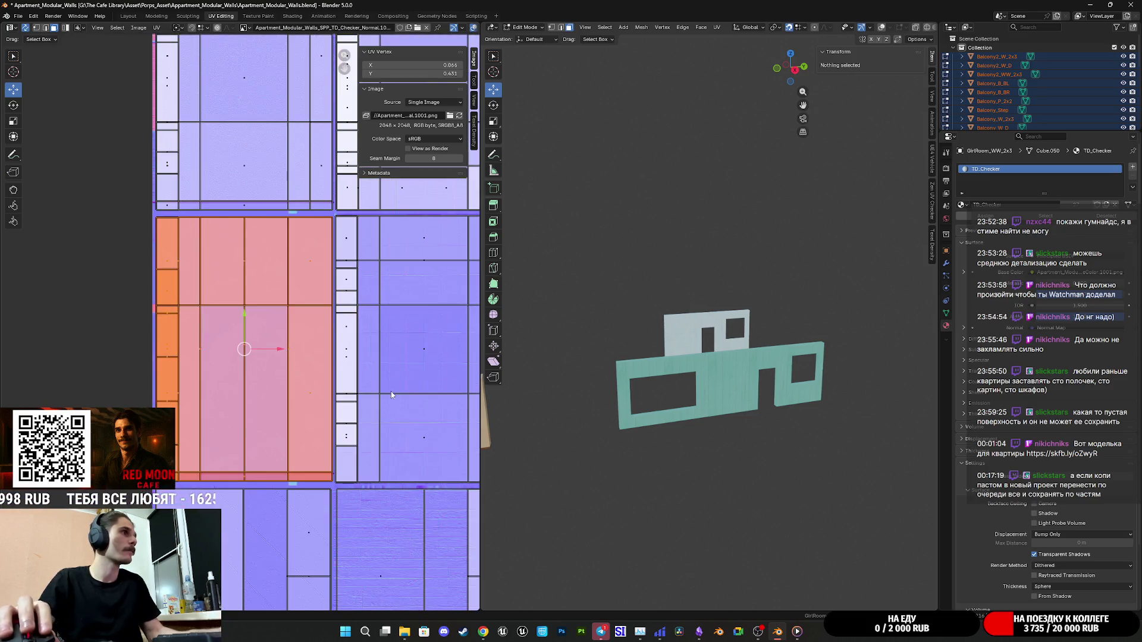
drag(347, 384, 169, 406)
scroll(235, 449, right, 1)
scroll(194, 456, left, 2)
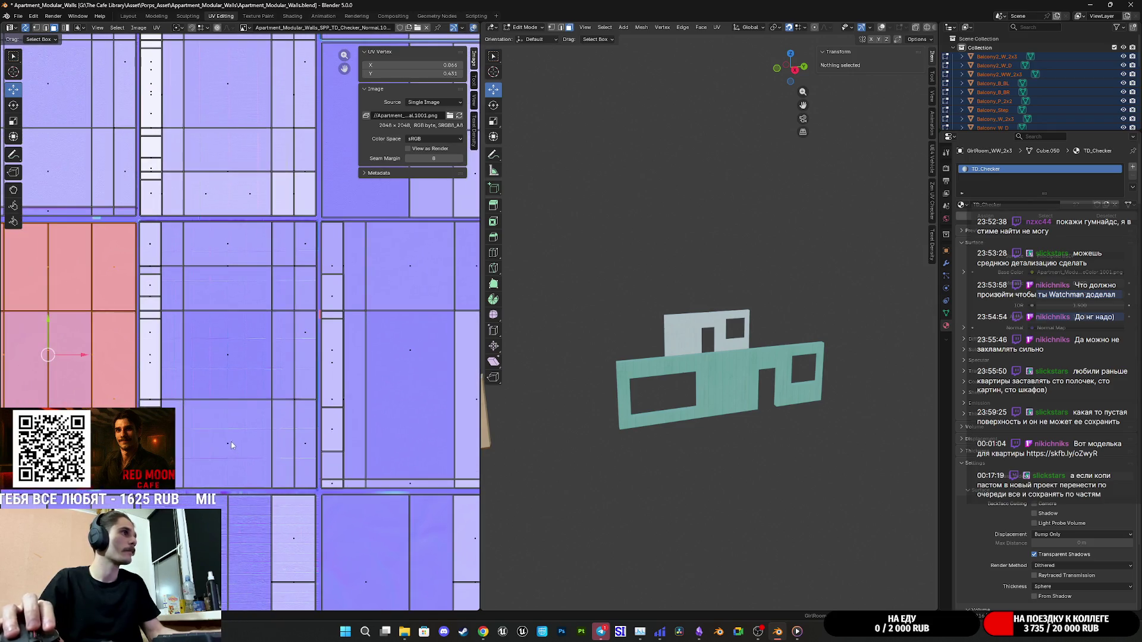
click(228, 441)
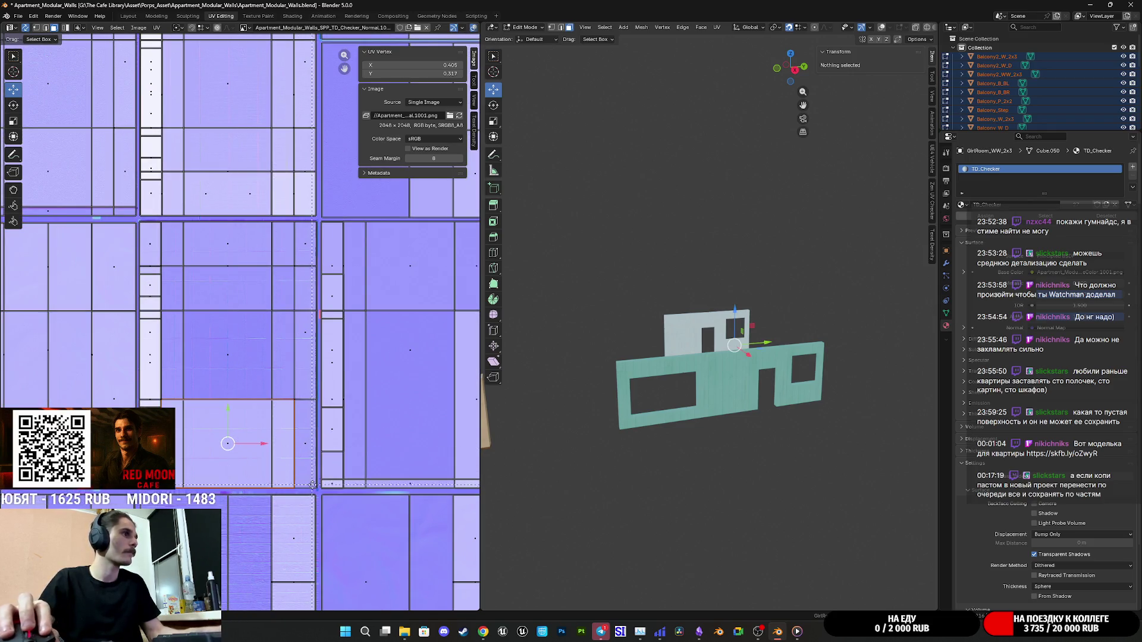
mouse_move(318, 491)
mouse_down()
mouse_move(309, 229)
mouse_move(141, 224)
mouse_up()
key(s)
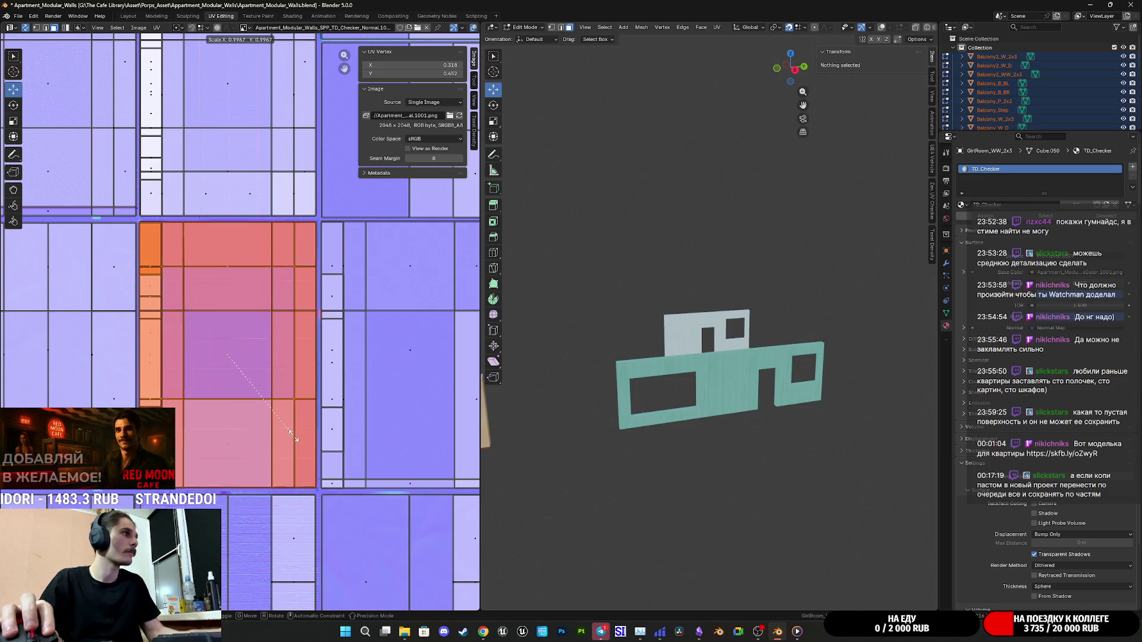
click(284, 448)
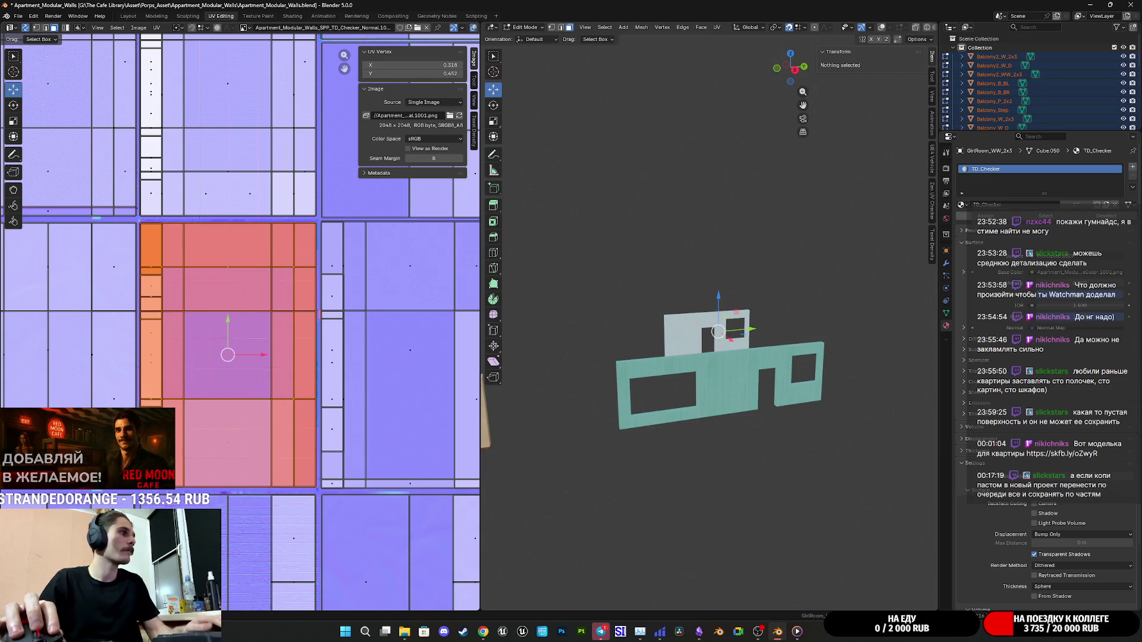
scroll(351, 412, down, 3)
drag(351, 413, 260, 411)
click(232, 424)
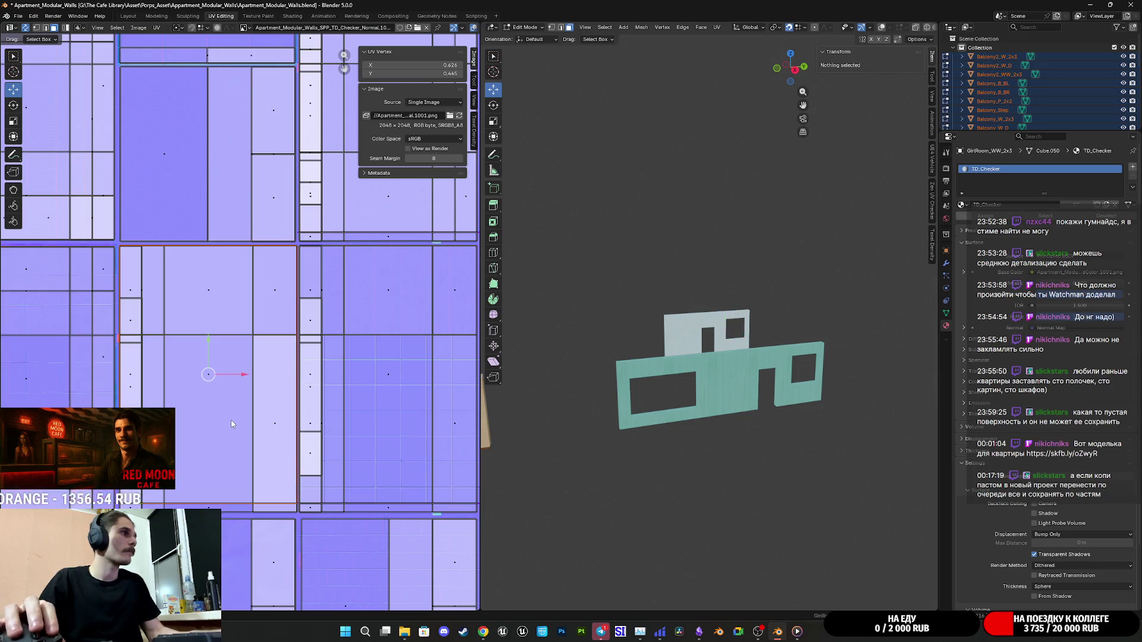
Try shrinking the next island and the pink island, undoing and cancelling to keep original sizes.
drag(297, 514, 124, 256)
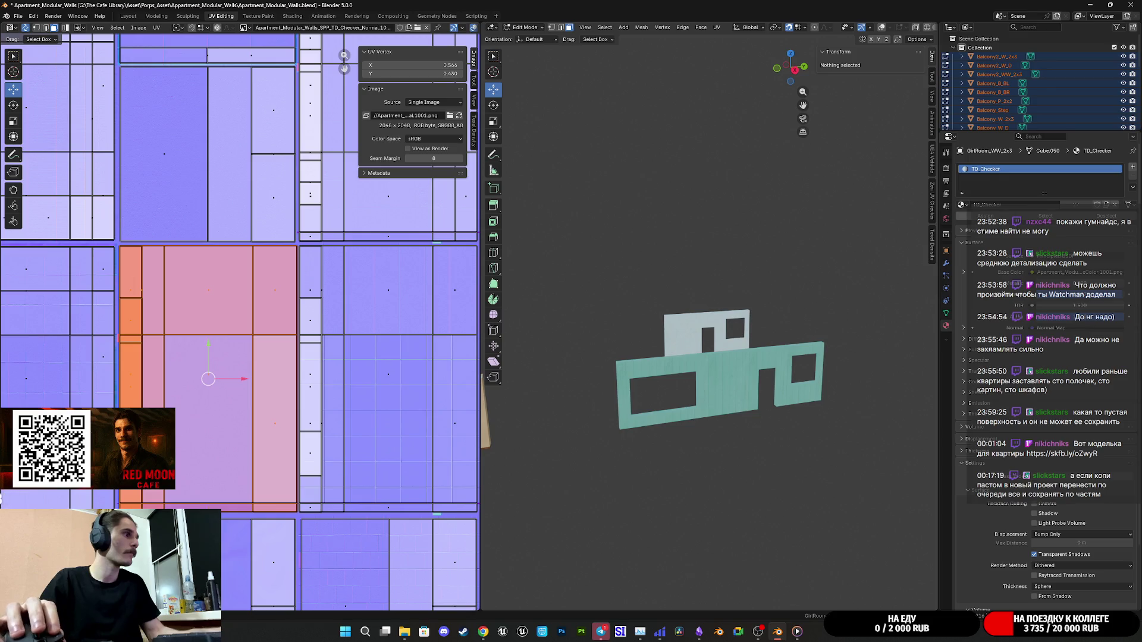
key(s)
key(Return)
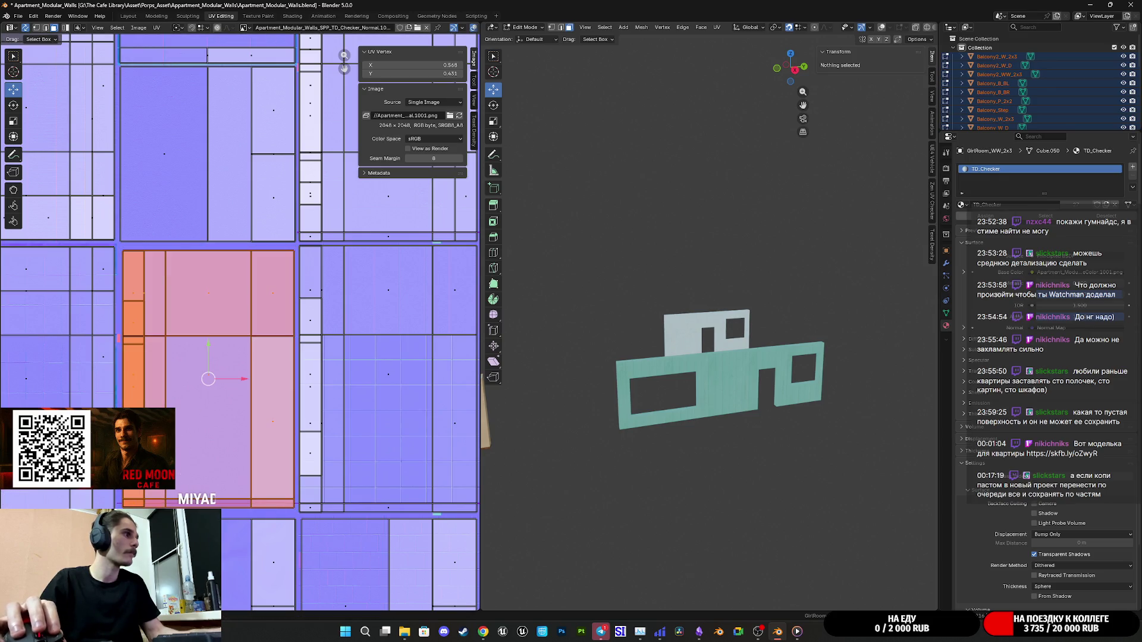
key(ctrl+z)
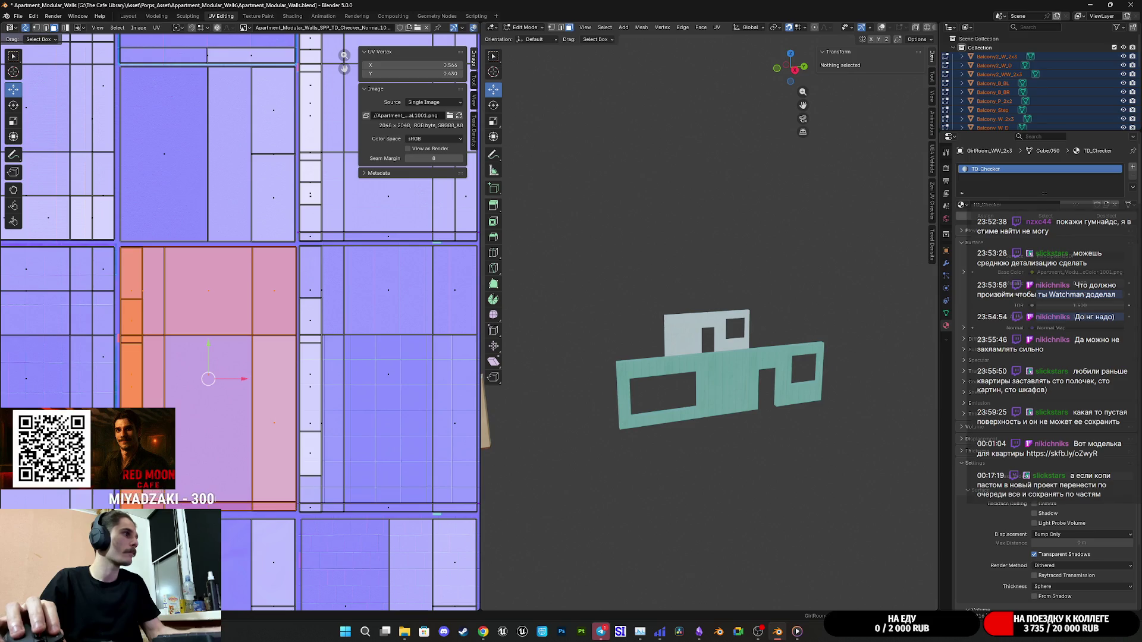
key(g)
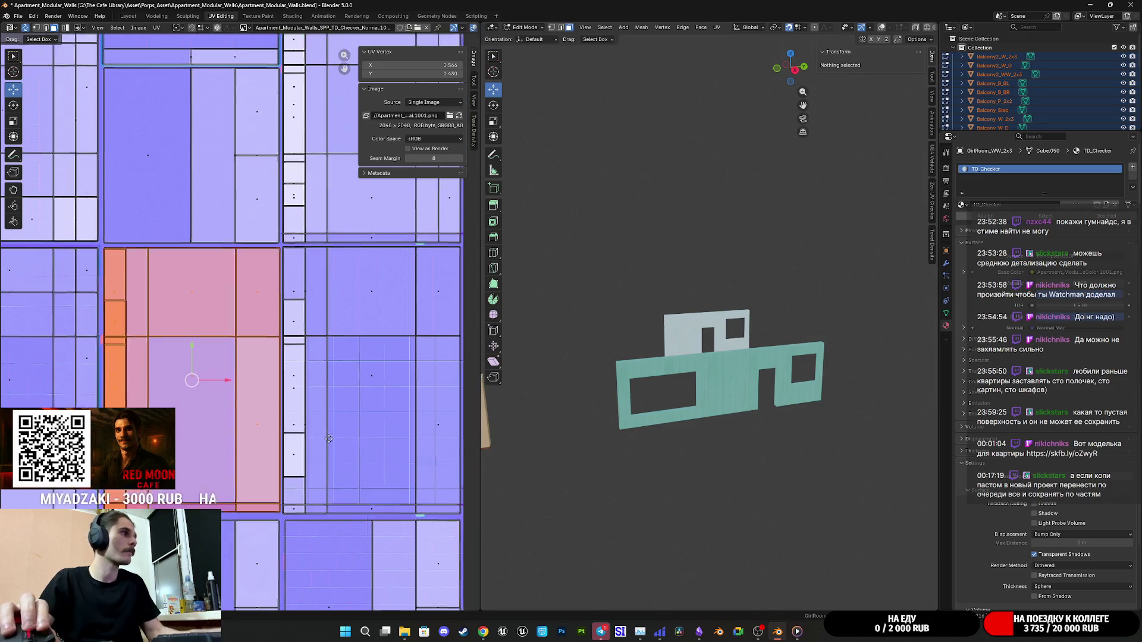
click(335, 461)
mouse_move(373, 520)
mouse_down()
mouse_move(364, 291)
mouse_move(327, 254)
mouse_move(186, 255)
mouse_up()
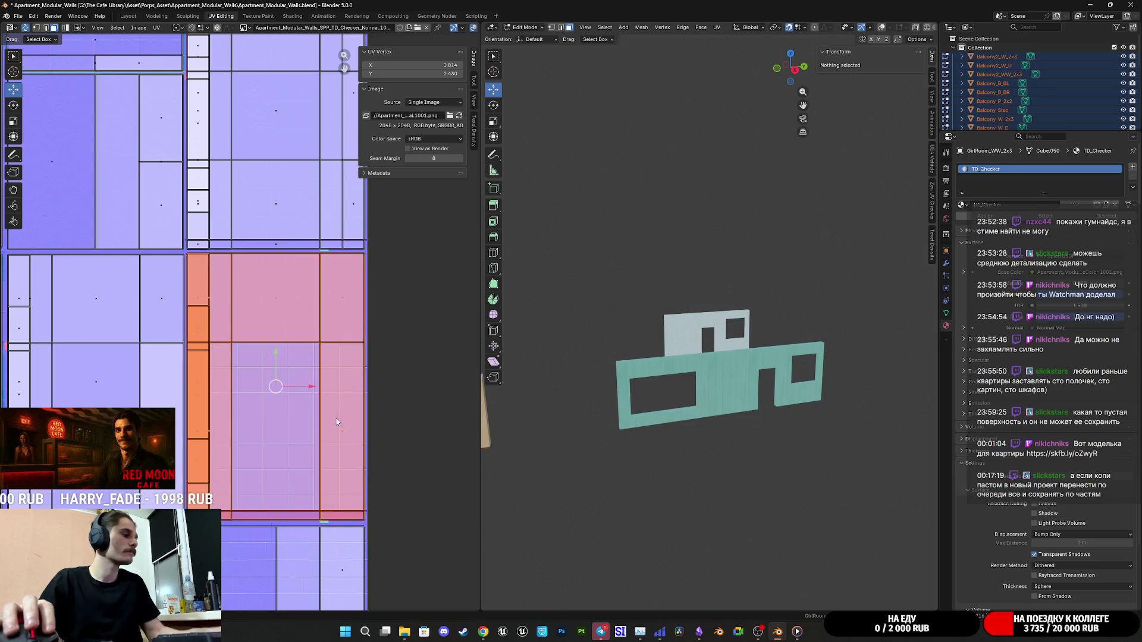
key(s)
right_click(367, 476)
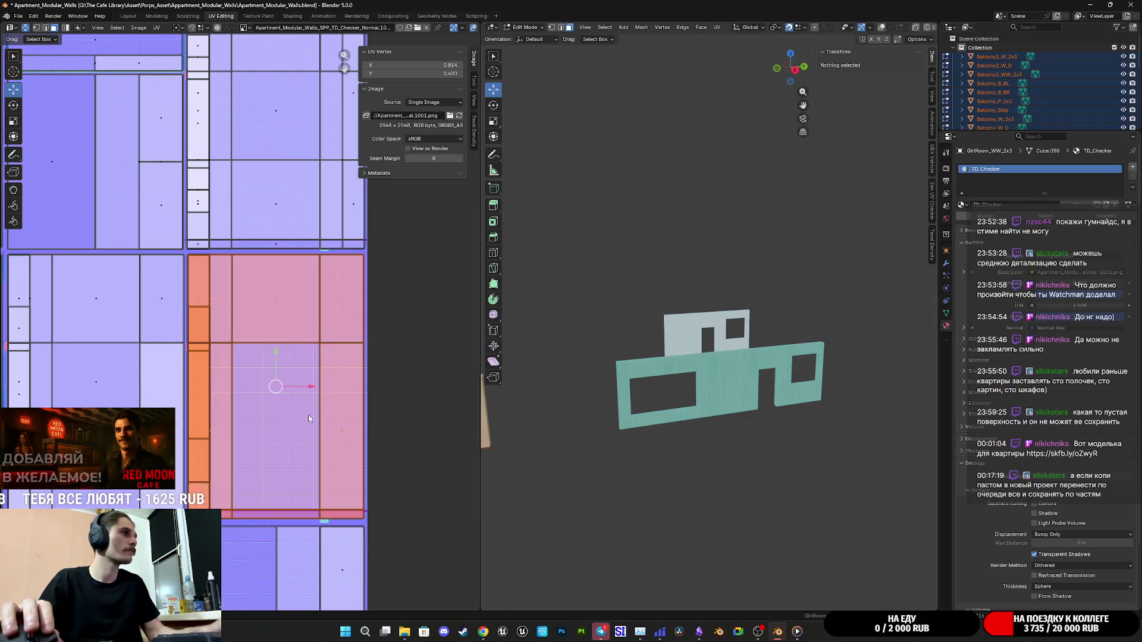
Nudge a box-selected group of UV islands slightly right along X, then return to object mode.
scroll(309, 420, down, 2)
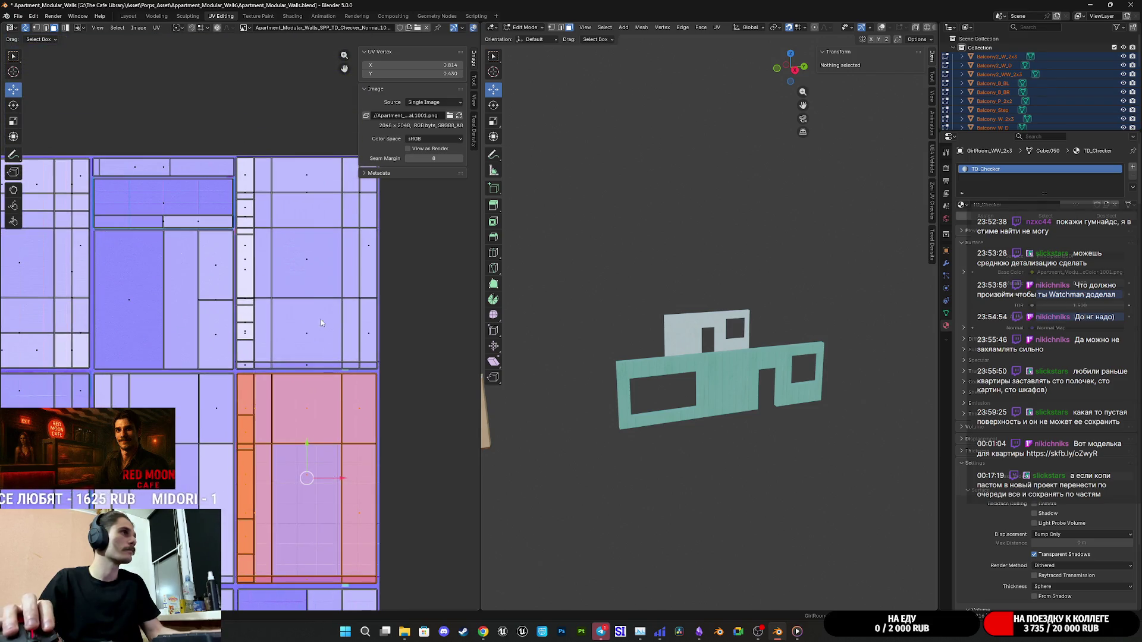
click(310, 324)
drag(382, 371, 238, 154)
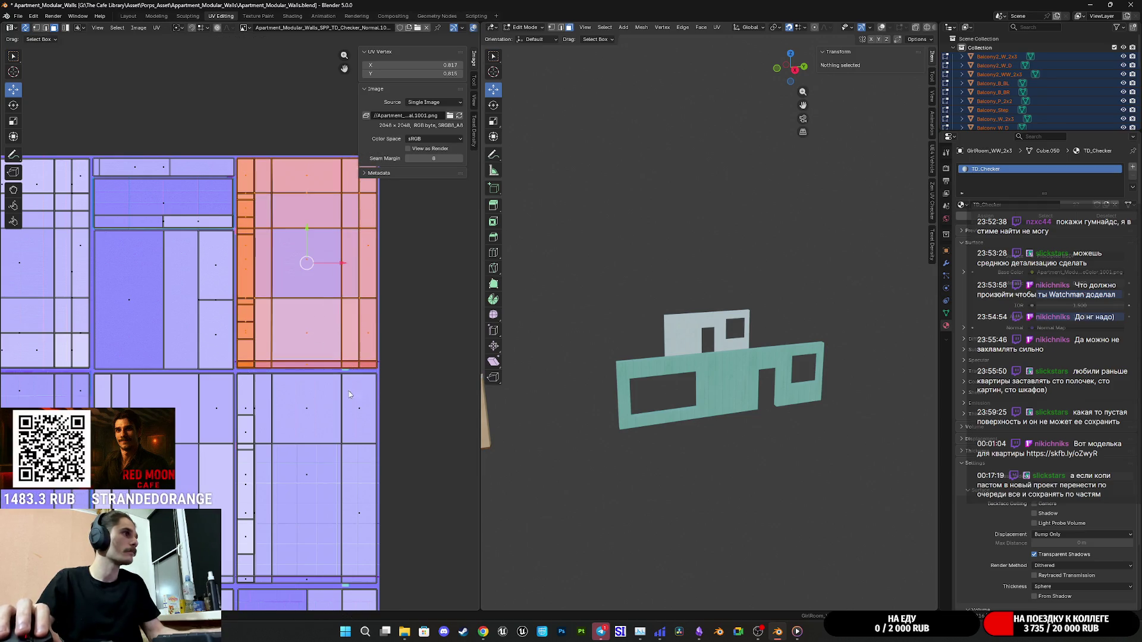
drag(342, 263, 342, 263)
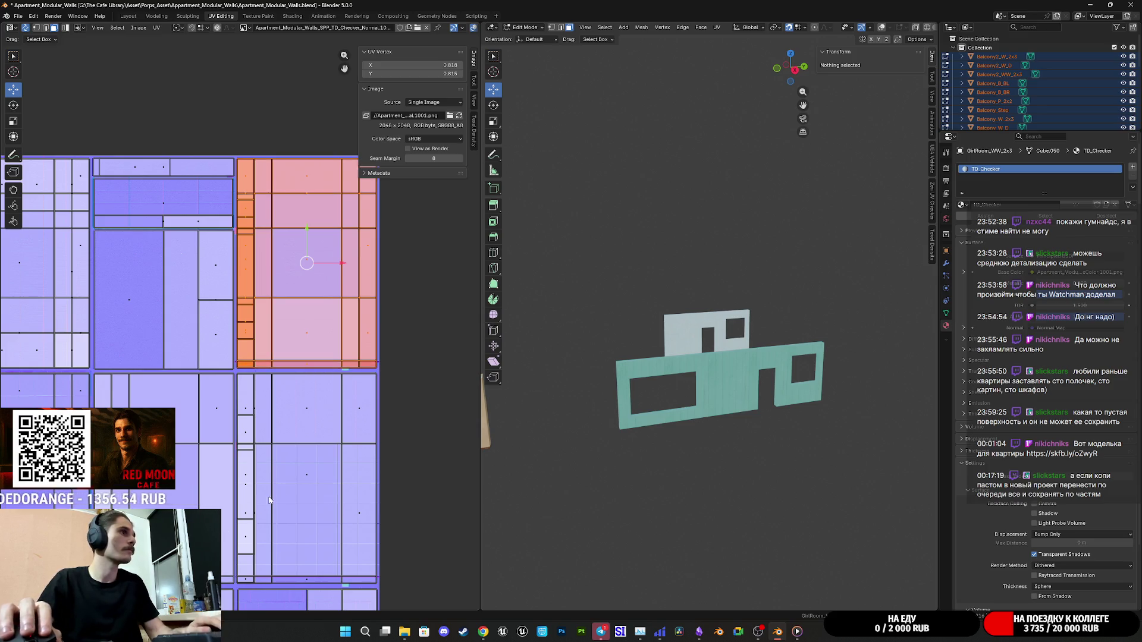
scroll(342, 357, up, 3)
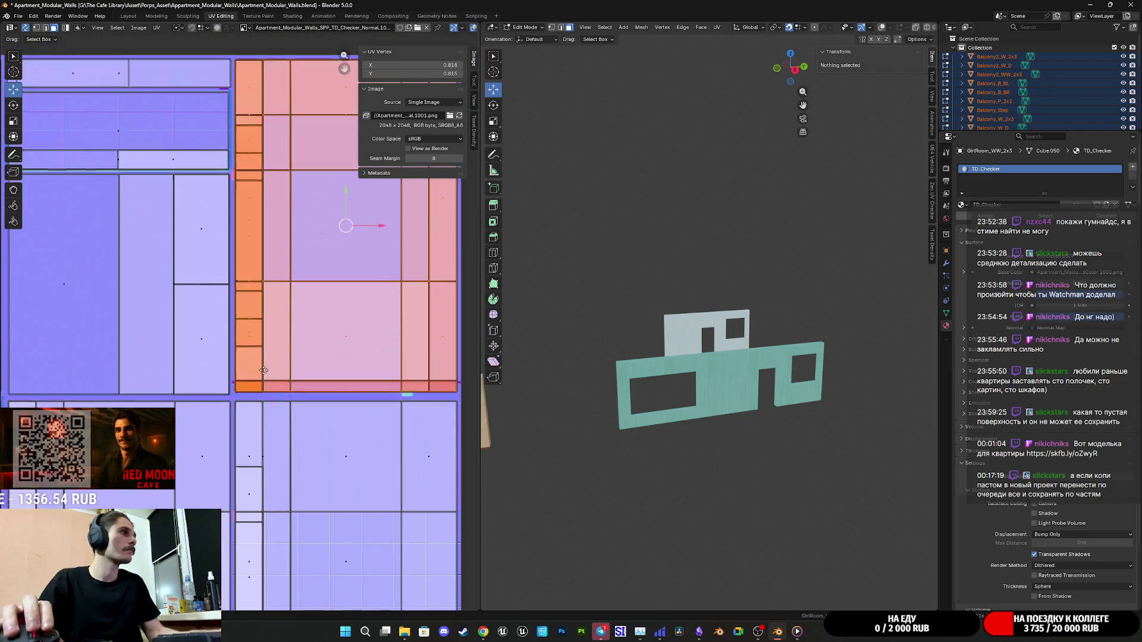
scroll(344, 416, up, 2)
scroll(280, 446, down, 5)
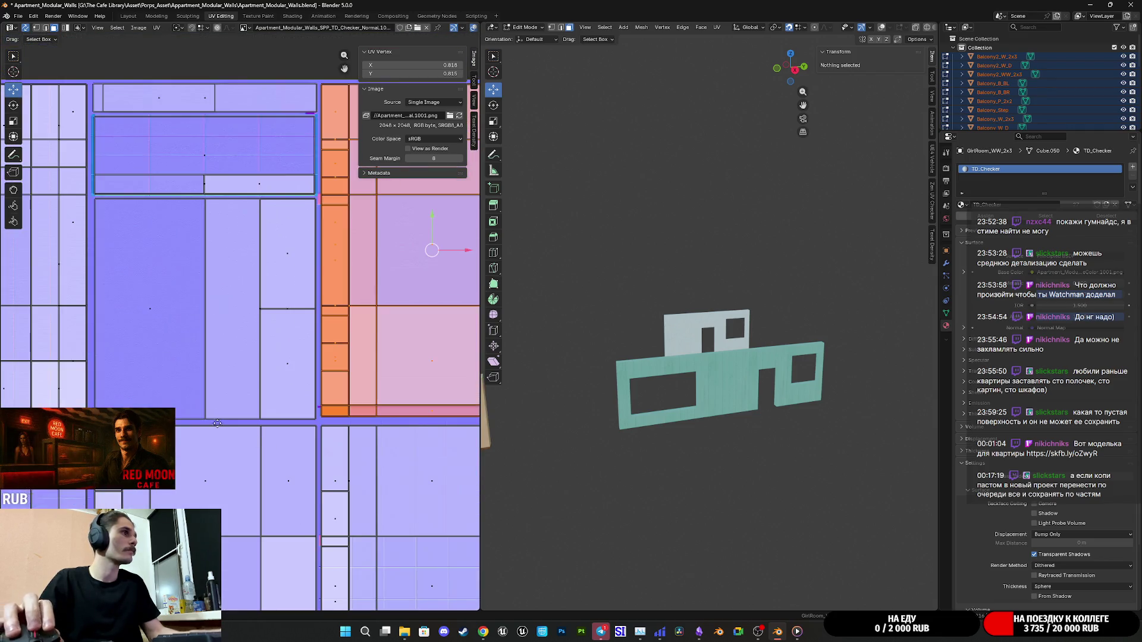
scroll(331, 437, down, 4)
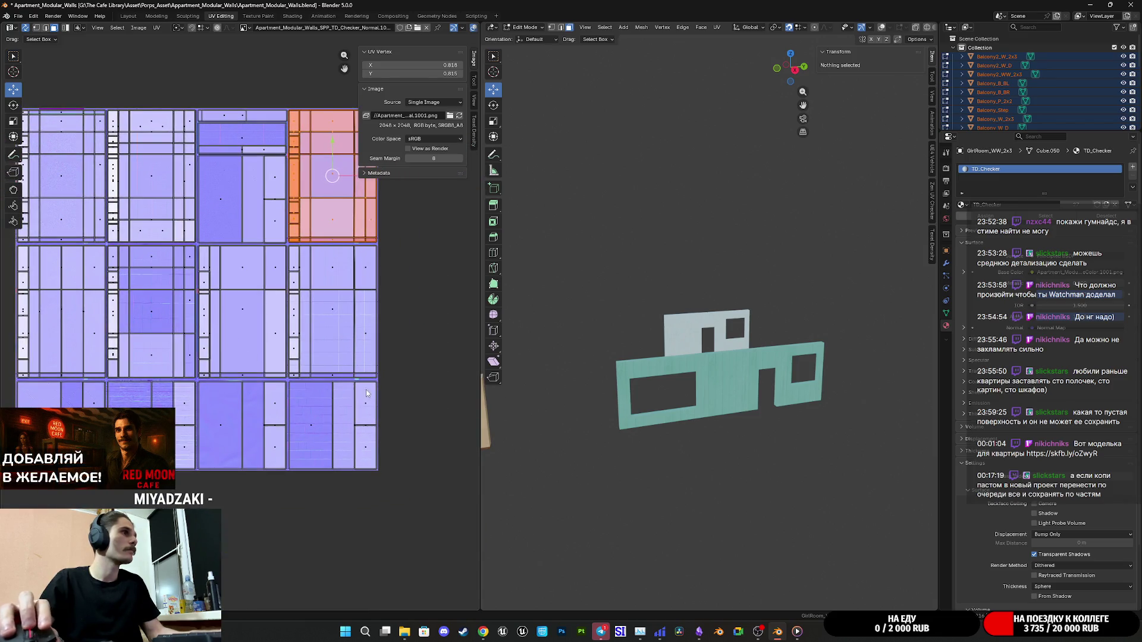
scroll(362, 391, up, 2)
key(Tab)
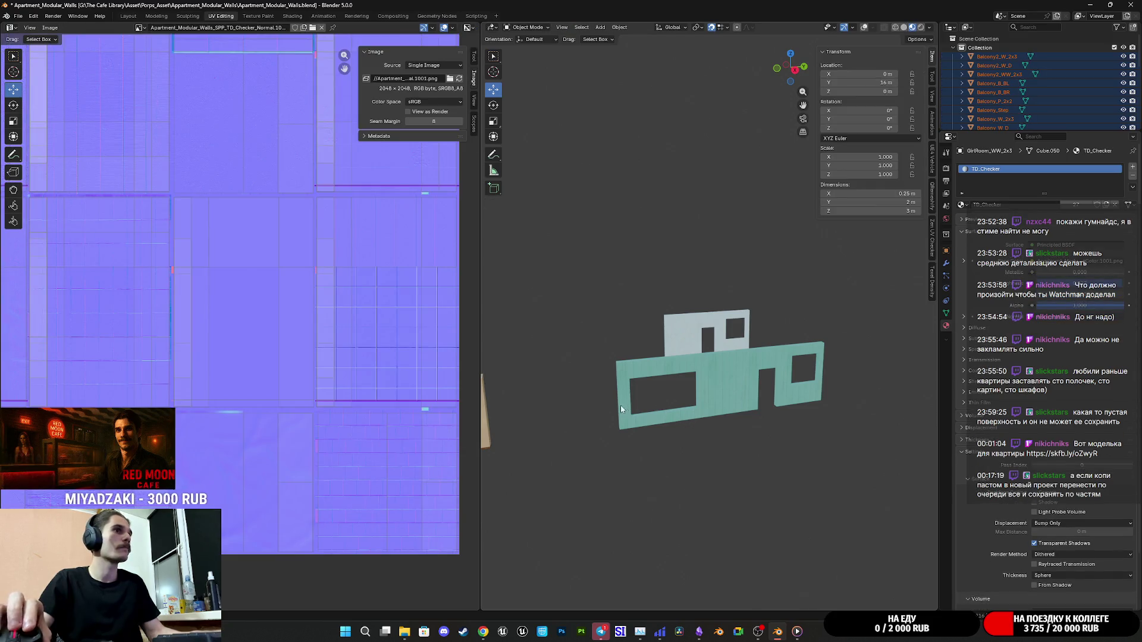
Exit local view, switch to the Layout workspace and select the Balcony_Step slab.
key(KP_Divide)
scroll(840, 436, down, 3)
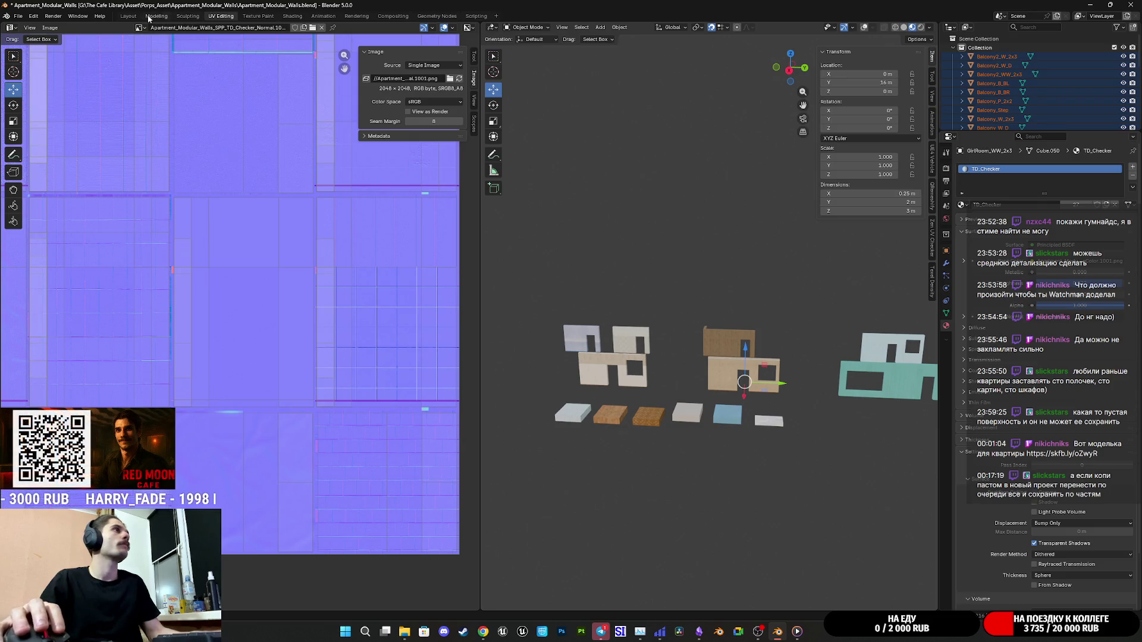
click(128, 17)
scroll(510, 296, down, 8)
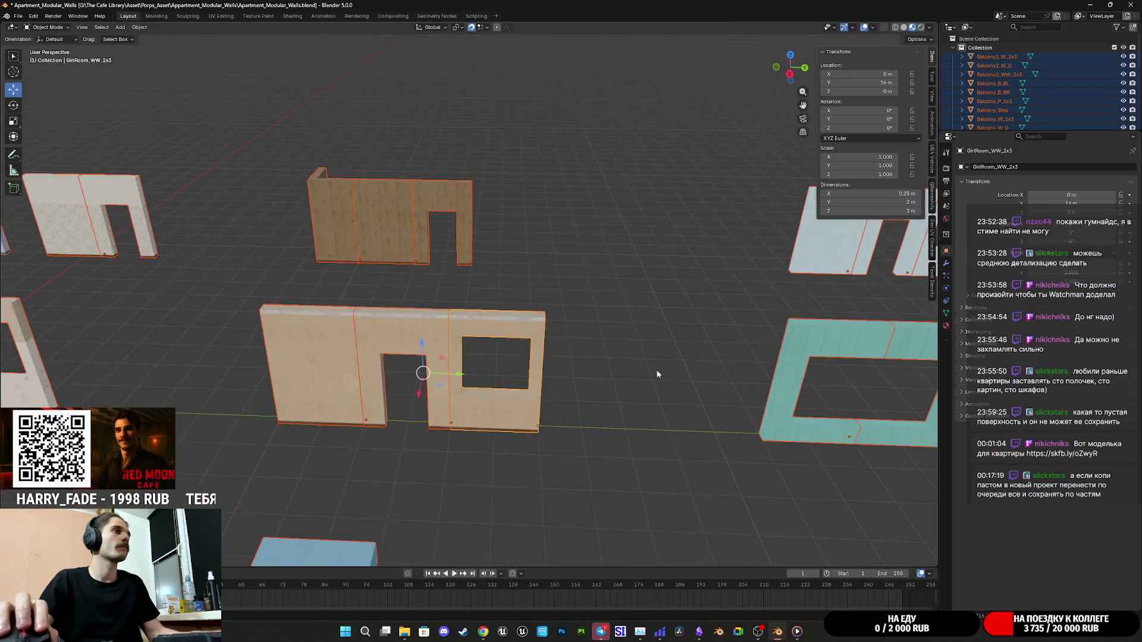
key(alt+a)
key(a)
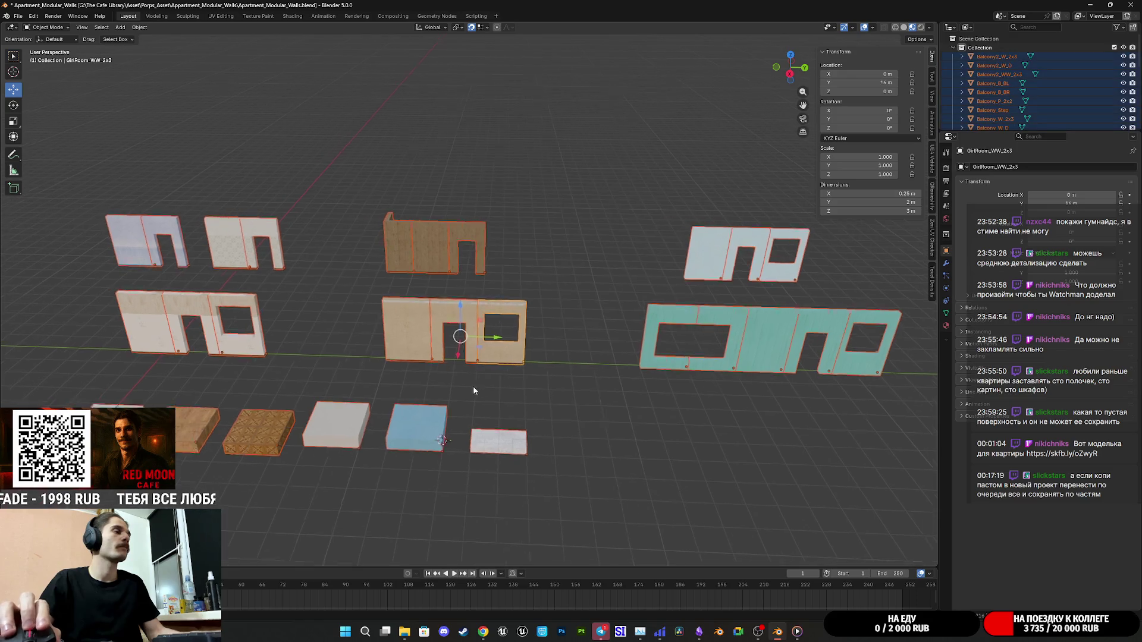
click(636, 445)
scroll(589, 422, up, 5)
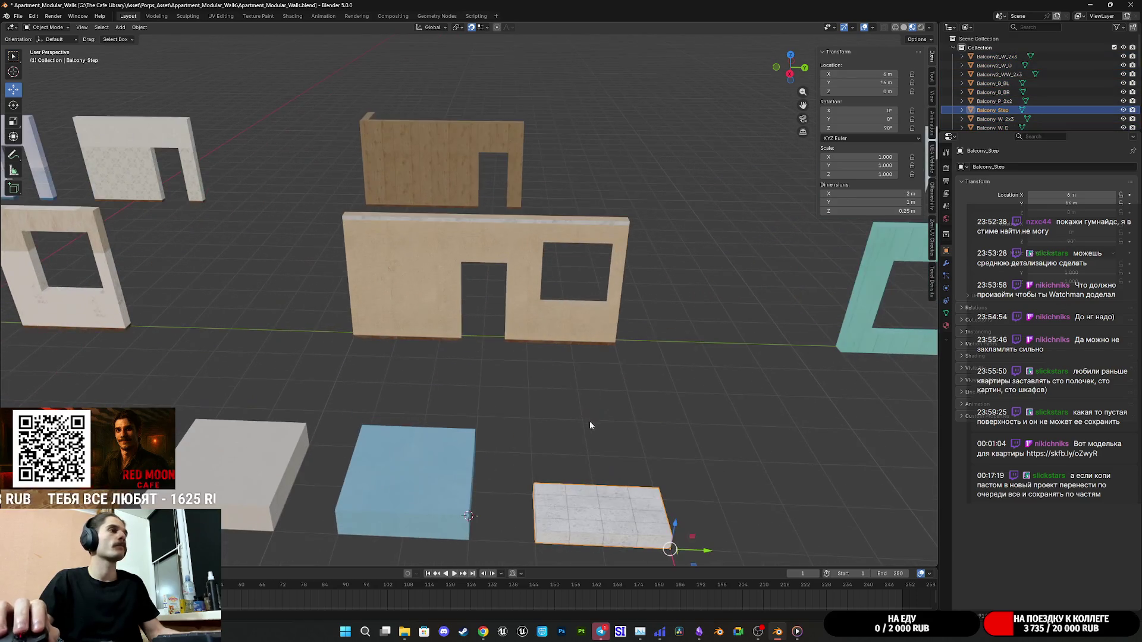
mouse_move(548, 418)
mouse_down()
mouse_move(396, 399)
mouse_move(470, 393)
mouse_up()
In Edit Mode, move the Balcony_Step slab's right side out along X to widen it to 2 m.
key(Tab)
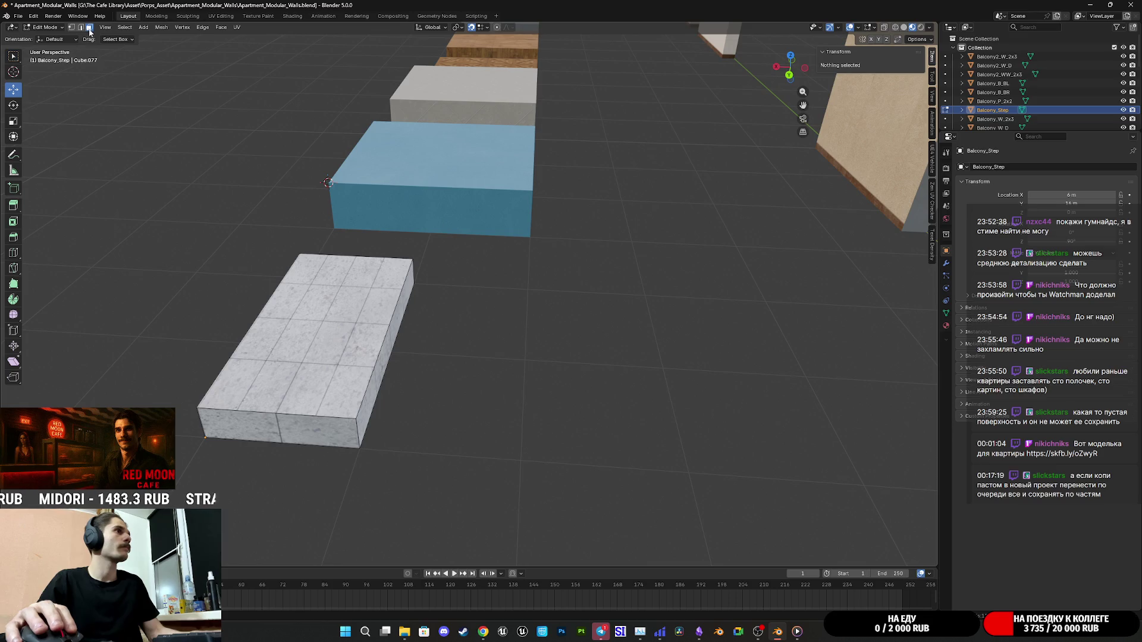
click(379, 364)
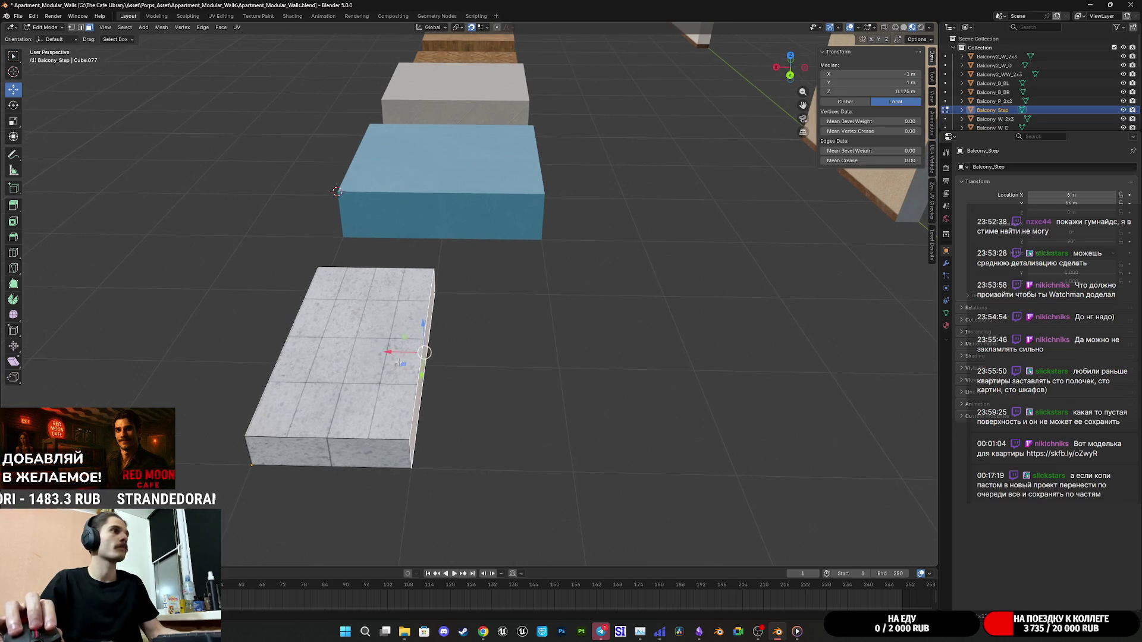
drag(388, 350, 531, 356)
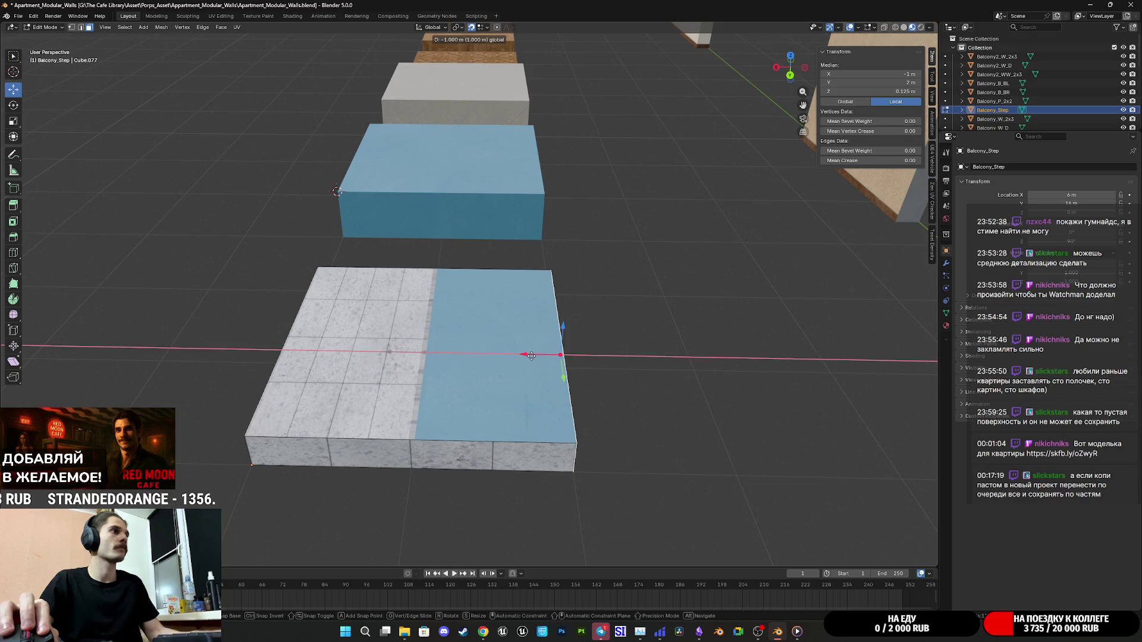
key(ctrl+z)
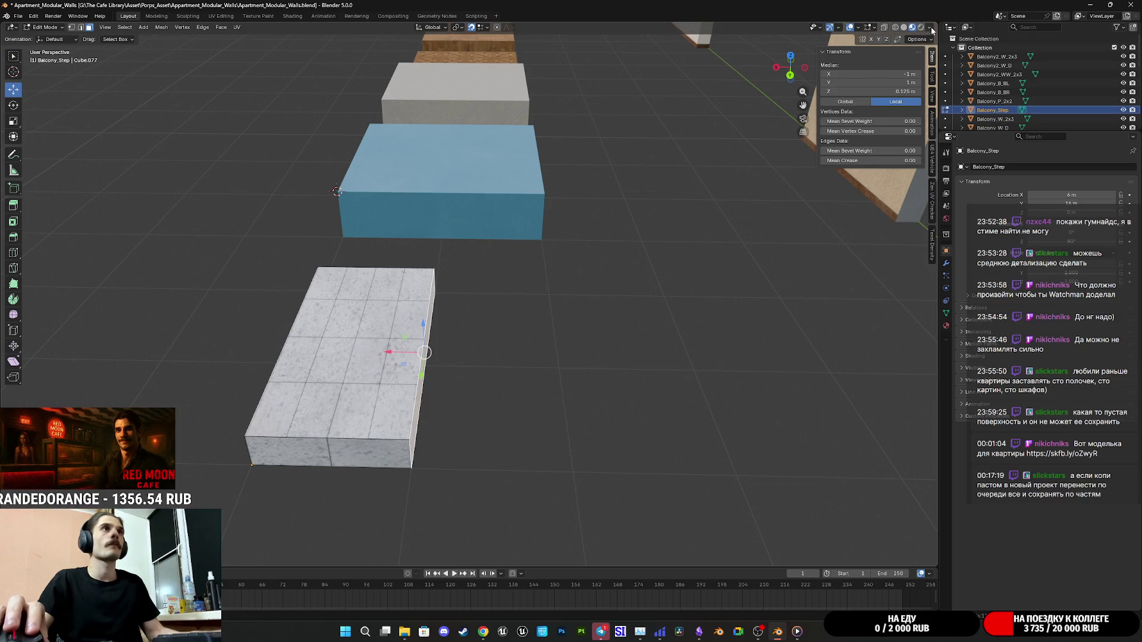
click(931, 28)
click(930, 28)
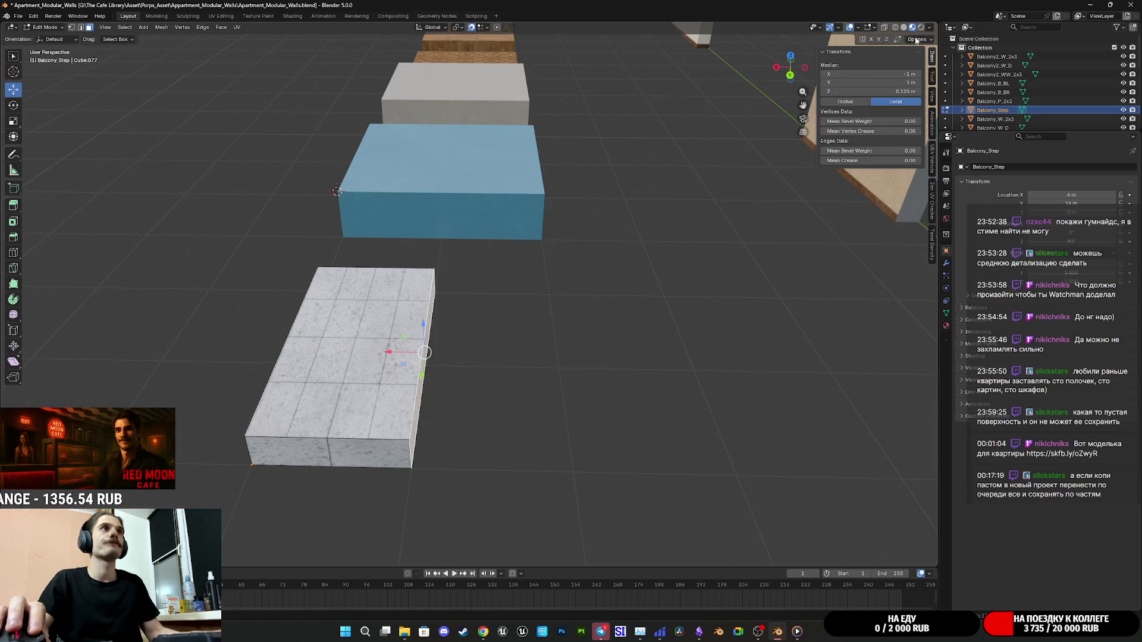
click(915, 39)
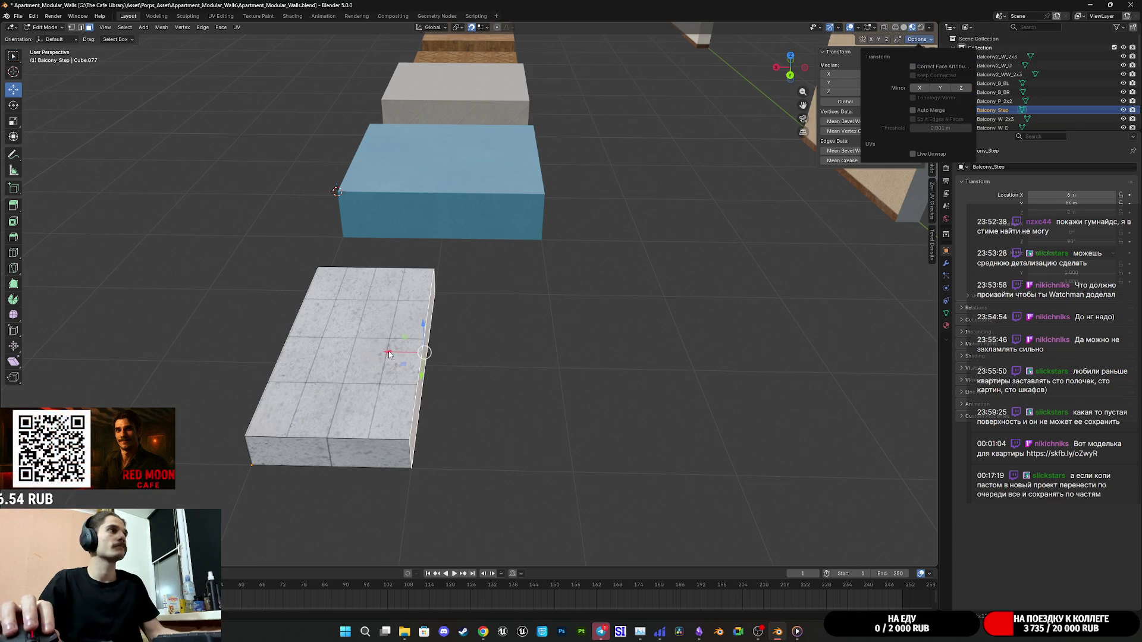
click(415, 352)
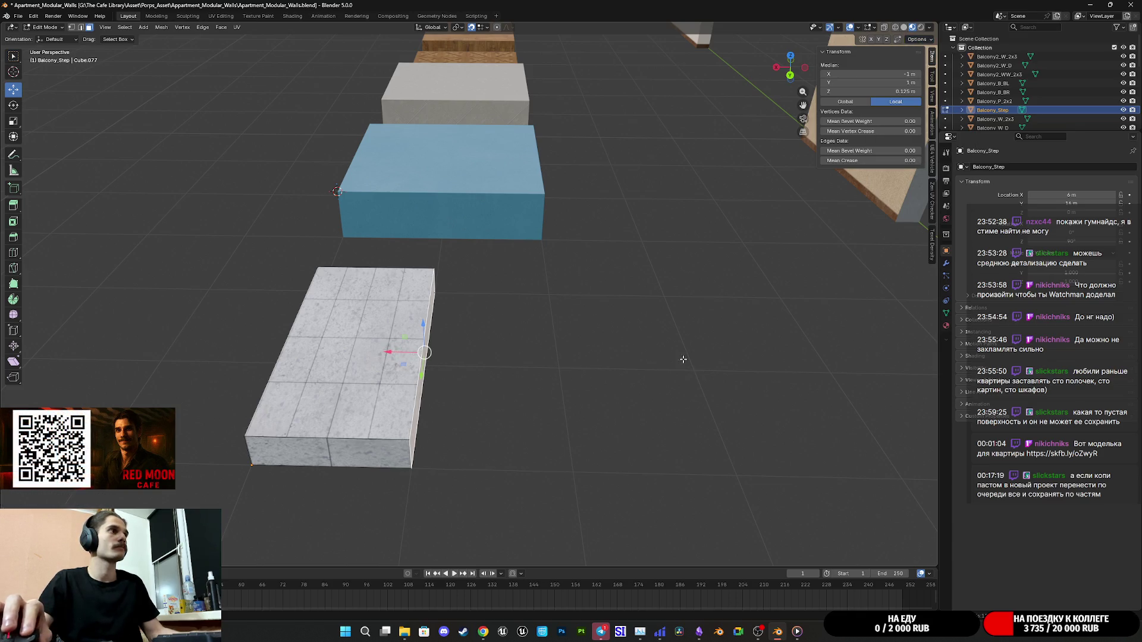
drag(387, 352, 551, 361)
Return to Object Mode and inspect the widened 2 m Balcony_Step slab among the walls.
mouse_move(485, 392)
mouse_down()
mouse_move(553, 416)
mouse_move(528, 382)
mouse_move(489, 380)
mouse_move(428, 443)
mouse_move(401, 341)
mouse_move(408, 384)
mouse_move(395, 387)
mouse_move(419, 421)
mouse_move(529, 395)
mouse_move(423, 380)
mouse_move(477, 429)
mouse_move(448, 379)
mouse_move(403, 373)
mouse_move(395, 361)
mouse_move(588, 397)
mouse_move(432, 359)
mouse_move(529, 390)
mouse_move(505, 392)
mouse_move(516, 395)
mouse_move(497, 363)
mouse_move(541, 373)
mouse_up()
key(Tab)
scroll(528, 391, down, 3)
scroll(411, 355, up, 5)
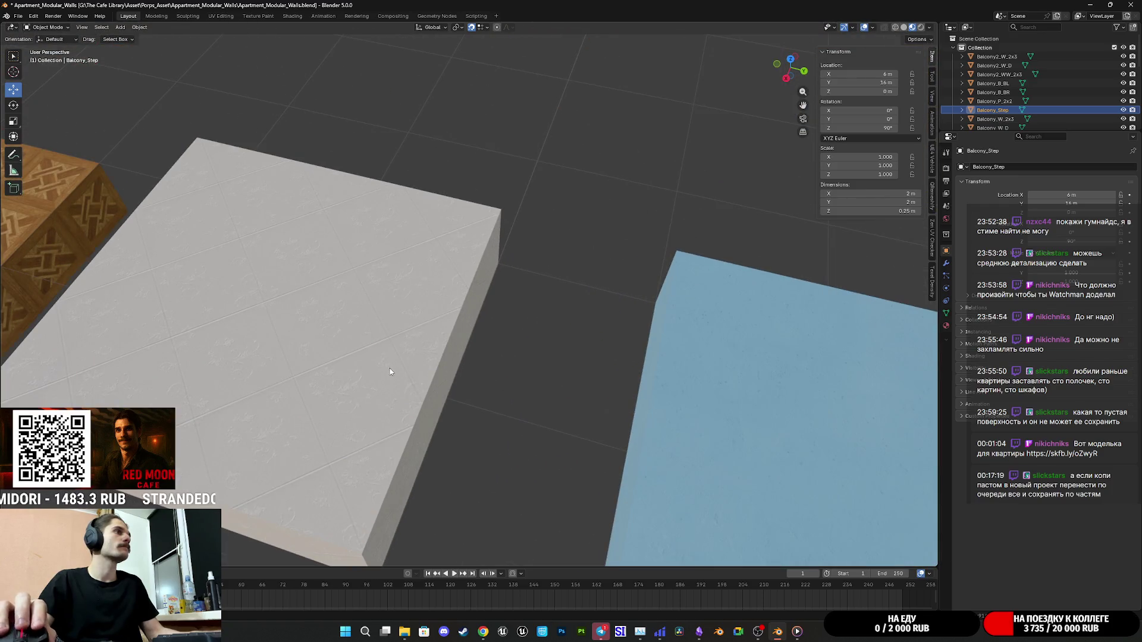
scroll(390, 372, down, 4)
mouse_move(455, 379)
mouse_down()
mouse_move(764, 402)
mouse_move(701, 408)
mouse_move(690, 366)
mouse_move(508, 392)
mouse_up()
scroll(711, 406, down, 2)
scroll(507, 392, up, 2)
mouse_move(593, 439)
mouse_down()
mouse_move(559, 424)
mouse_move(582, 406)
mouse_move(601, 269)
mouse_move(495, 285)
mouse_move(485, 359)
mouse_move(589, 285)
mouse_move(602, 306)
mouse_move(635, 315)
mouse_move(489, 329)
mouse_up()
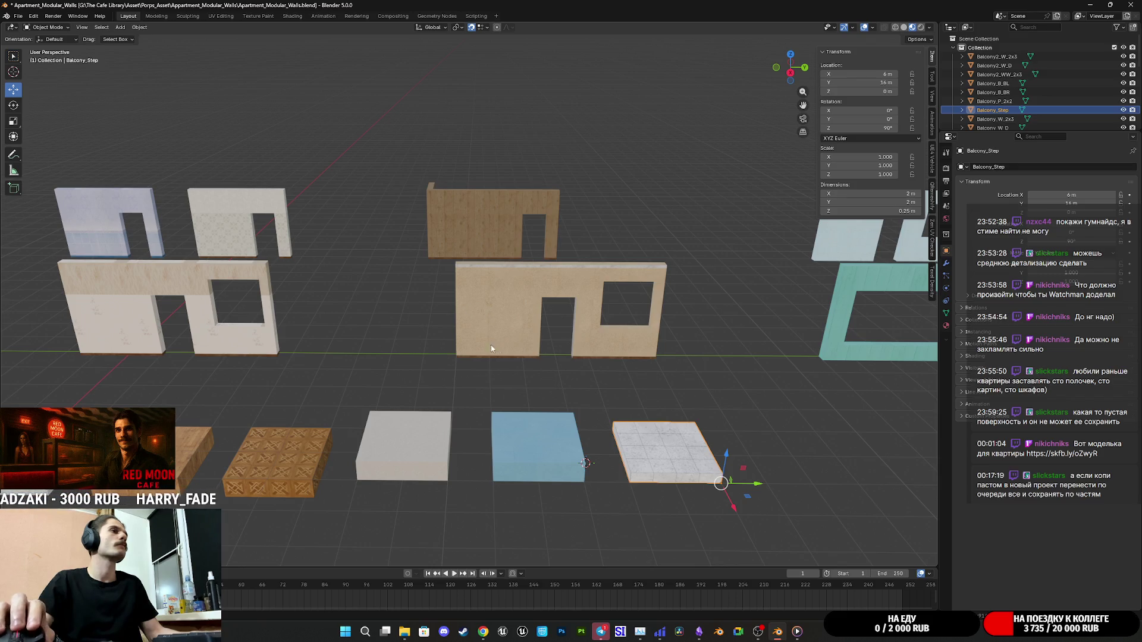
drag(316, 278, 251, 270)
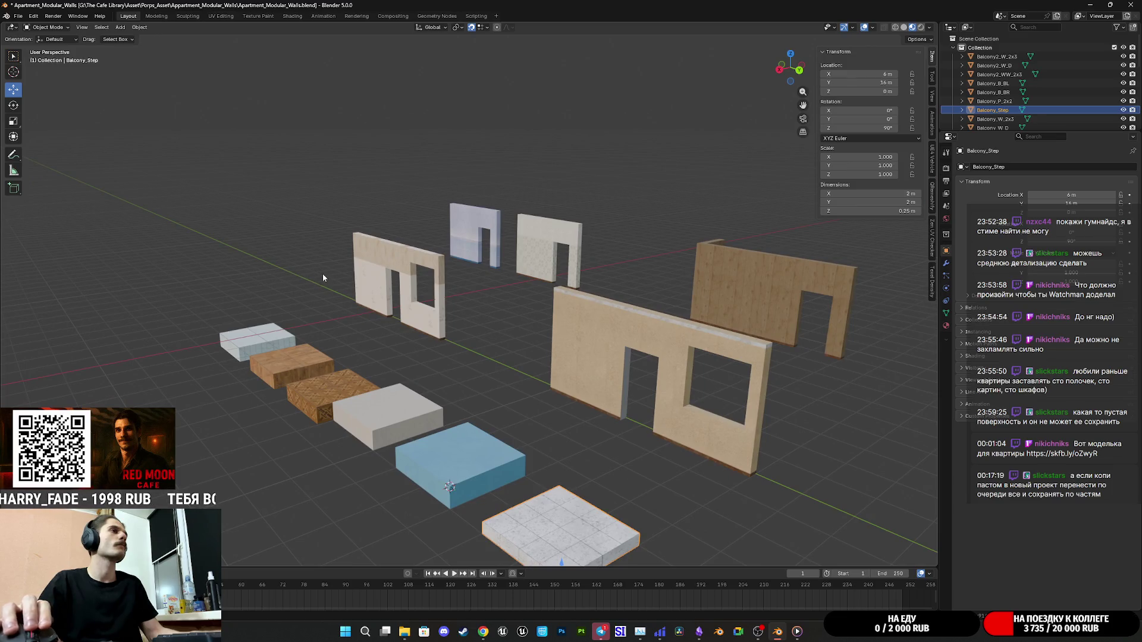
mouse_move(359, 281)
mouse_down()
mouse_move(737, 371)
mouse_move(459, 362)
mouse_up()
Save Apartment_Modular_Walls.blend and select the teal Balcony_B_BR wall piece.
key(ctrl+s)
mouse_move(347, 366)
mouse_down()
mouse_move(602, 344)
mouse_move(331, 365)
mouse_move(608, 427)
mouse_move(650, 479)
mouse_move(556, 416)
mouse_move(679, 361)
mouse_up()
click(556, 416)
Enter Edit Mode on Balcony_B_BR, check the mesh Options dropdown, then return to Object Mode.
key(Tab)
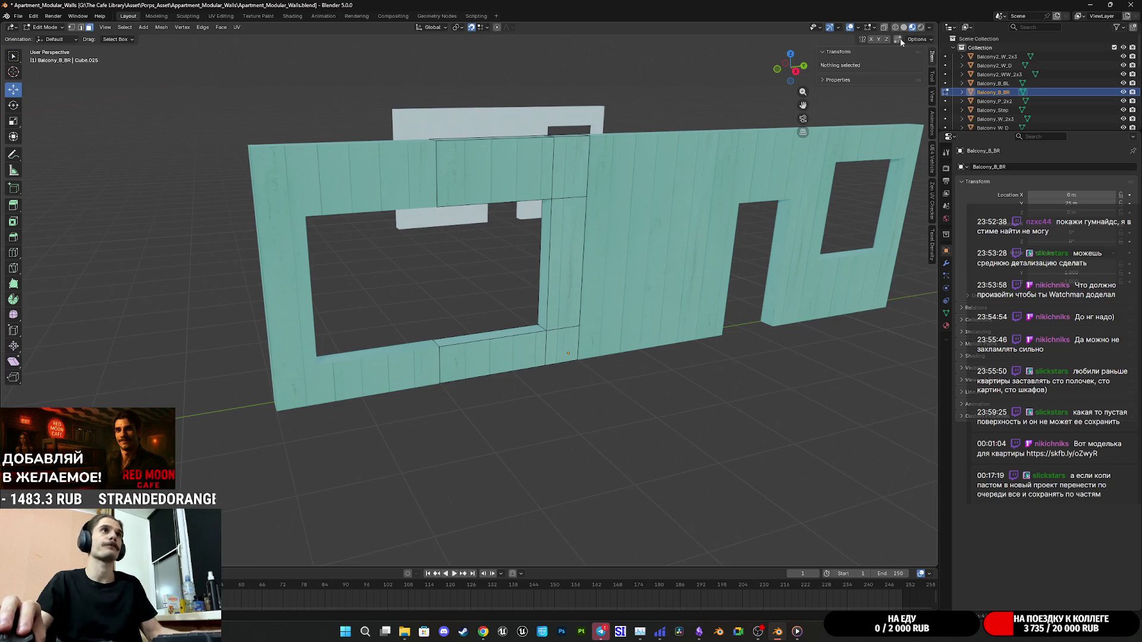
click(927, 39)
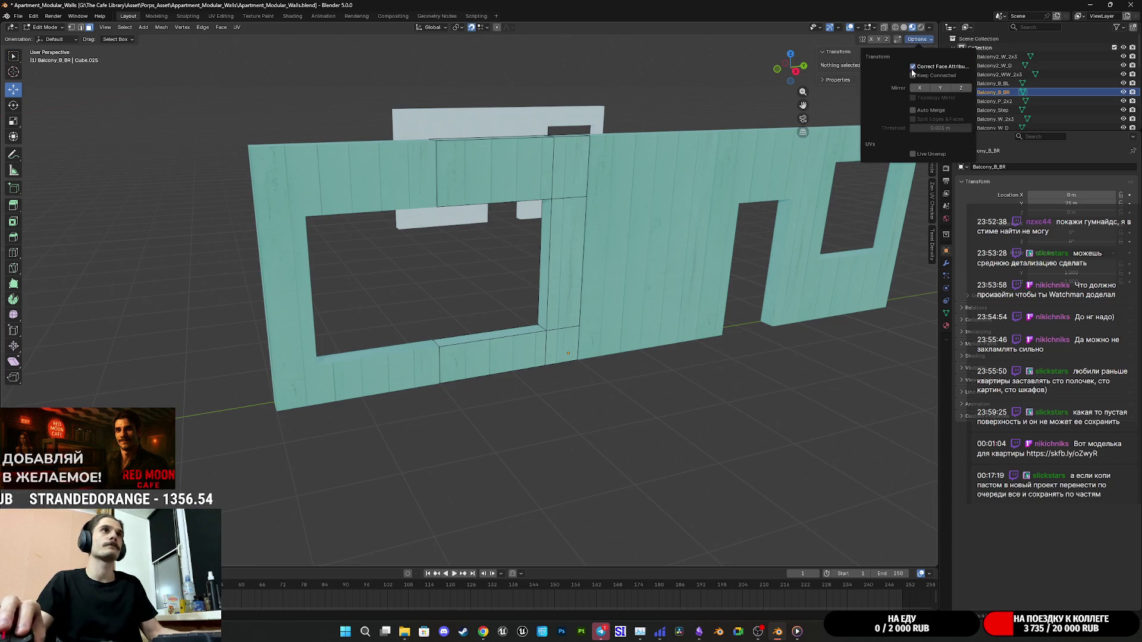
key(Tab)
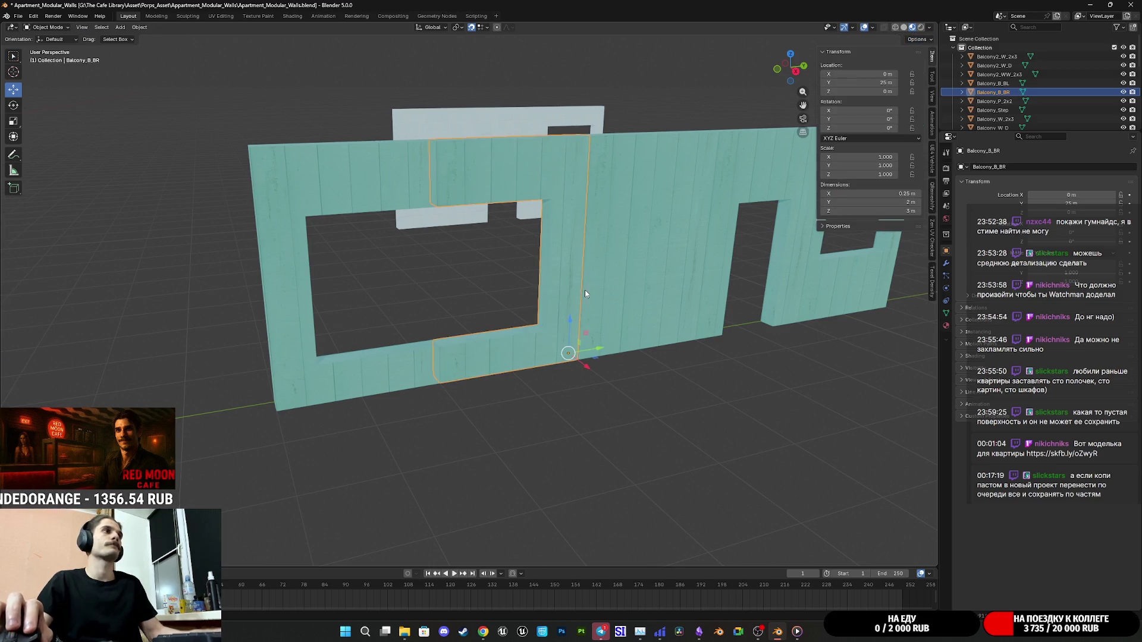
scroll(585, 290, up, 4)
Edit Balcony_B_BL's mesh and select the window opening's lower-left corner vertex.
shift+click(409, 418)
key(Tab)
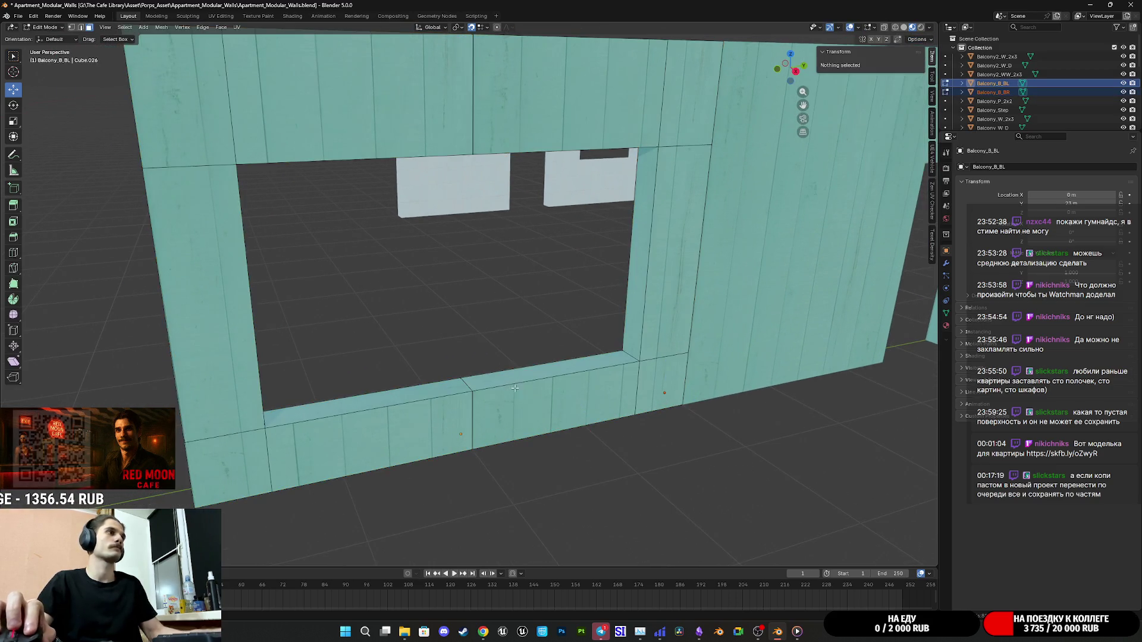
scroll(393, 201, up, 3)
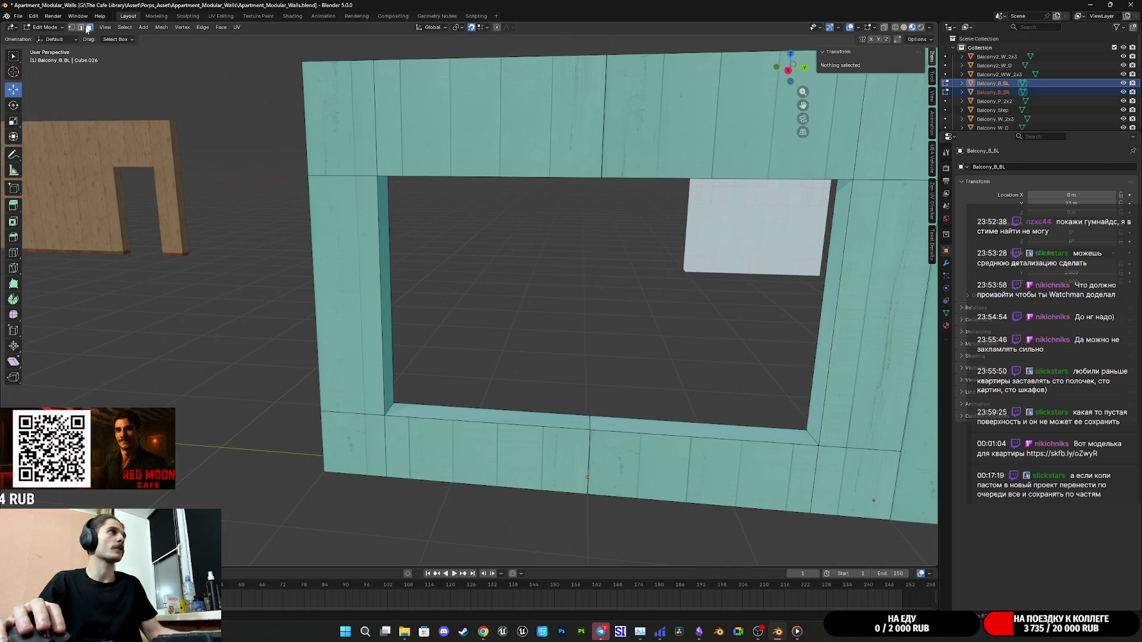
drag(443, 397, 424, 395)
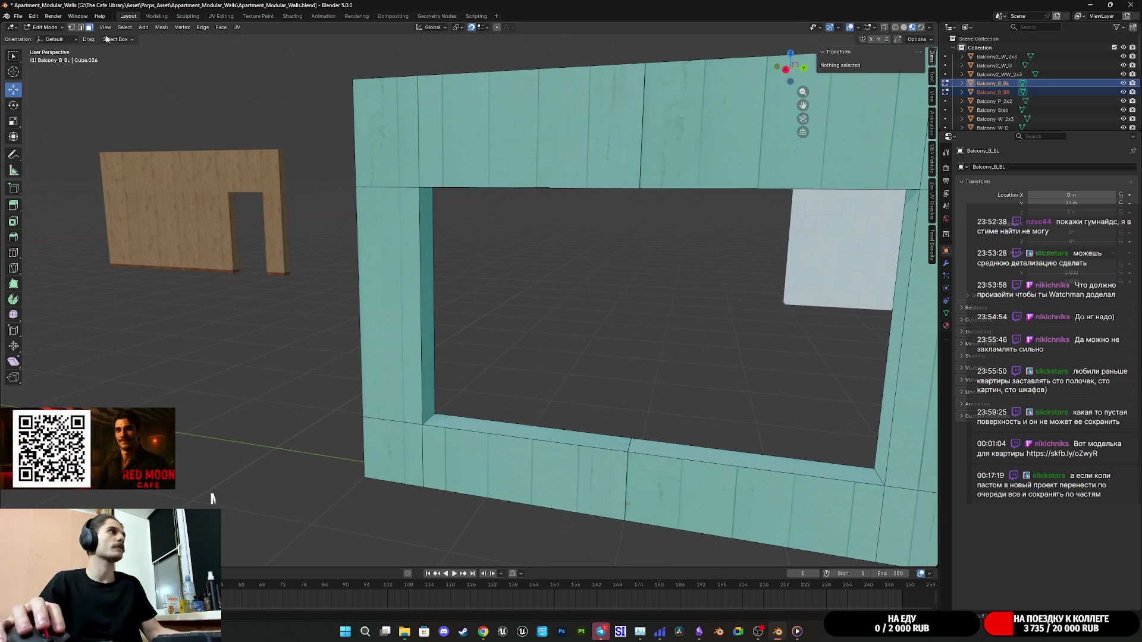
click(397, 419)
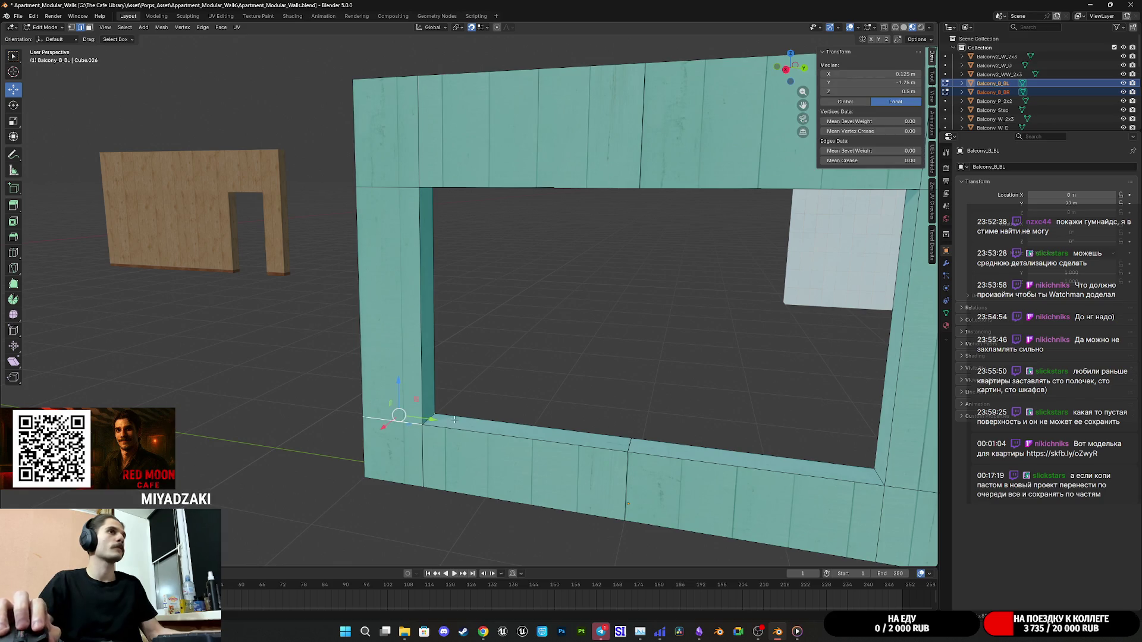
mouse_move(482, 400)
mouse_down()
mouse_move(508, 378)
mouse_move(466, 382)
mouse_move(499, 461)
mouse_up()
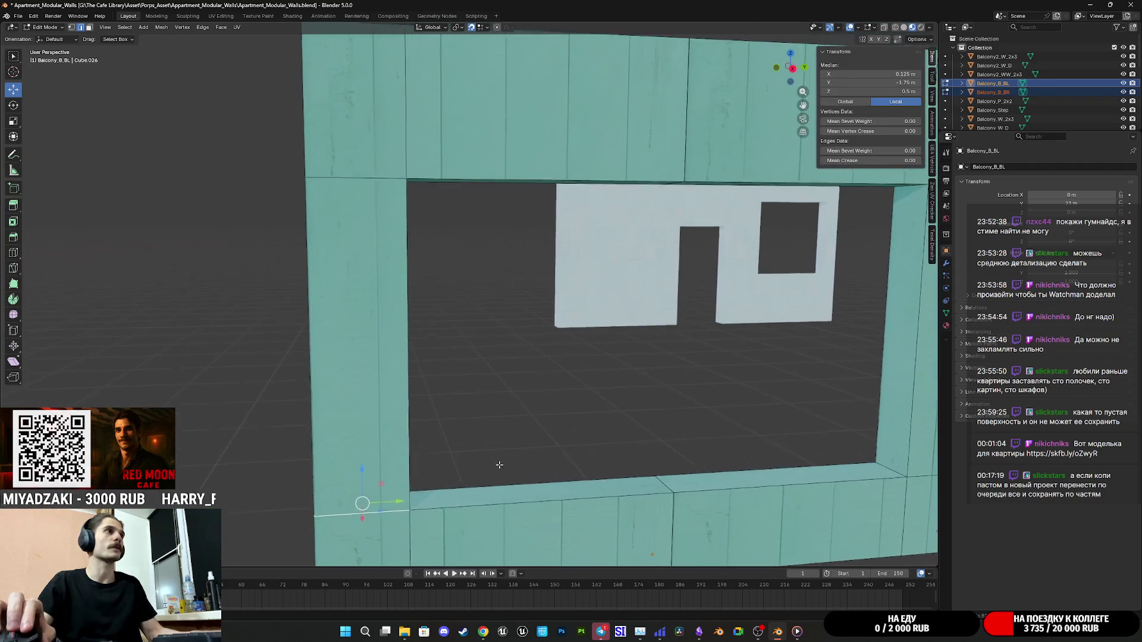
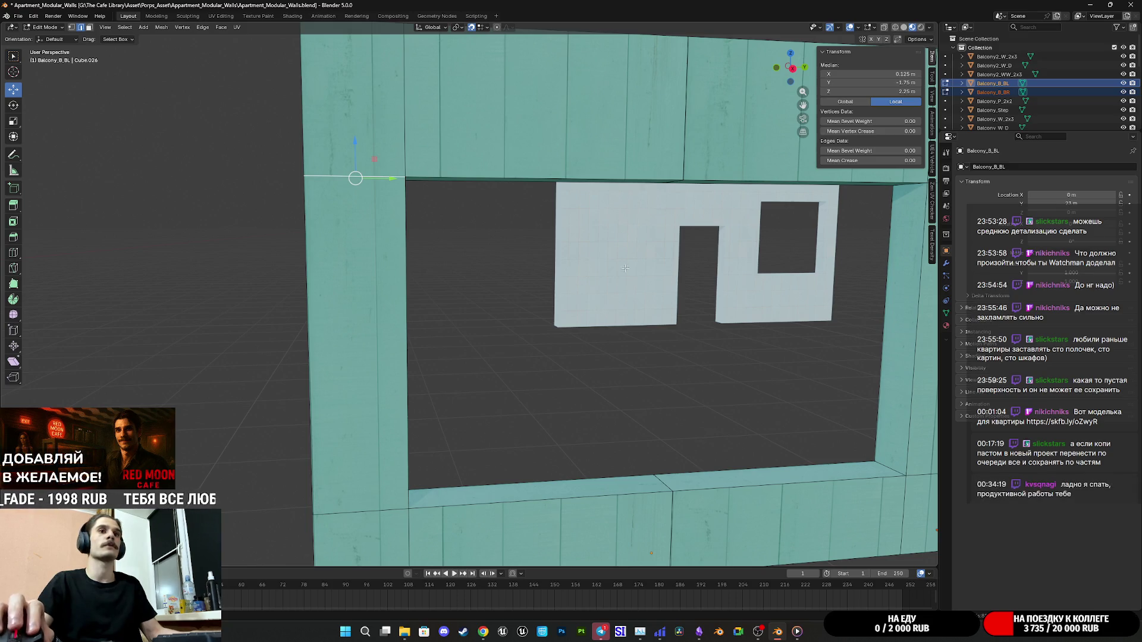
Frame the Balcony_B_BL window opening in a front-on orthographic view.
mouse_move(557, 341)
mouse_down()
mouse_move(486, 395)
mouse_move(525, 348)
mouse_up()
scroll(510, 263, up, 3)
drag(510, 263, 621, 262)
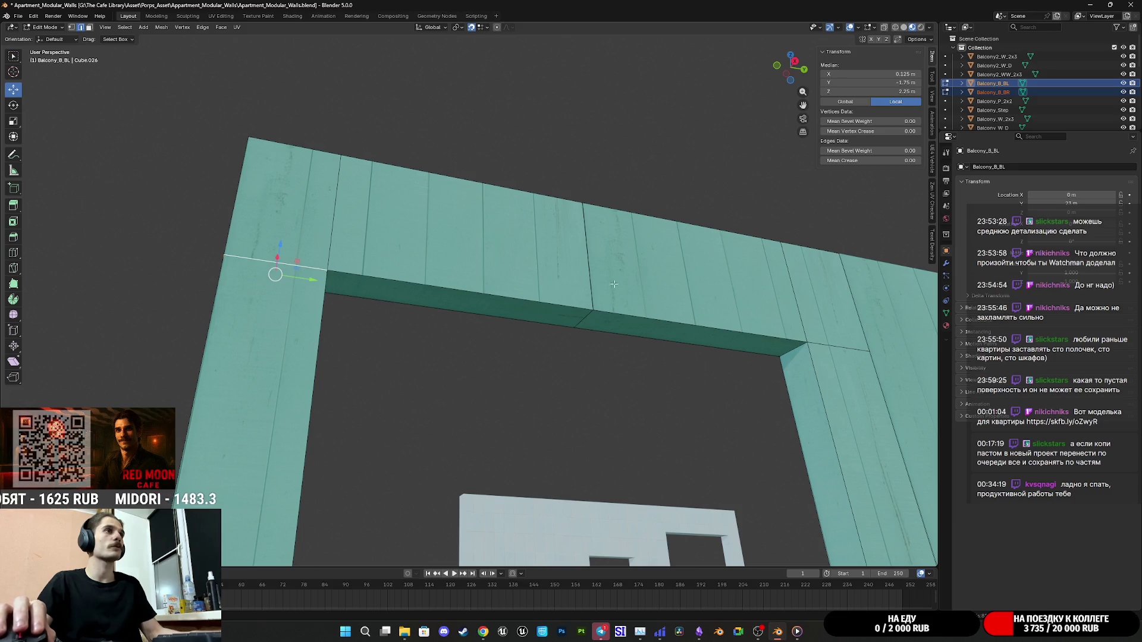
mouse_move(462, 286)
mouse_down()
mouse_move(484, 296)
mouse_move(476, 314)
mouse_up()
scroll(602, 252, up, 2)
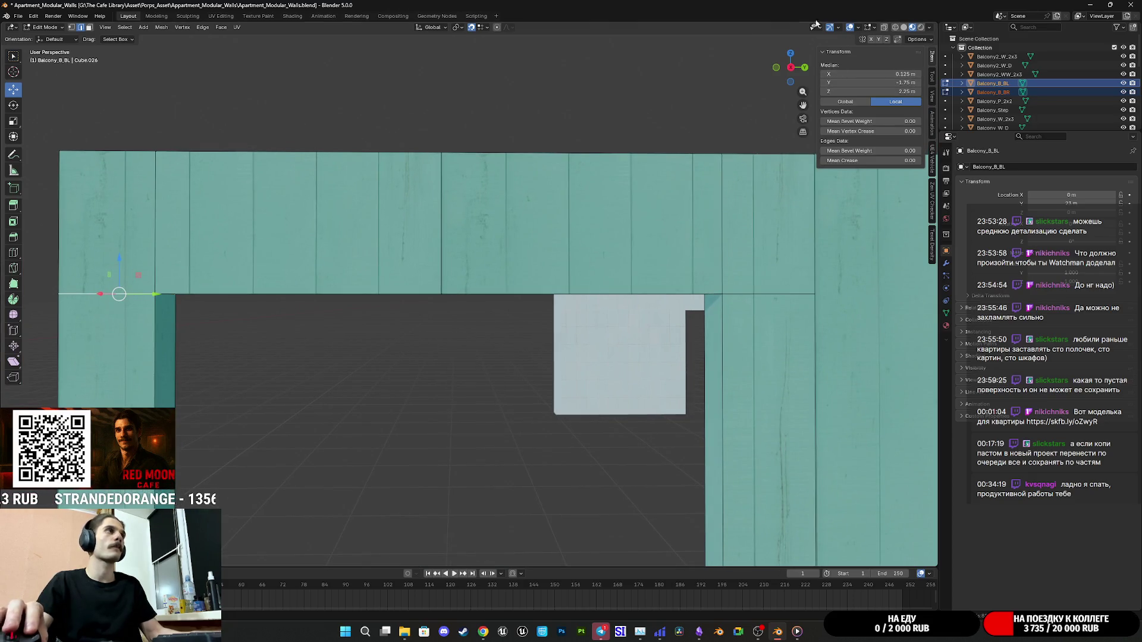
click(790, 67)
scroll(646, 273, down, 4)
mouse_move(646, 274)
mouse_down()
mouse_move(612, 301)
mouse_move(492, 324)
mouse_move(256, 305)
mouse_up()
click(780, 69)
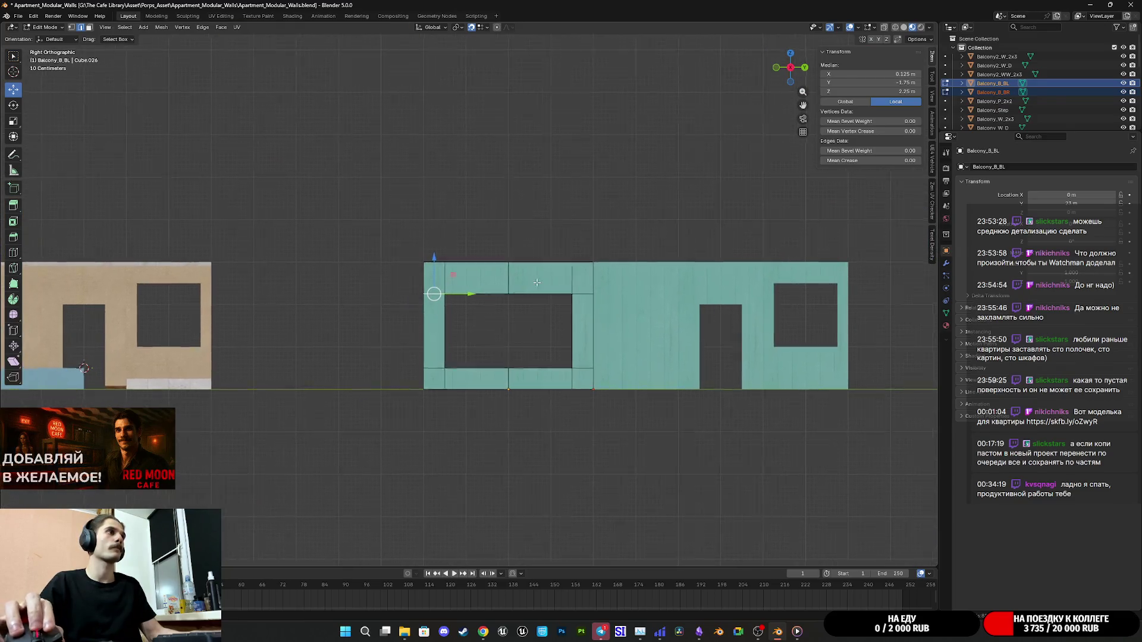
key(KP_Decimal)
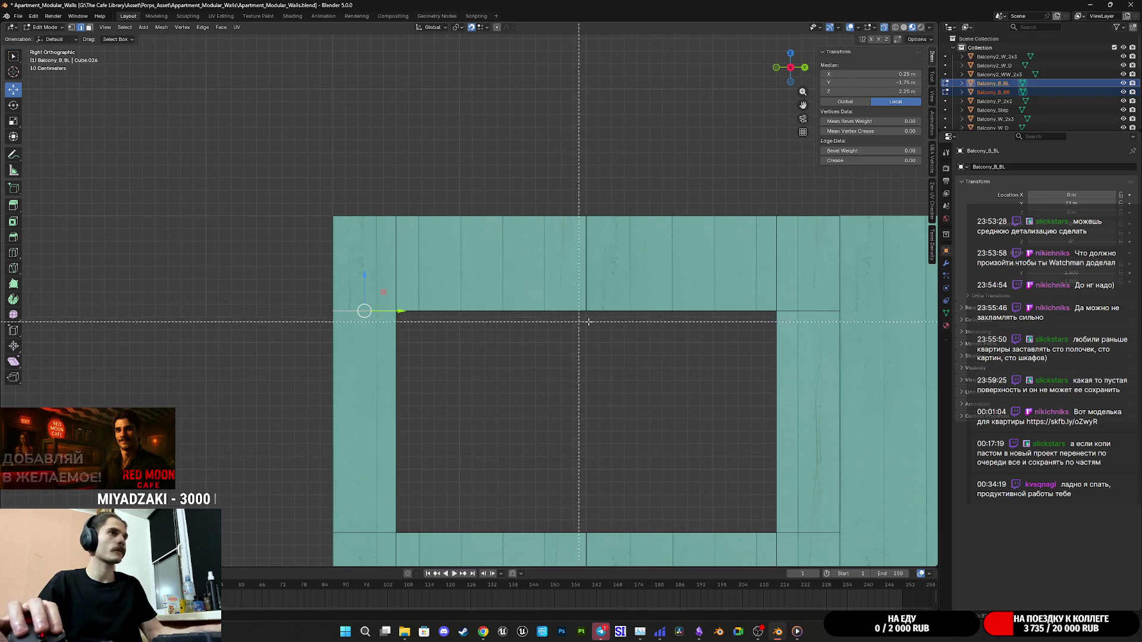
Select the window opening's top edge and raise it from 2.25 m to 2.75 m.
drag(852, 320, 305, 301)
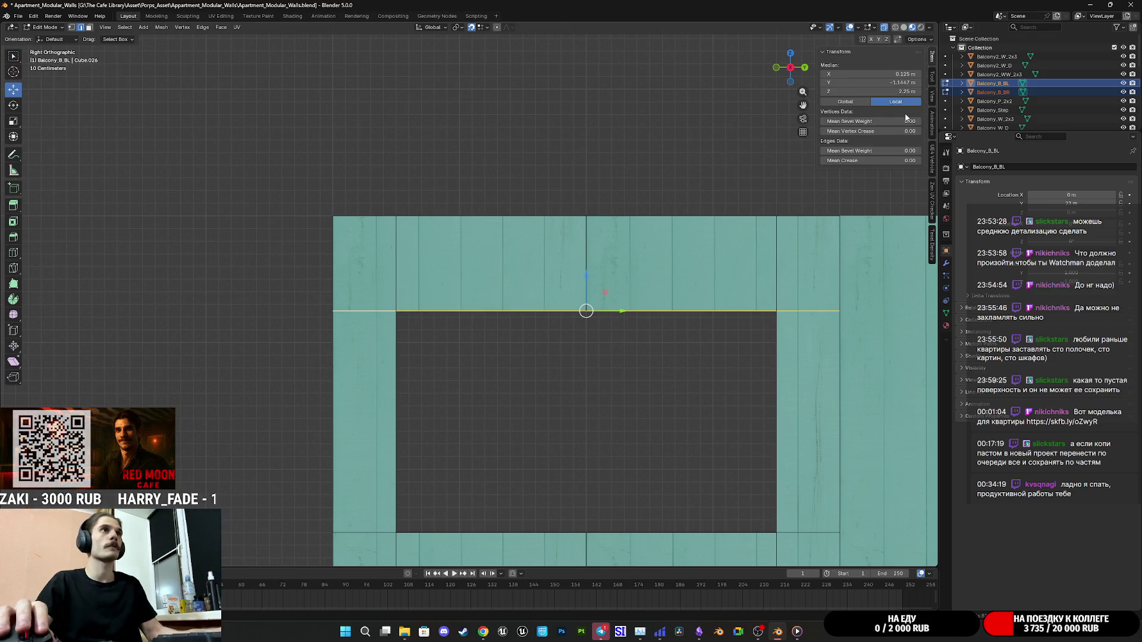
drag(586, 279, 585, 267)
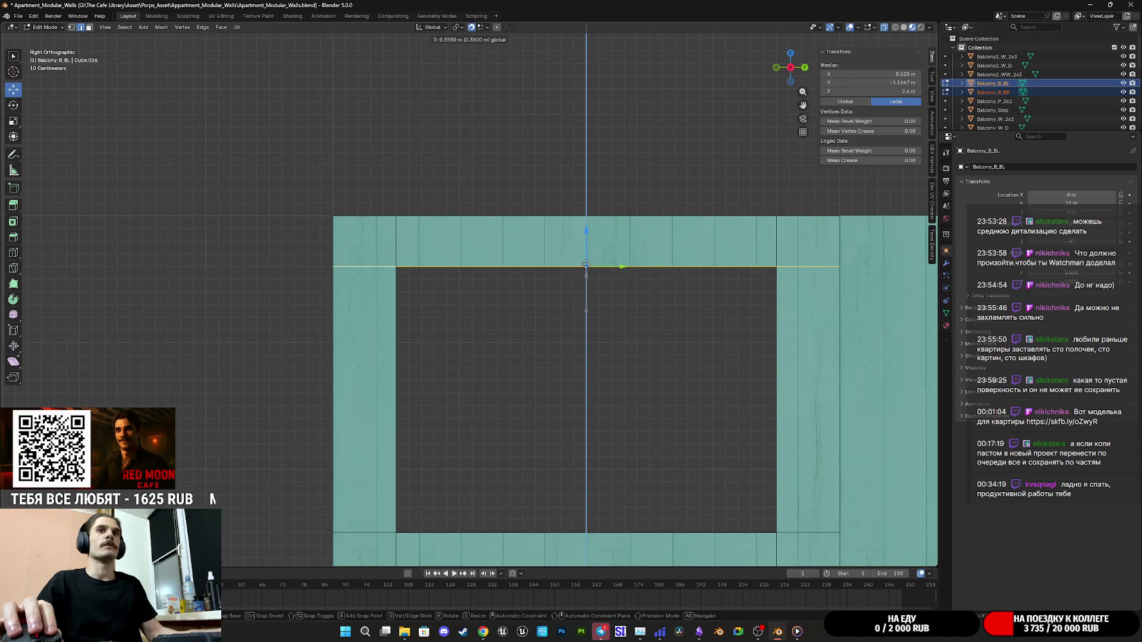
drag(586, 262, 588, 251)
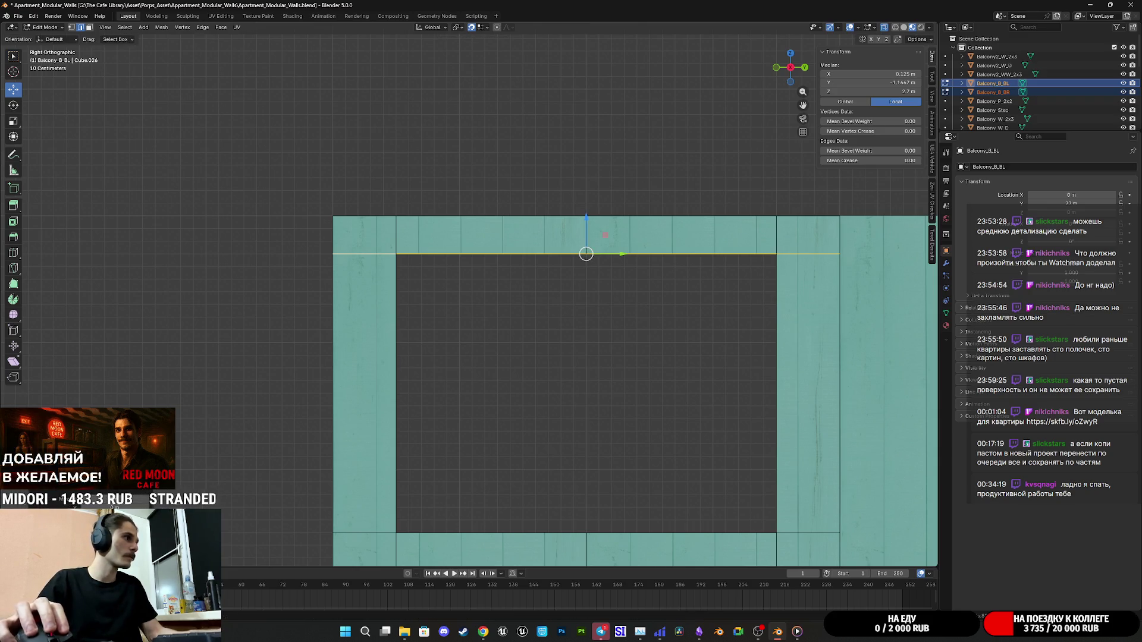
drag(586, 254, 586, 248)
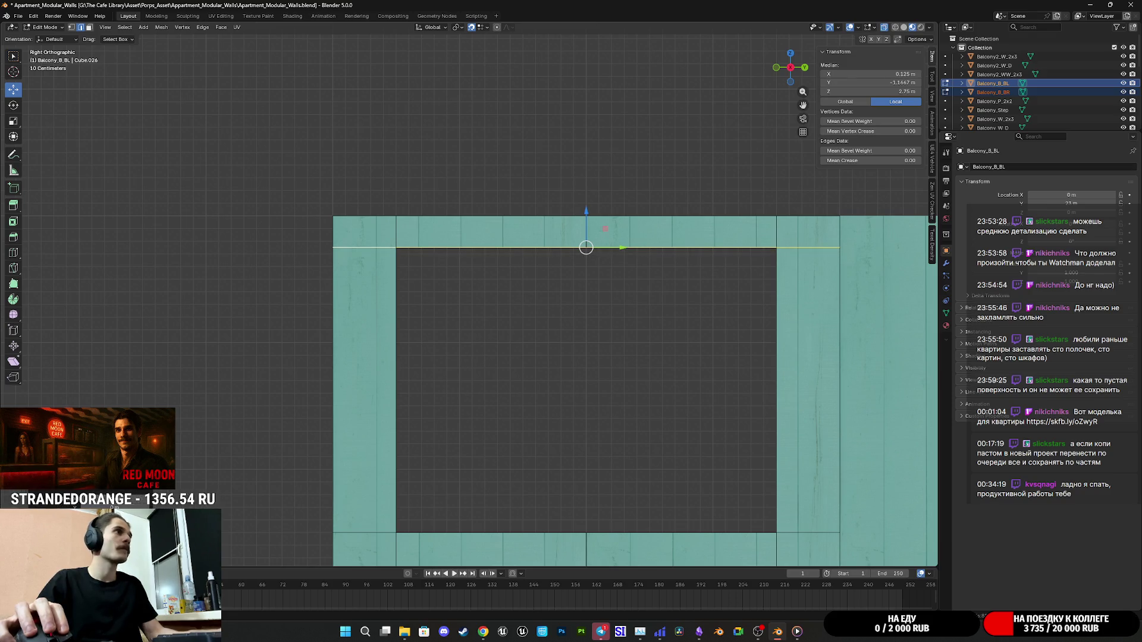
drag(561, 472, 549, 366)
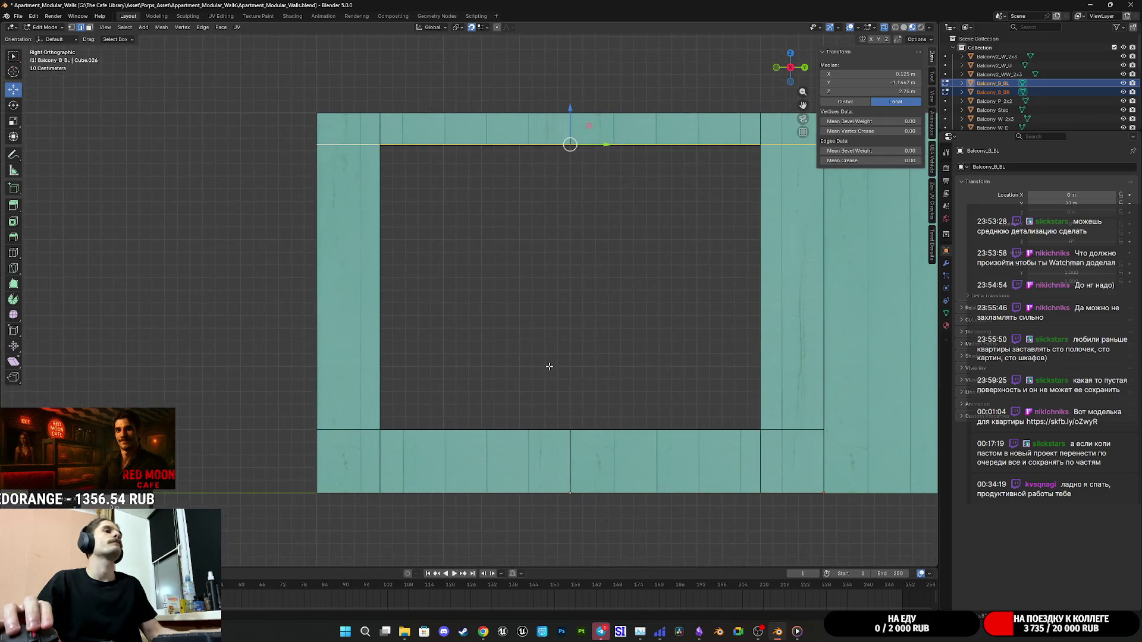
click(643, 430)
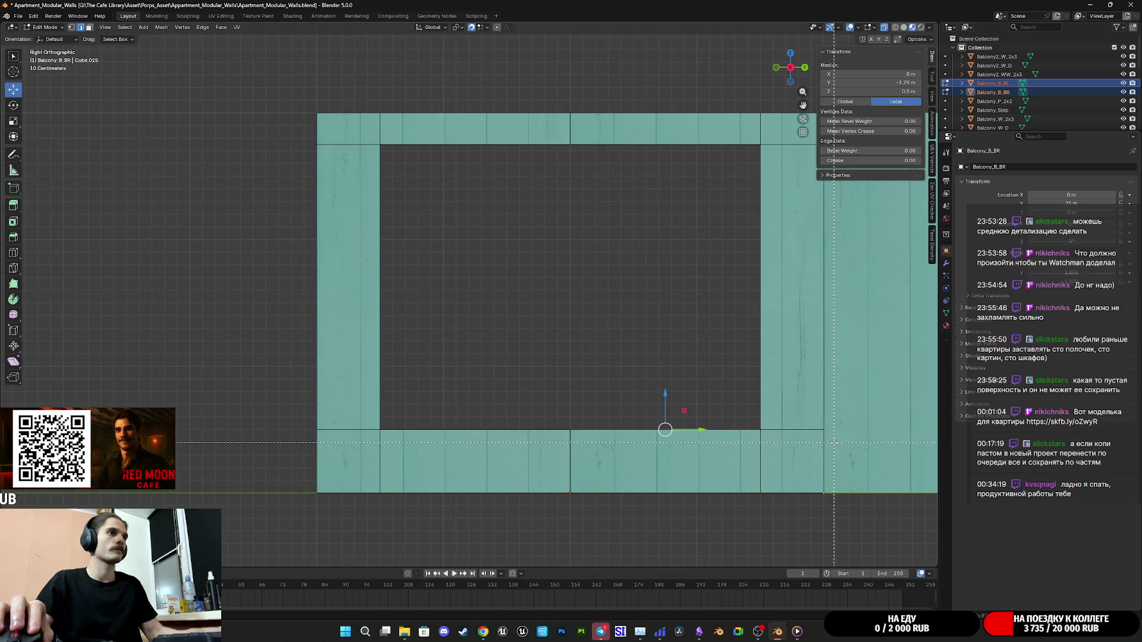
Raise the Balcony_B_BR window's bottom edge from 0.5 m to about 1 m.
drag(834, 437, 298, 420)
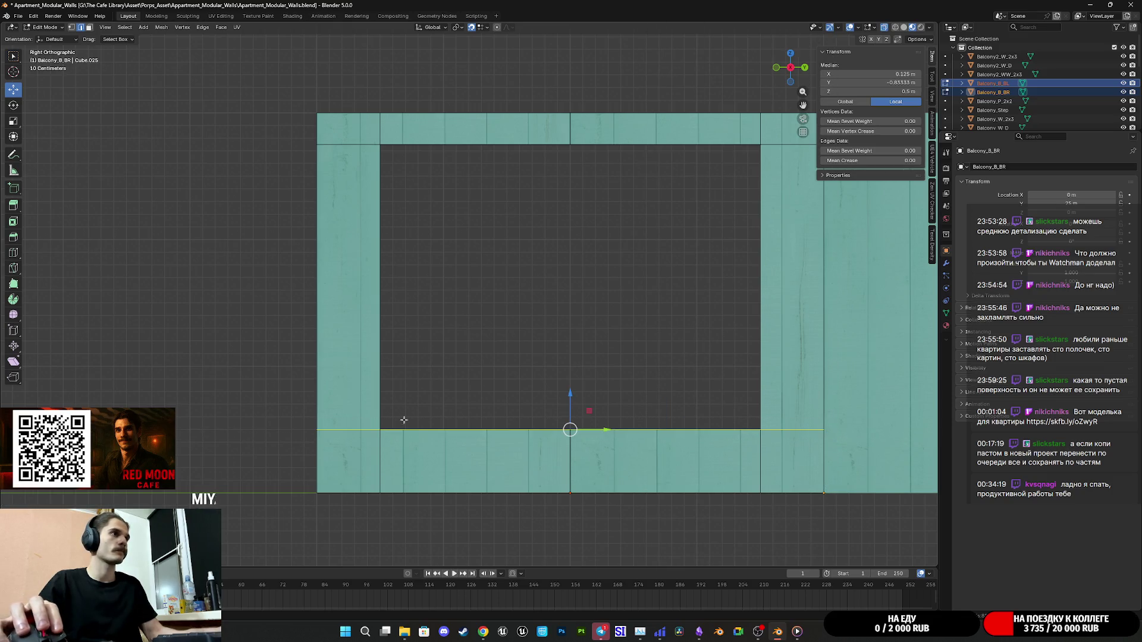
drag(569, 394, 570, 380)
drag(65, 538, 94, 538)
Check the raised sill in perspective, then return to Object Mode with nothing selected.
mouse_move(620, 411)
mouse_down()
mouse_move(566, 429)
mouse_move(630, 427)
mouse_up()
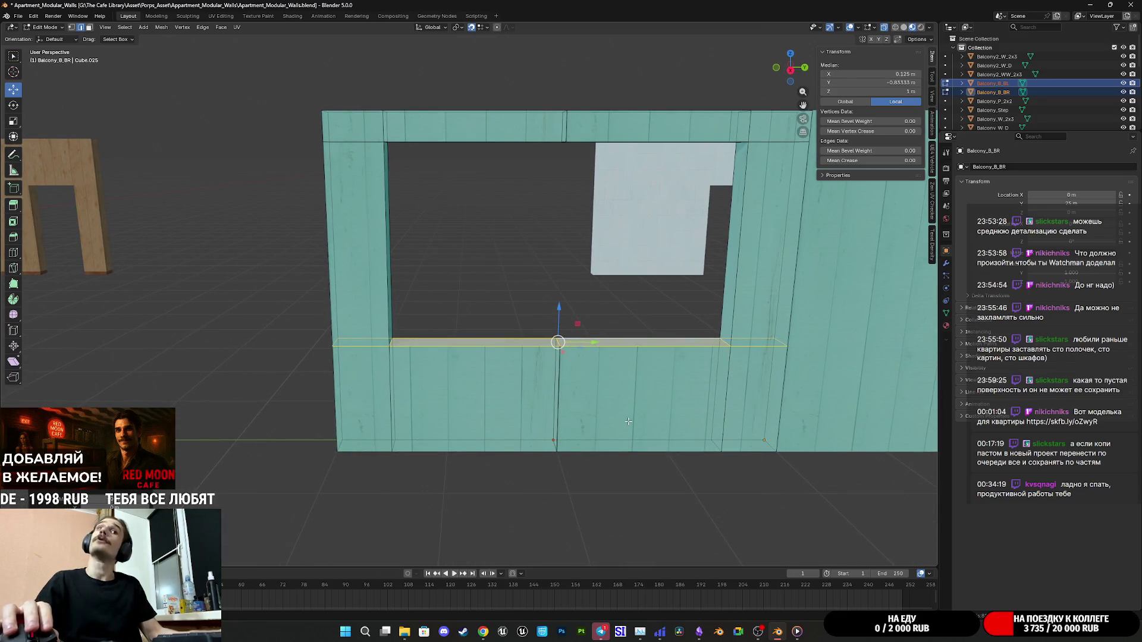
scroll(630, 410, down, 3)
mouse_move(616, 384)
mouse_down()
mouse_move(449, 372)
mouse_move(600, 406)
mouse_up()
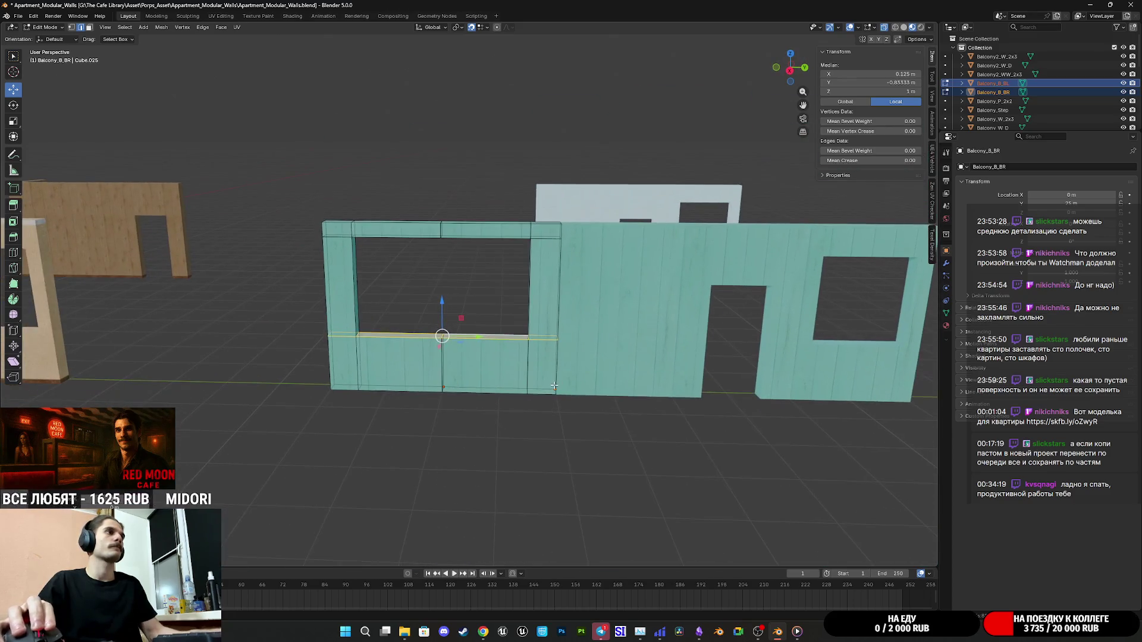
key(Tab)
click(599, 398)
scroll(583, 395, up, 5)
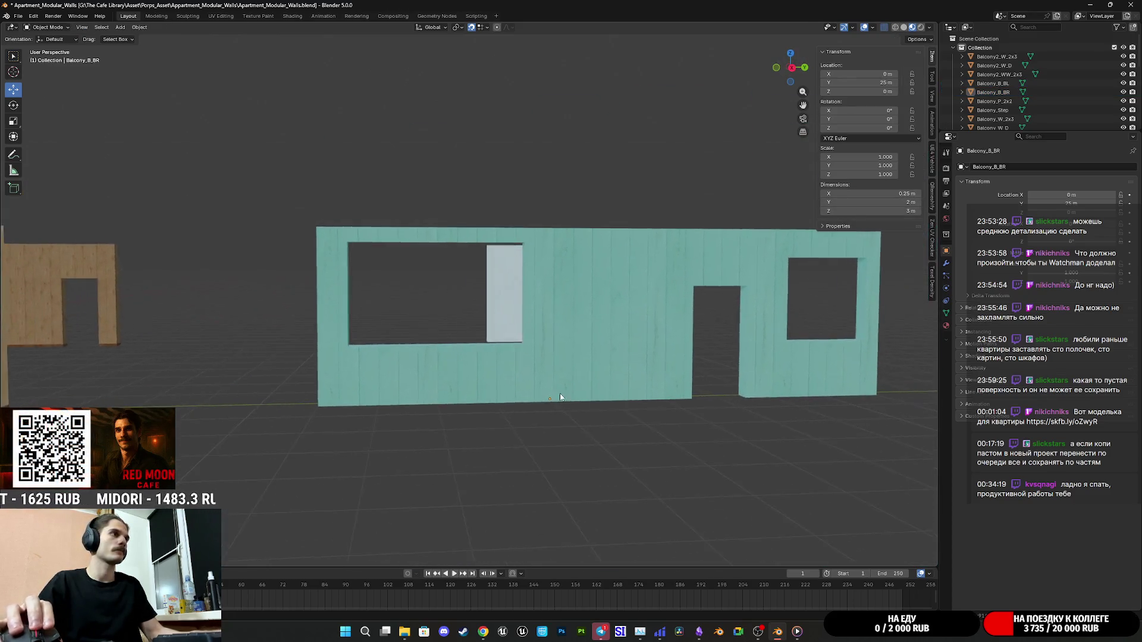
Save Apartment_Modular_Walls.blend.
mouse_move(573, 442)
mouse_down()
mouse_move(601, 412)
mouse_move(540, 446)
mouse_move(553, 458)
mouse_move(594, 406)
mouse_move(515, 420)
mouse_move(537, 420)
mouse_move(563, 395)
mouse_move(505, 399)
mouse_move(706, 400)
mouse_move(548, 375)
mouse_move(642, 386)
mouse_move(609, 424)
mouse_move(558, 441)
mouse_up()
scroll(593, 406, down, 6)
key(ctrl+s)
scroll(658, 412, up, 2)
Snap the 3D cursor back to the world origin.
key(a)
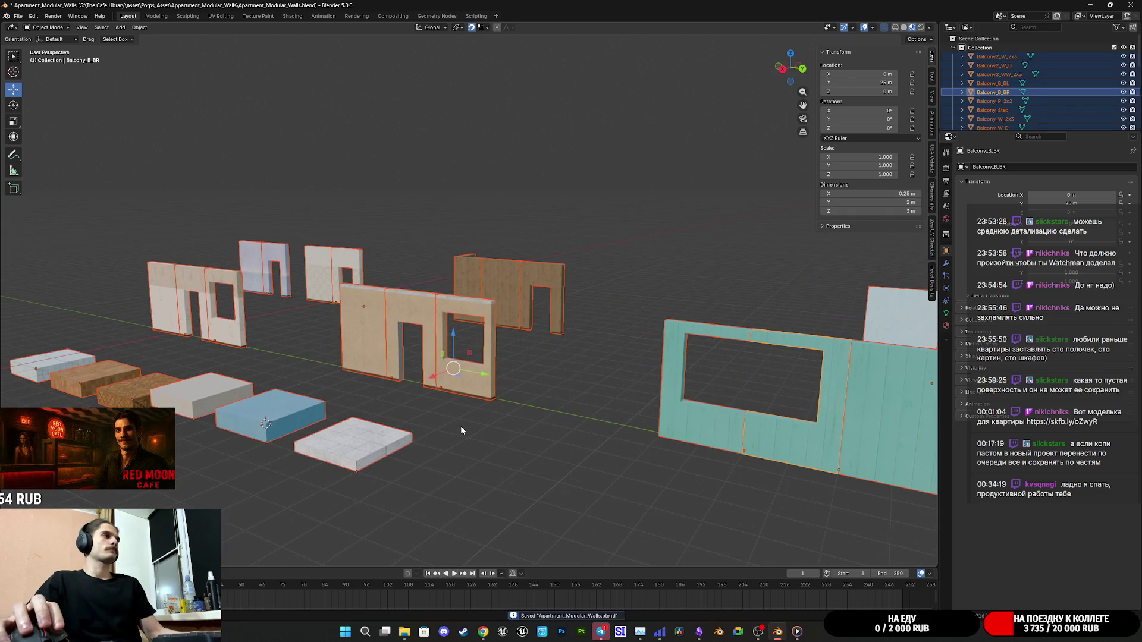
key(shift+a)
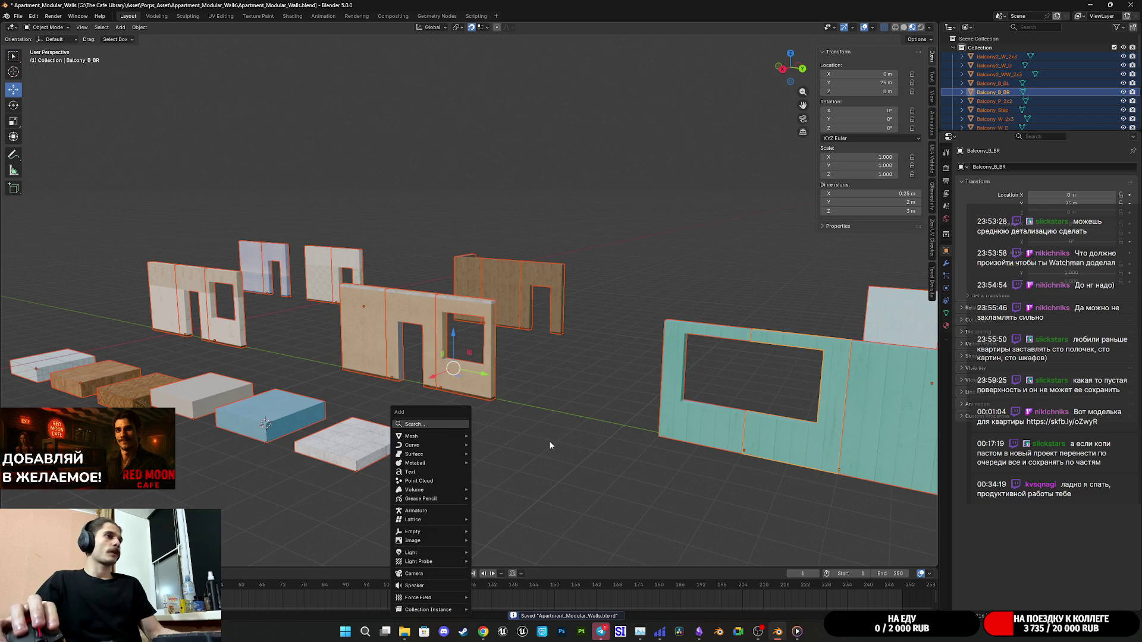
key(shift+s)
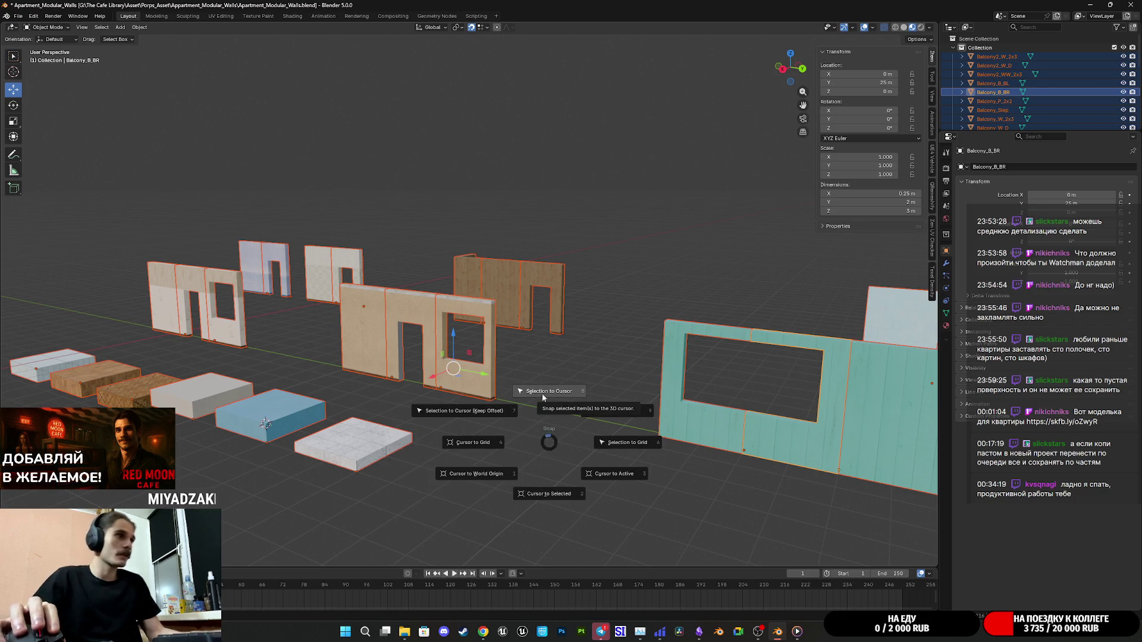
click(492, 474)
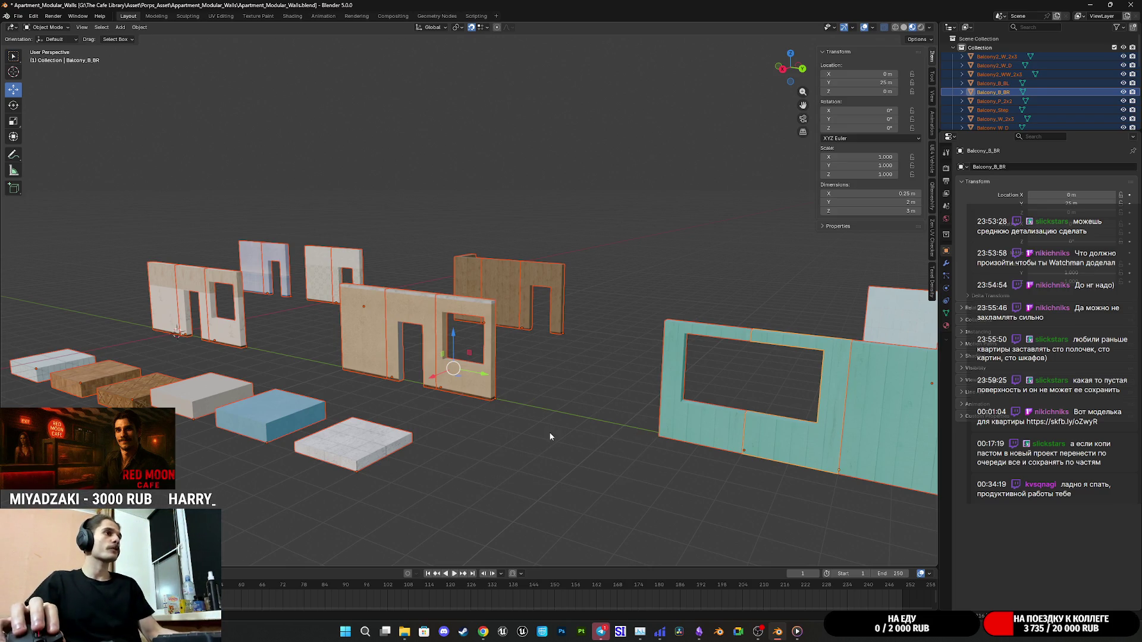
key(shift+s)
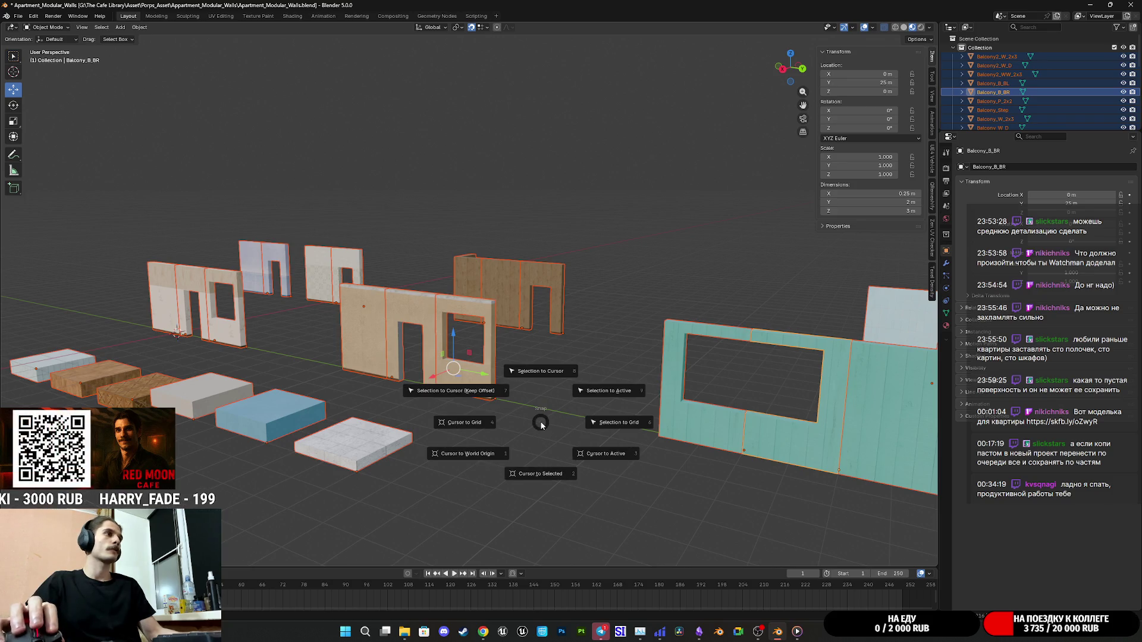
key(Escape)
Select the Balcony_Step floor tile and enter Edit Mode on its mesh.
click(357, 443)
scroll(357, 446, up, 6)
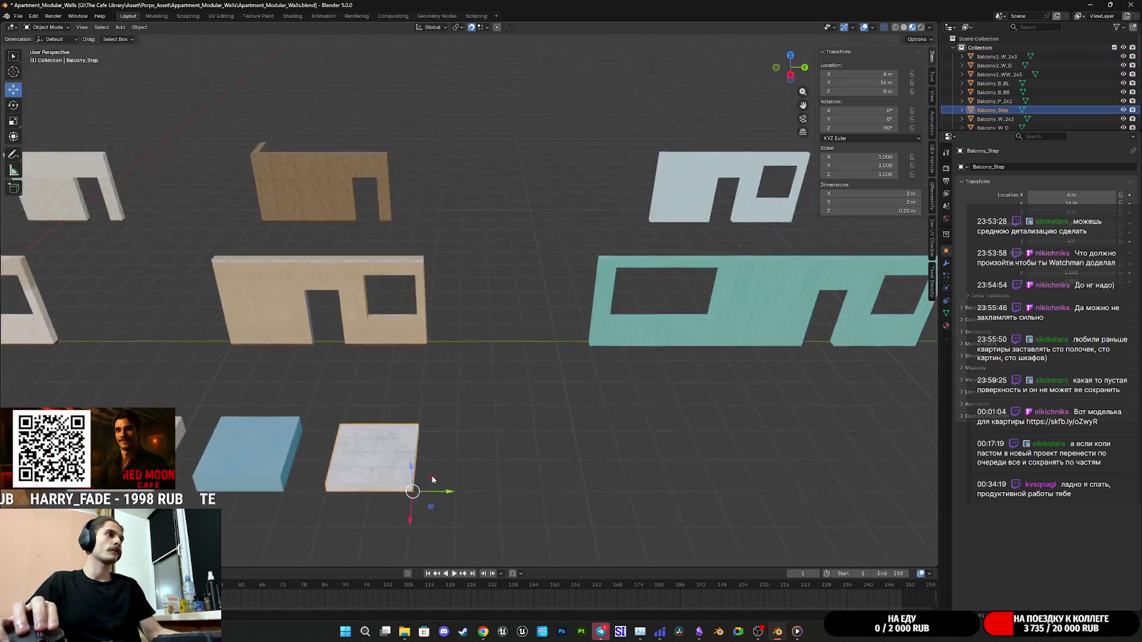
mouse_move(462, 393)
mouse_down()
mouse_move(501, 339)
mouse_move(487, 364)
mouse_up()
scroll(488, 365, up, 3)
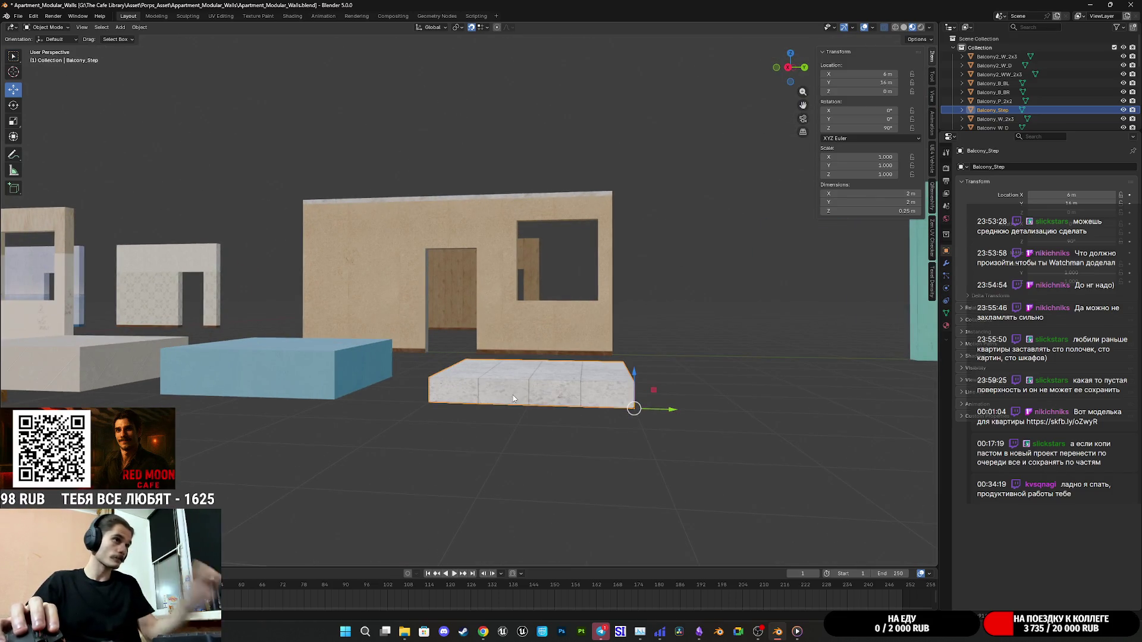
mouse_move(513, 395)
mouse_down()
mouse_move(593, 424)
mouse_move(767, 443)
mouse_move(642, 435)
mouse_up()
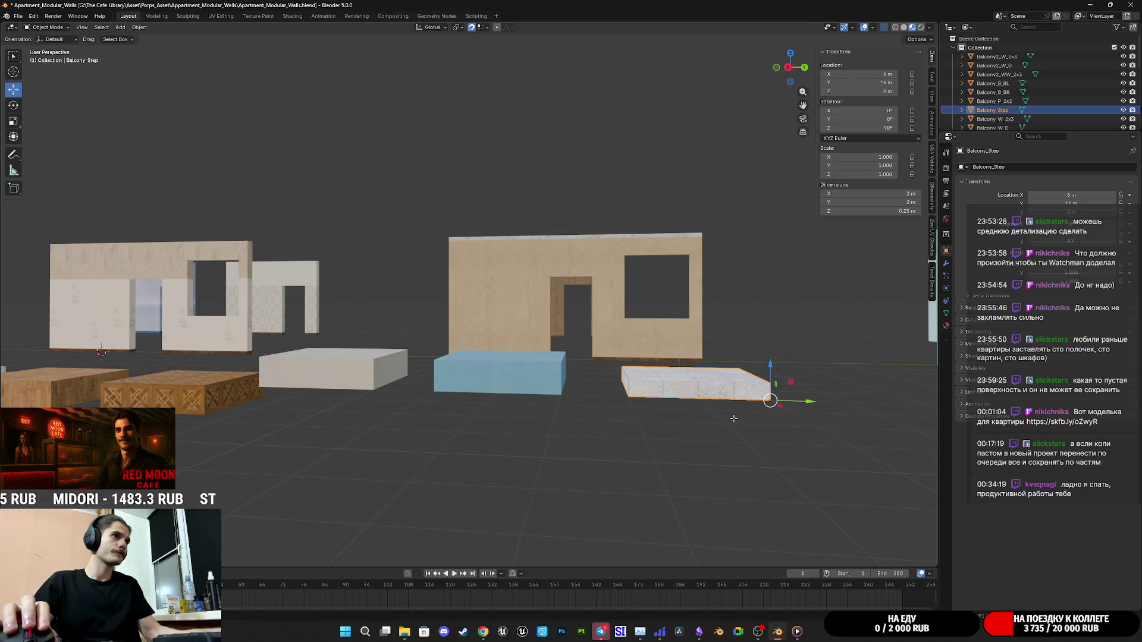
key(Tab)
key(KP_Decimal)
drag(733, 422, 380, 218)
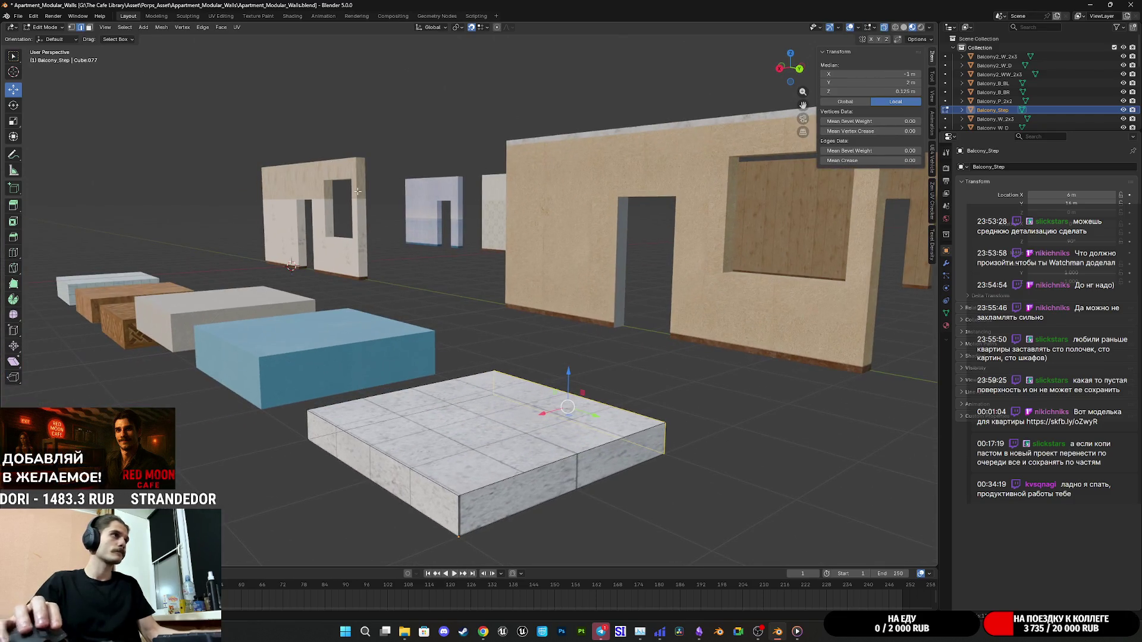
Set Balcony_Step's origin to its bottom corner vertex via the 3D cursor.
shift+click(71, 28)
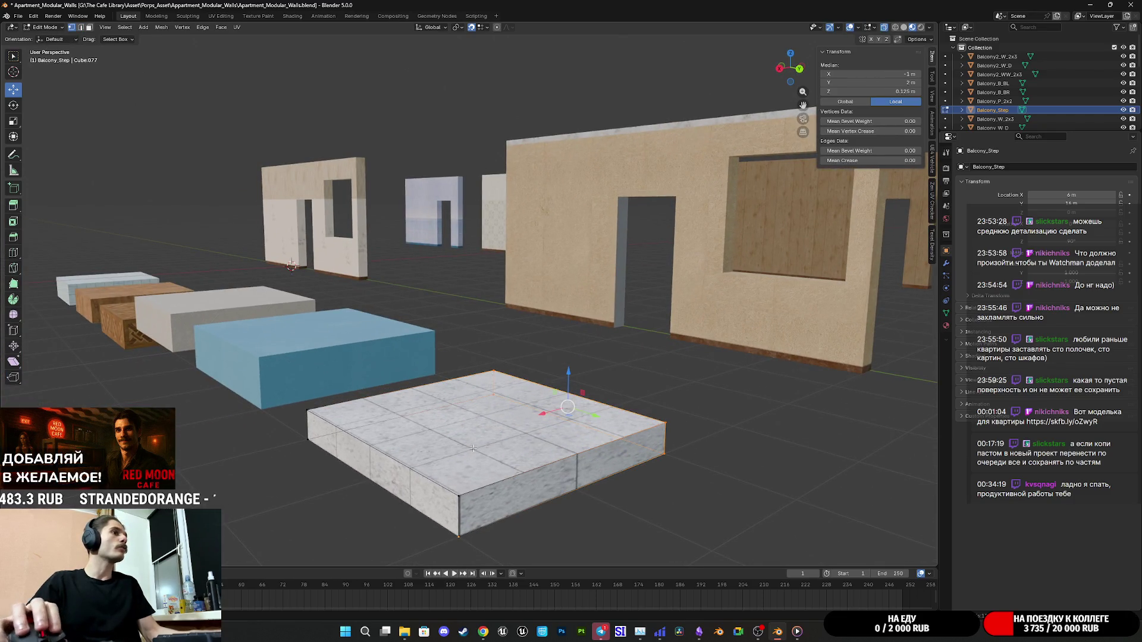
click(463, 499)
key(shift+s)
click(462, 520)
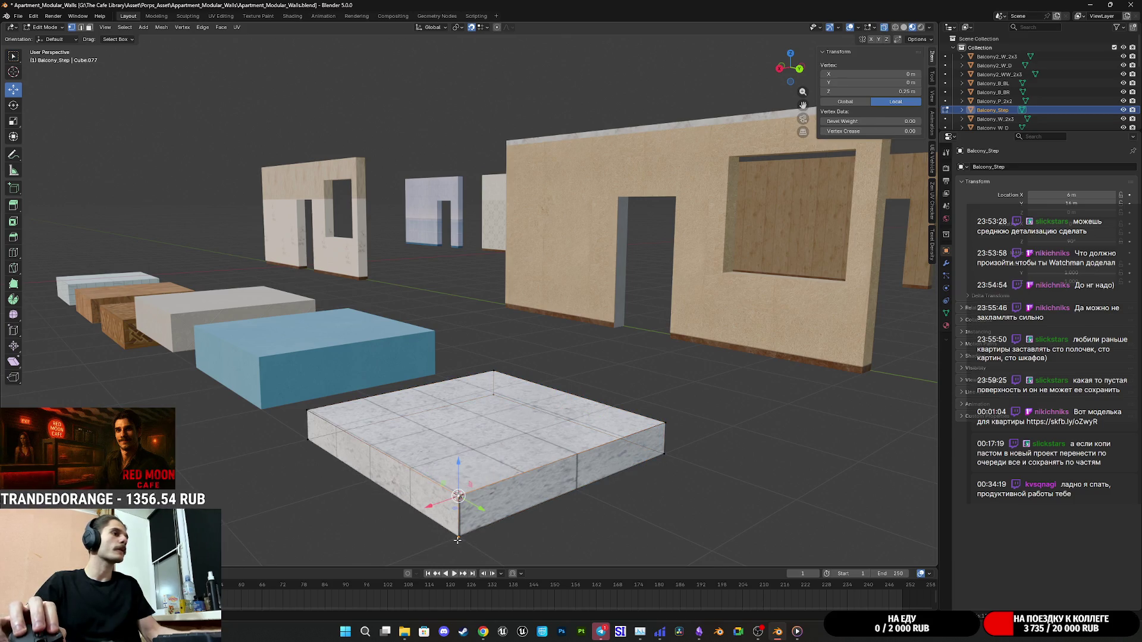
key(Tab)
click(139, 28)
mouse_move(164, 47)
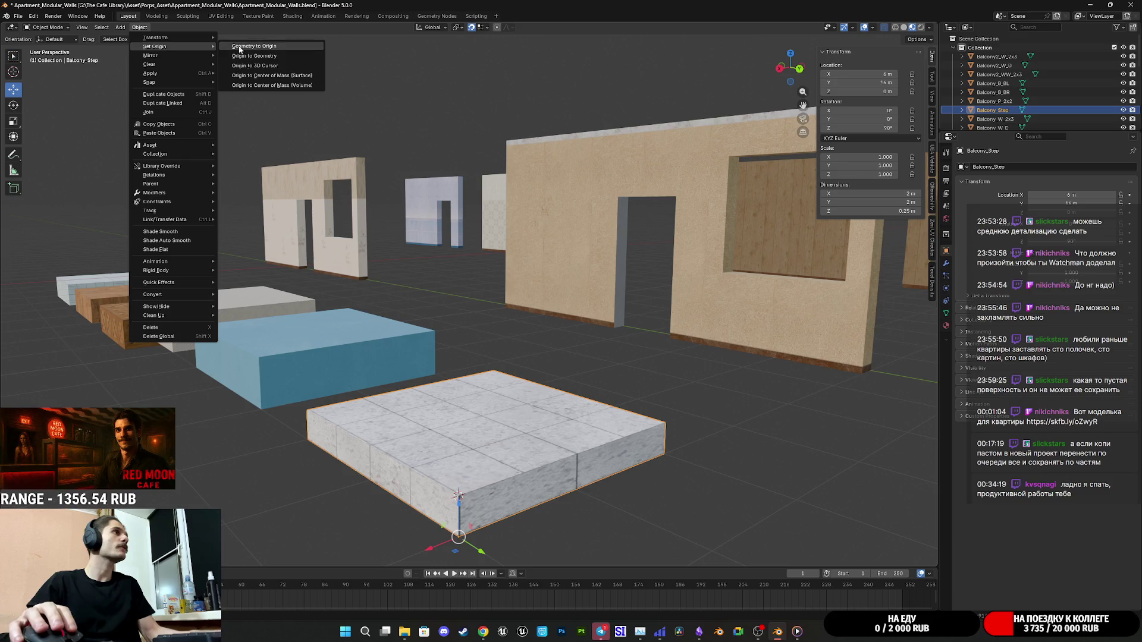
click(256, 63)
Move the step tile vertically down to ground level.
key(g)
key(z)
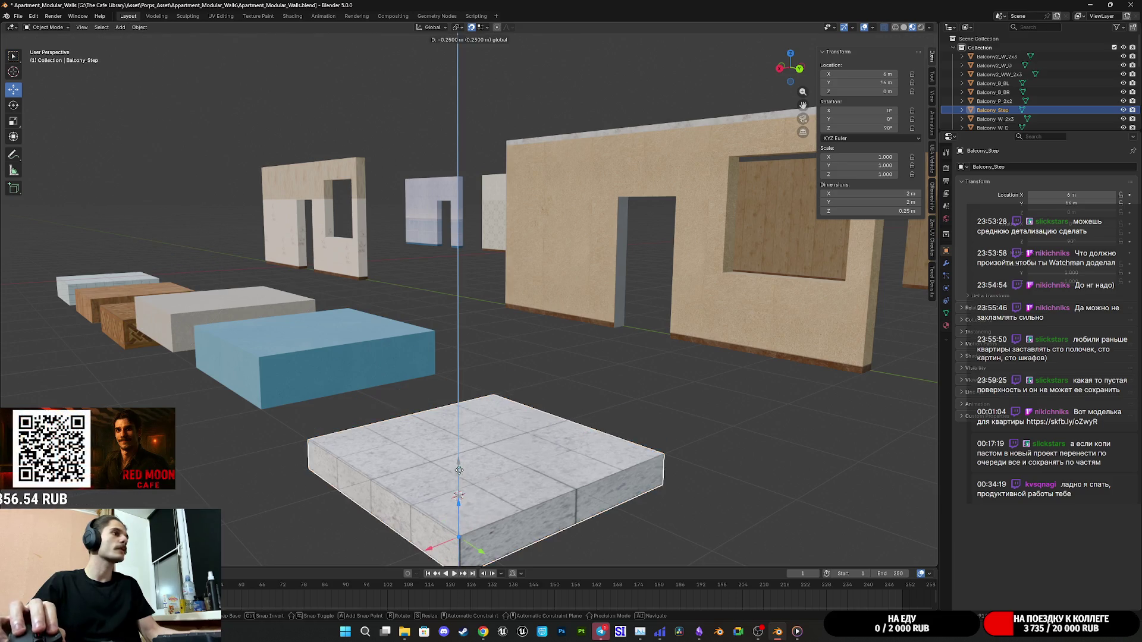
click(461, 472)
scroll(414, 445, down, 3)
mouse_move(415, 444)
mouse_down()
mouse_move(581, 423)
mouse_move(632, 429)
mouse_move(550, 436)
mouse_up()
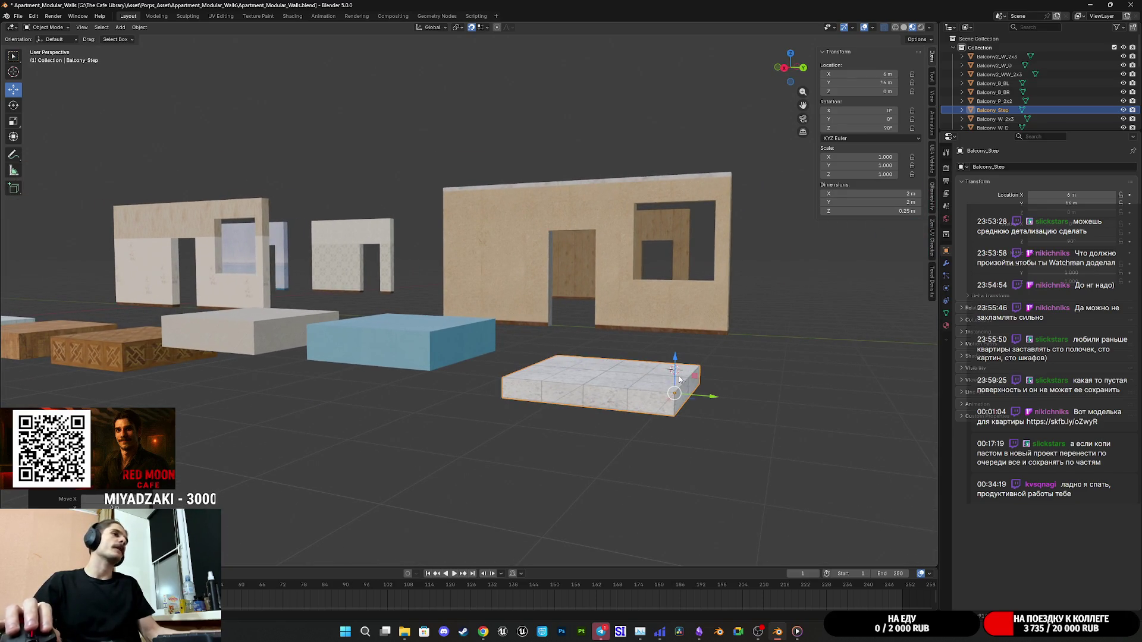
Adjust the step's faces in Edit Mode so the slab is 0.5 m tall.
key(Tab)
drag(654, 384, 571, 377)
click(88, 28)
key(a)
mouse_move(536, 297)
mouse_down()
mouse_move(569, 353)
mouse_move(548, 324)
mouse_move(547, 425)
mouse_up()
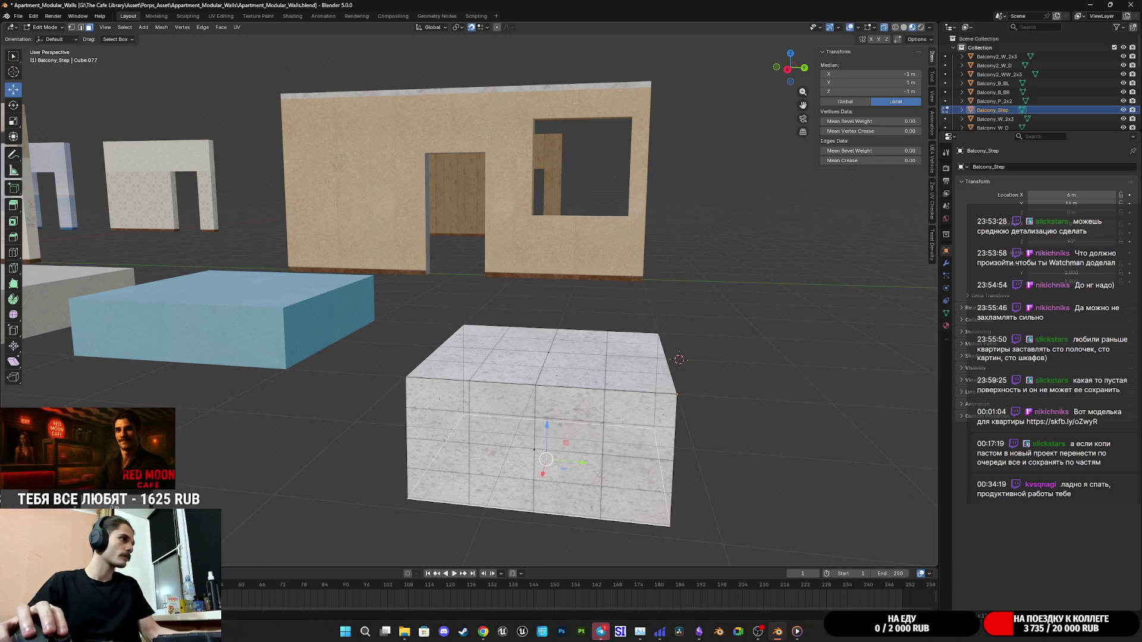
drag(547, 425, 548, 373)
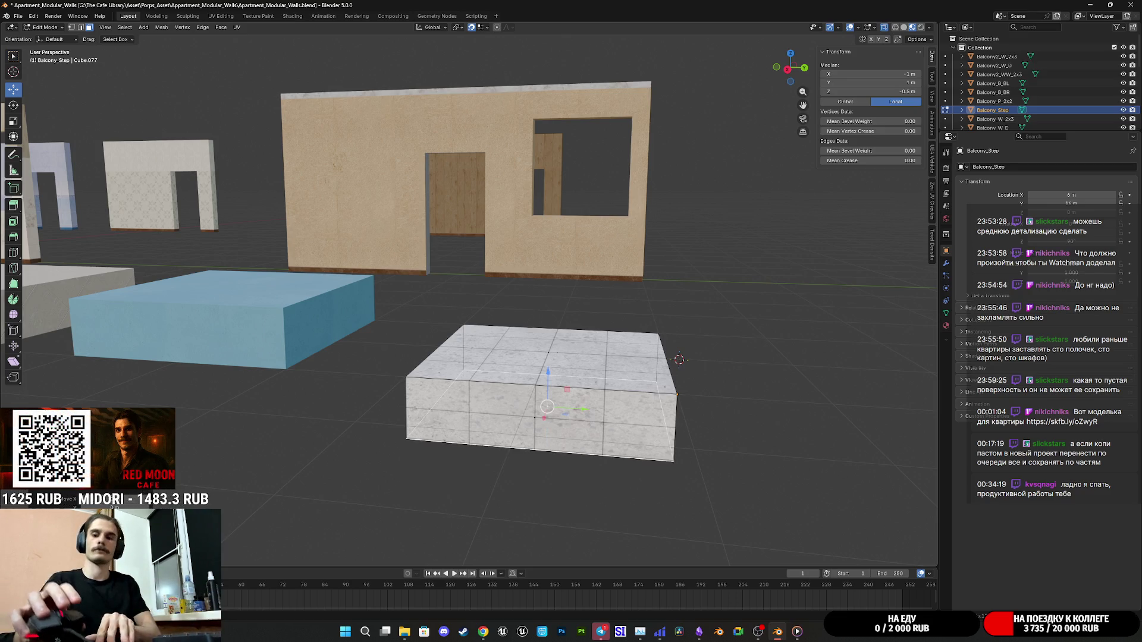
mouse_move(380, 392)
mouse_down()
mouse_move(369, 390)
mouse_move(390, 374)
mouse_move(362, 387)
mouse_up()
Return Balcony_Step to Object Mode, frame it, and save the blend file.
key(Tab)
key(KP_Decimal)
mouse_move(577, 401)
mouse_down()
mouse_move(588, 393)
mouse_move(543, 409)
mouse_move(557, 417)
mouse_move(677, 391)
mouse_up()
key(ctrl+s)
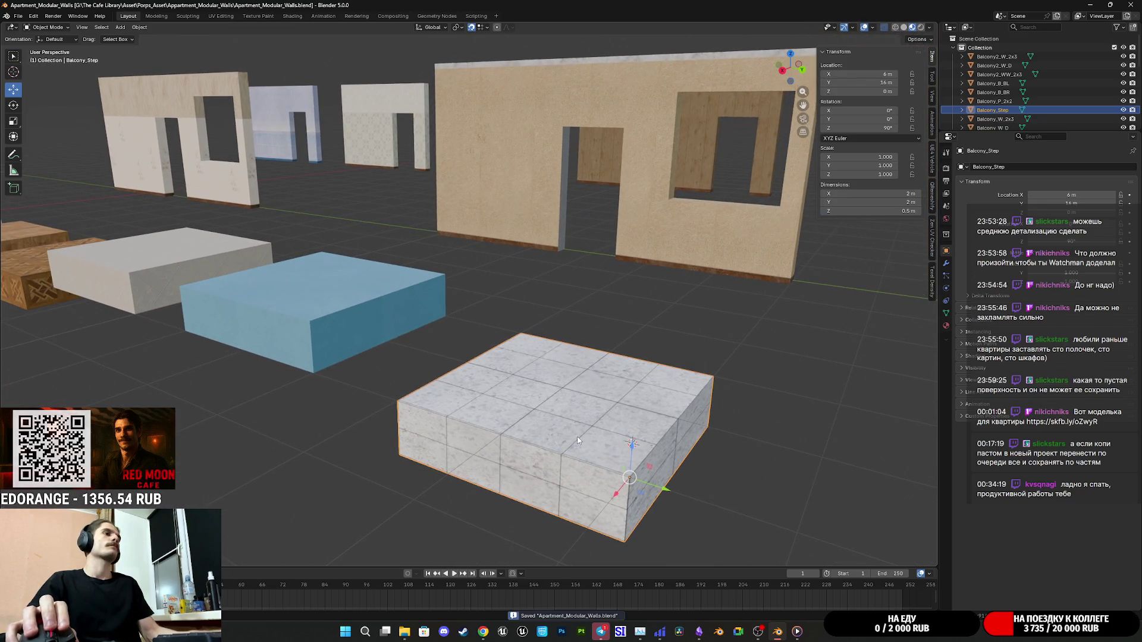
scroll(520, 395, down, 5)
Gather all wall kit pieces at the world origin using Cursor to World Origin and Selection to Cursor.
key(a)
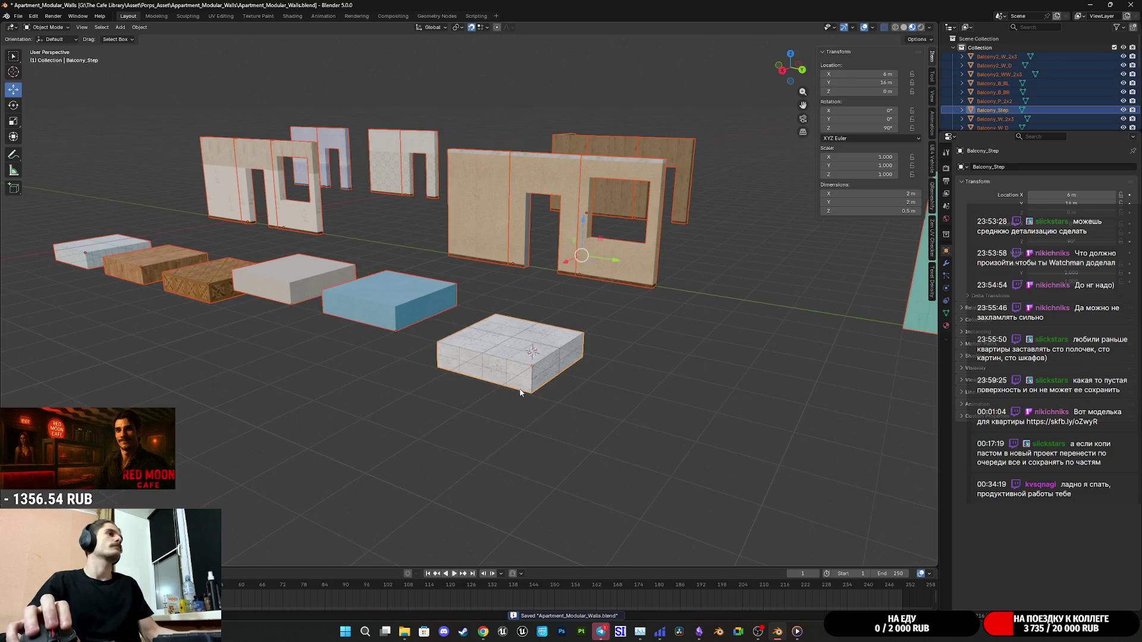
mouse_move(604, 369)
mouse_down()
mouse_move(247, 387)
mouse_move(549, 441)
mouse_move(626, 422)
mouse_move(523, 381)
mouse_up()
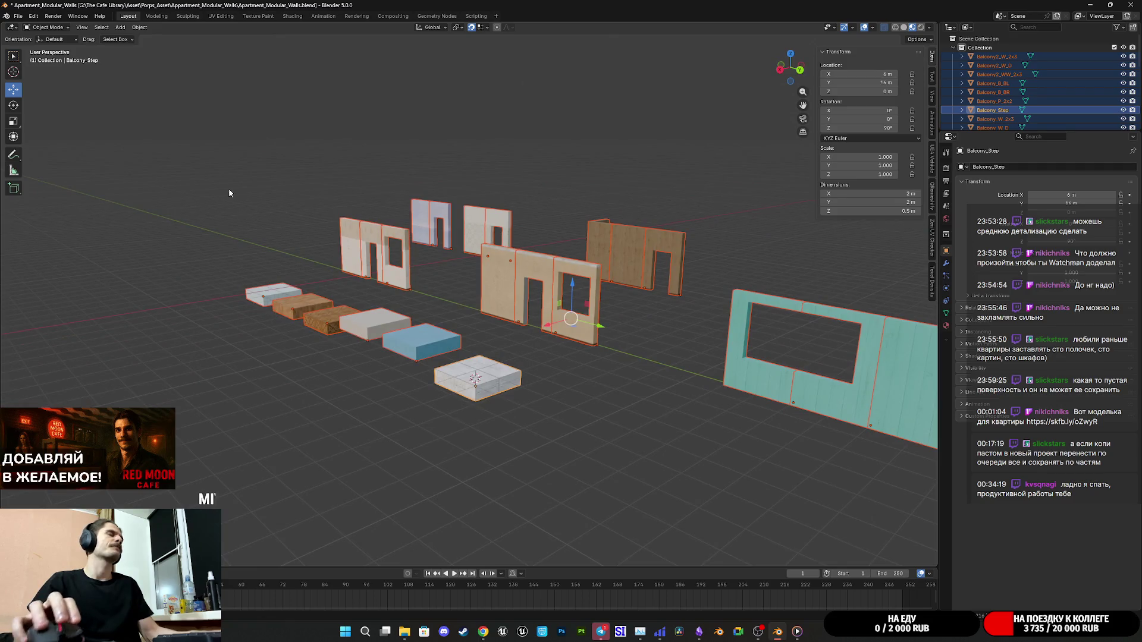
click(19, 16)
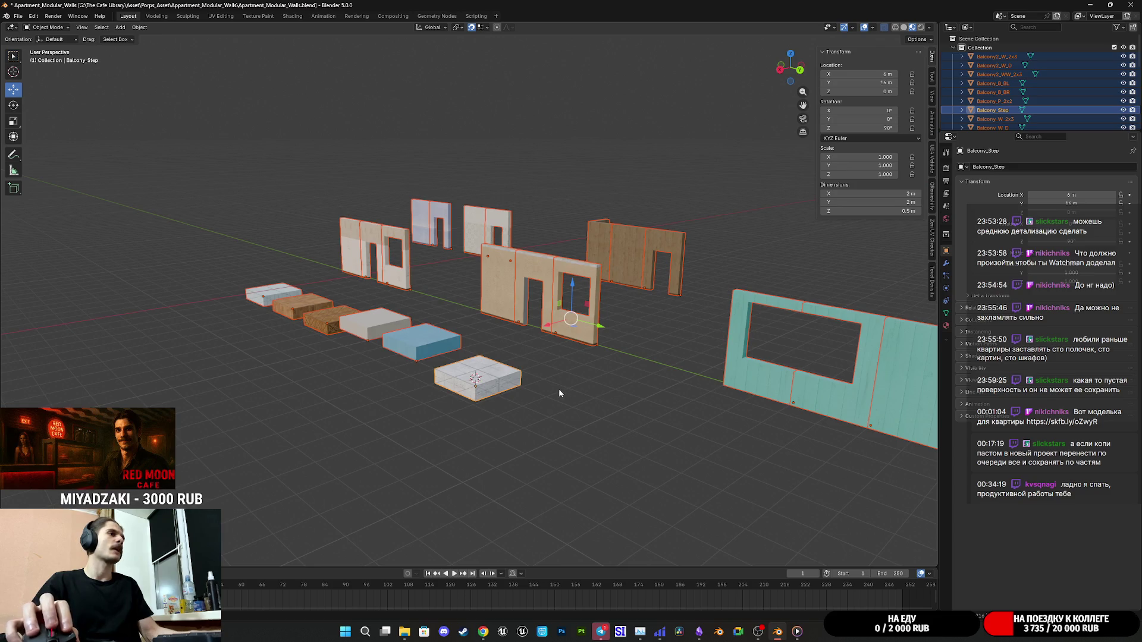
right_click(574, 387)
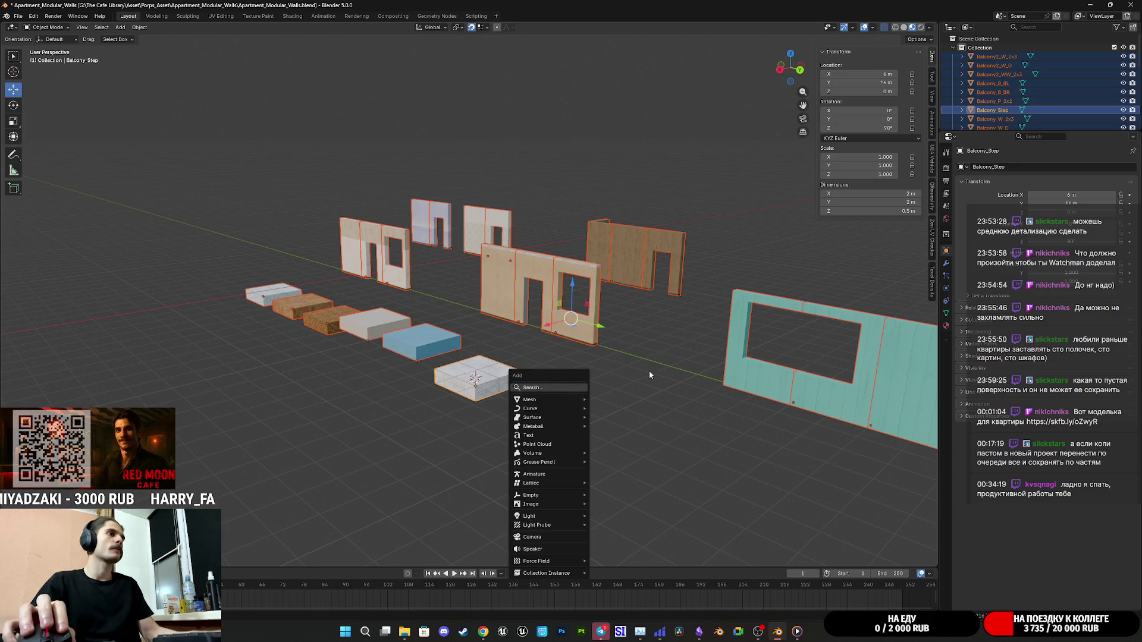
key(shift+s)
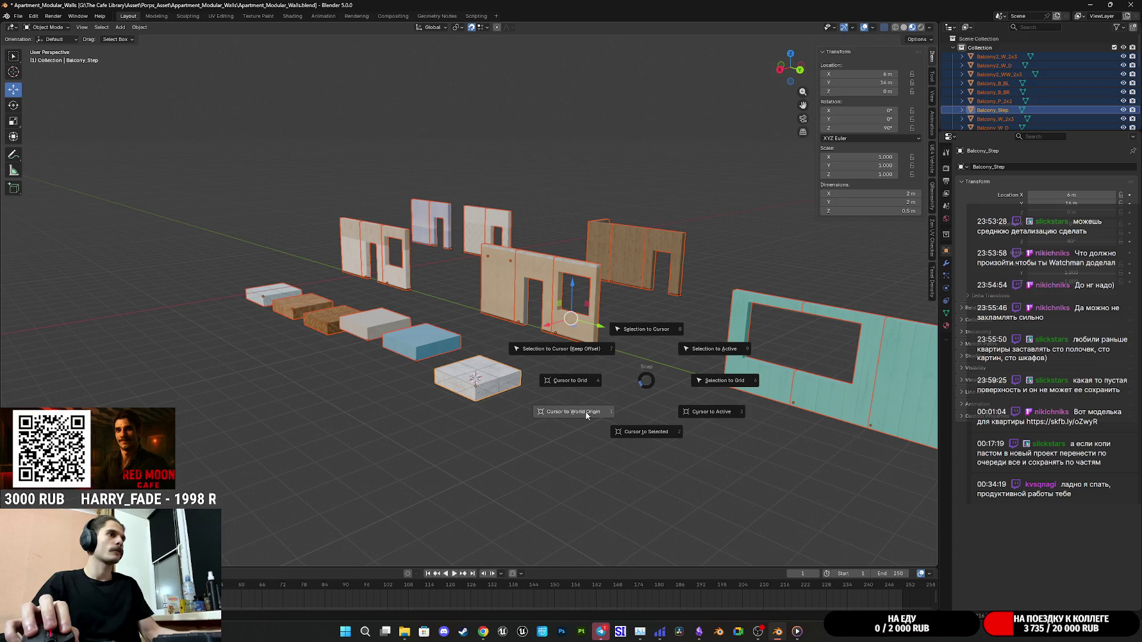
click(586, 410)
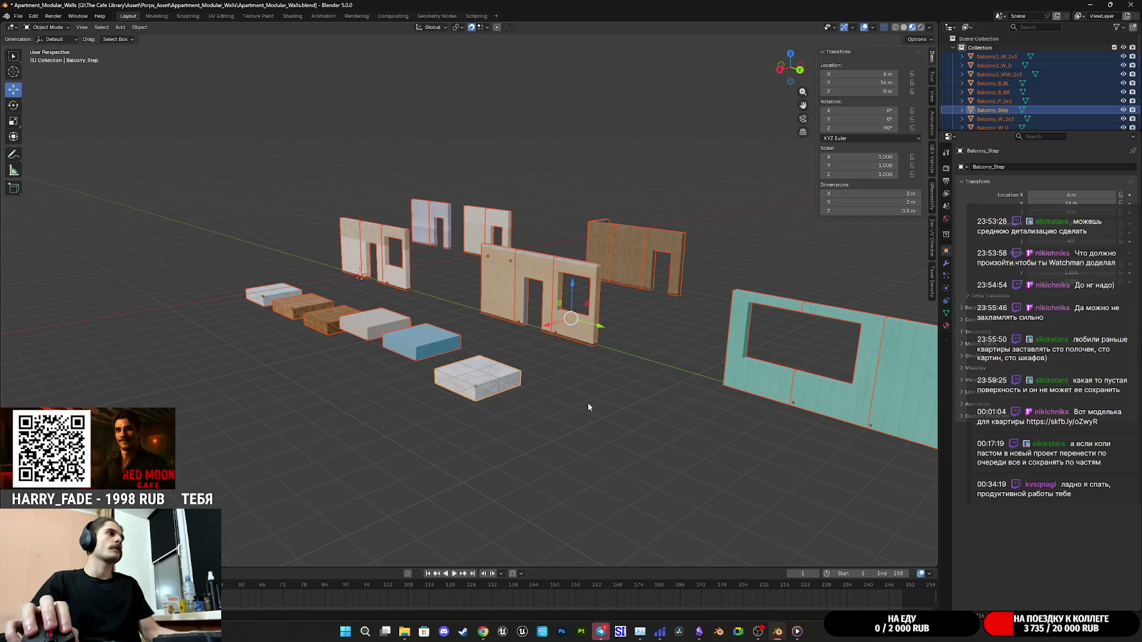
key(shift+s)
click(581, 351)
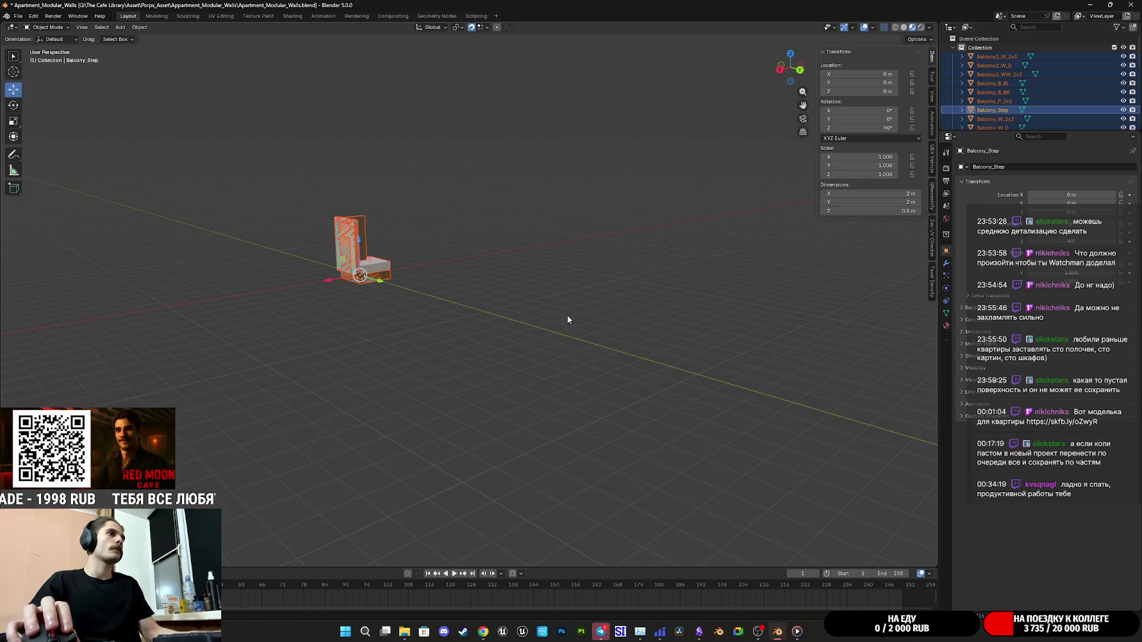
Start an FBX export, renaming Apartment_Modular_Walls_SPP.fbx to Apartment_MW.fbx.
click(23, 18)
mouse_move(60, 150)
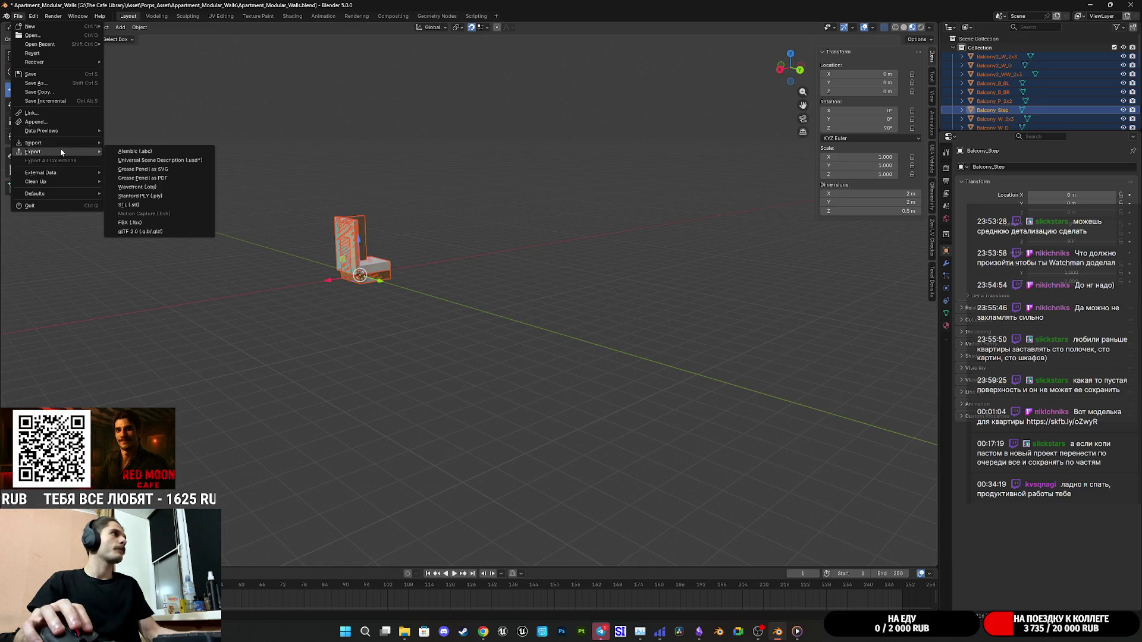
click(149, 223)
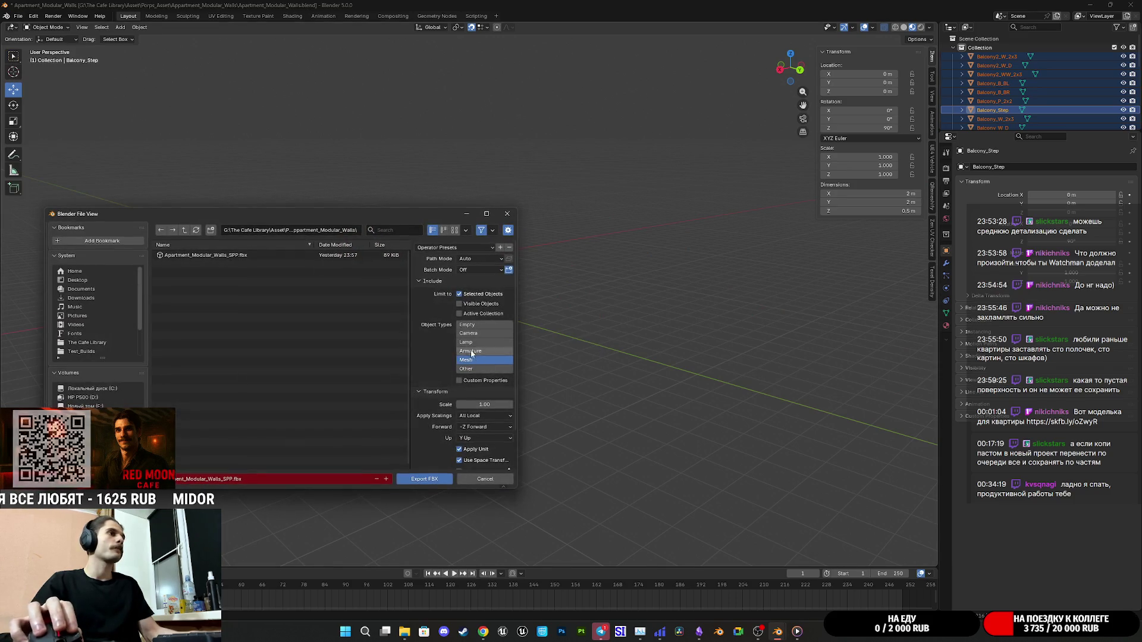
click(240, 257)
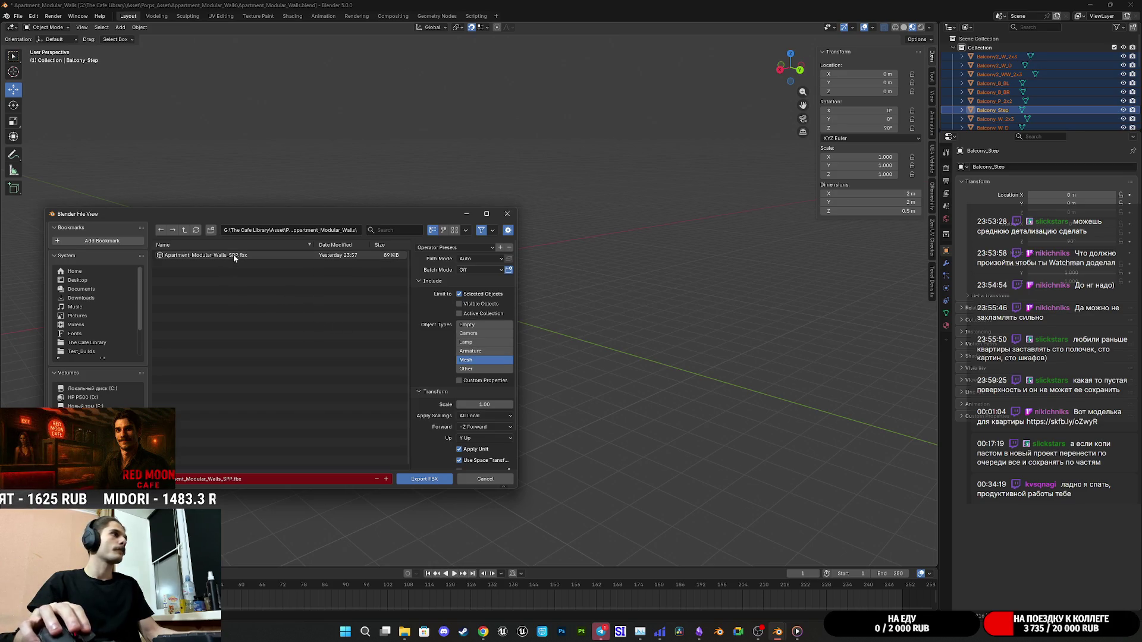
click(233, 479)
key(BackSpace)
key(BackSpace)
key(BackSpace)
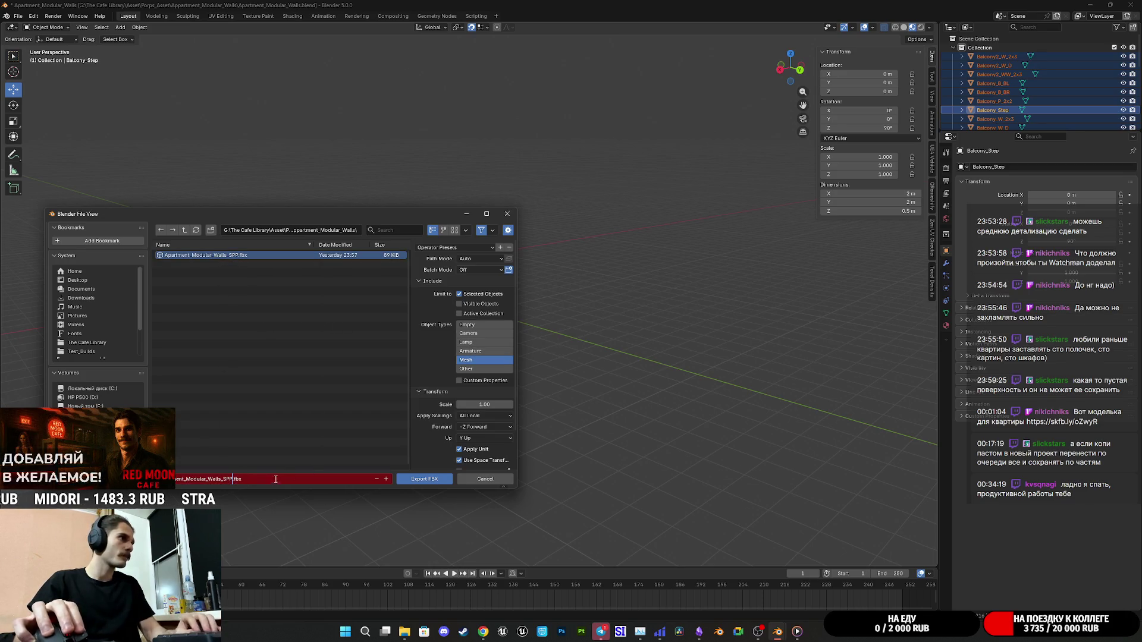
key(BackSpace)
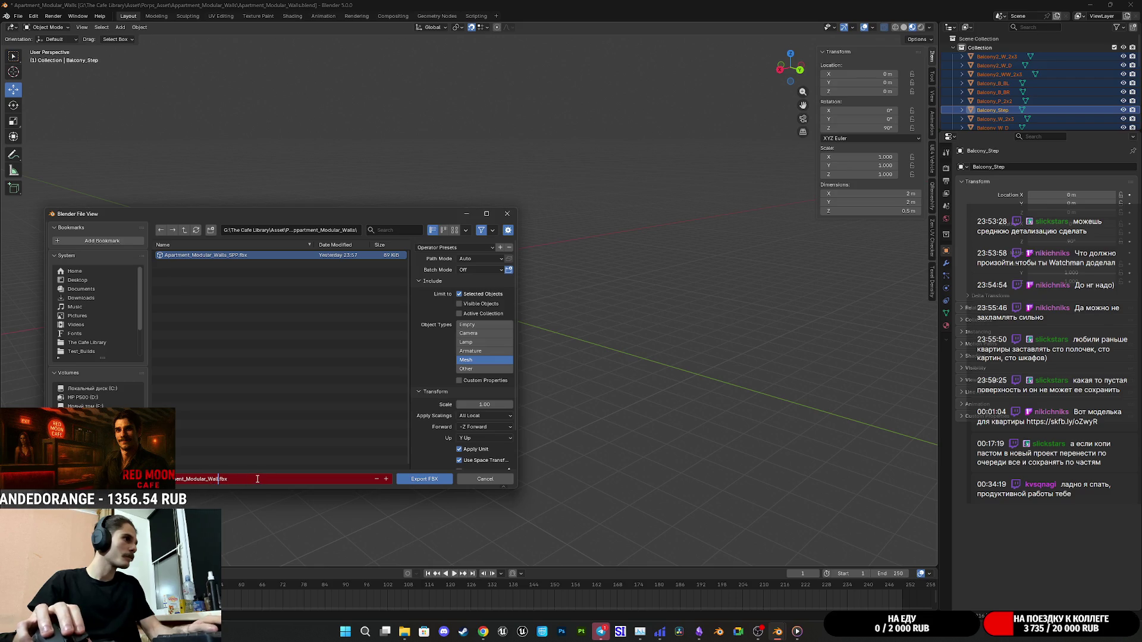
key(BackSpace)
key(BackSpace)
key(BackSpace)
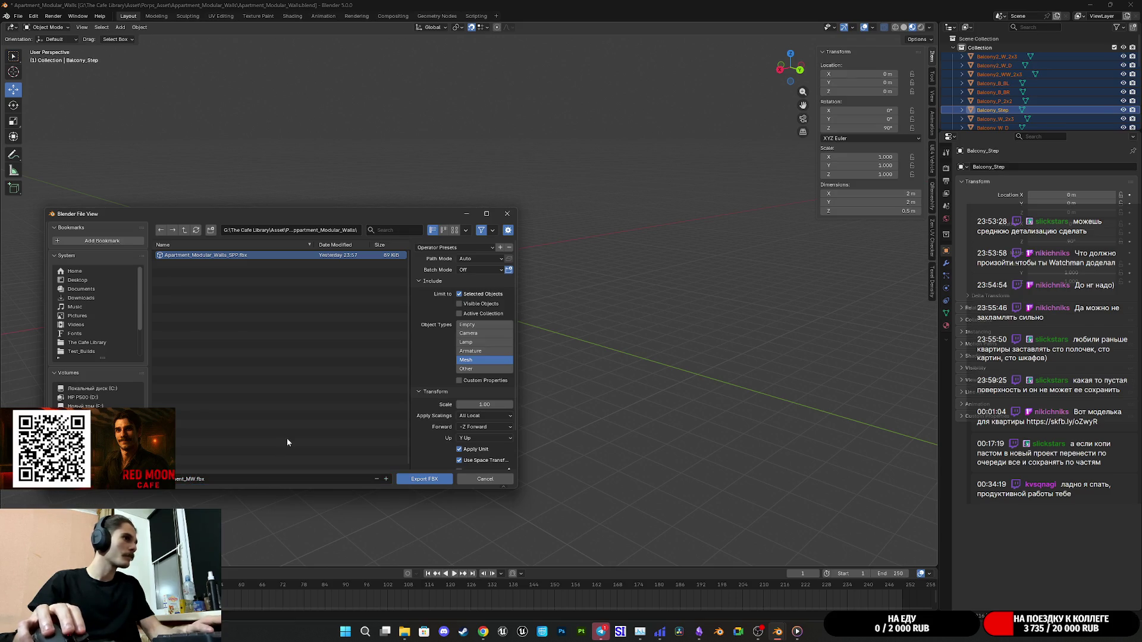
Review the Geometry export settings and export the selected pieces as FBX.
scroll(425, 422, down, 2)
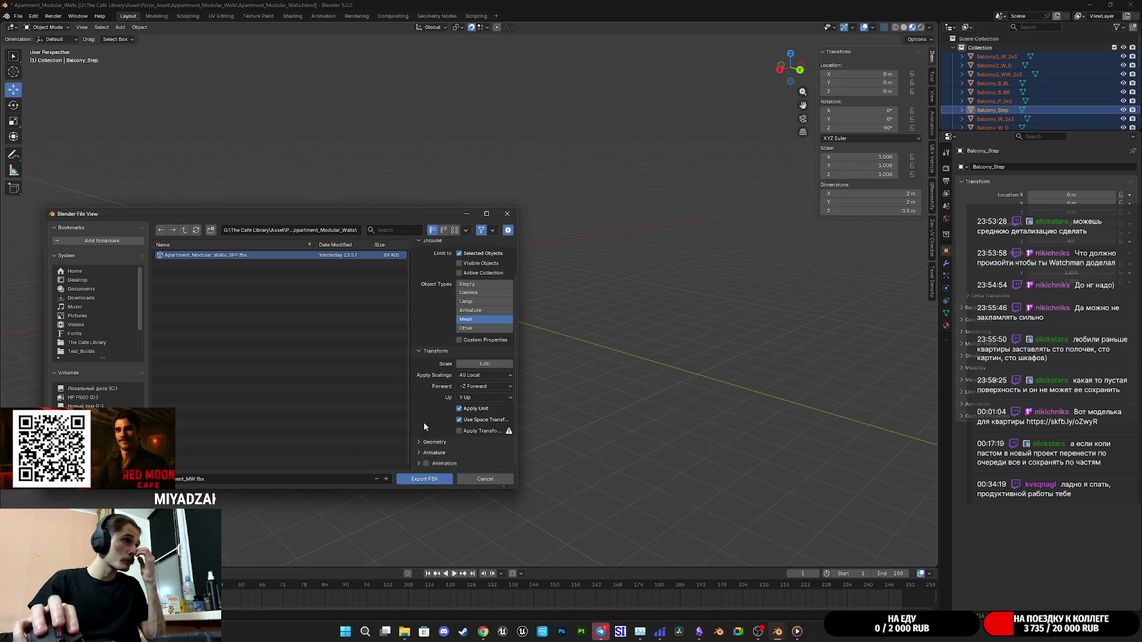
scroll(433, 453, down, 3)
click(436, 384)
scroll(436, 385, down, 5)
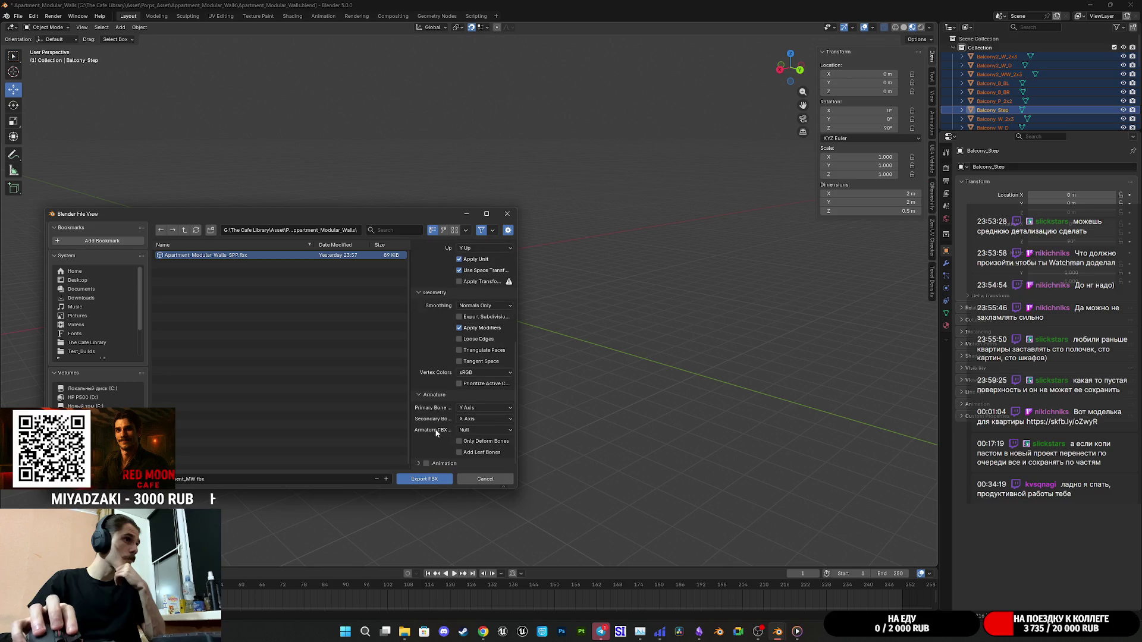
click(429, 480)
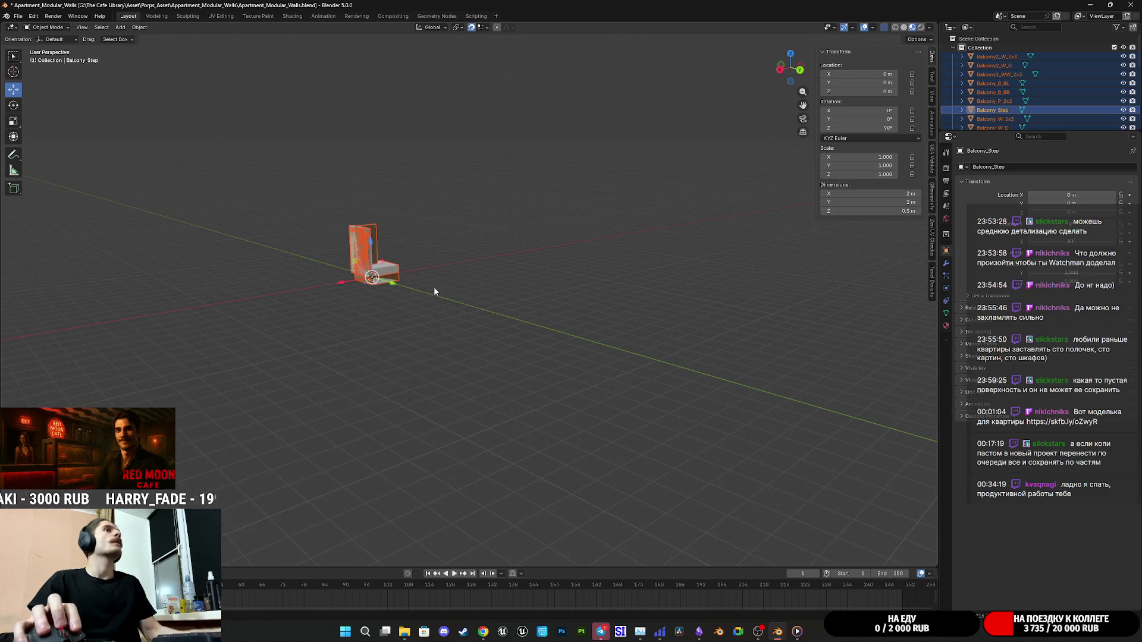
Undo the move to origin, save the project, and close Blender saving changes.
scroll(482, 339, up, 5)
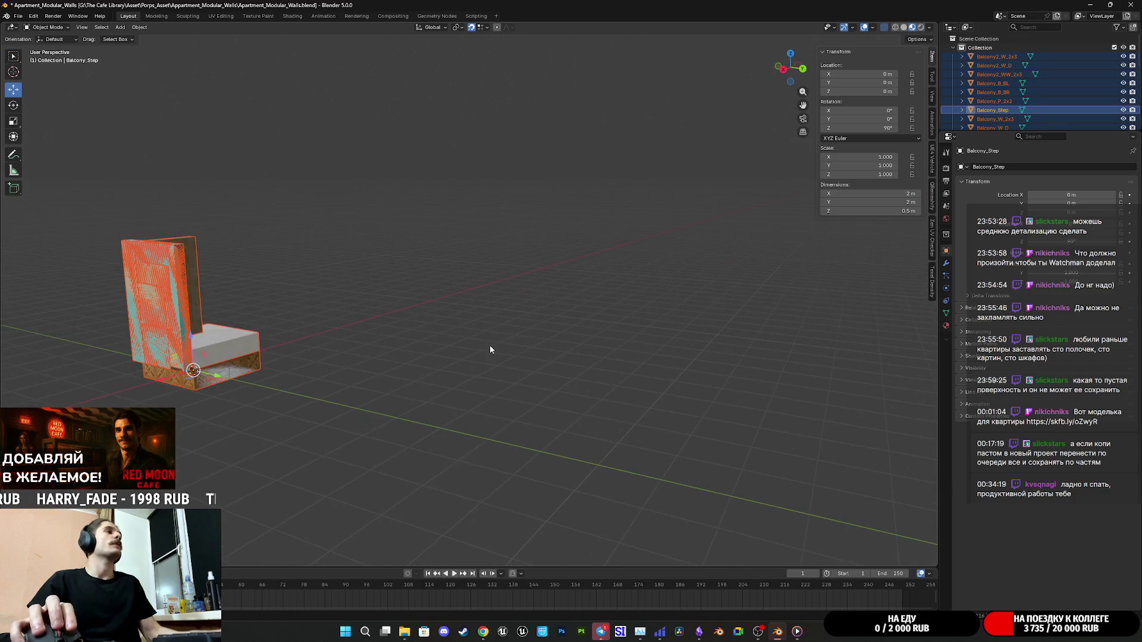
key(ctrl+z)
click(492, 348)
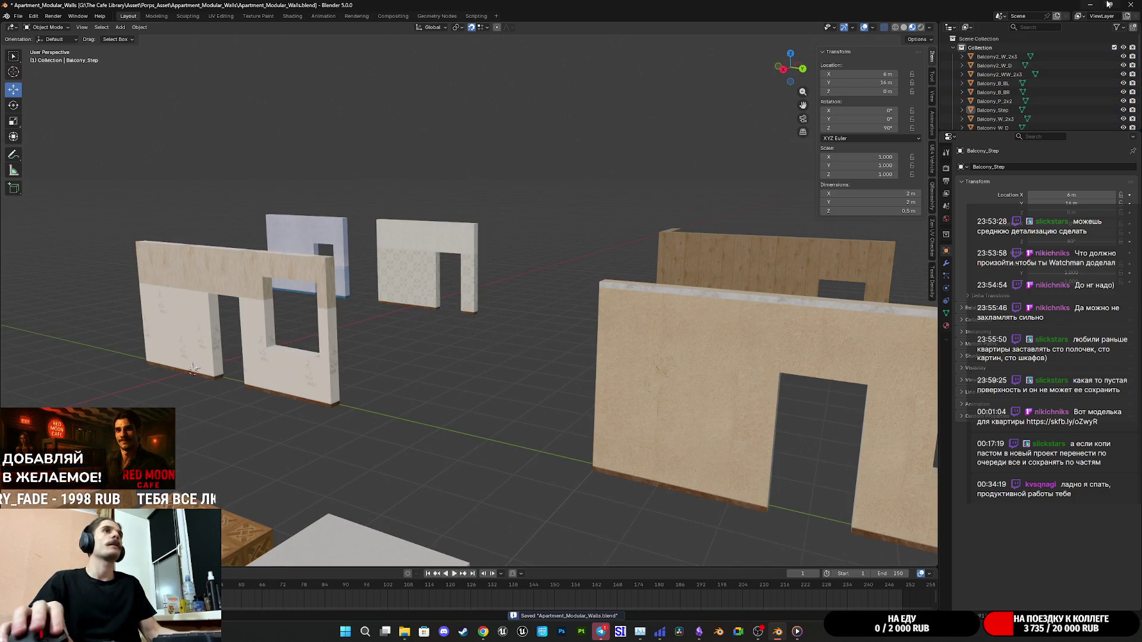
click(1130, 4)
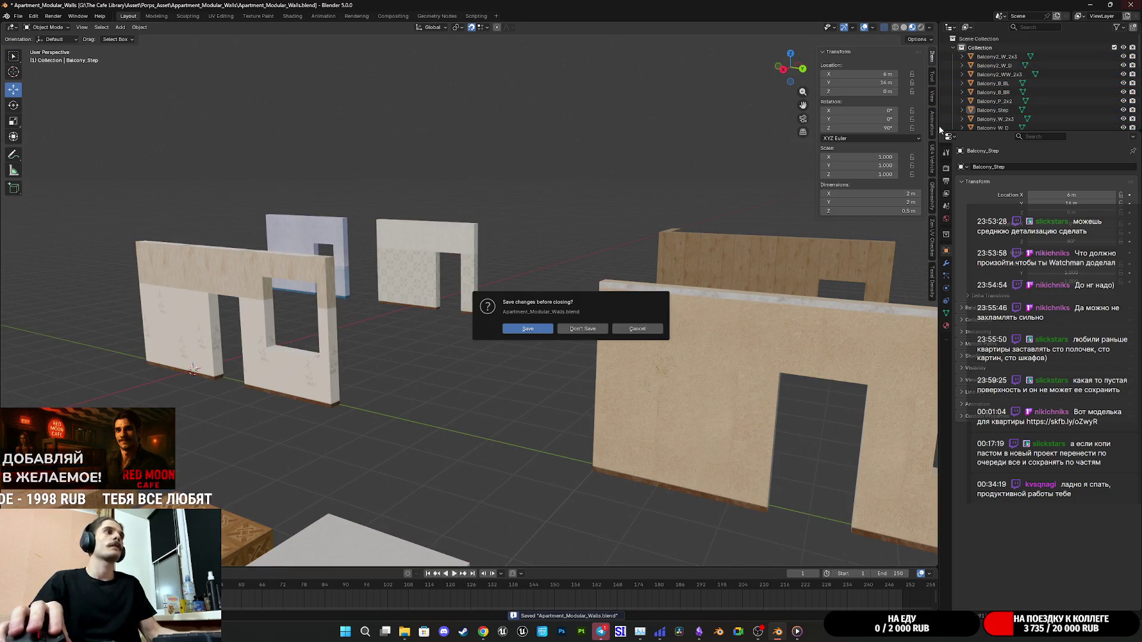
click(528, 329)
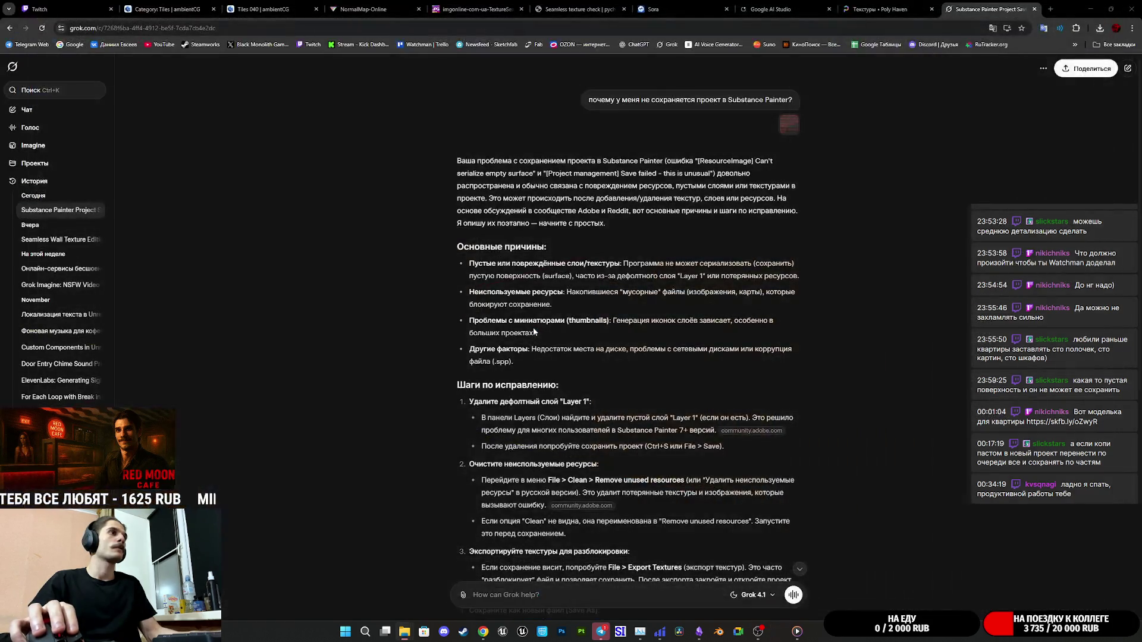
Glance at Telegram chats and the Obsidian photo gallery, then minimise both.
click(613, 634)
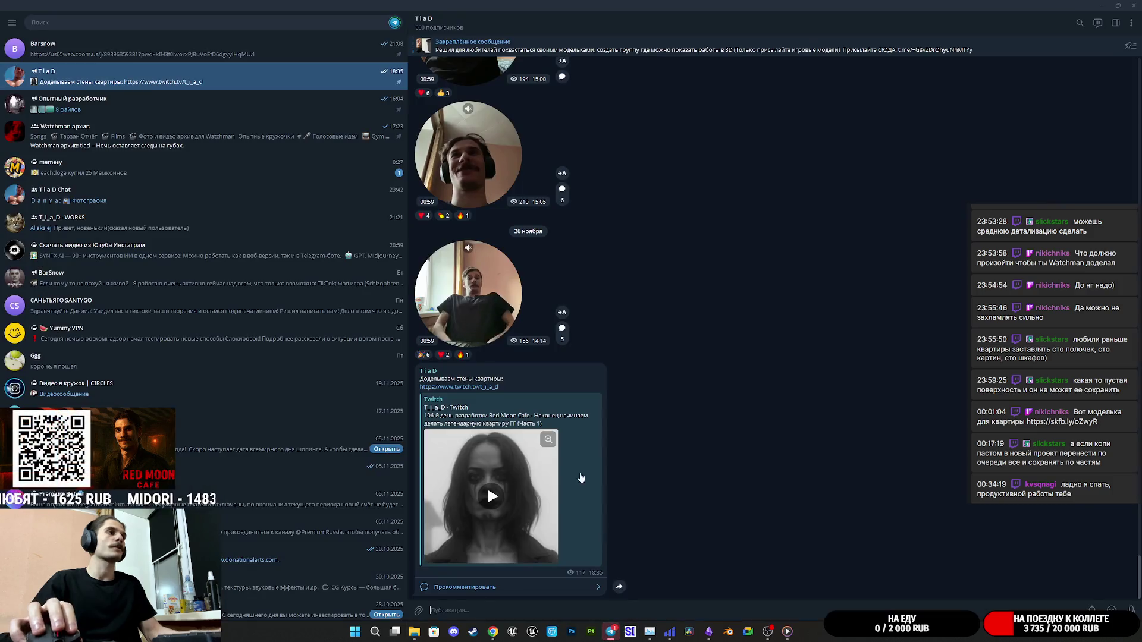
click(231, 178)
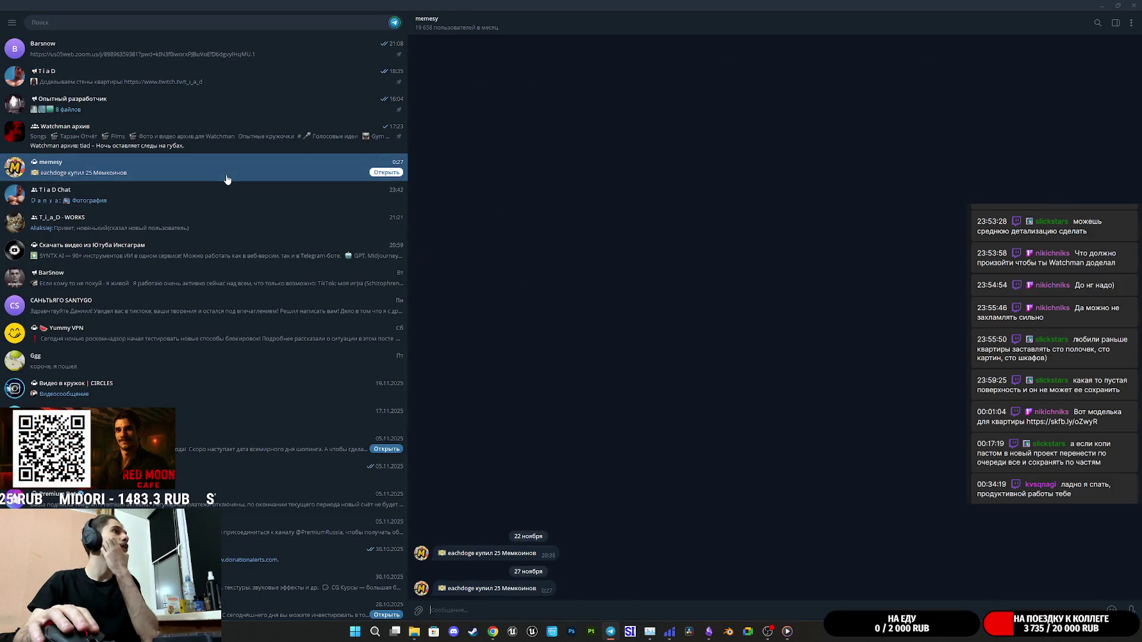
click(238, 76)
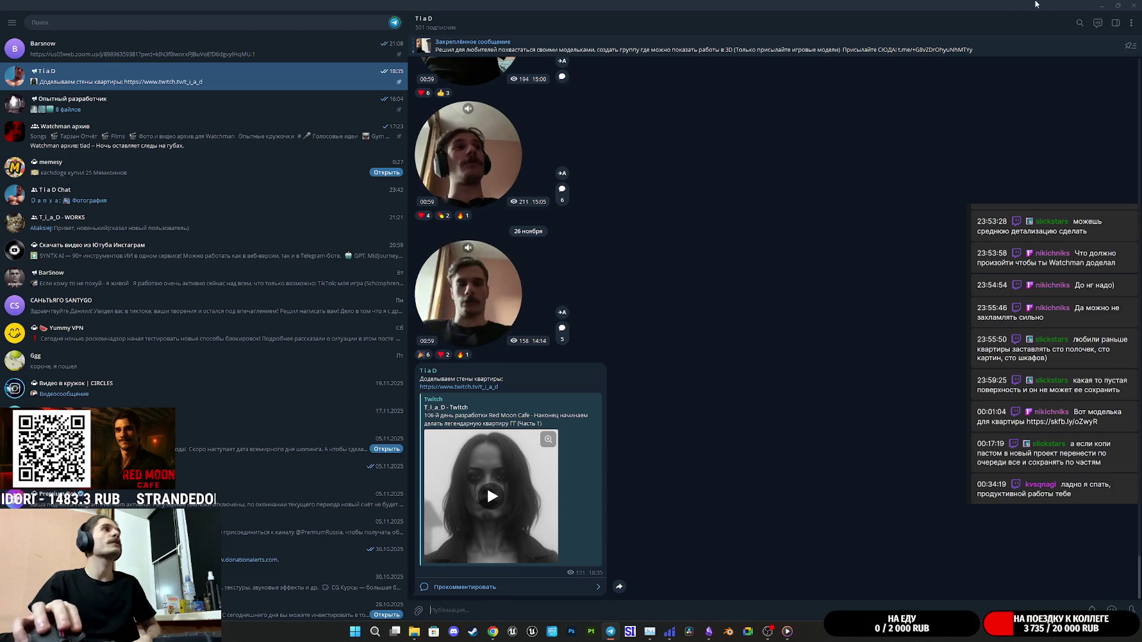
click(1102, 5)
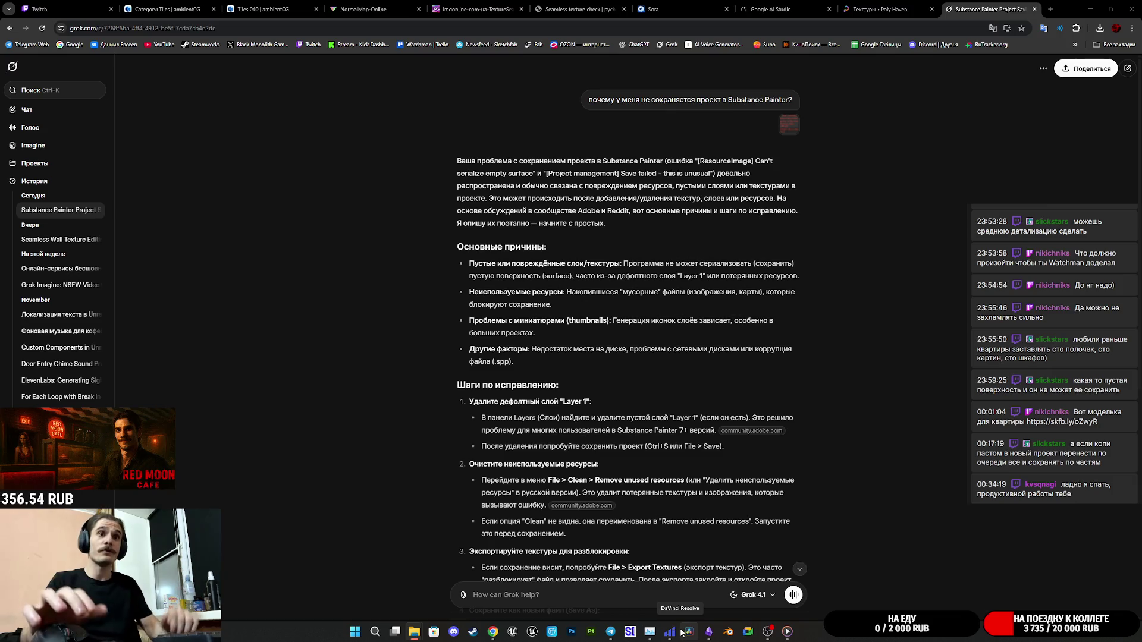
click(710, 634)
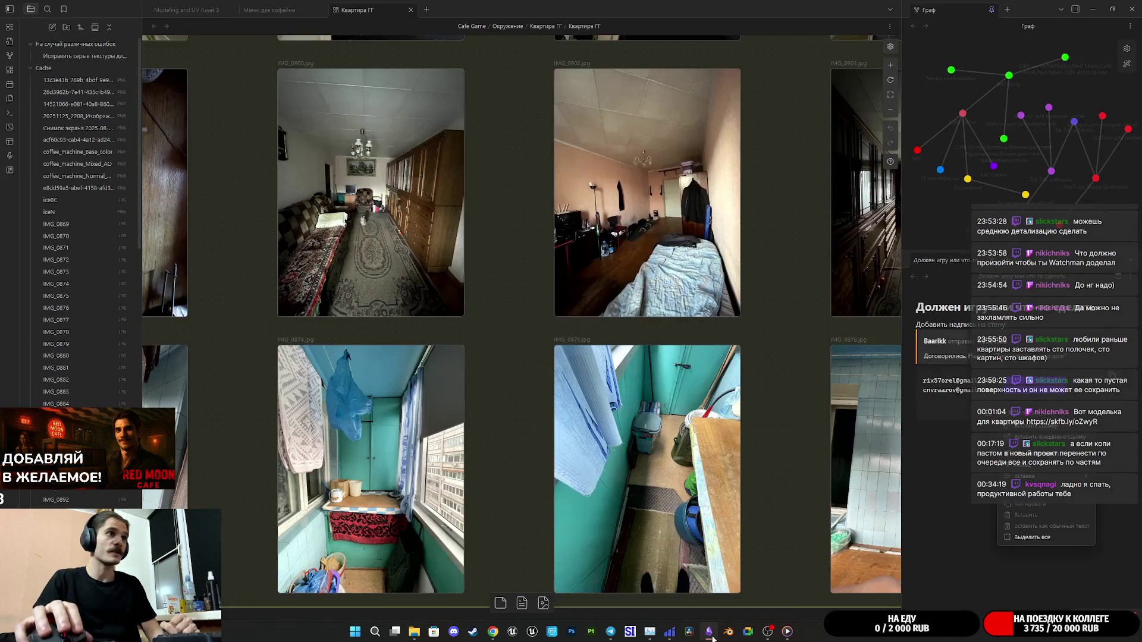
click(1093, 10)
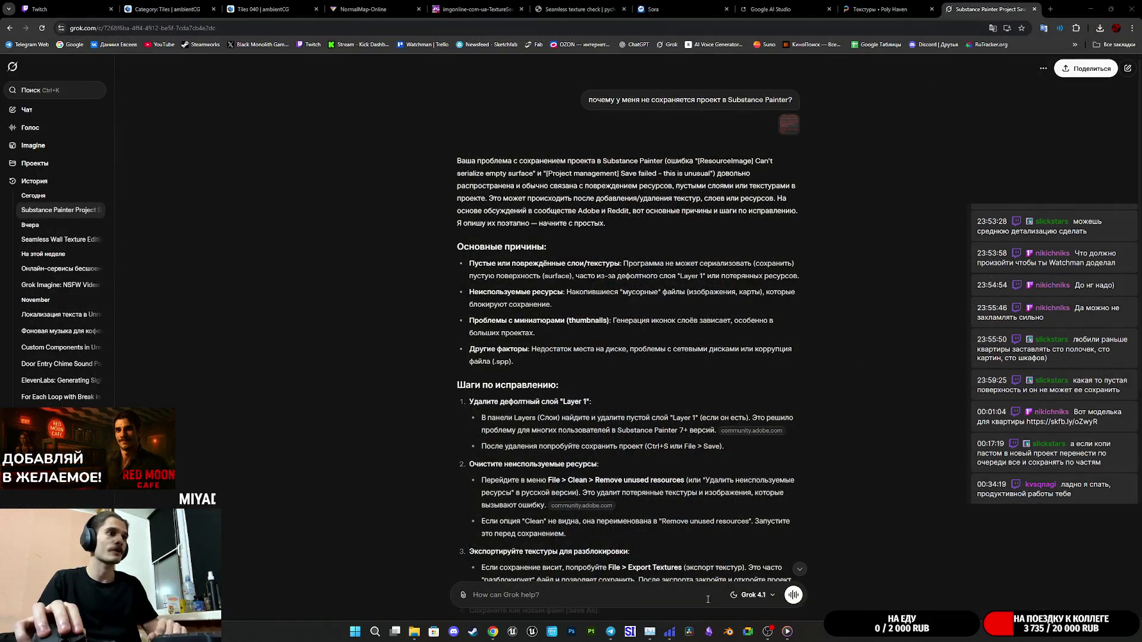
click(612, 635)
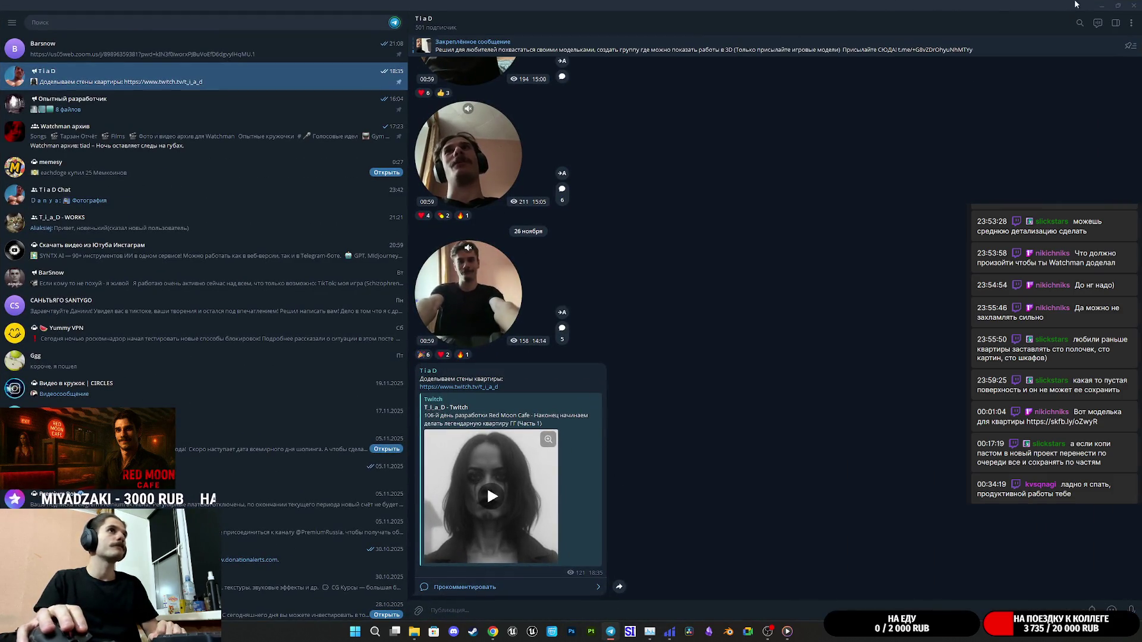
click(1101, 6)
Close the Poly Haven, Sora and Seamless texture check tabs in Chrome.
click(887, 9)
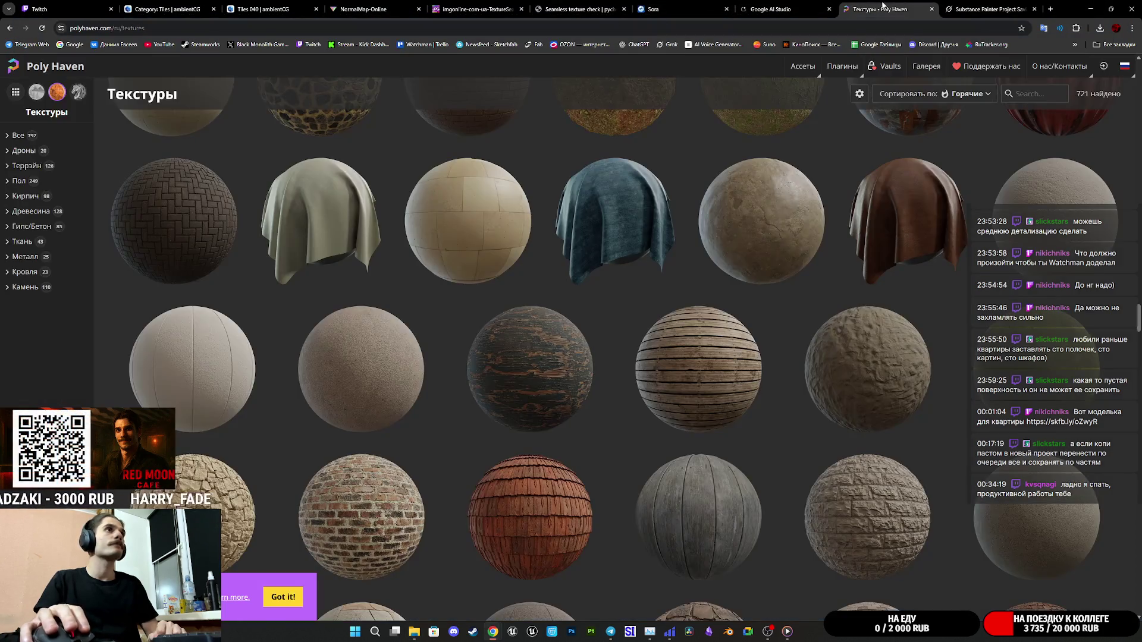
key(ctrl+w)
click(695, 5)
key(ctrl+w)
click(571, 7)
key(ctrl+w)
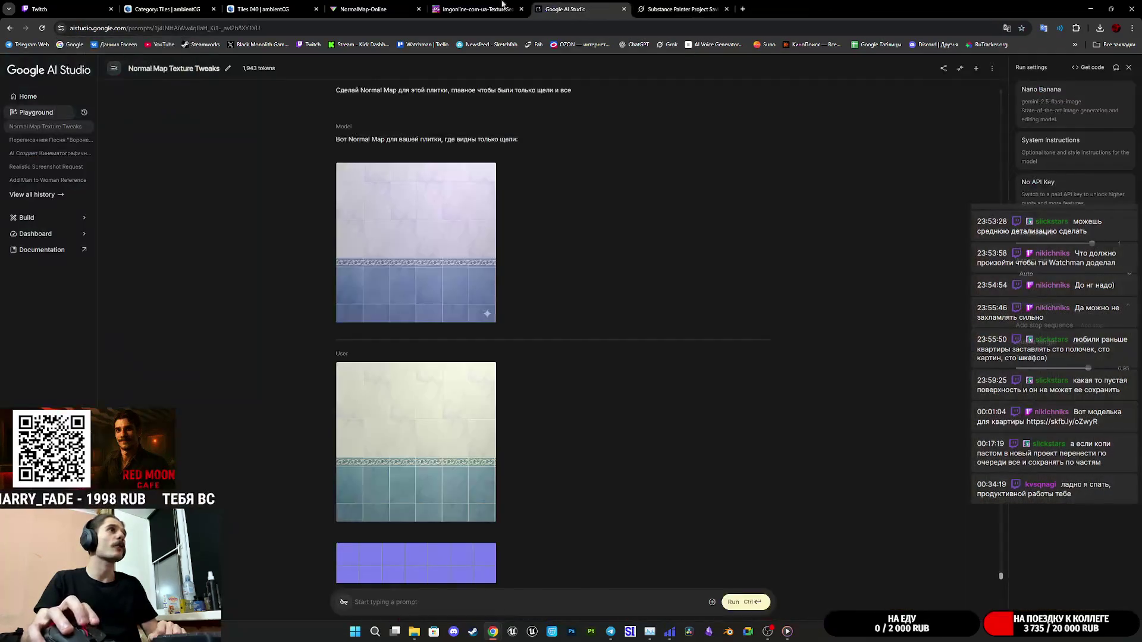
Close the imgonline, NormalMap-Online, Tiles 040 and Category: Tiles tabs.
click(478, 5)
key(ctrl+w)
click(369, 5)
key(ctrl+w)
click(262, 7)
key(ctrl+w)
click(153, 7)
key(ctrl+w)
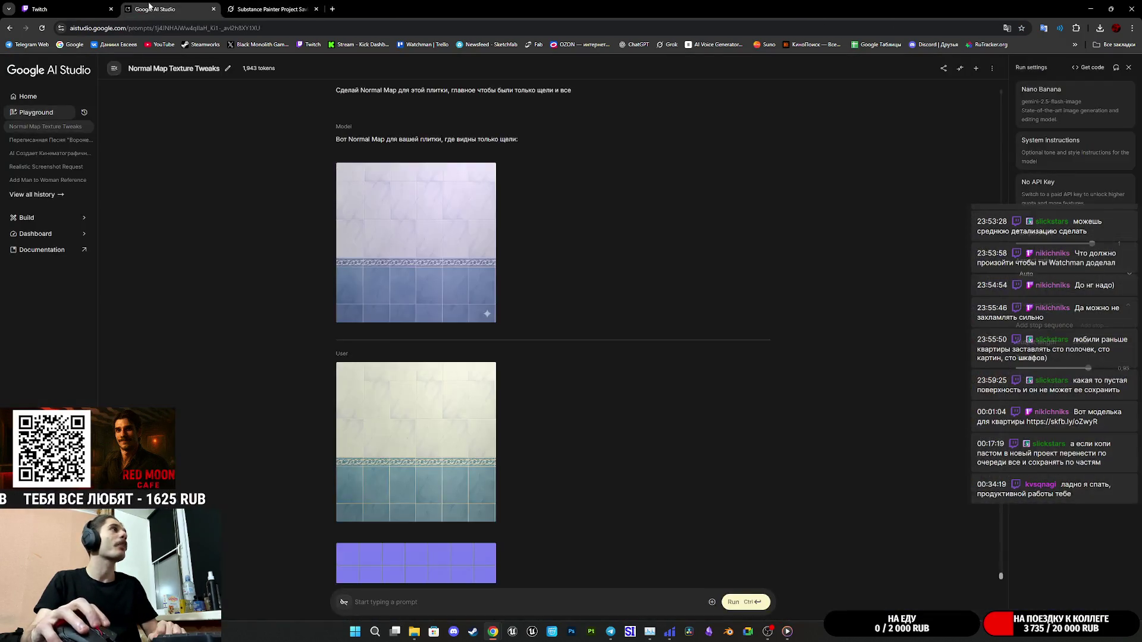
Check the Twitch dashboard, close the Substance Painter Project Saving page, and minimise Chrome.
click(65, 8)
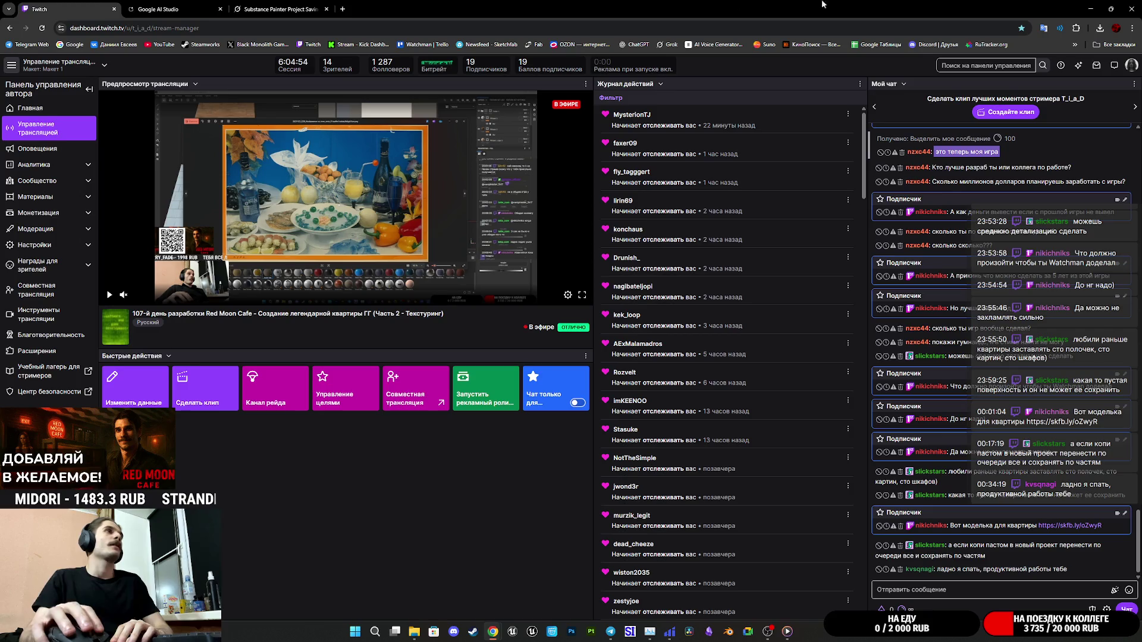
click(283, 9)
middle_click(260, 5)
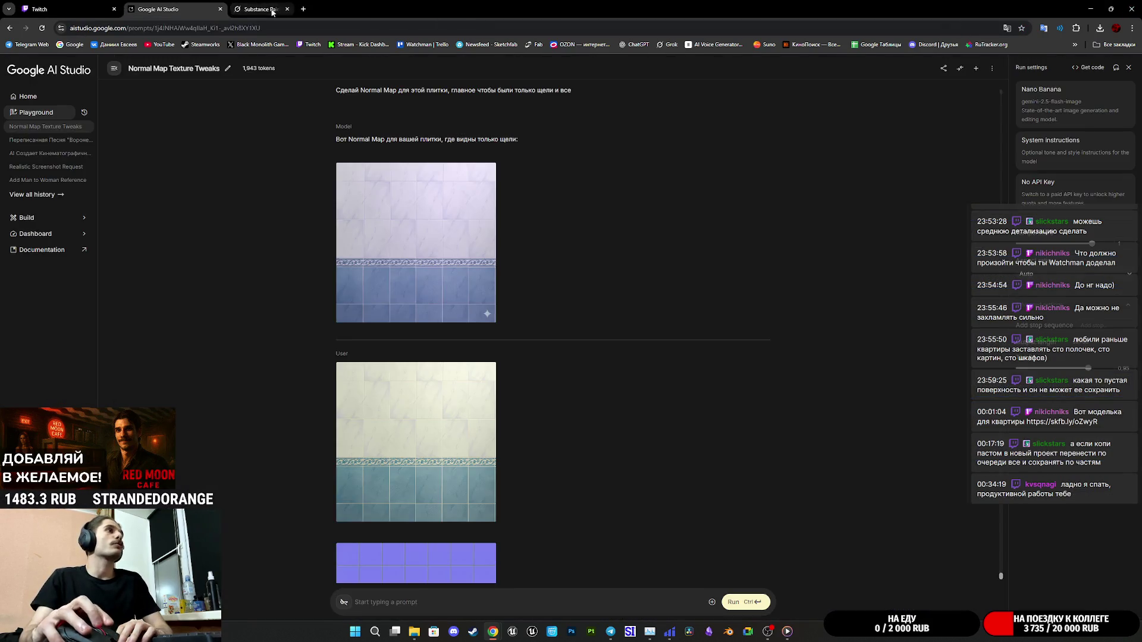
click(1090, 7)
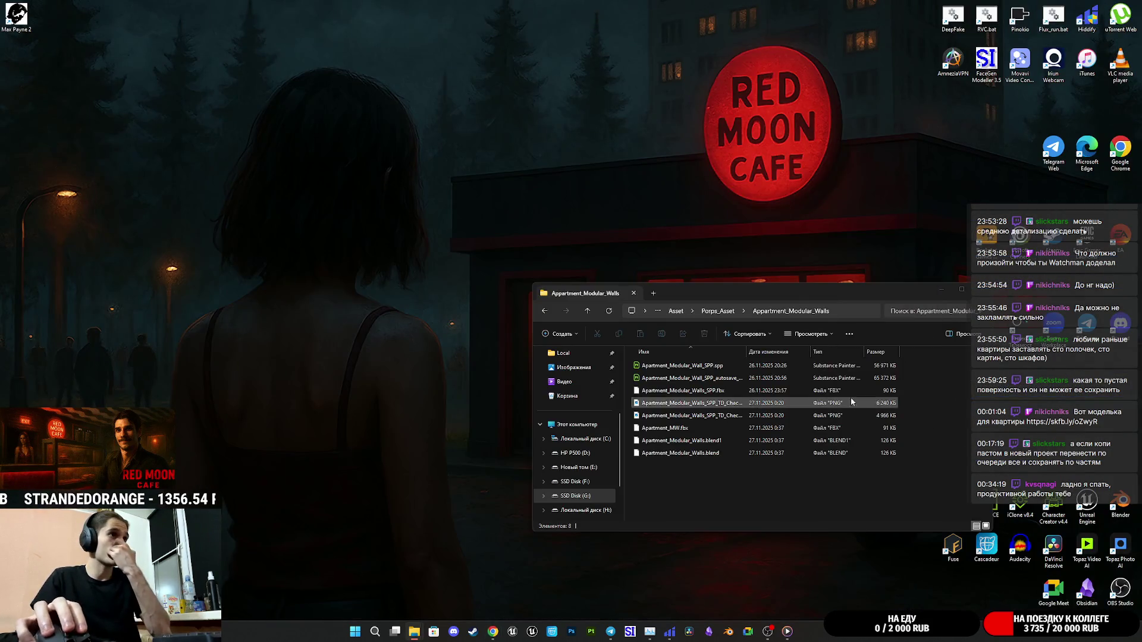
Minimise the Appartment_Modular_Walls folder window and dismiss the error message.
click(774, 291)
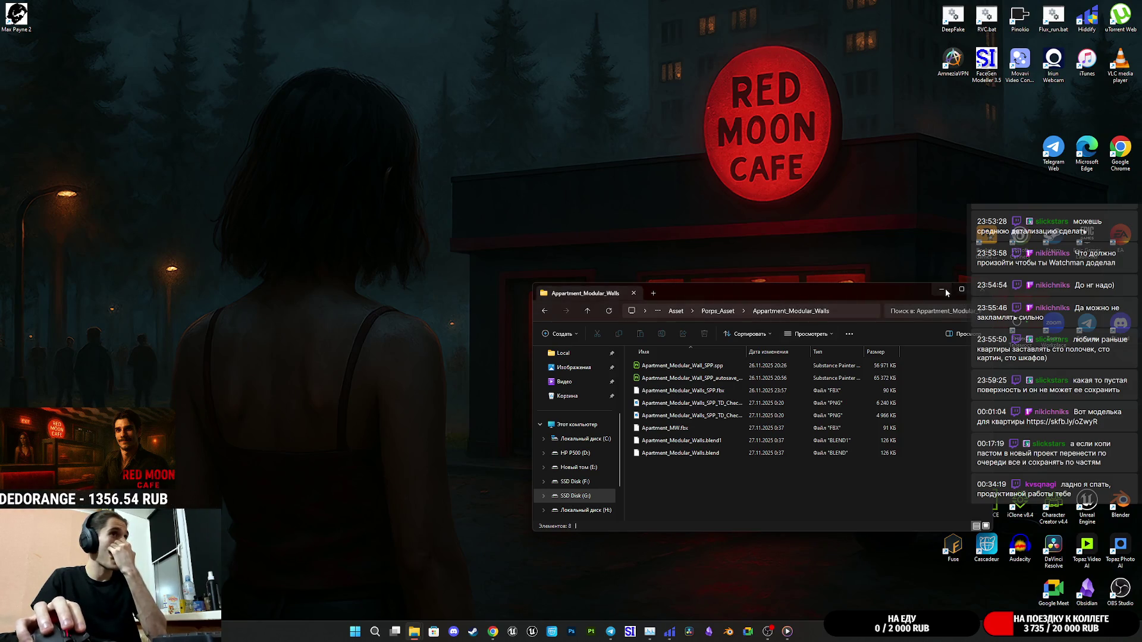
click(942, 290)
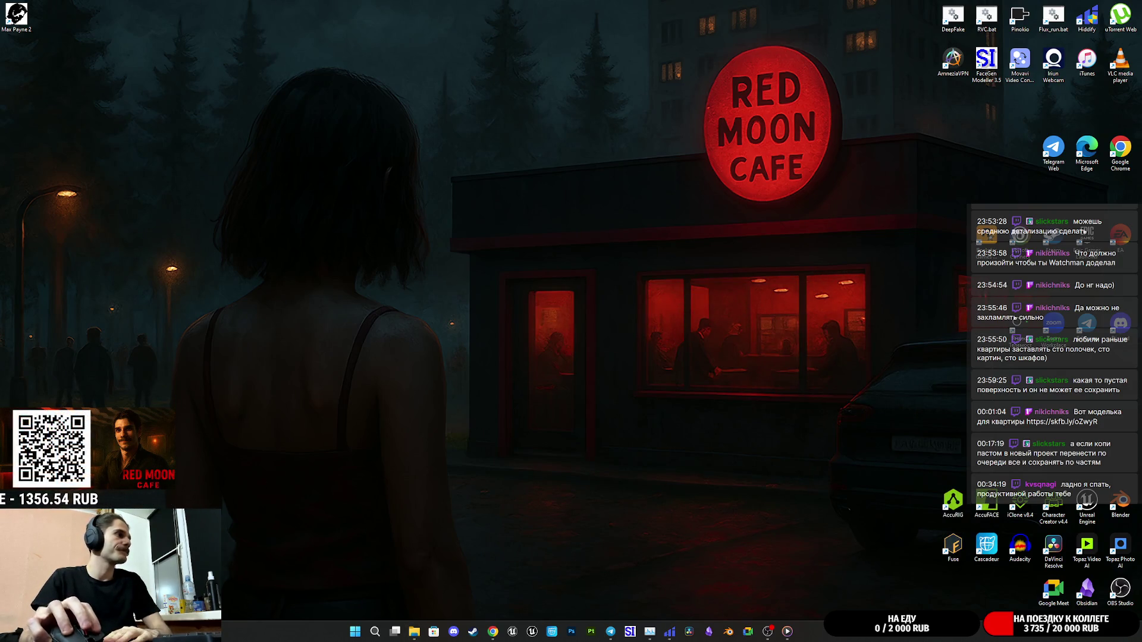
click(618, 330)
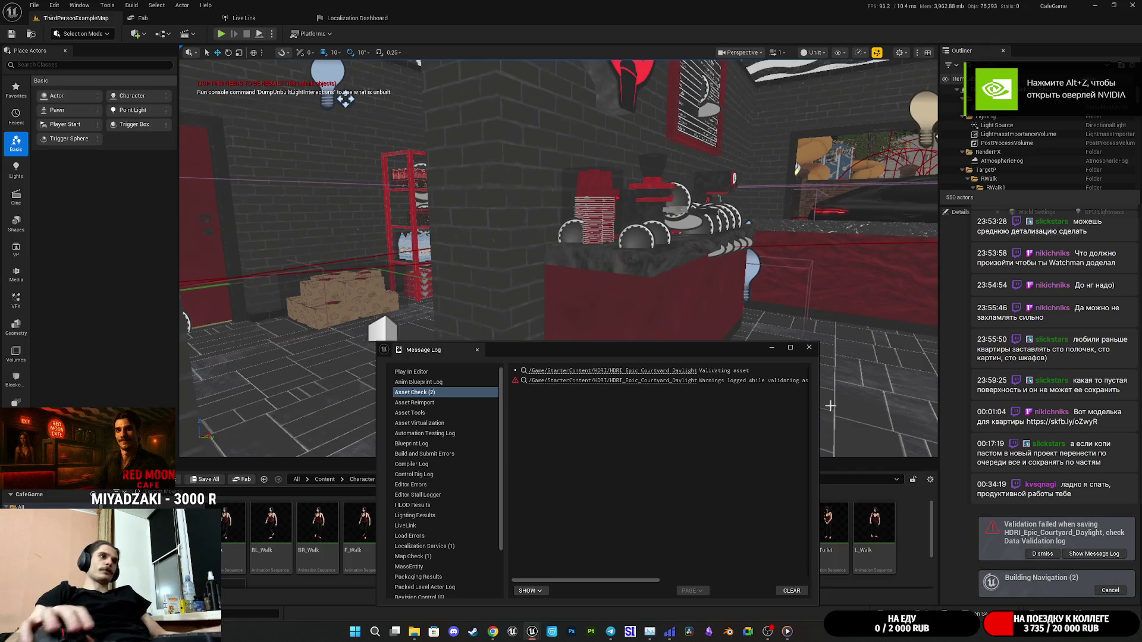
Close the Message Log and navigate the Content Browser to Content > Assets.
click(809, 347)
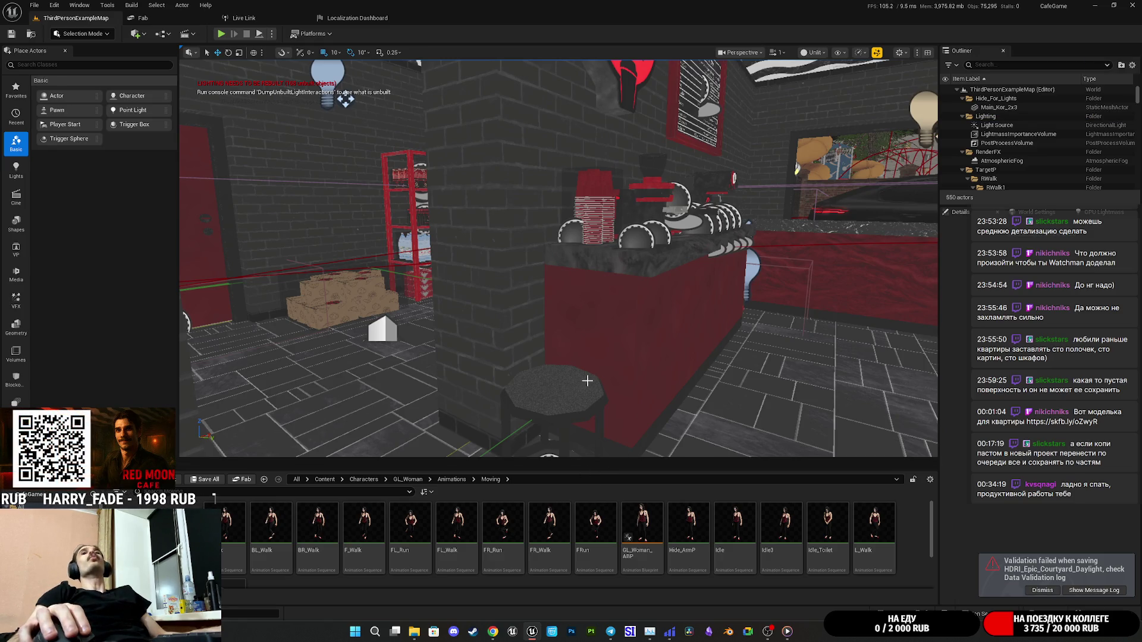
mouse_move(858, 452)
mouse_down()
mouse_move(714, 387)
mouse_move(714, 256)
mouse_up()
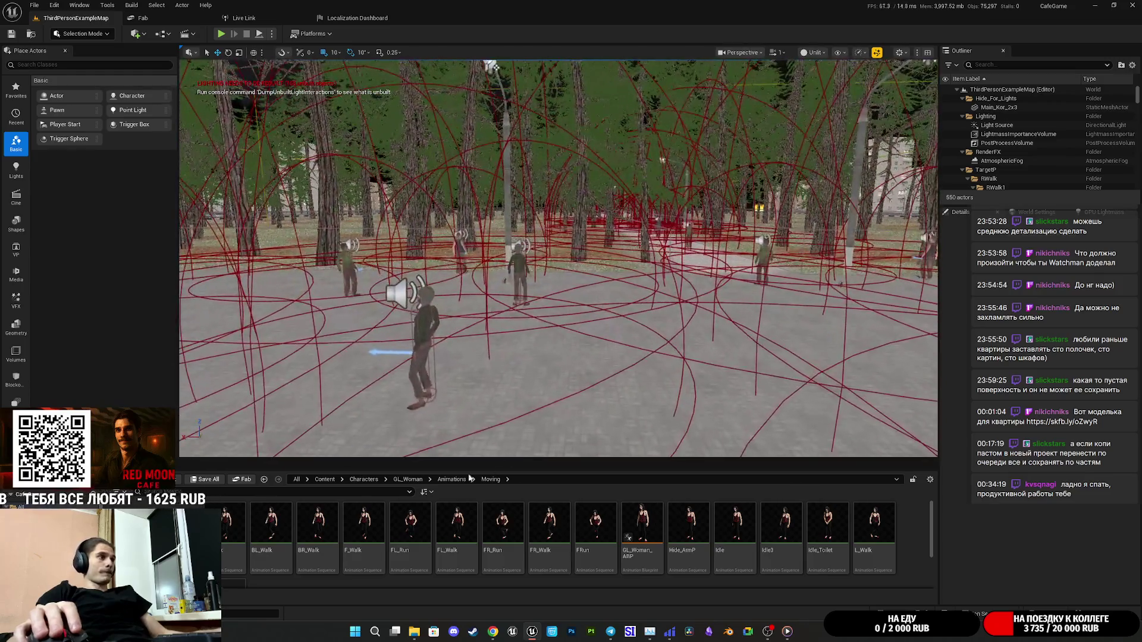
click(325, 479)
double_click(185, 527)
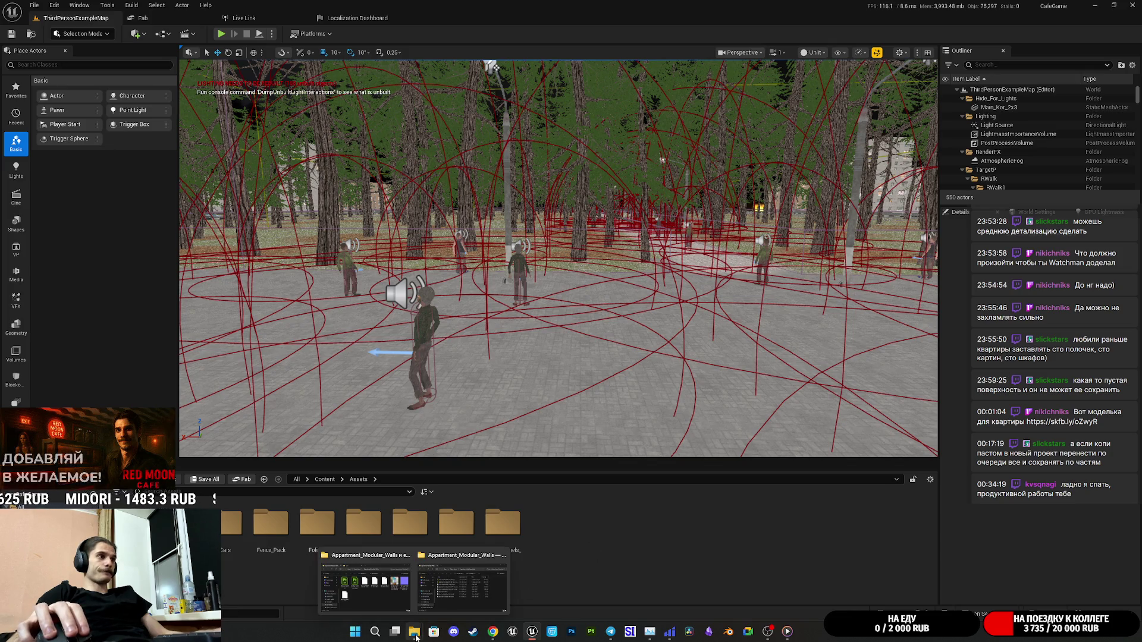
right_click(602, 551)
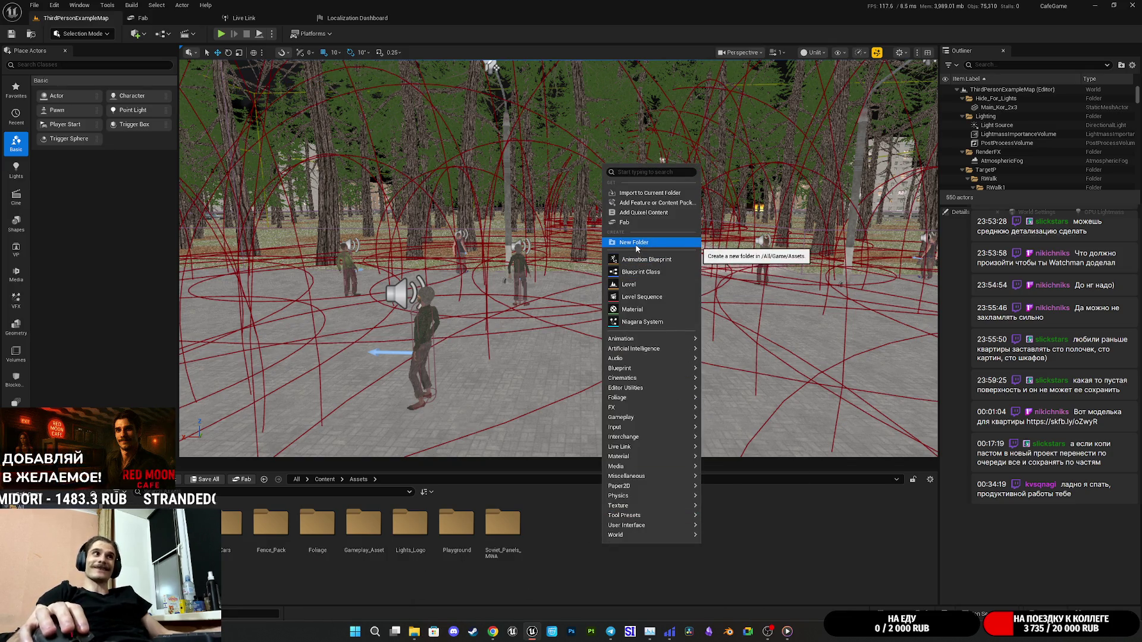
Create a folder named Apartment_MW inside Assets and open it.
click(634, 242)
text(Apa)
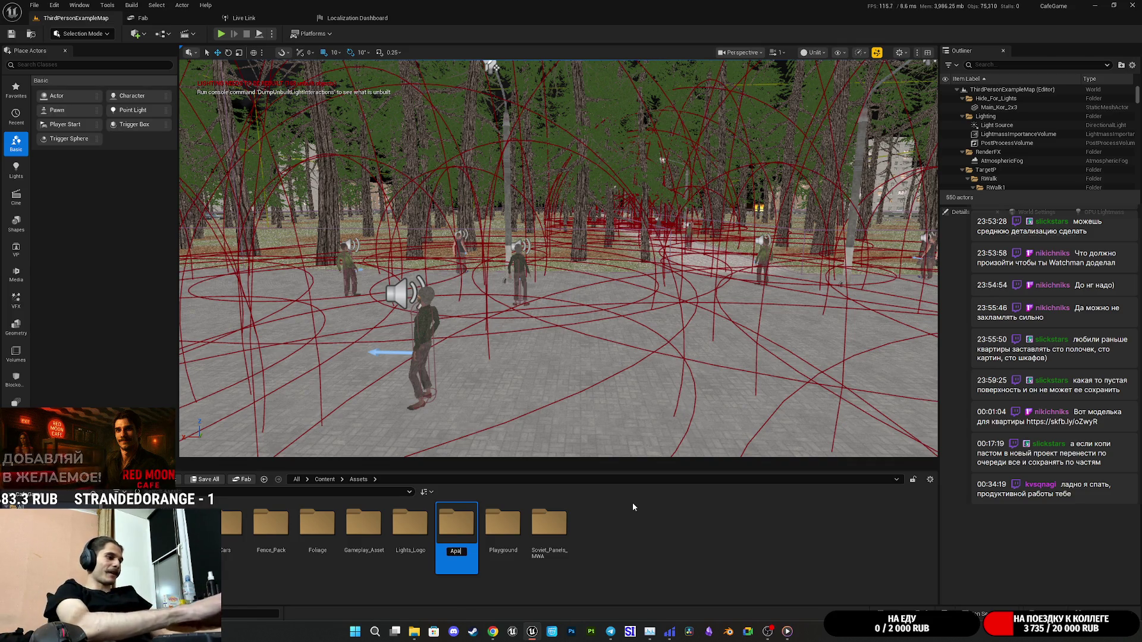
text(rtment)
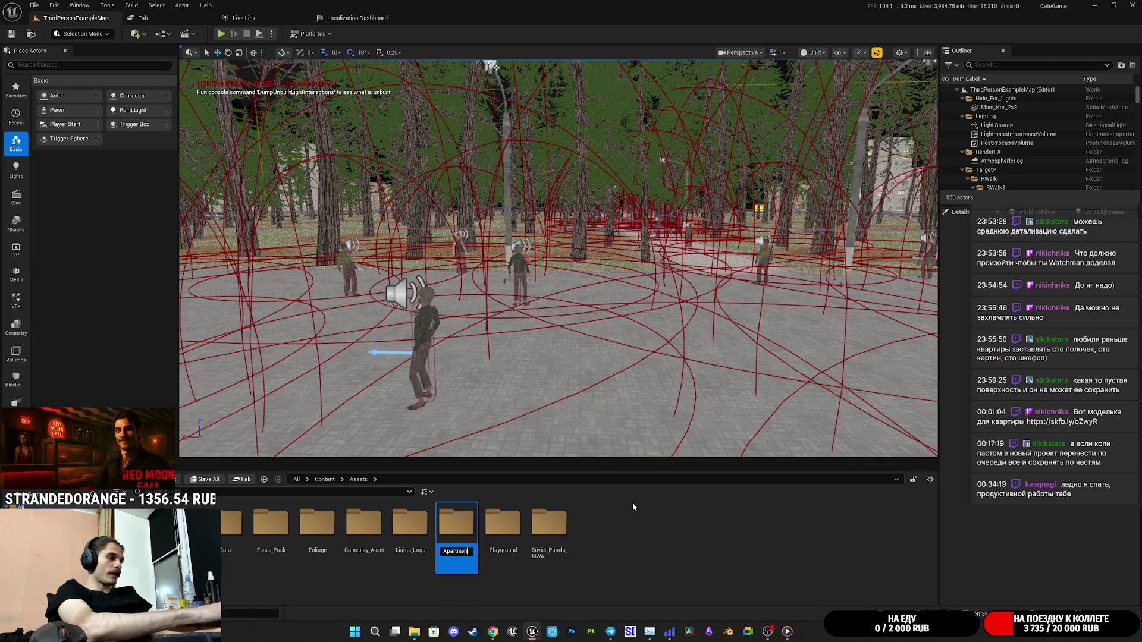
text(_MW)
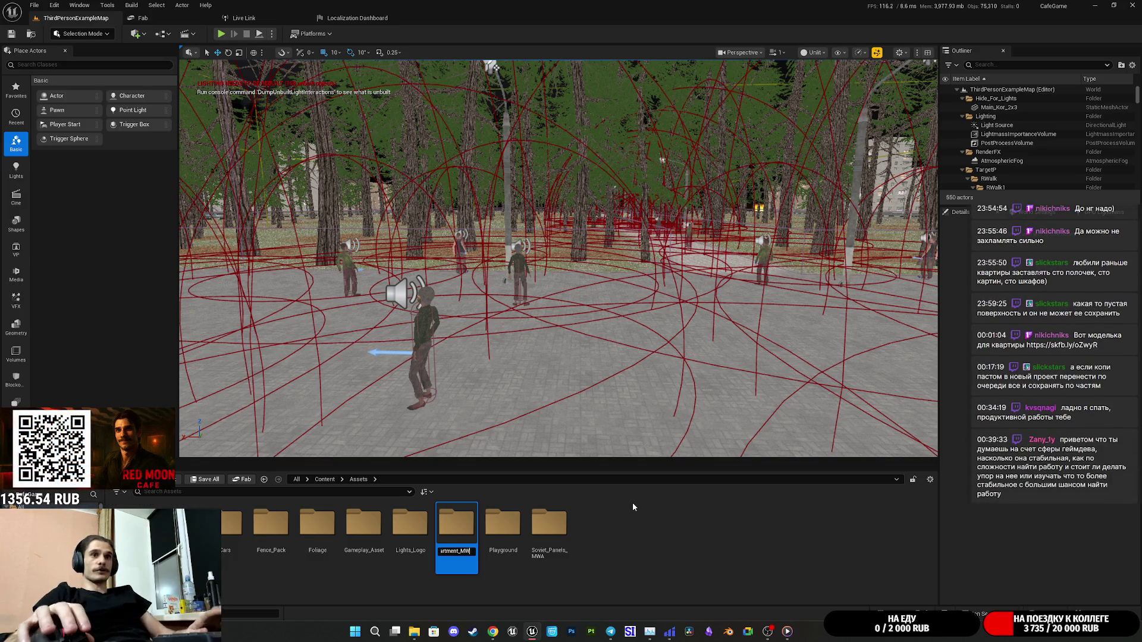
key(Return)
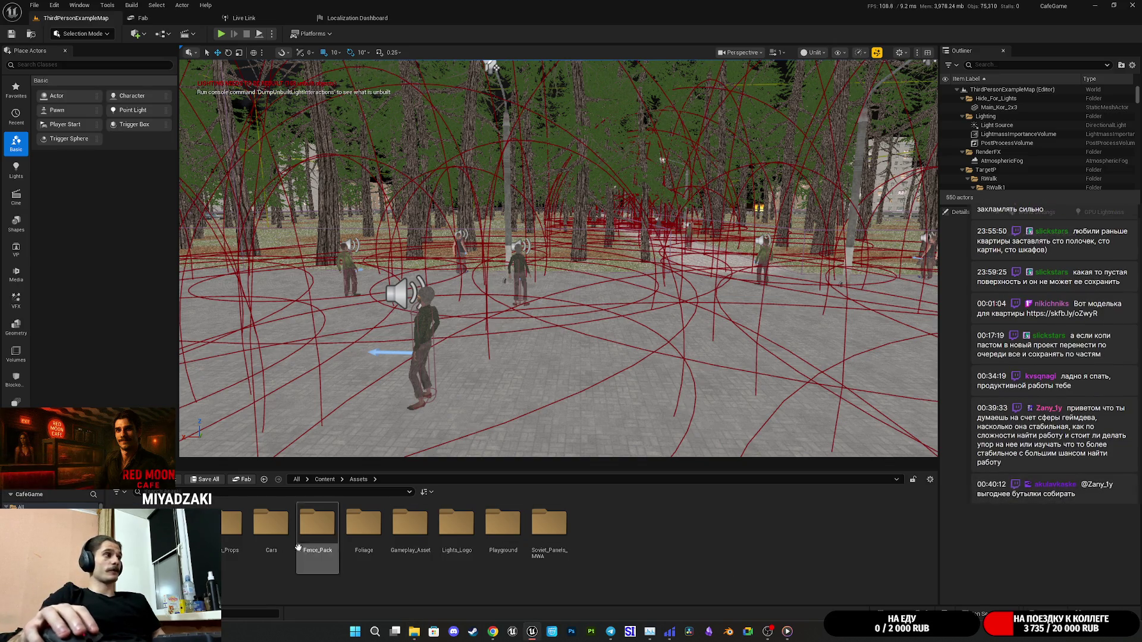
double_click(238, 530)
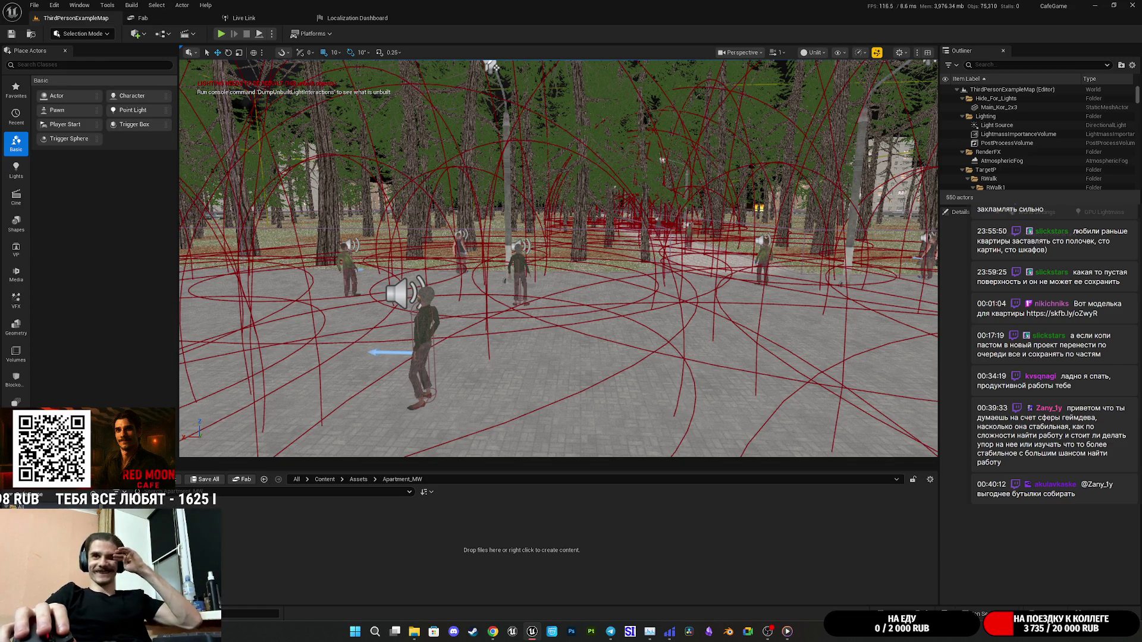
Drop Apartment_MW.fbx into the Apartment_MW folder and review its import preview and settings.
drag(409, 521, 411, 522)
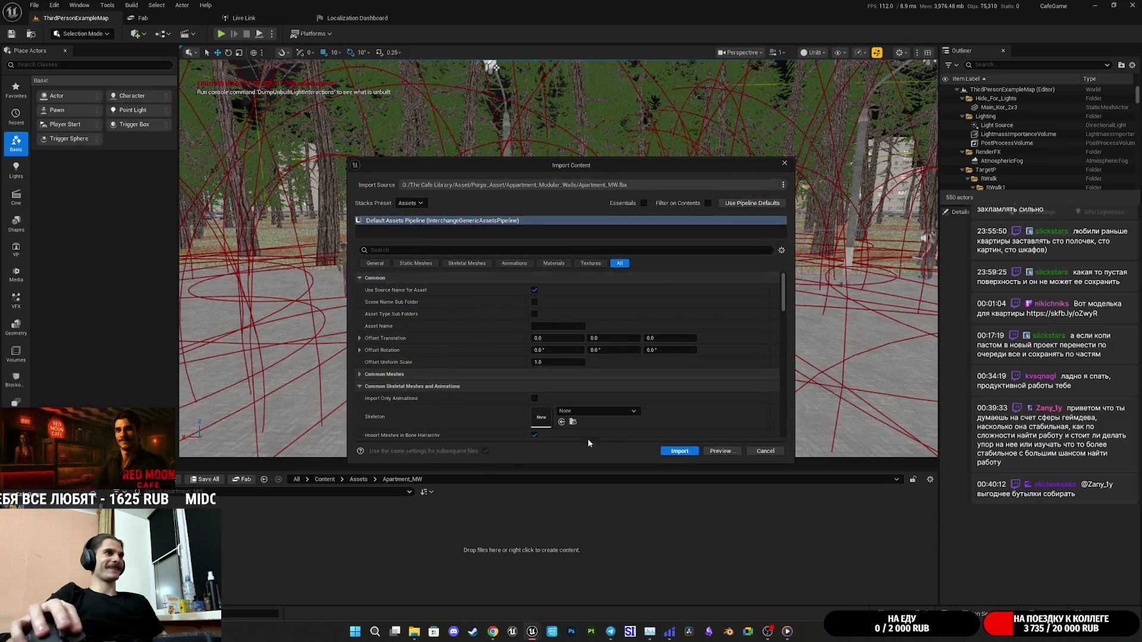
click(720, 452)
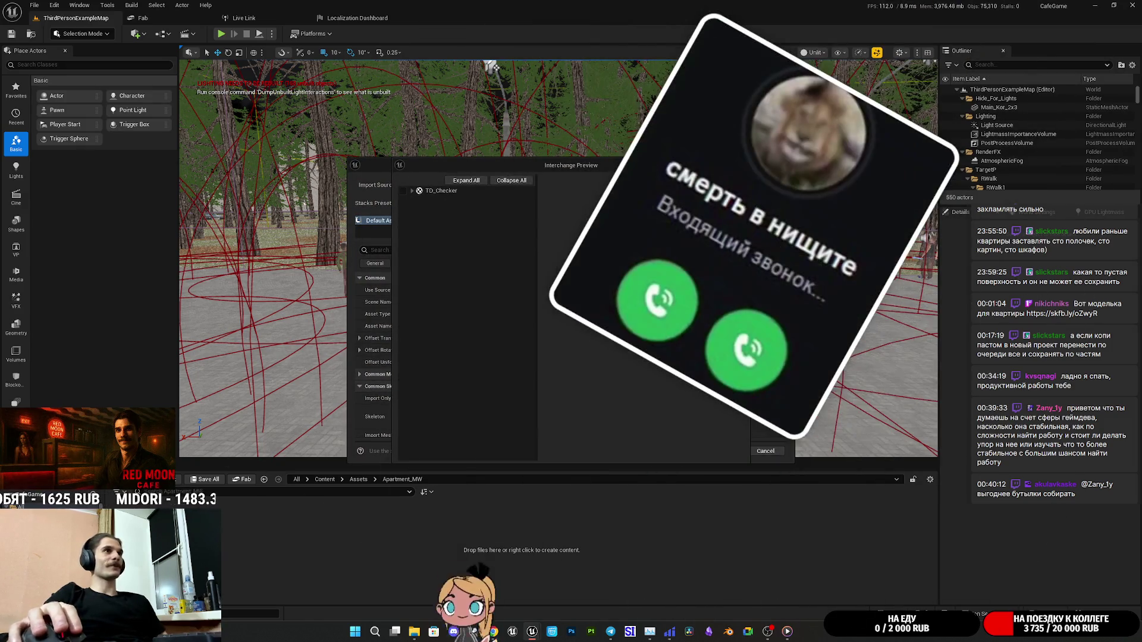
click(740, 162)
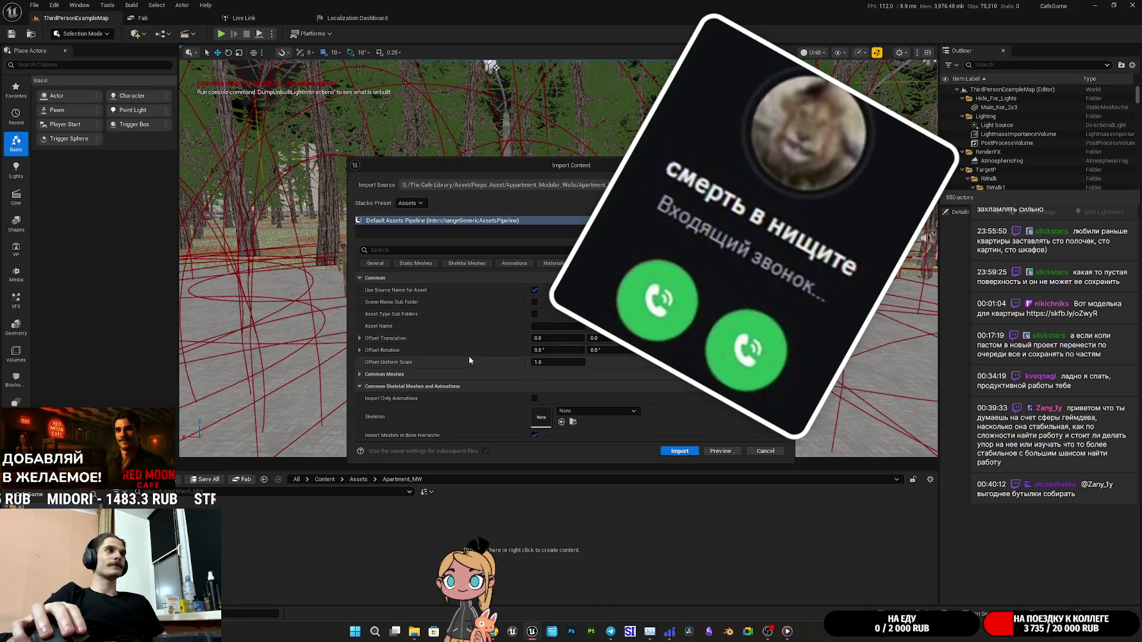
scroll(469, 357, down, 5)
scroll(468, 360, down, 1)
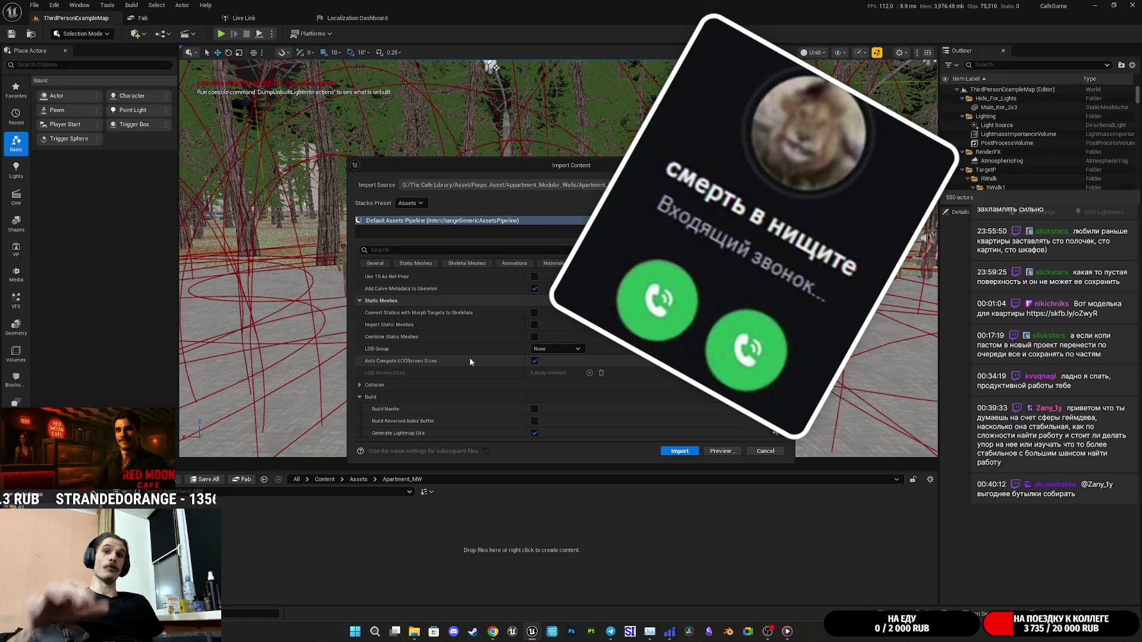
scroll(469, 357, down, 8)
scroll(473, 344, up, 5)
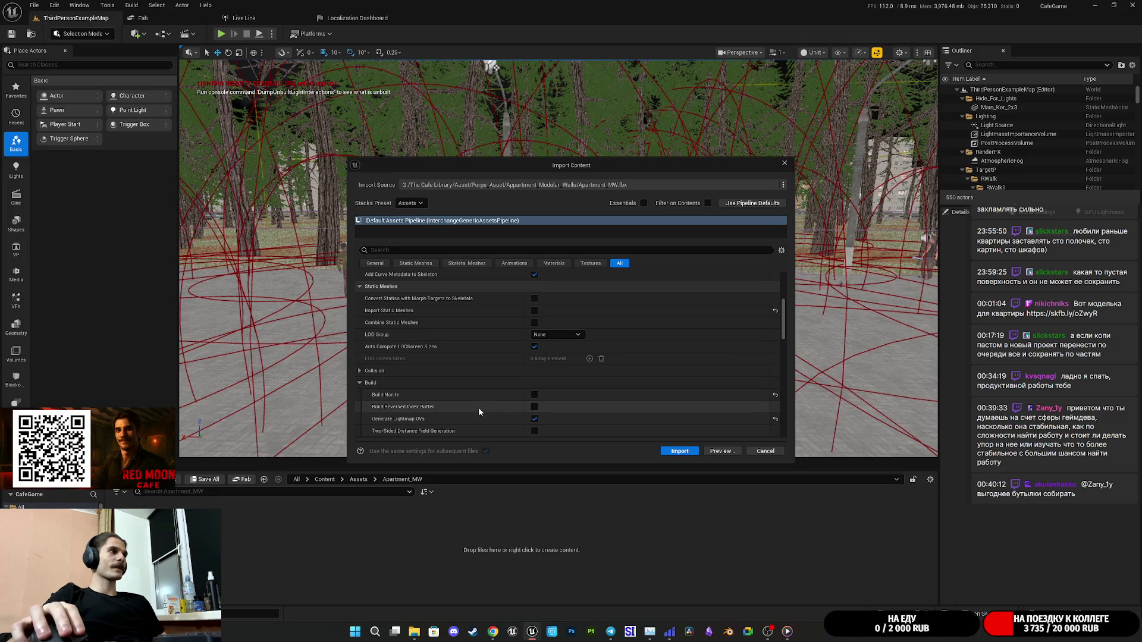
scroll(455, 324, up, 2)
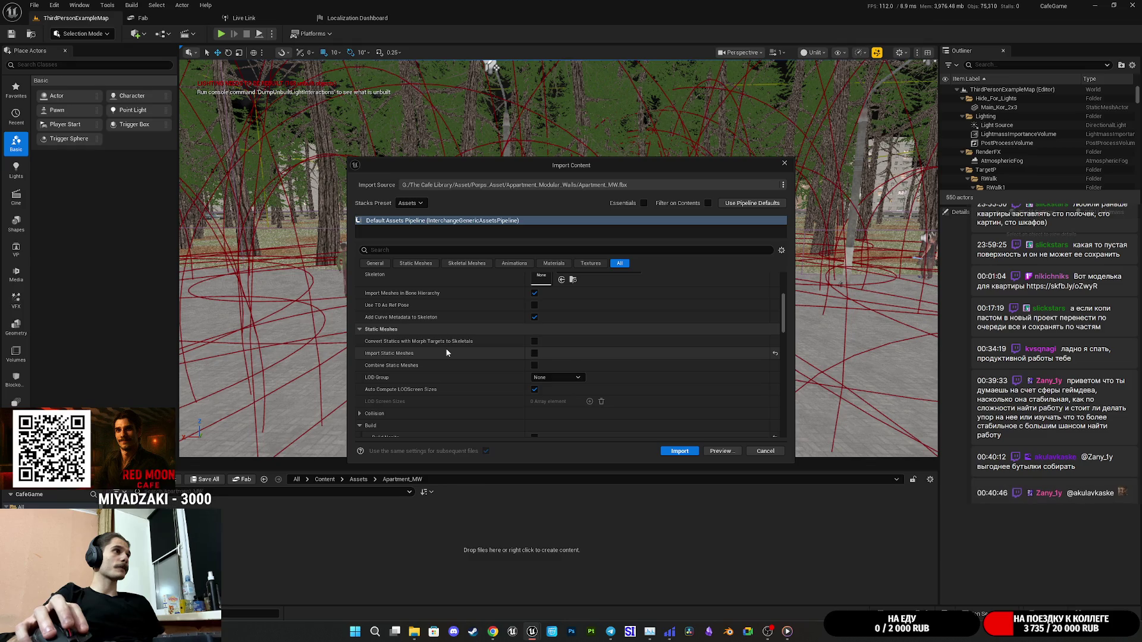
scroll(449, 353, up, 1)
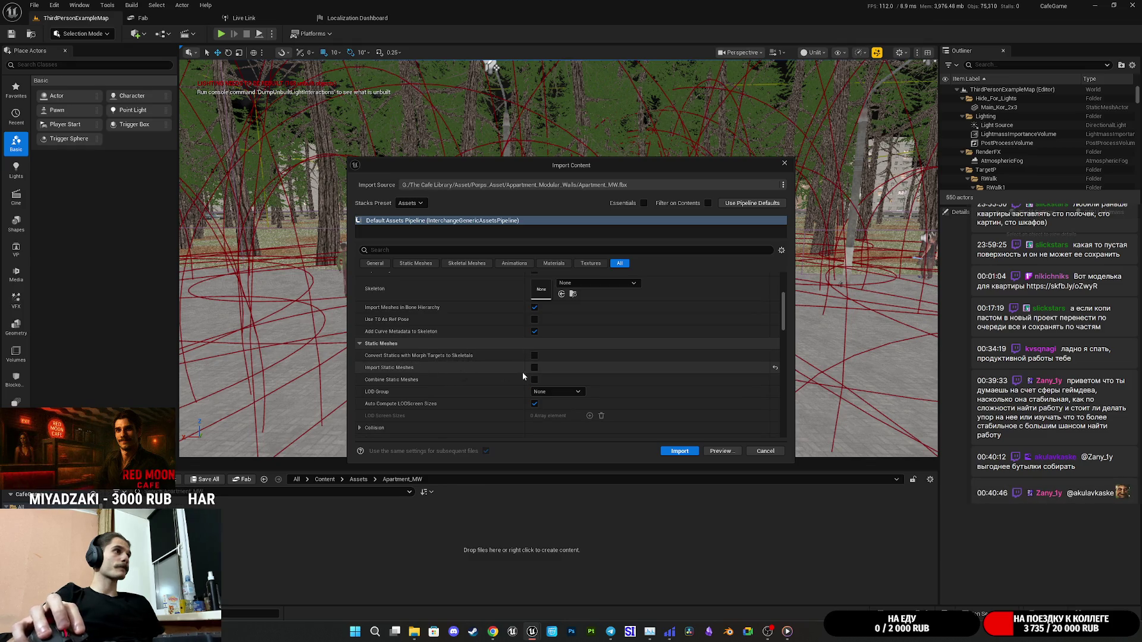
Check the mesh list preview and import the wall kit as static meshes.
click(721, 451)
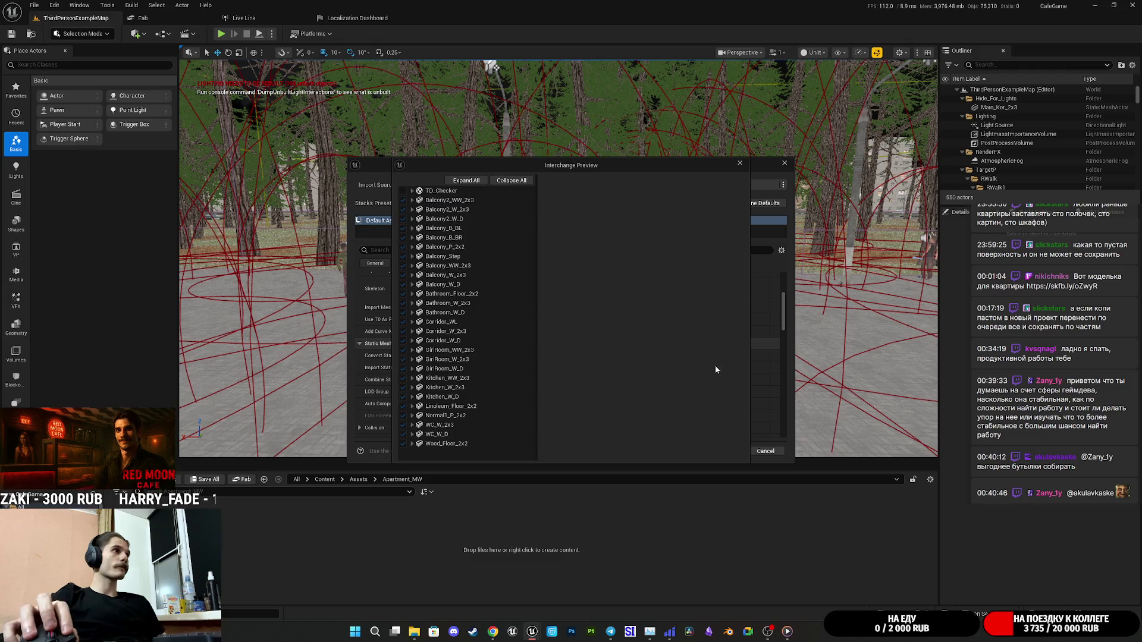
click(739, 165)
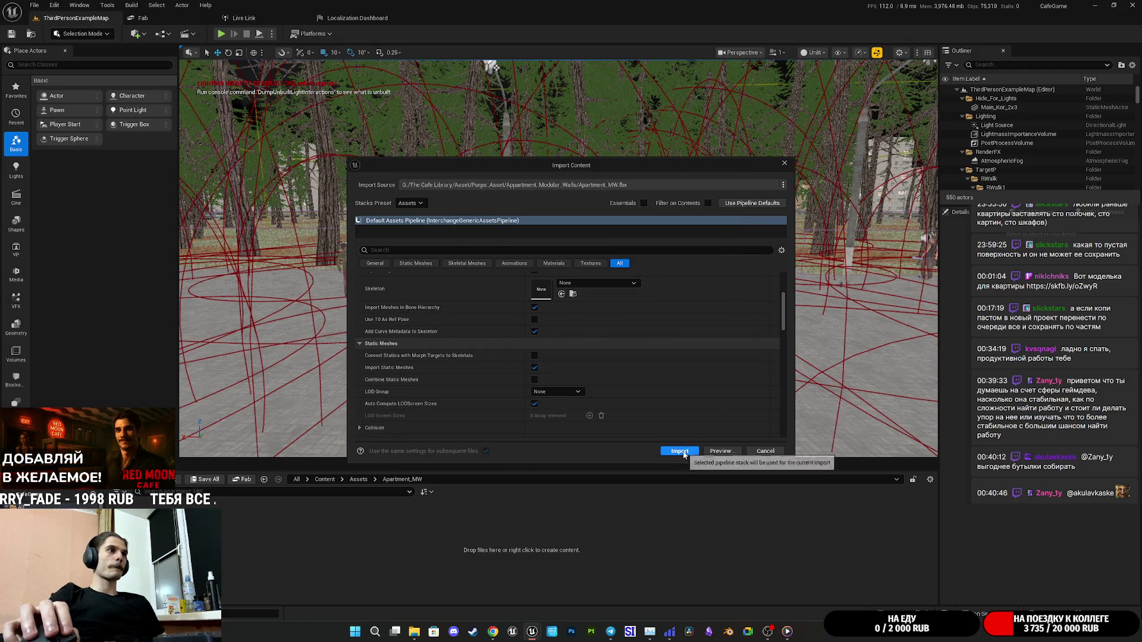
click(681, 452)
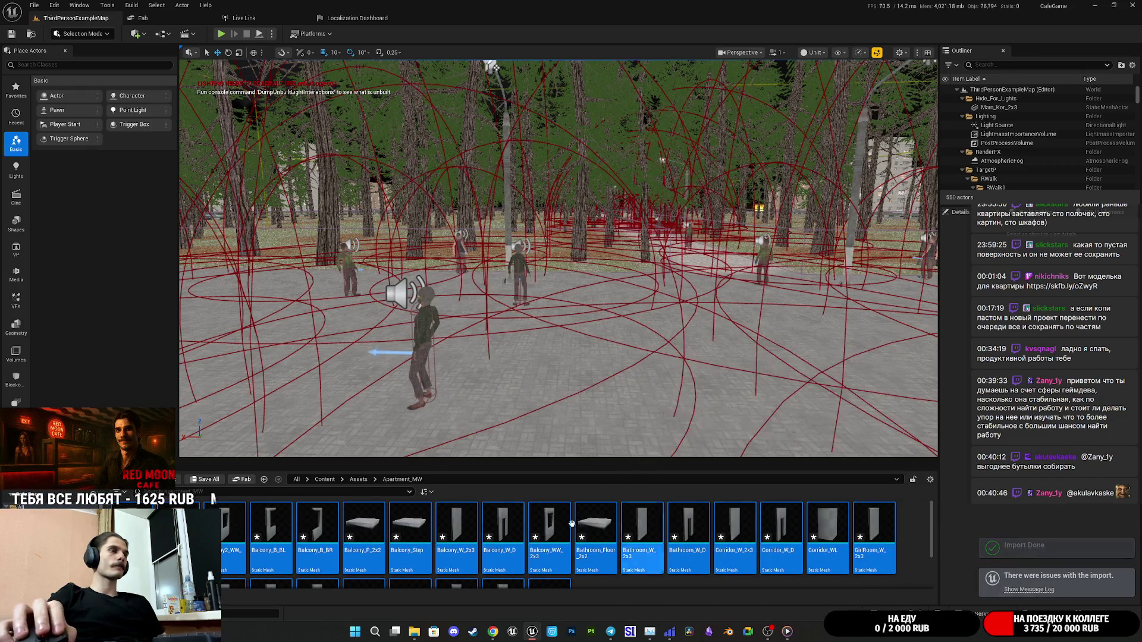
Save all the imported kit meshes, then create a Tex folder in Apartment_MW and enter it.
key(ctrl+shift+s)
key(Return)
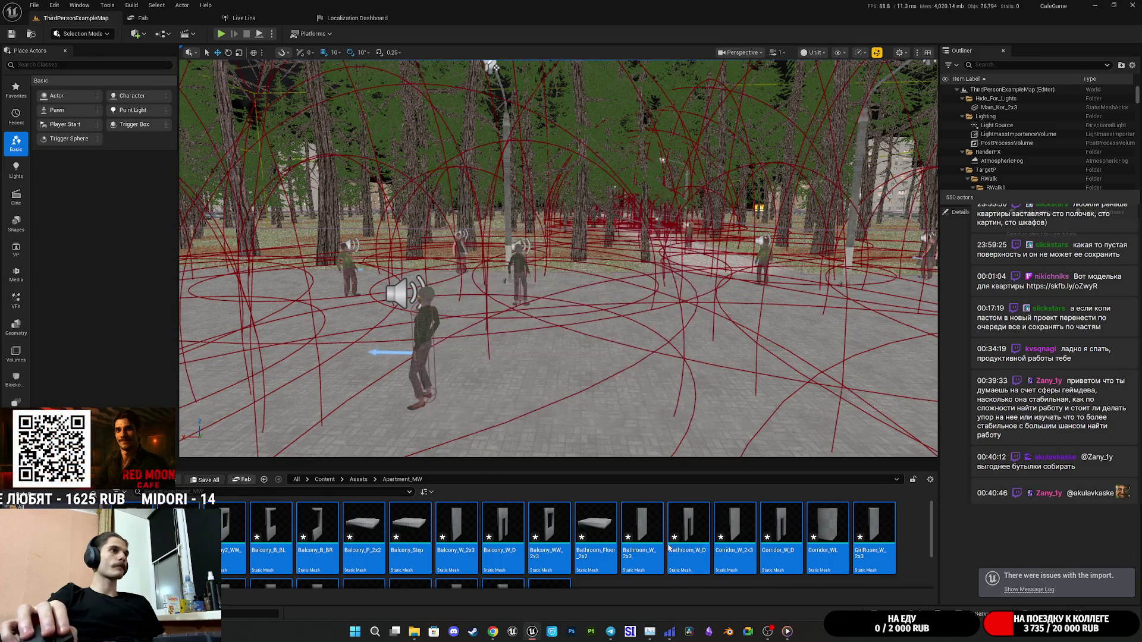
scroll(677, 552, down, 2)
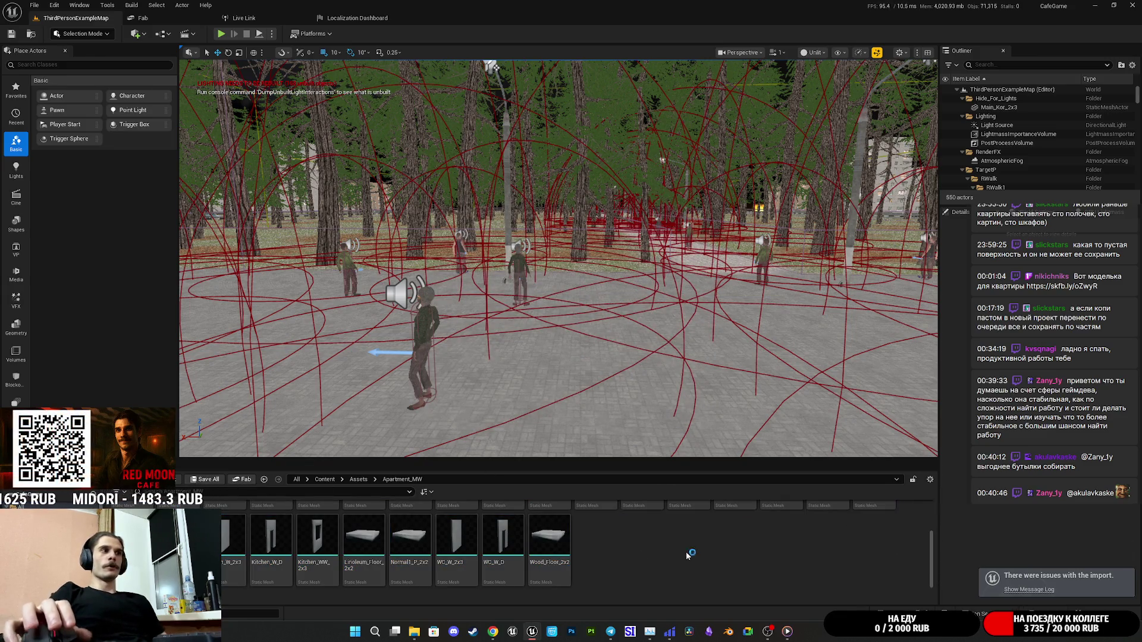
mouse_move(414, 631)
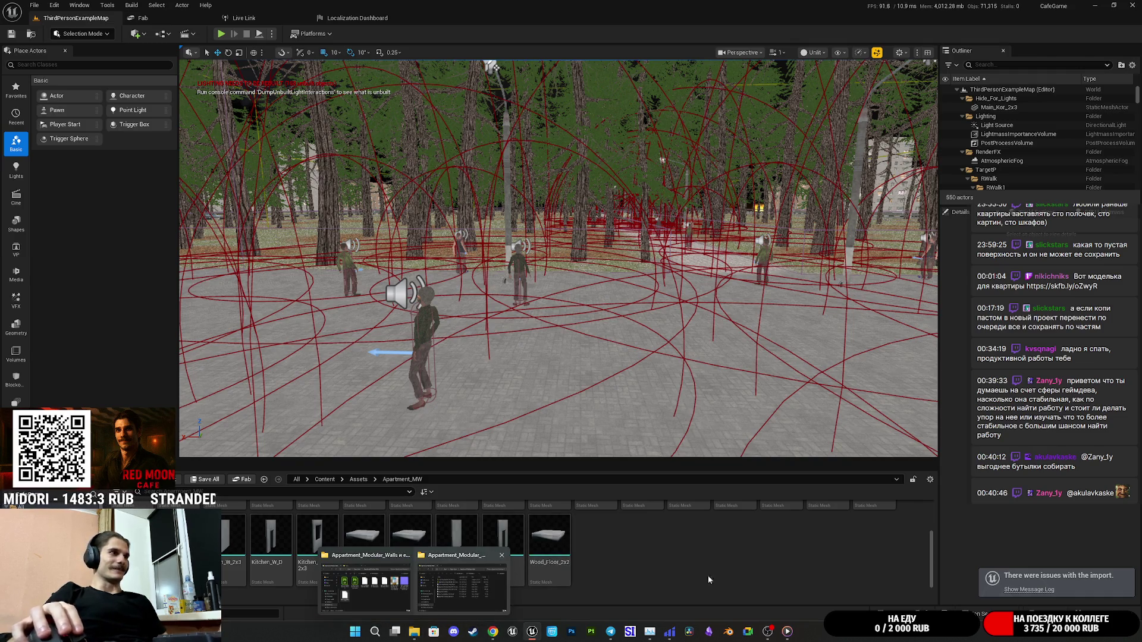
right_click(700, 551)
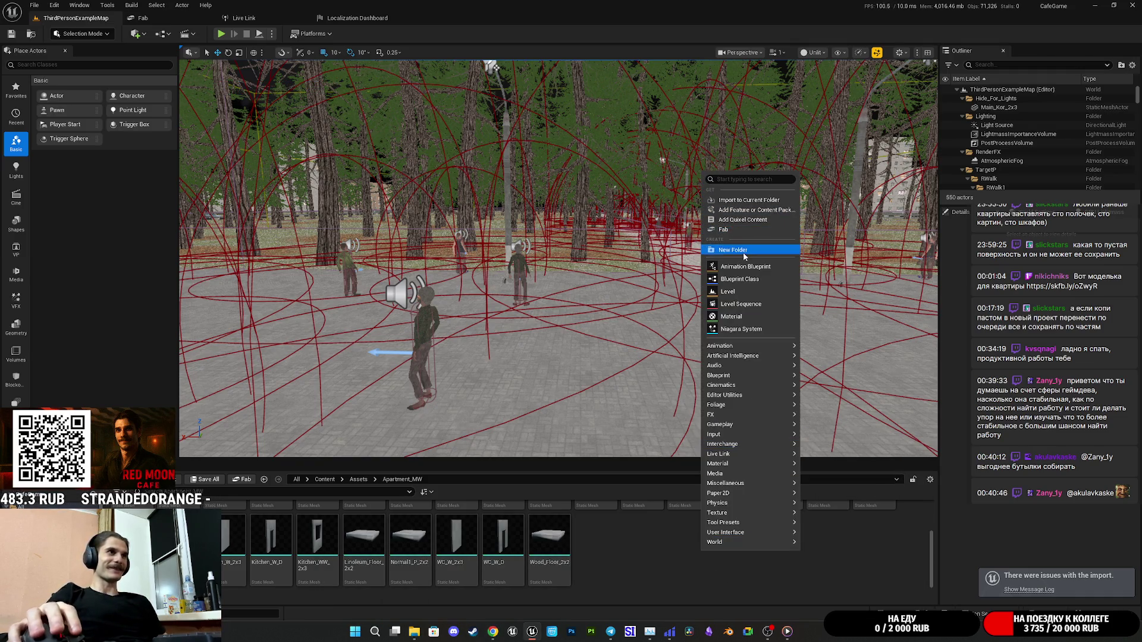
click(744, 252)
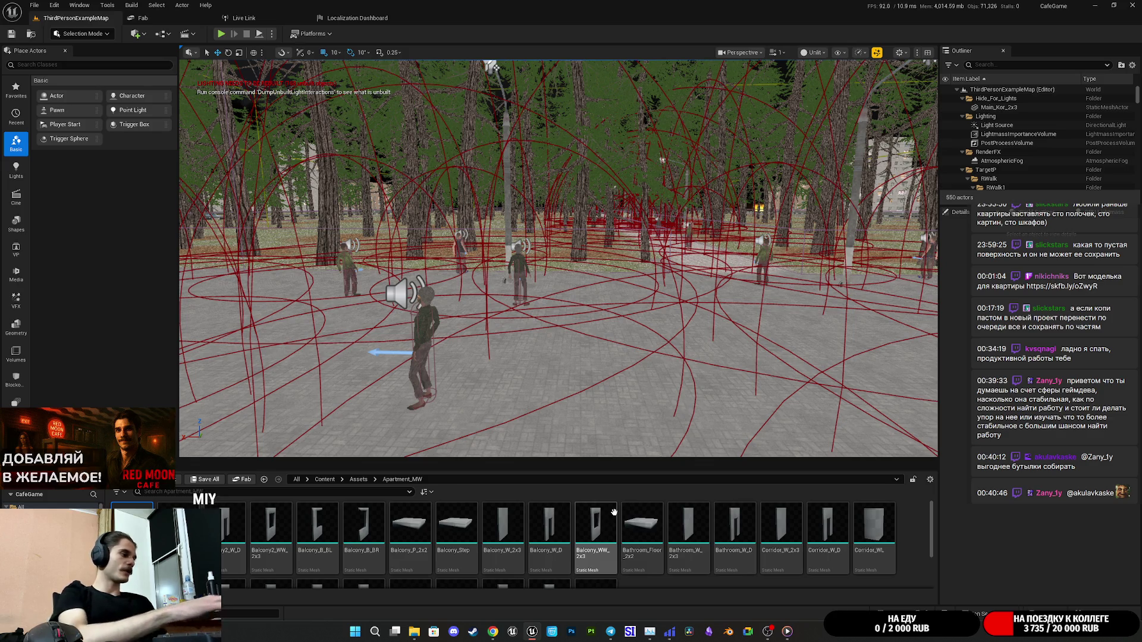
key(alt+Right)
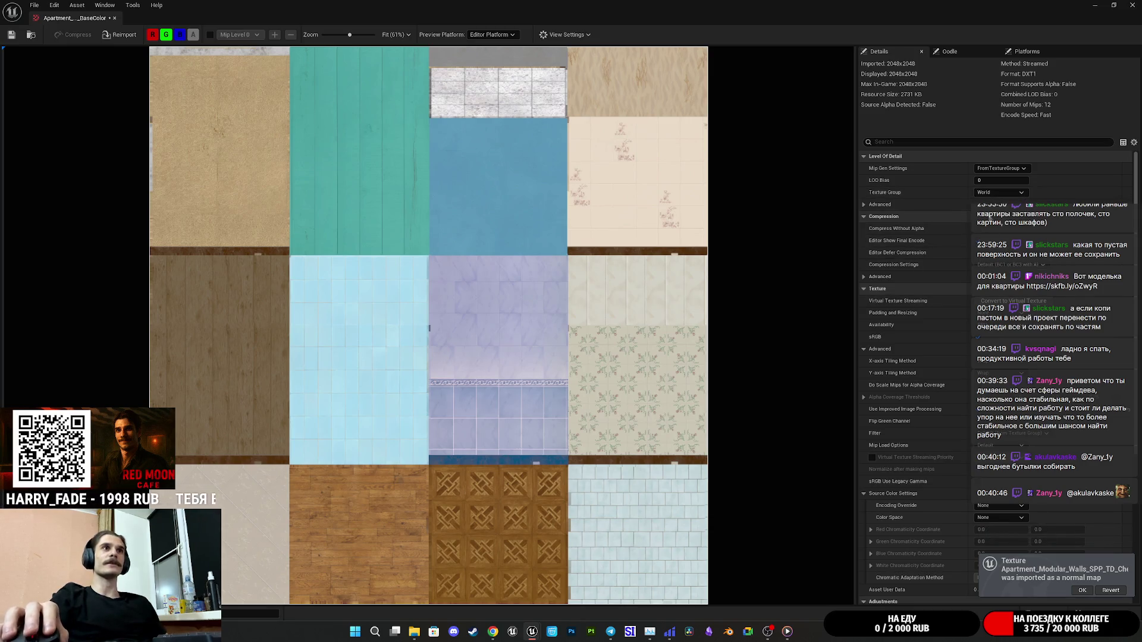
Put the base colour texture in the 8 Bit Data group and cap its Maximum Texture Size at 1024.
click(999, 192)
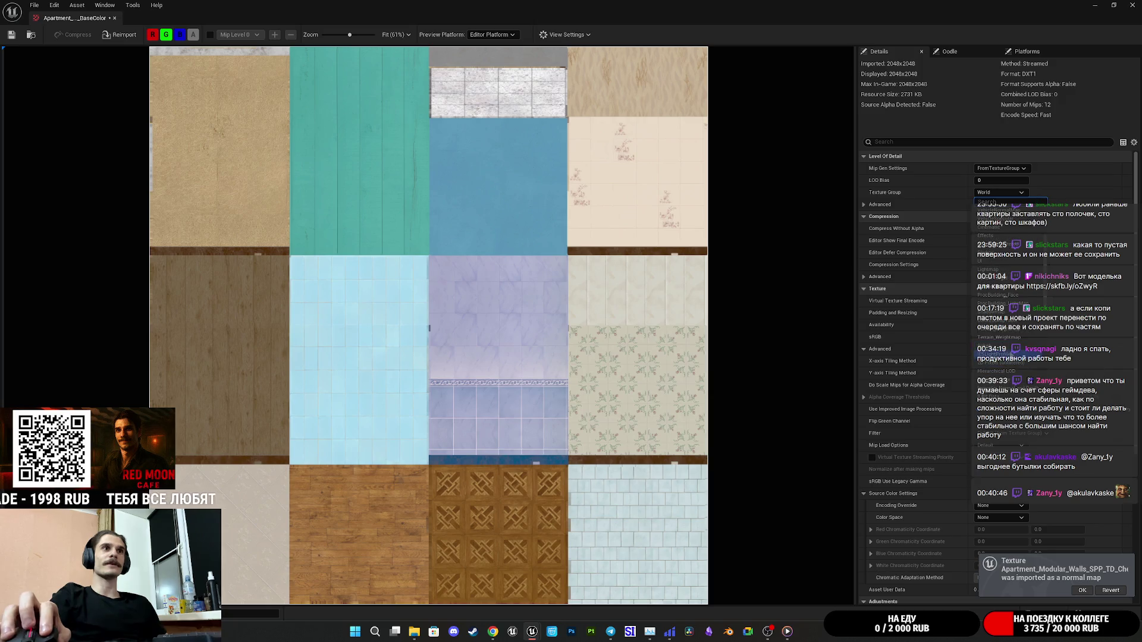
click(989, 352)
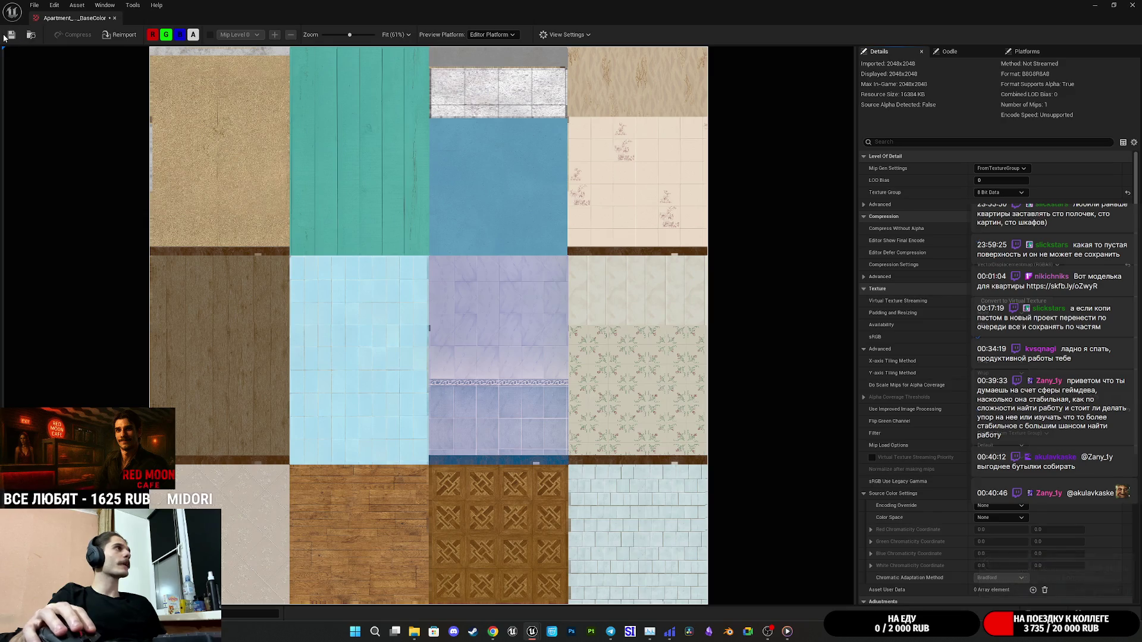
click(8, 37)
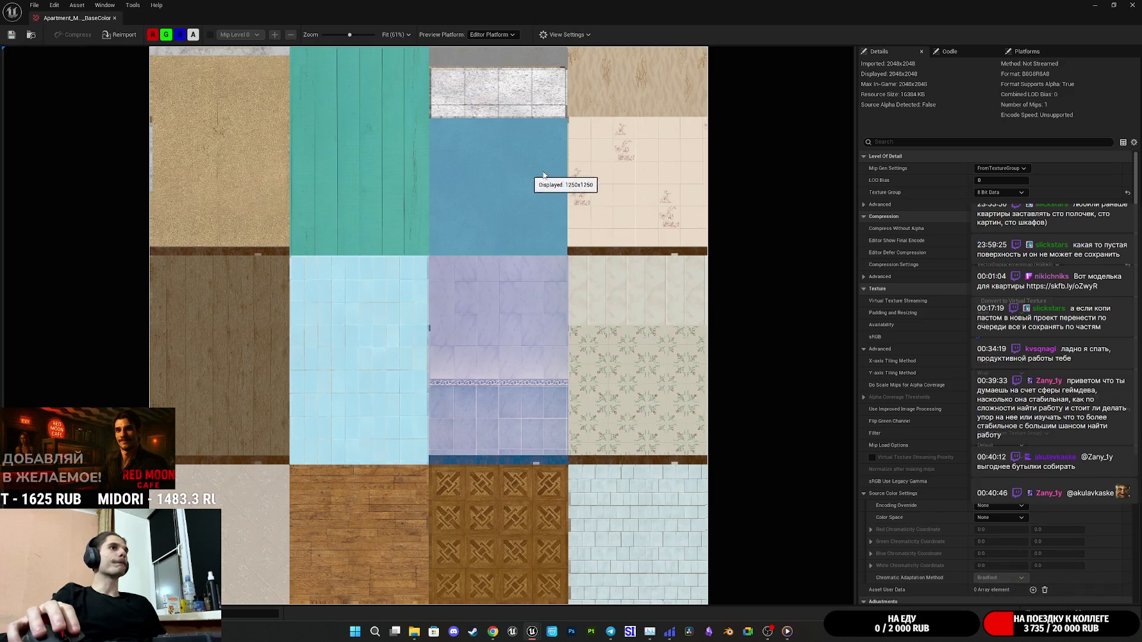
click(887, 143)
text(max)
click(988, 182)
text(1024)
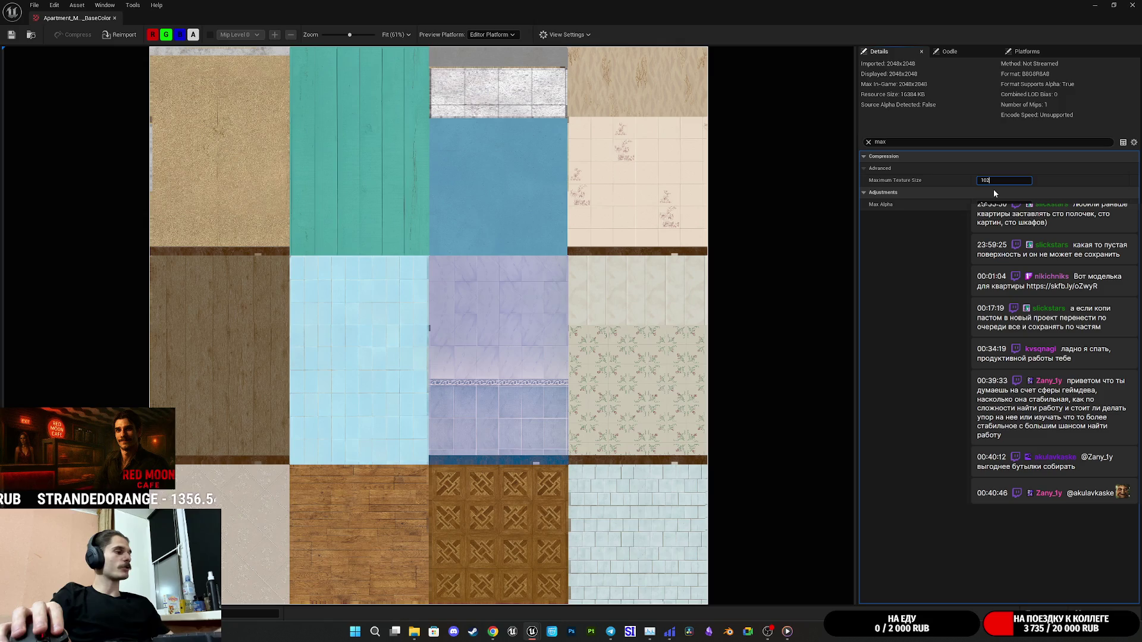
key(Return)
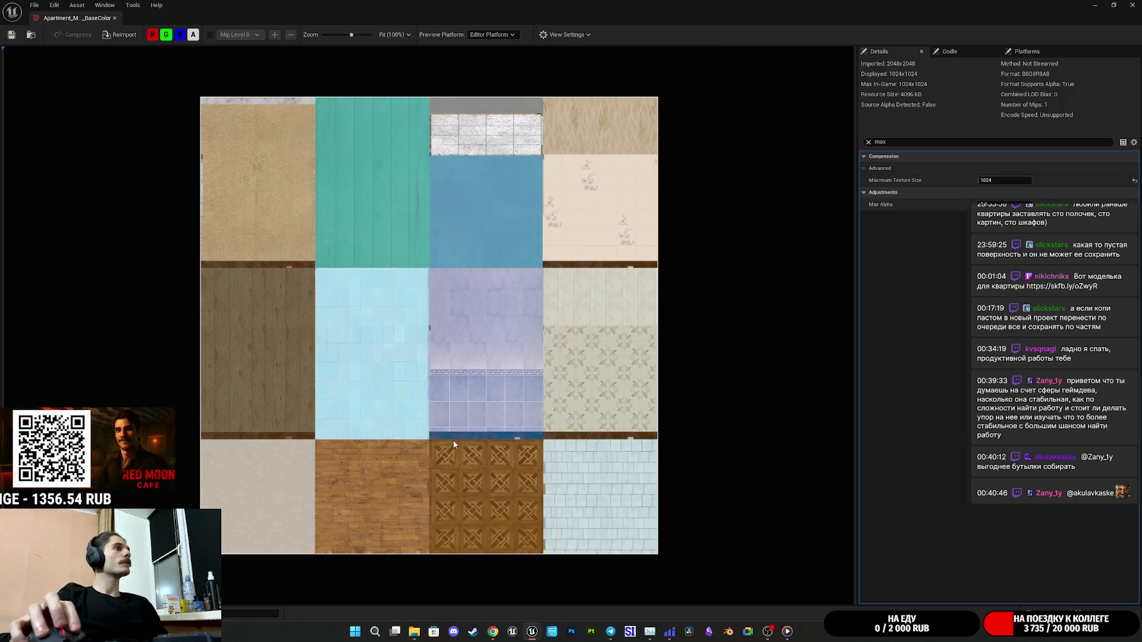
scroll(482, 470, up, 3)
scroll(482, 470, up, 6)
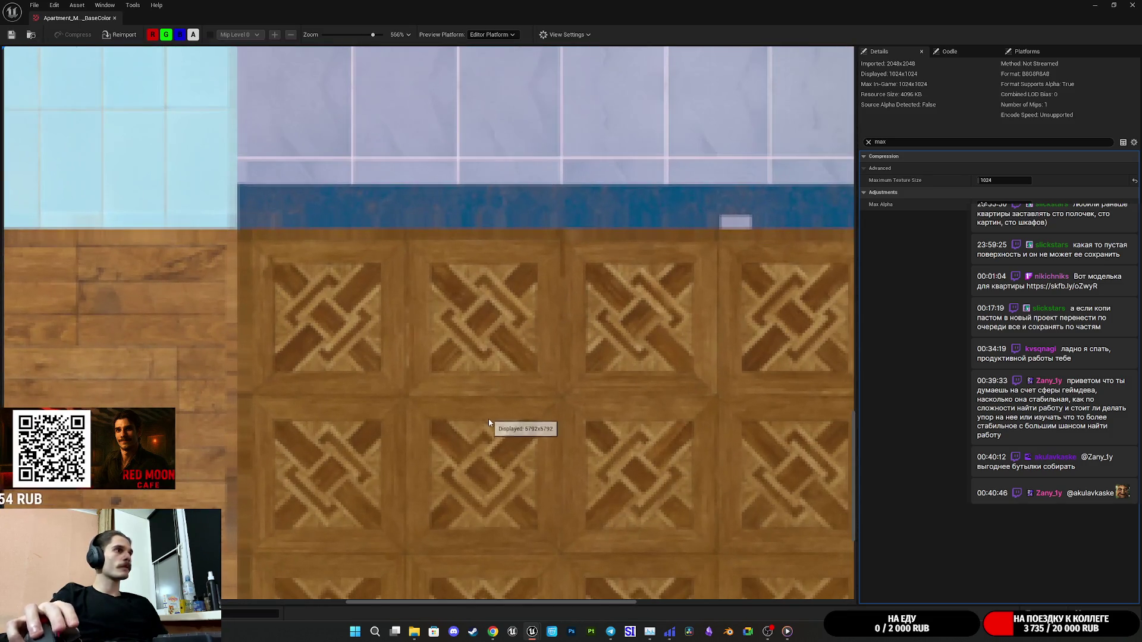
click(1133, 5)
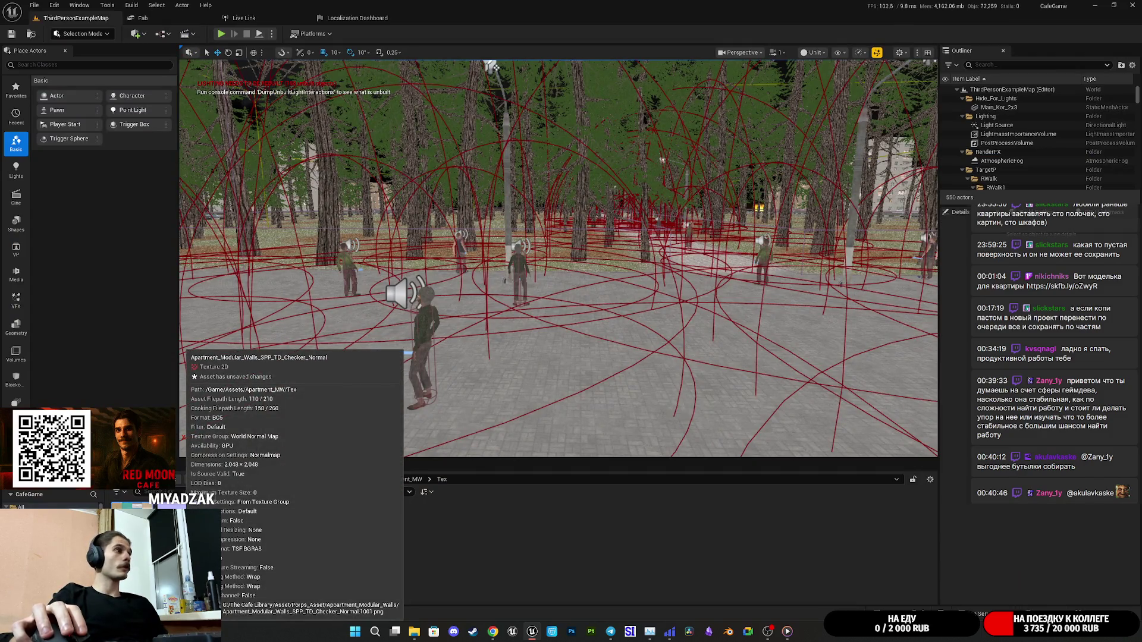
Cap the checker normal map's Maximum Texture Size at 1024 and save it.
double_click(134, 506)
click(922, 146)
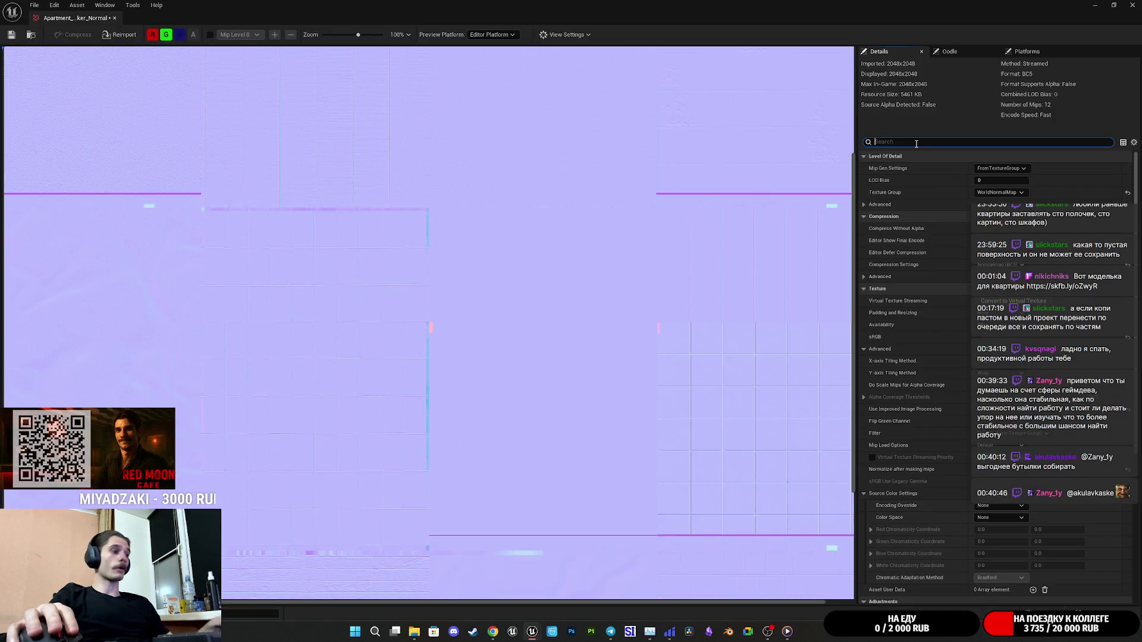
text(max)
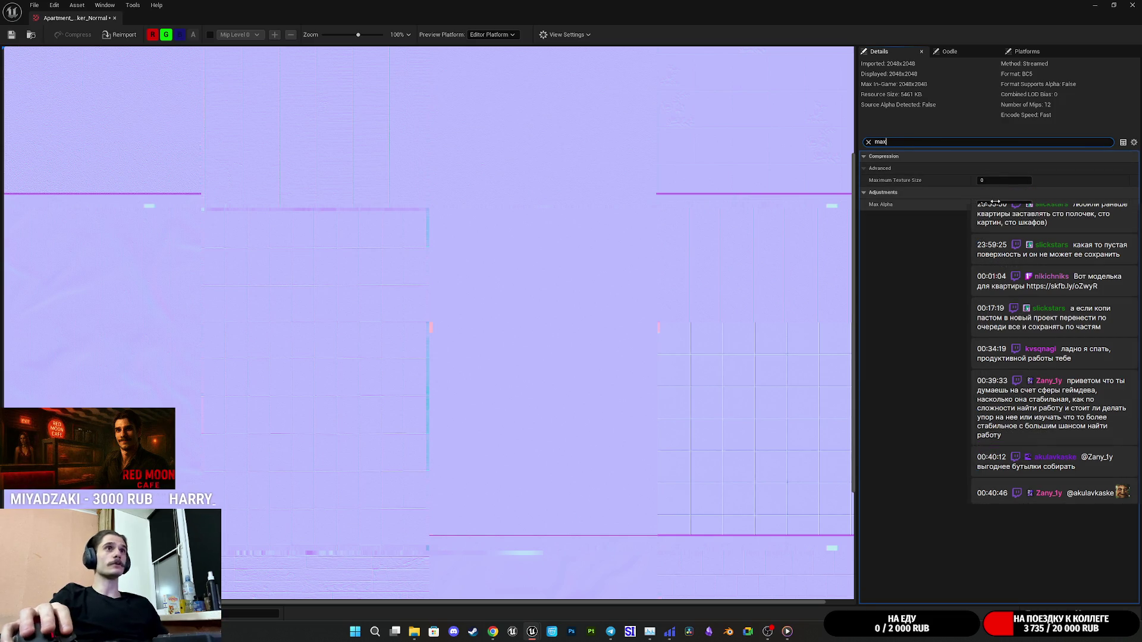
text(0)
key(Return)
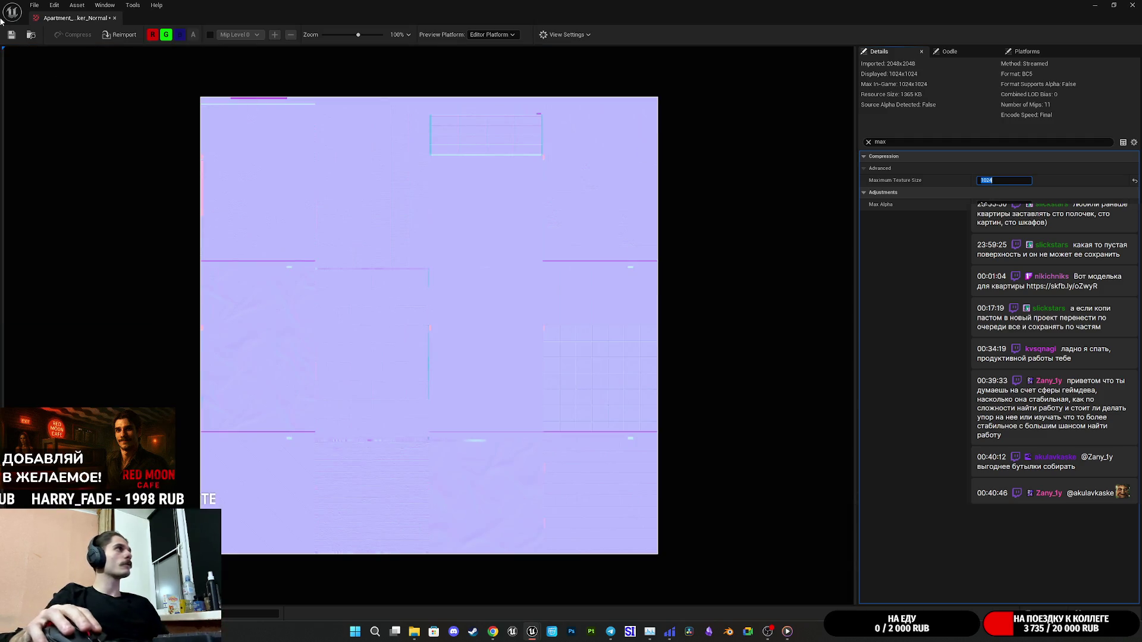
click(11, 34)
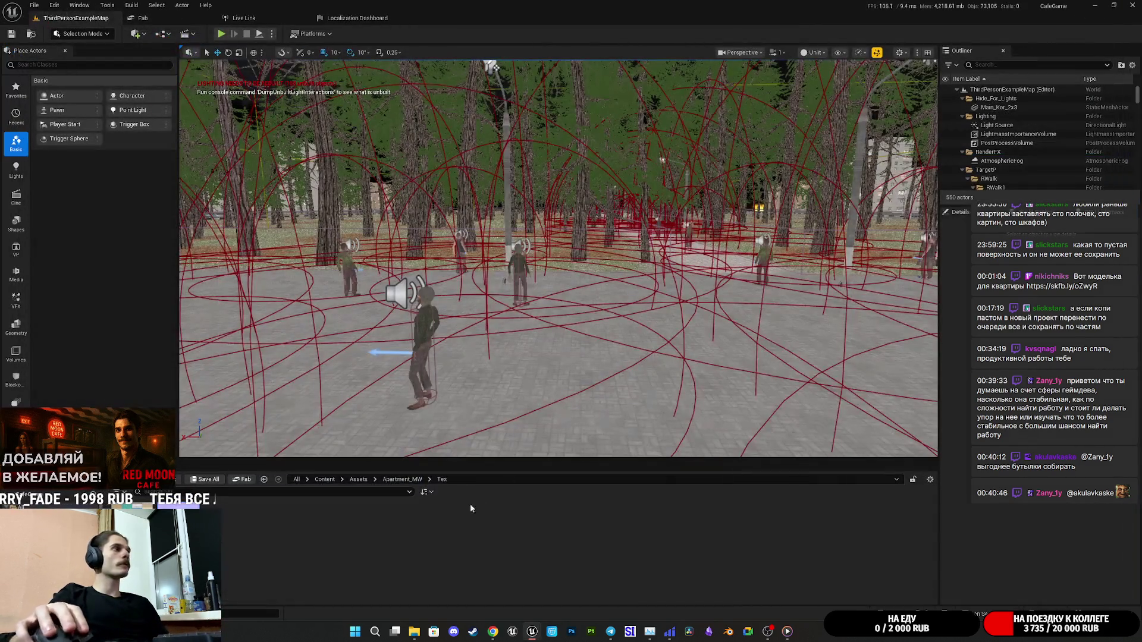
right_click(302, 519)
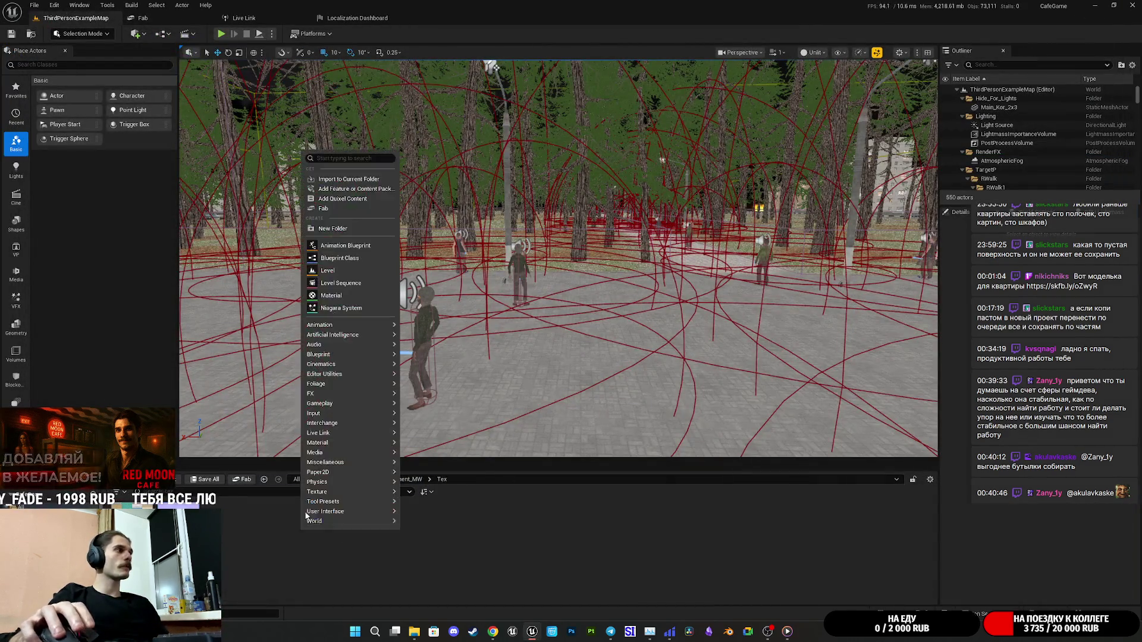
Create the material M_Apartment_M and add the base colour and normal textures to its graph.
click(330, 295)
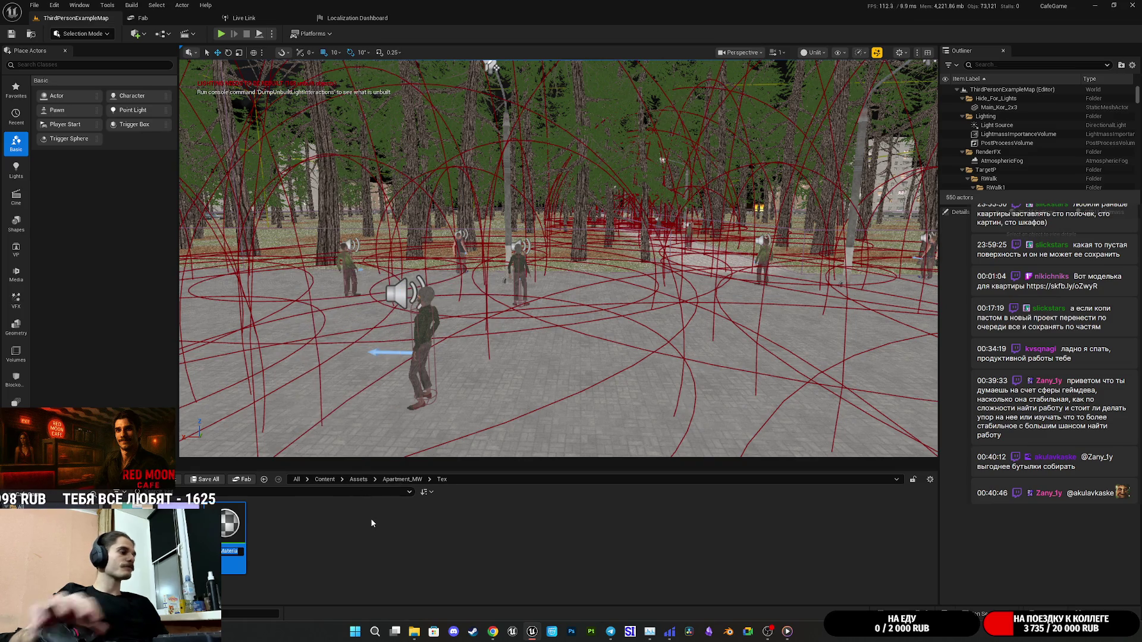
key(BackSpace)
text(M_Apartment)
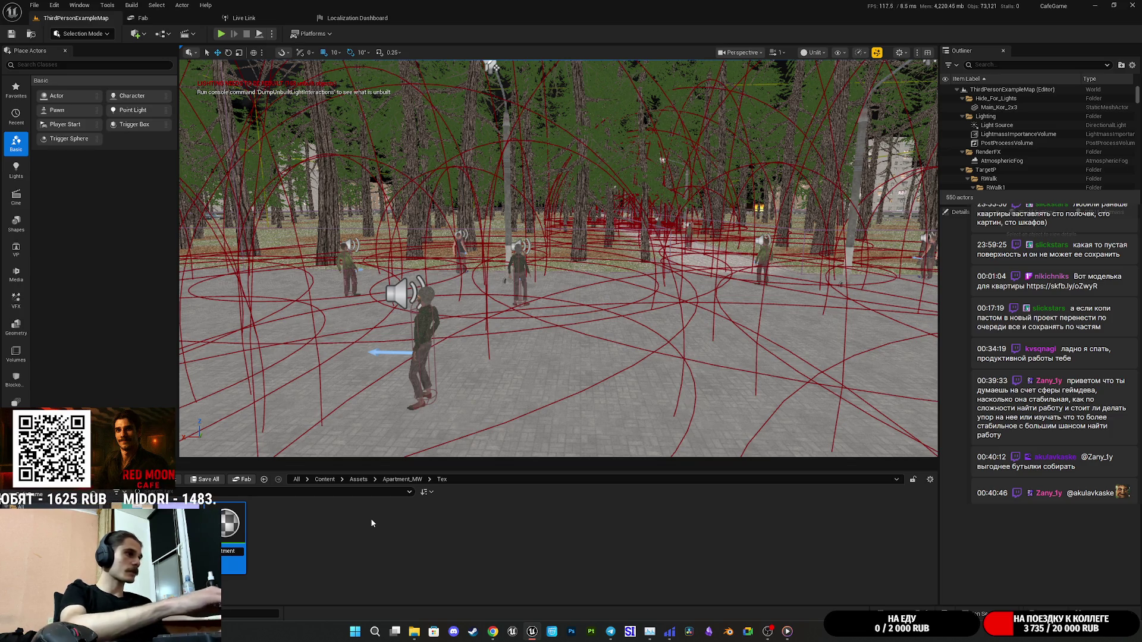
text(_M)
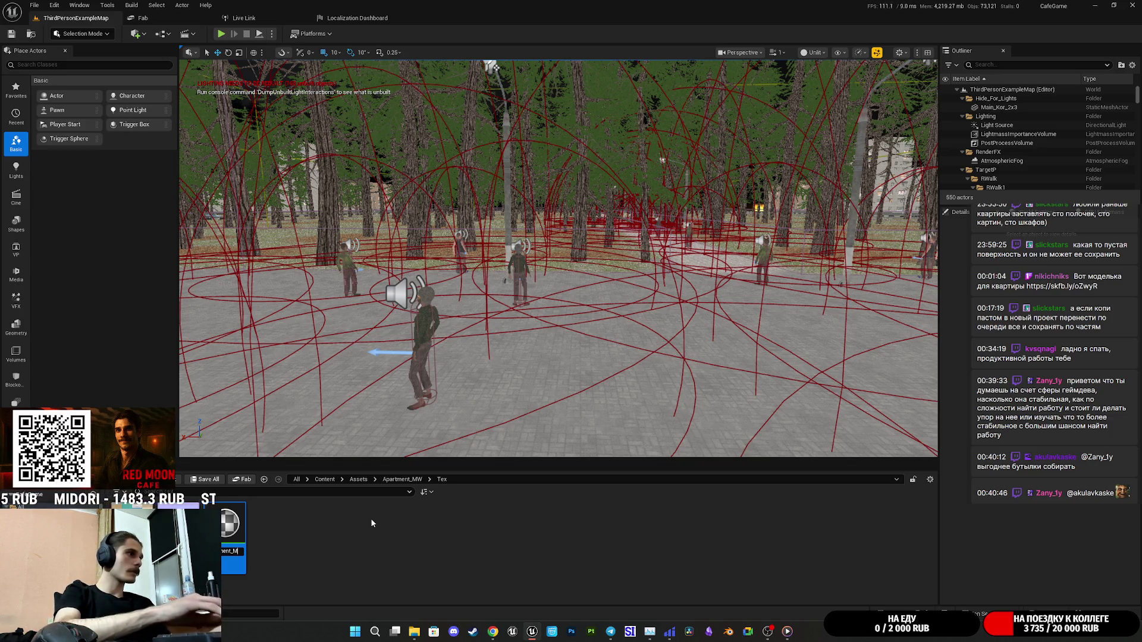
key(Return)
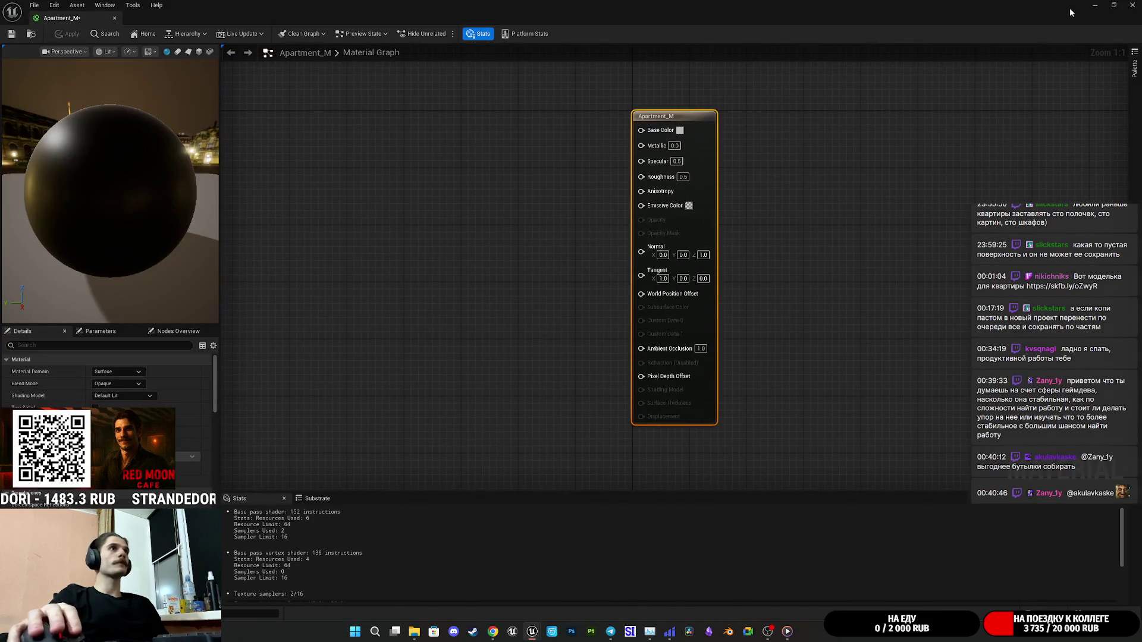
double_click(1033, 6)
mouse_move(233, 536)
mouse_down()
mouse_move(702, 256)
mouse_move(688, 249)
mouse_up()
mouse_move(266, 529)
mouse_down()
mouse_move(690, 250)
mouse_move(809, 241)
mouse_up()
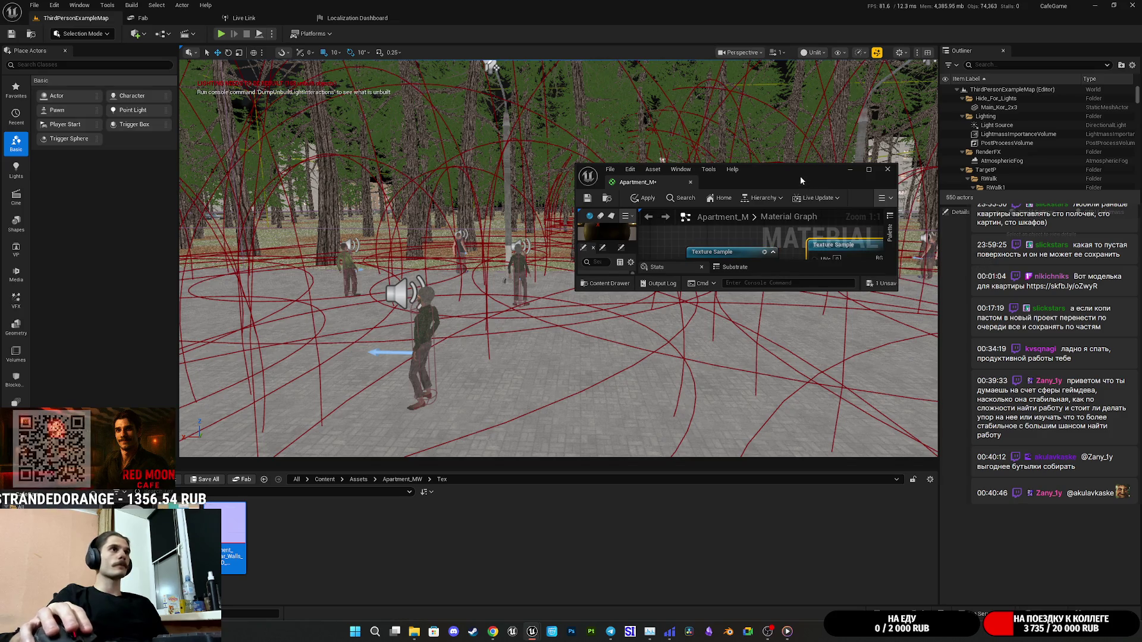
double_click(799, 174)
Wire the normal texture into Normal and the base colour into Base Color, tidy nodes, and save.
drag(522, 209, 665, 339)
mouse_move(441, 242)
mouse_down()
mouse_move(461, 379)
mouse_move(505, 464)
mouse_up()
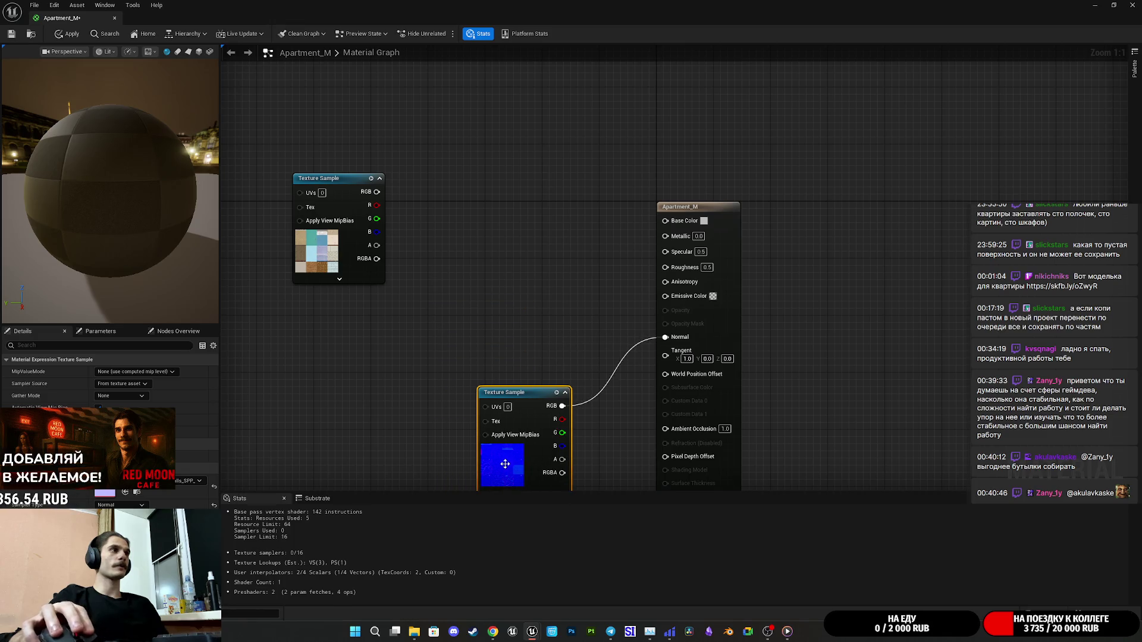
drag(330, 254, 514, 276)
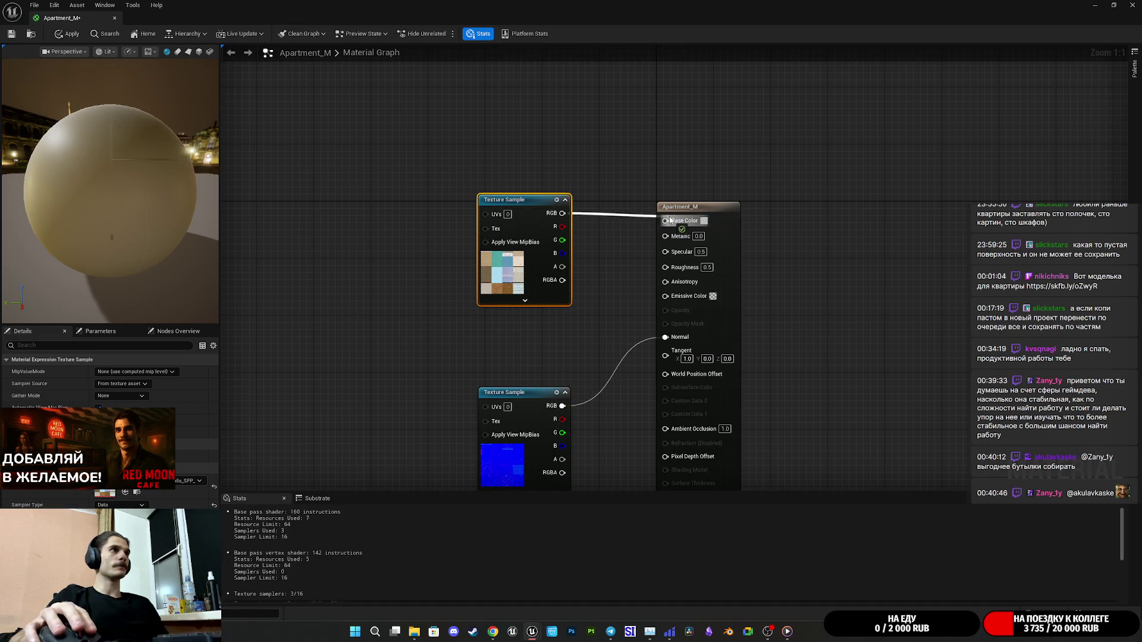
drag(670, 220, 671, 221)
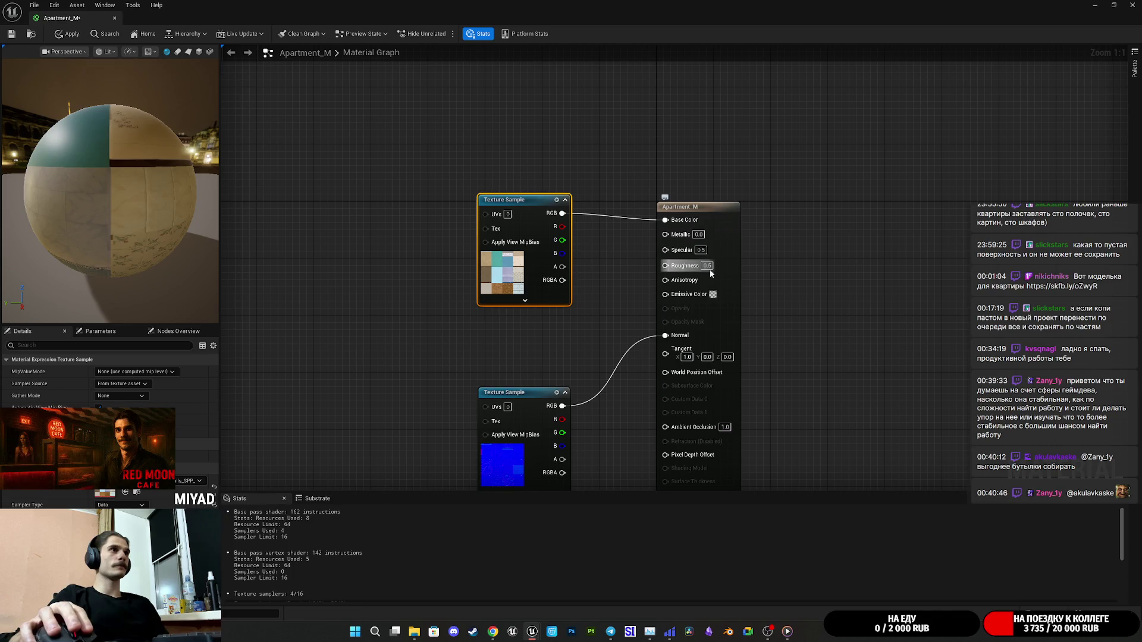
drag(500, 275, 571, 275)
drag(523, 446, 593, 374)
click(397, 274)
click(14, 35)
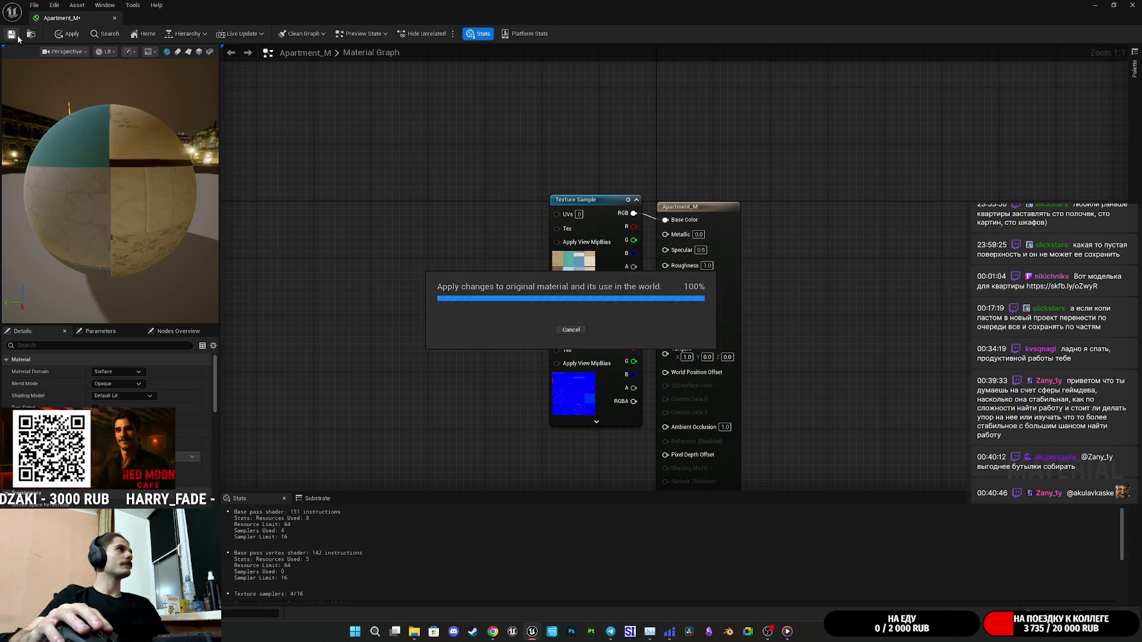
click(1132, 5)
click(302, 545)
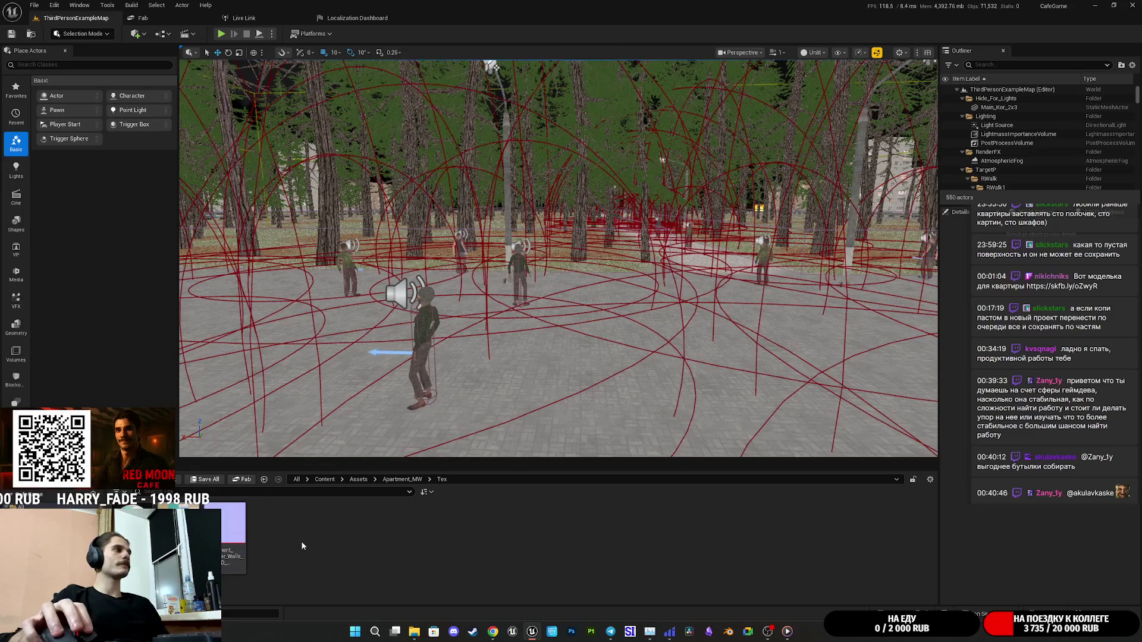
click(402, 480)
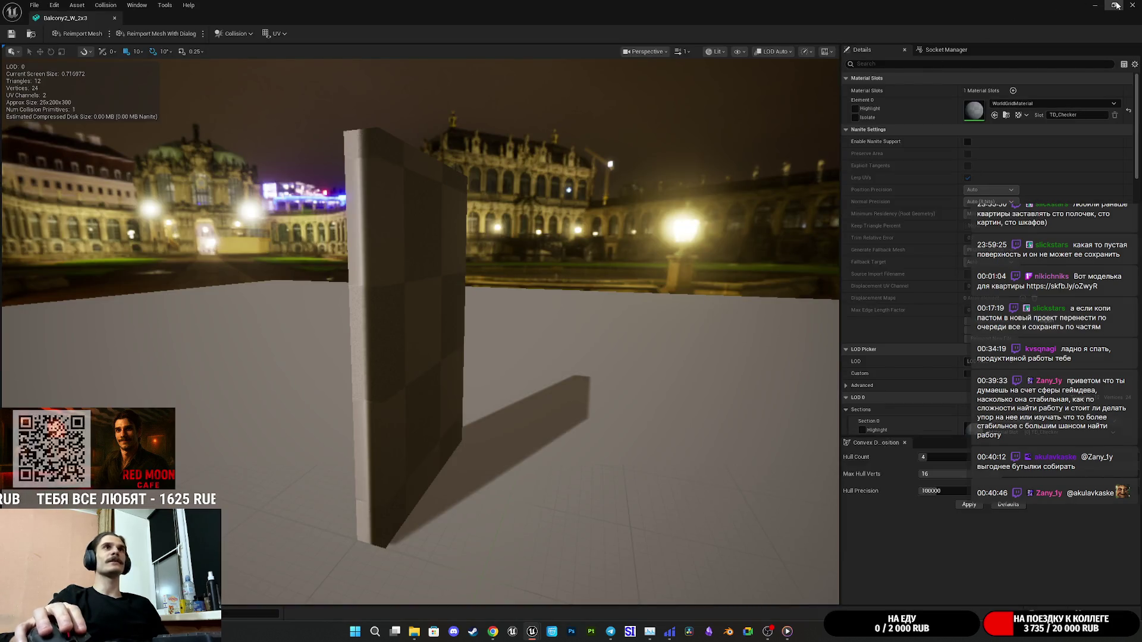
Set the Balcony2_W_2x3 preview to Lit view mode and close its mesh editor.
click(1114, 6)
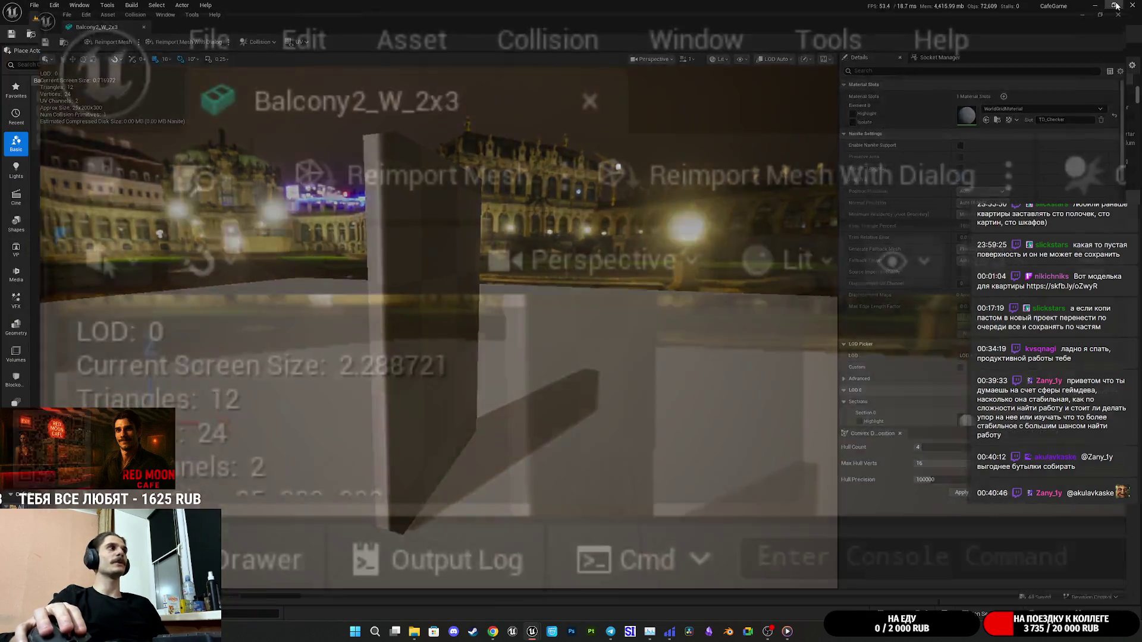
double_click(804, 172)
mouse_move(421, 370)
mouse_down()
mouse_move(452, 357)
mouse_move(434, 364)
mouse_move(409, 340)
mouse_move(444, 333)
mouse_up()
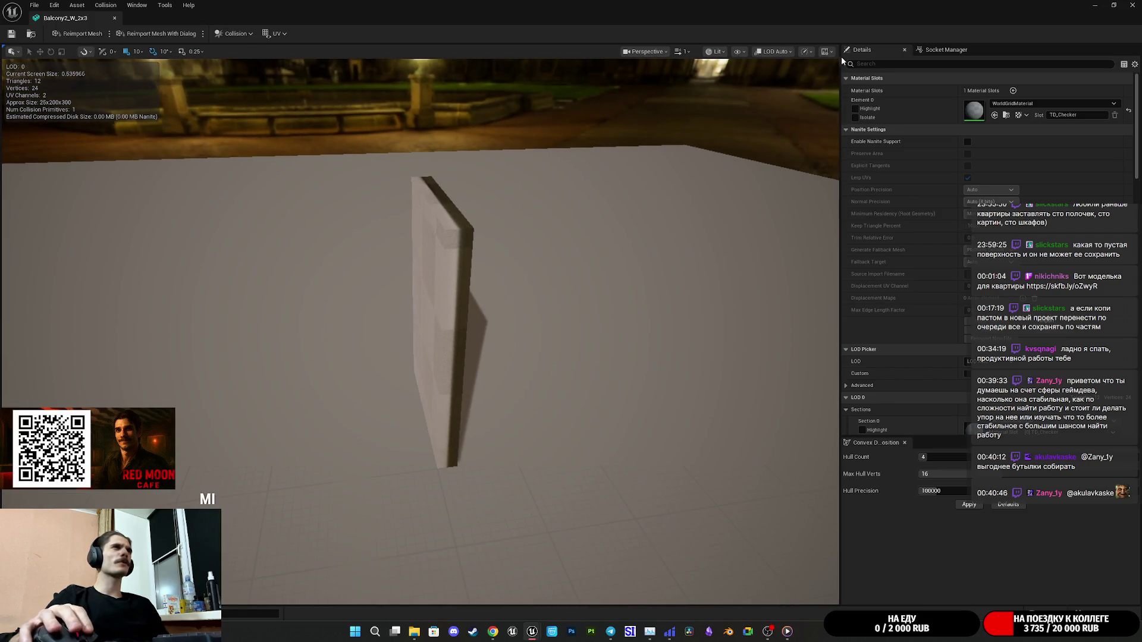
click(721, 52)
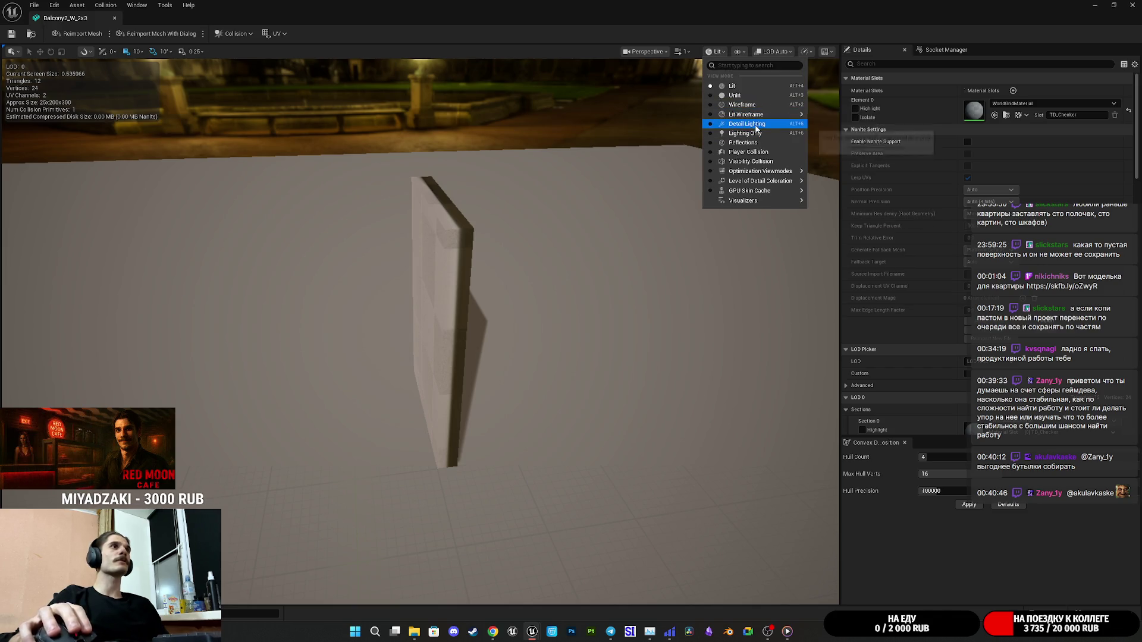
click(748, 123)
drag(751, 129, 717, 138)
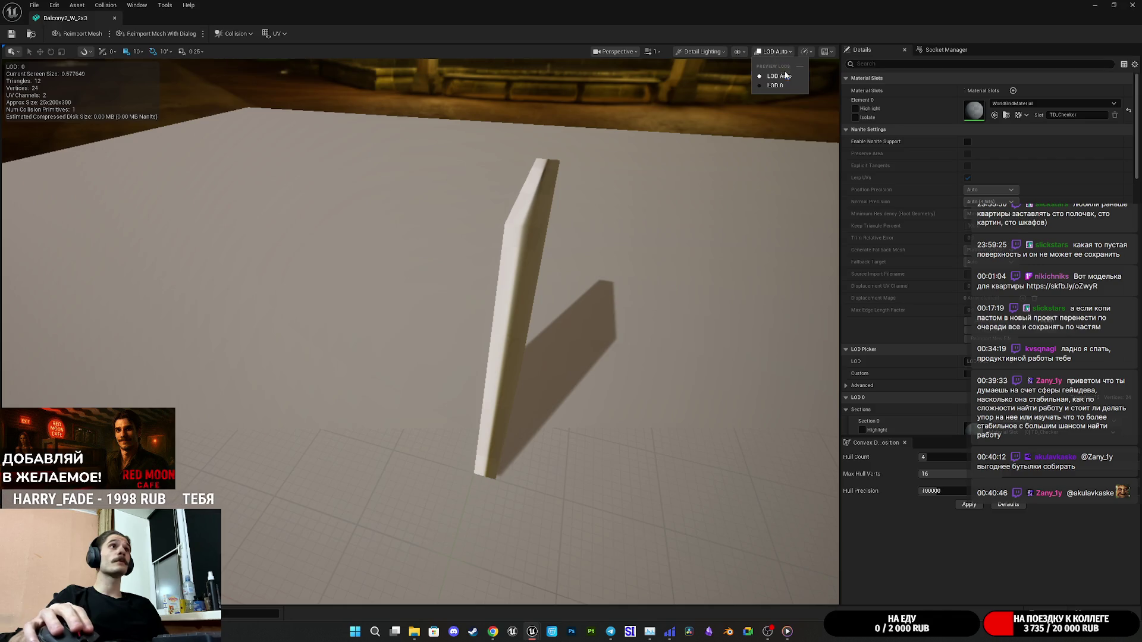
click(773, 52)
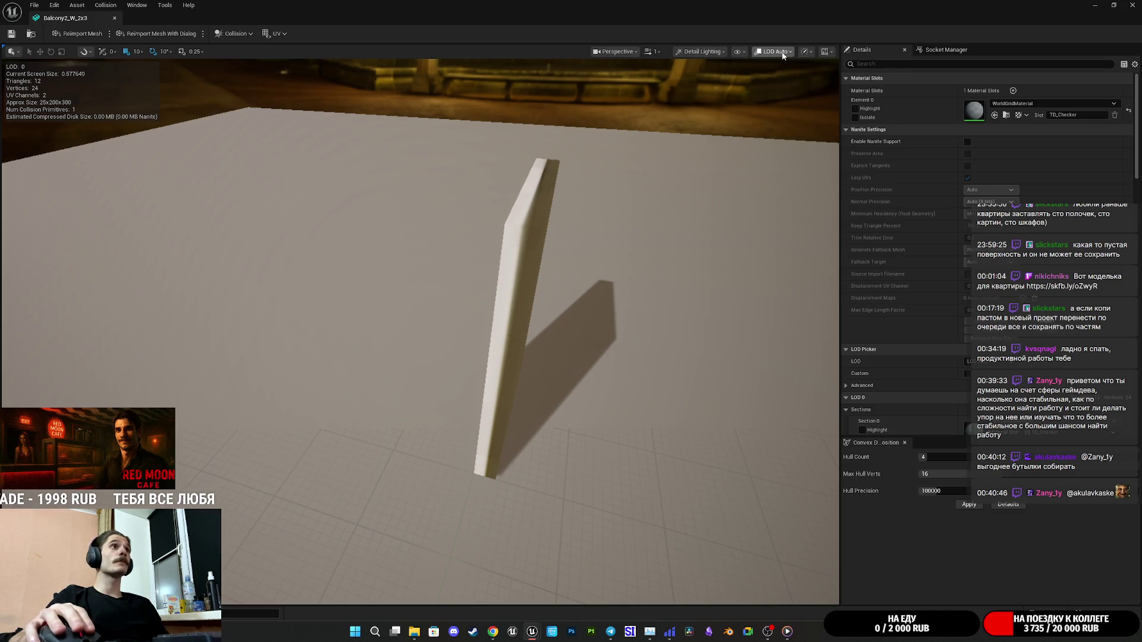
click(707, 52)
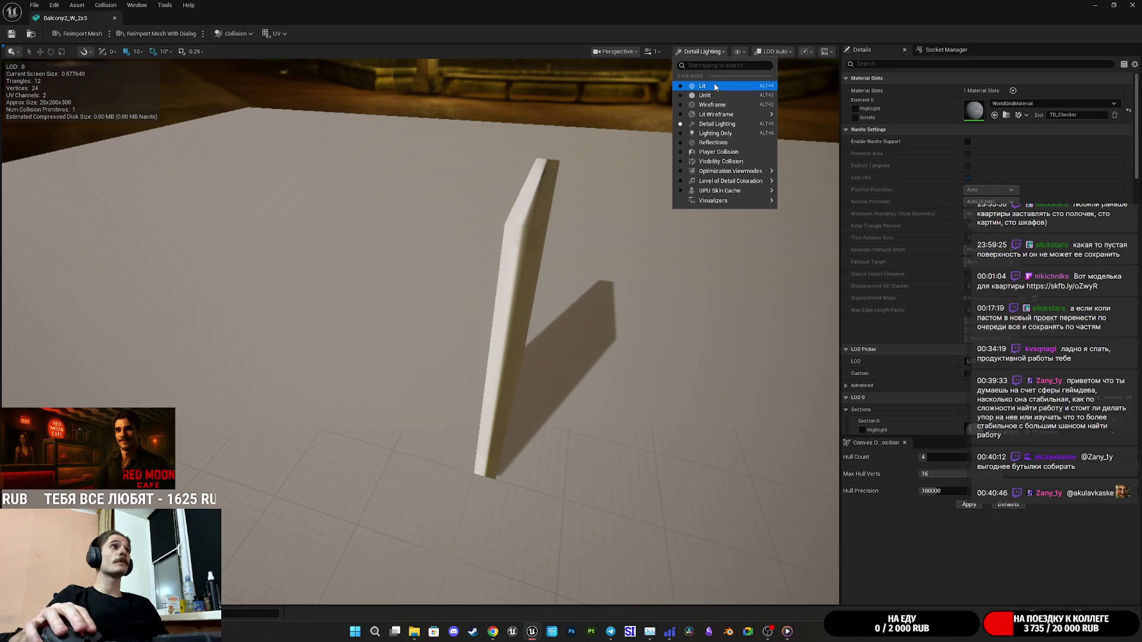
click(702, 86)
click(1132, 5)
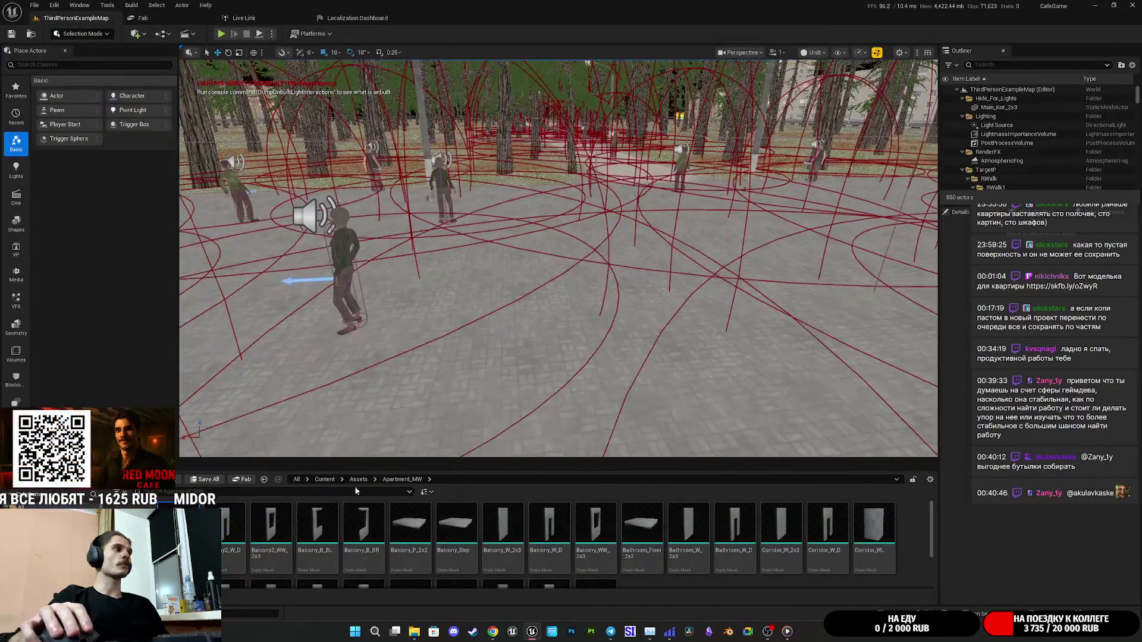
Place a Balcony2_W_2x3 wall in the level and walk up to it in play mode.
mouse_move(271, 526)
mouse_down()
mouse_move(607, 377)
mouse_move(611, 392)
mouse_up()
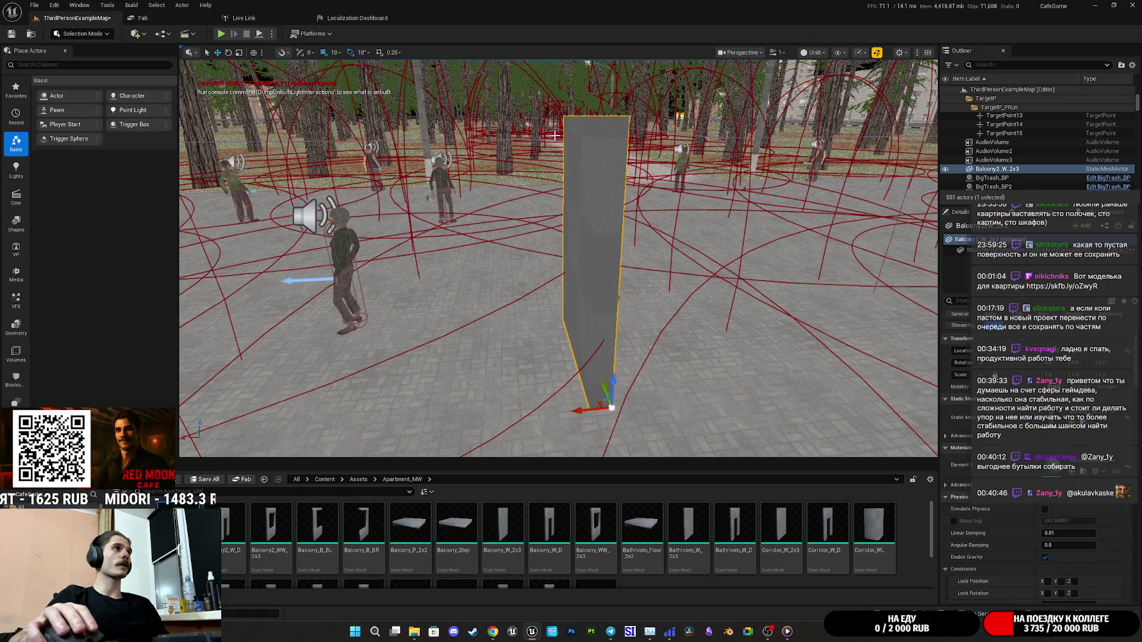
key(alt+p)
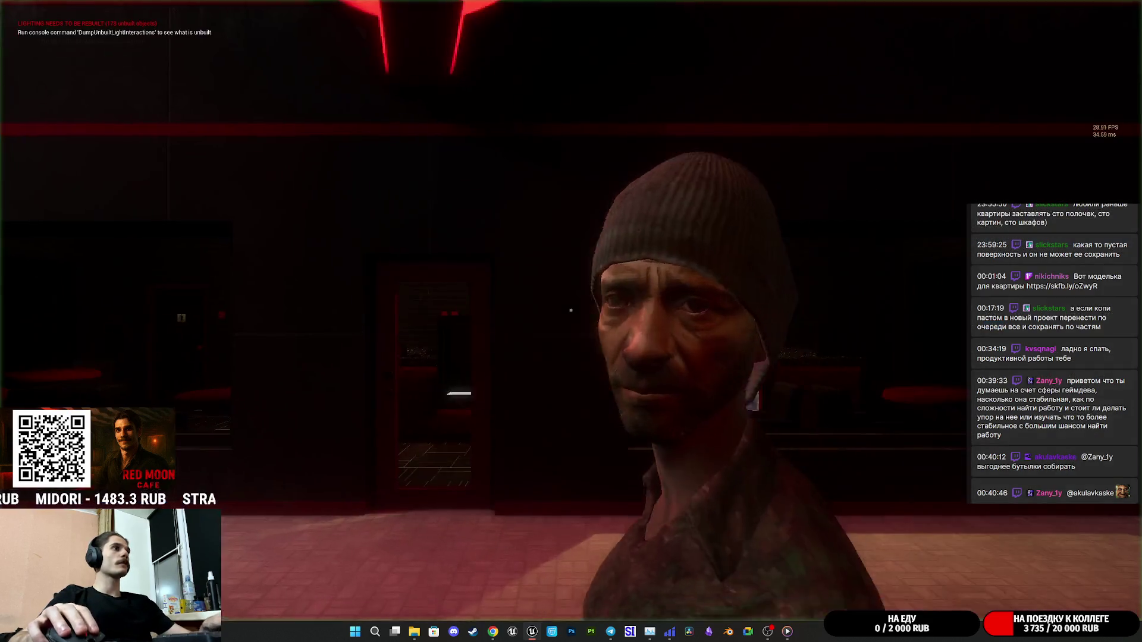
key(w)
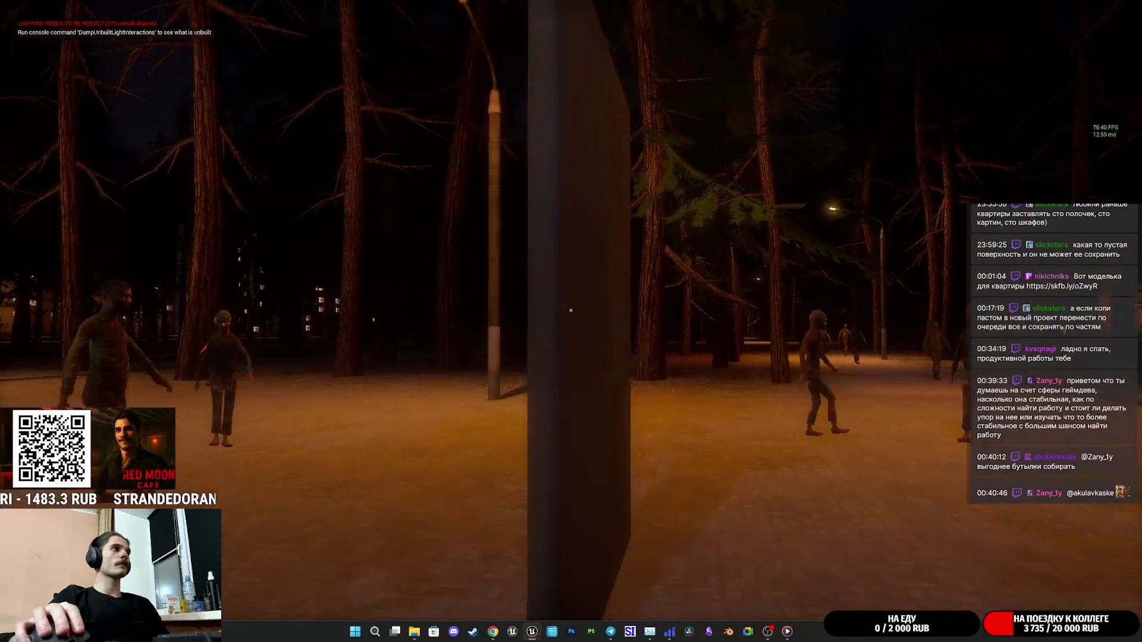
key(s)
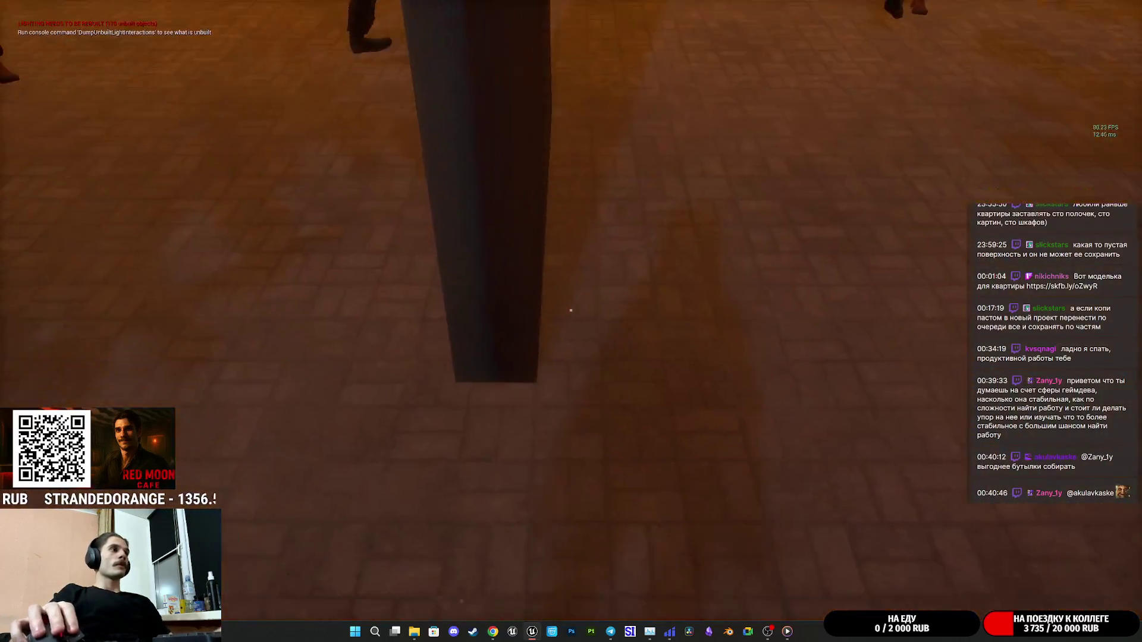
key(Escape)
Delete the test wall, save all content, and switch over to Blender.
key(F11)
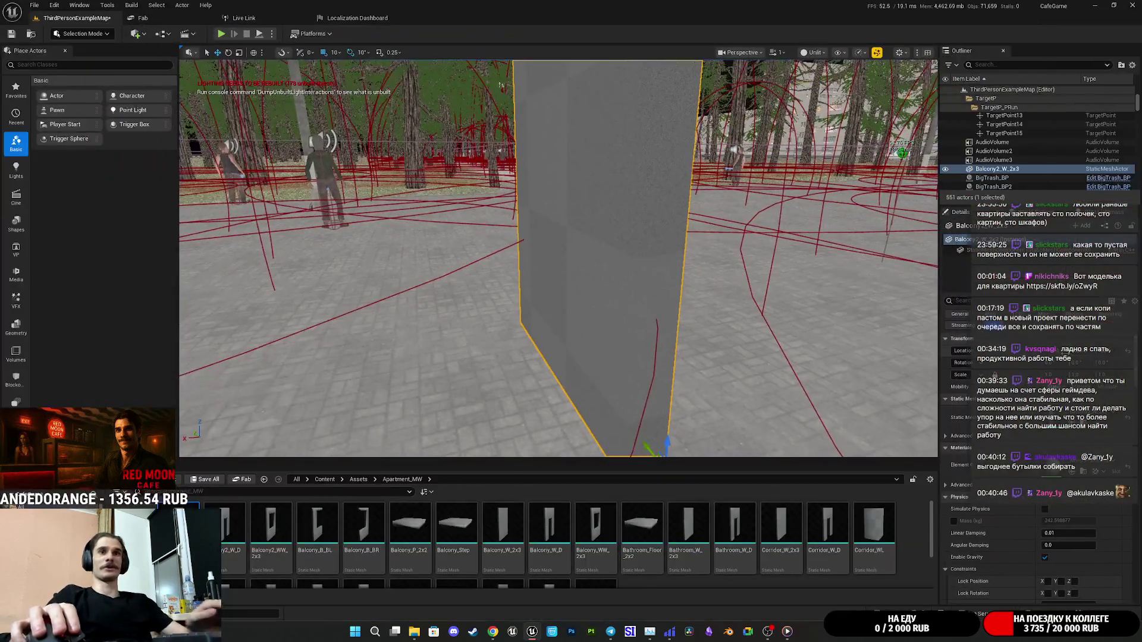
mouse_move(846, 401)
mouse_down()
mouse_move(714, 368)
mouse_move(625, 327)
mouse_up()
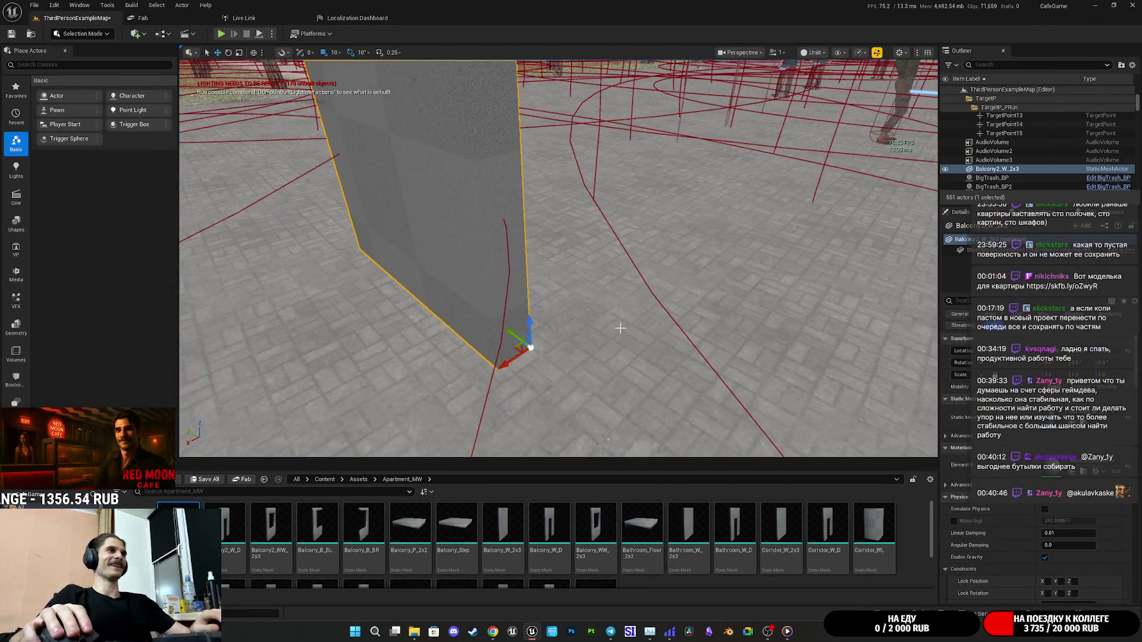
key(Delete)
click(207, 481)
click(632, 419)
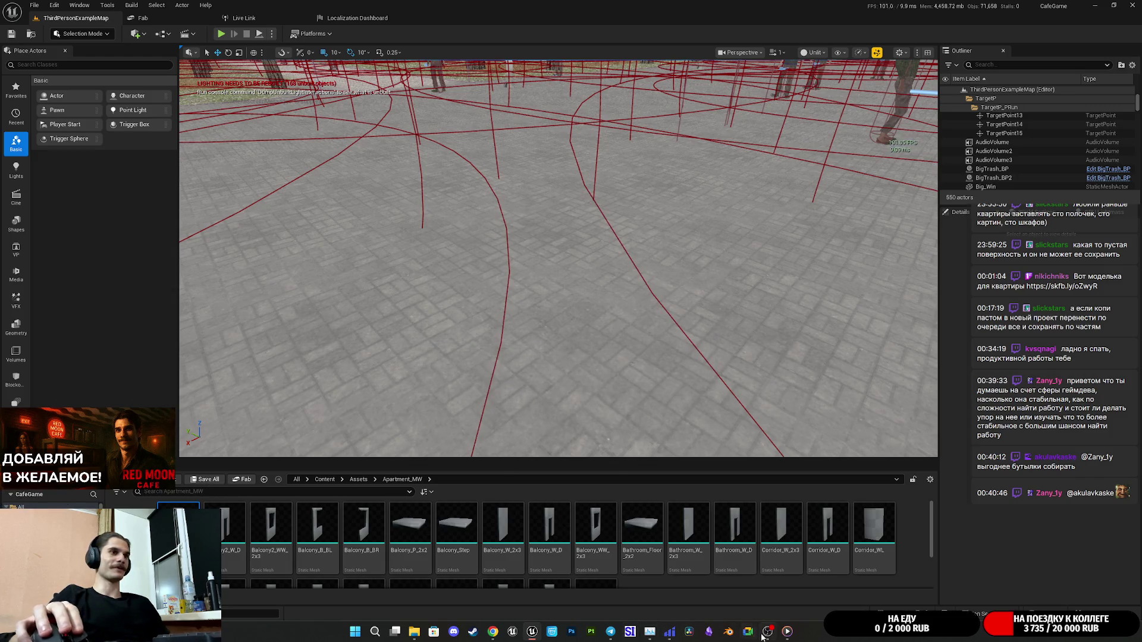
click(730, 634)
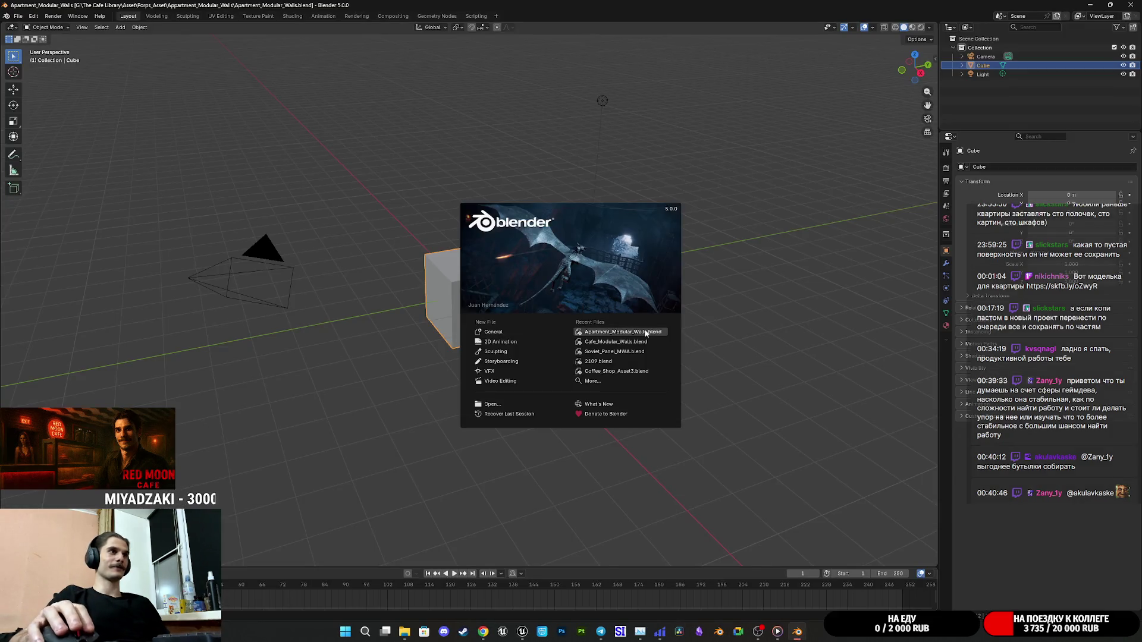
Open Apartment_Modular_Walls.blend in opaque Solid shading and select every wall piece.
click(646, 333)
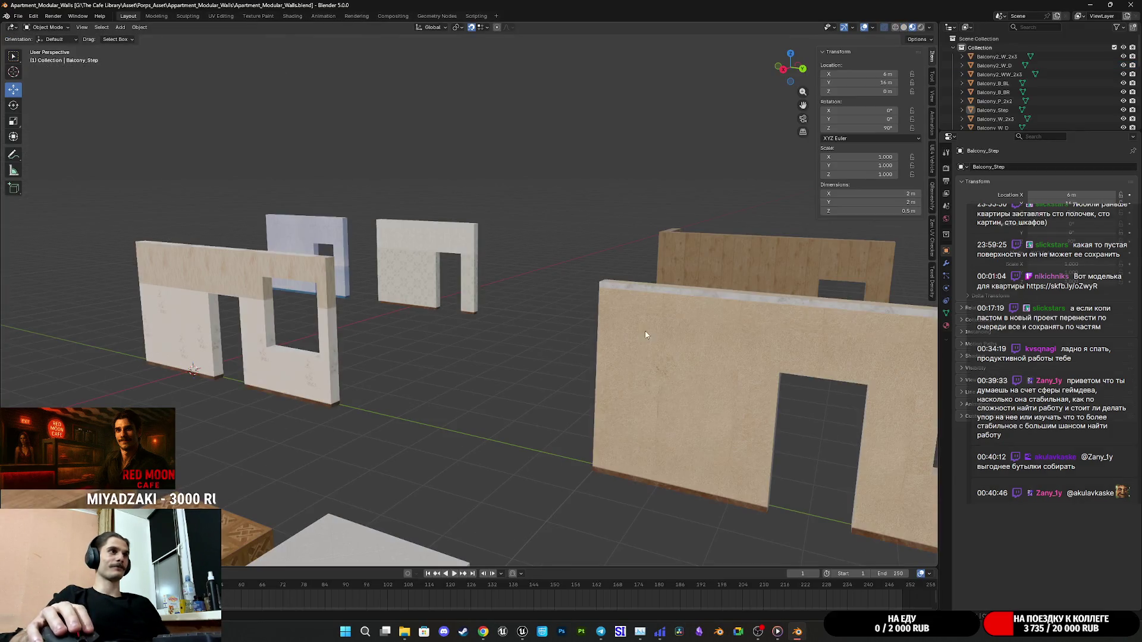
click(905, 29)
mouse_move(516, 365)
mouse_down()
mouse_move(565, 375)
mouse_move(695, 291)
mouse_up()
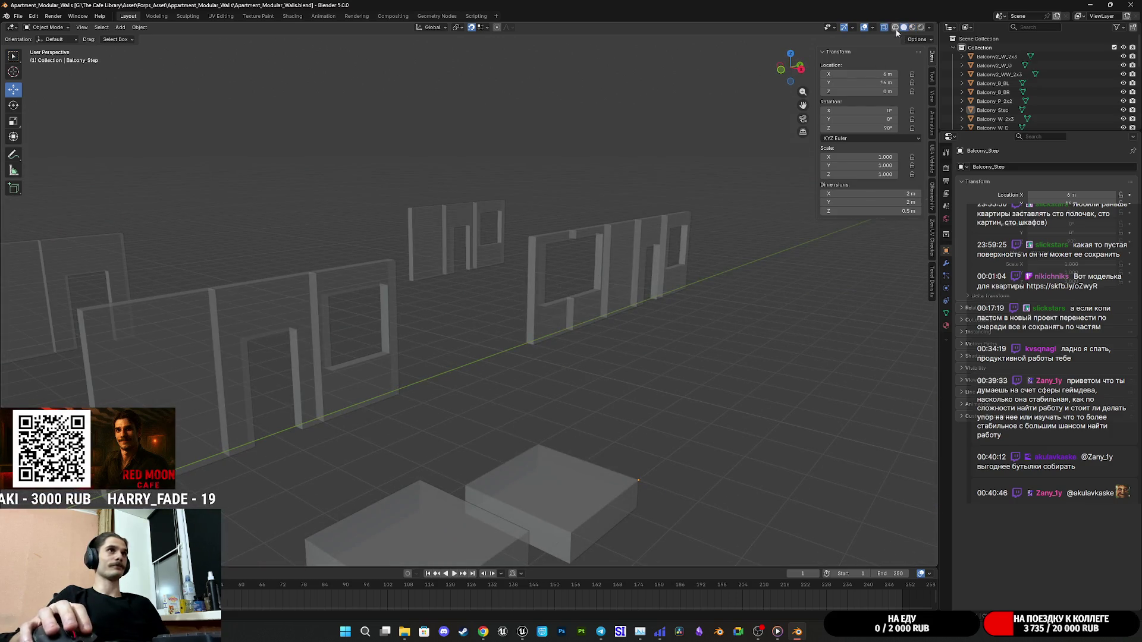
click(884, 27)
scroll(383, 398, down, 3)
mouse_move(383, 399)
mouse_down()
mouse_move(682, 332)
mouse_move(722, 344)
mouse_move(594, 372)
mouse_up()
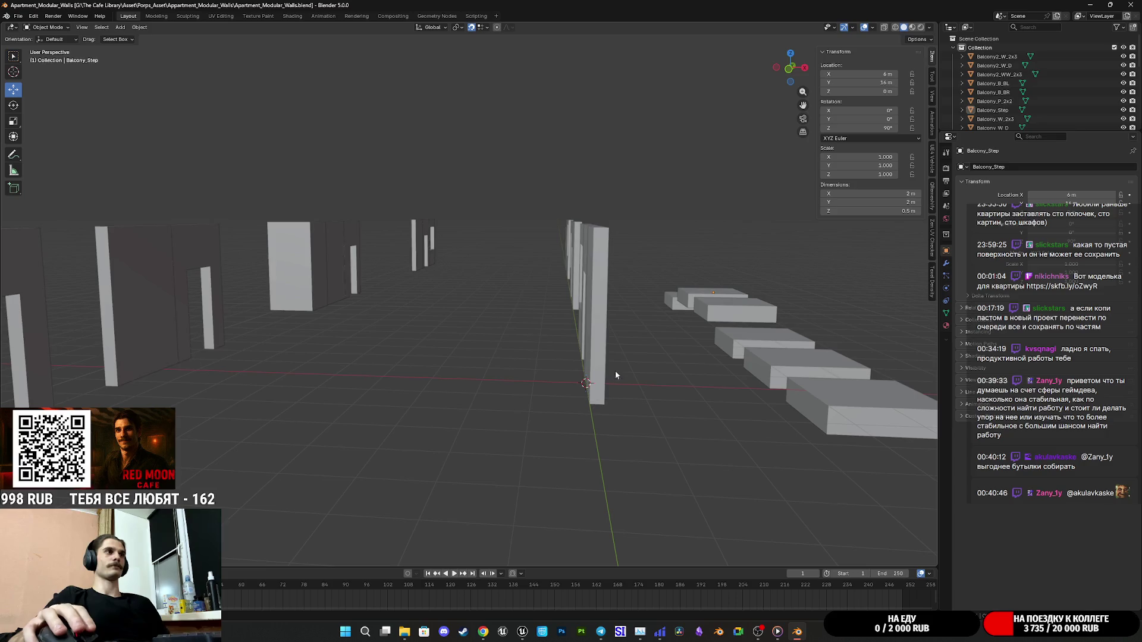
key(a)
Export the selection to FBX with Mesh object type and Face smoothing, then close Blender.
click(18, 16)
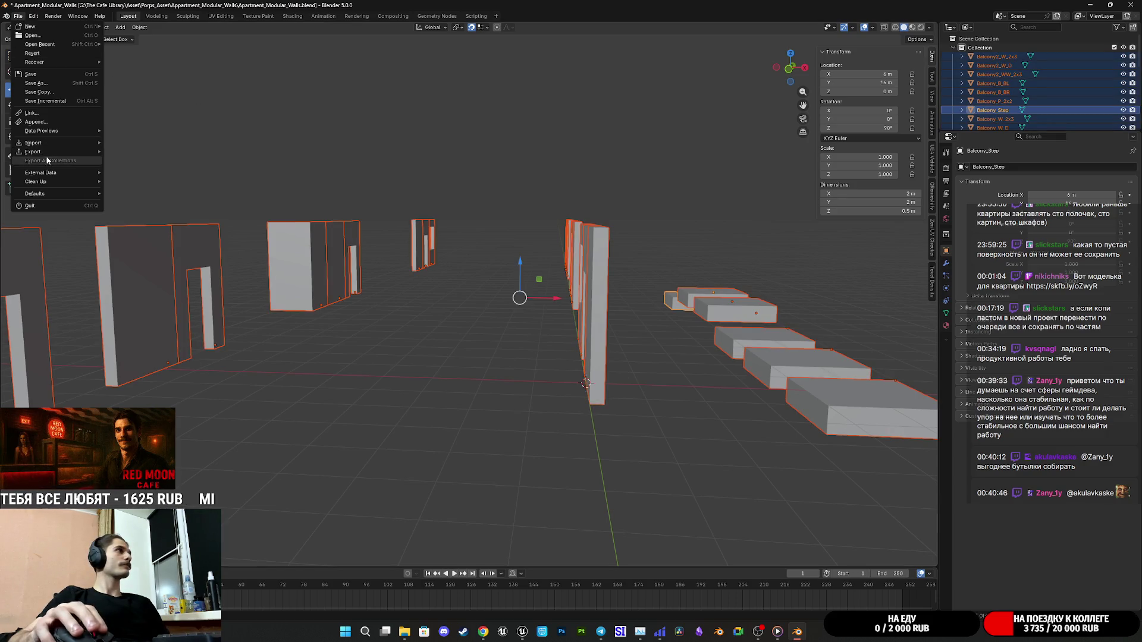
mouse_move(84, 152)
click(143, 226)
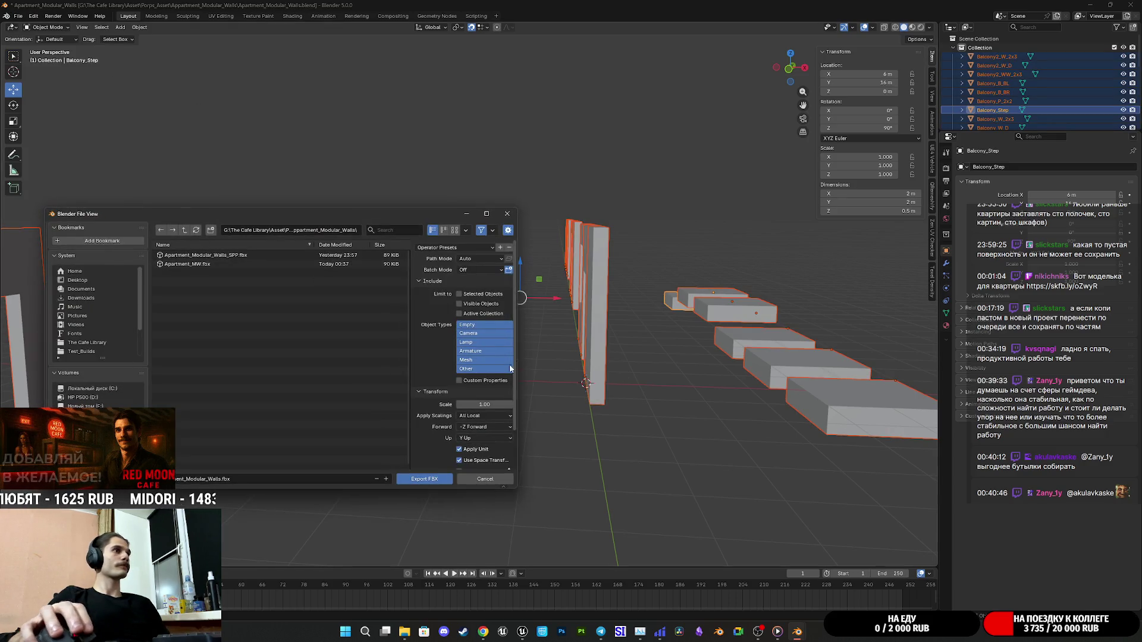
click(478, 360)
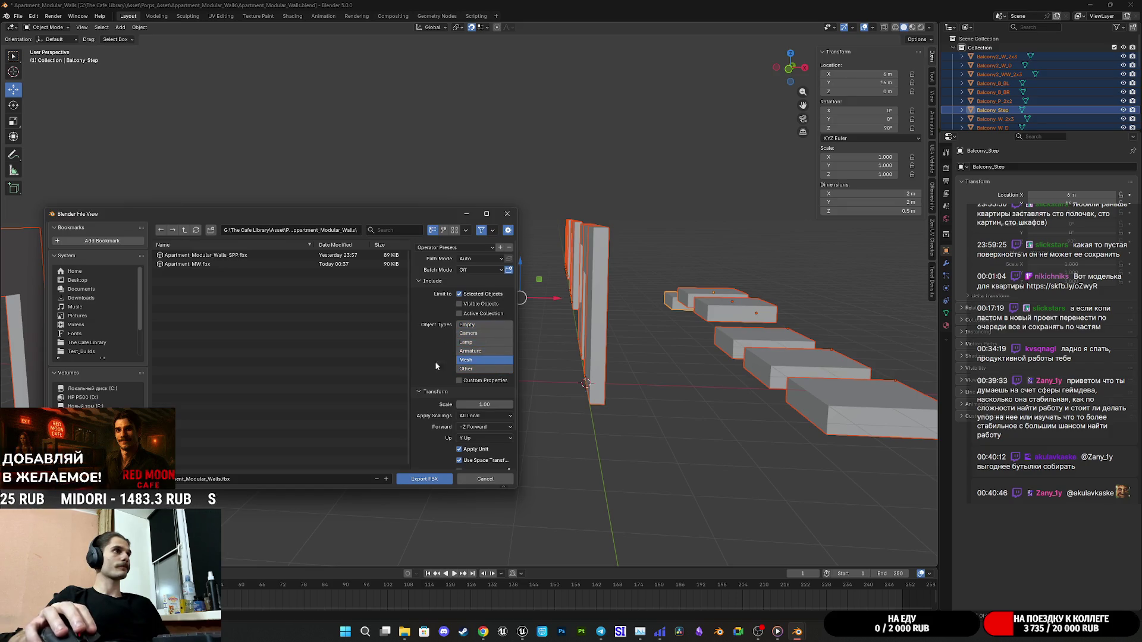
scroll(445, 456, down, 5)
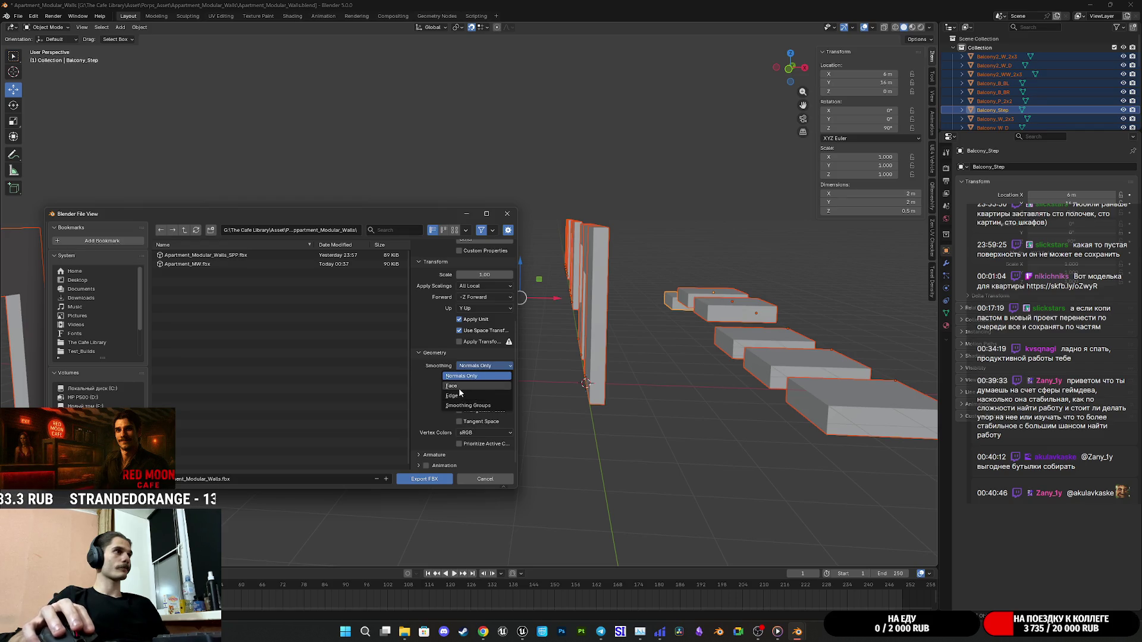
click(458, 386)
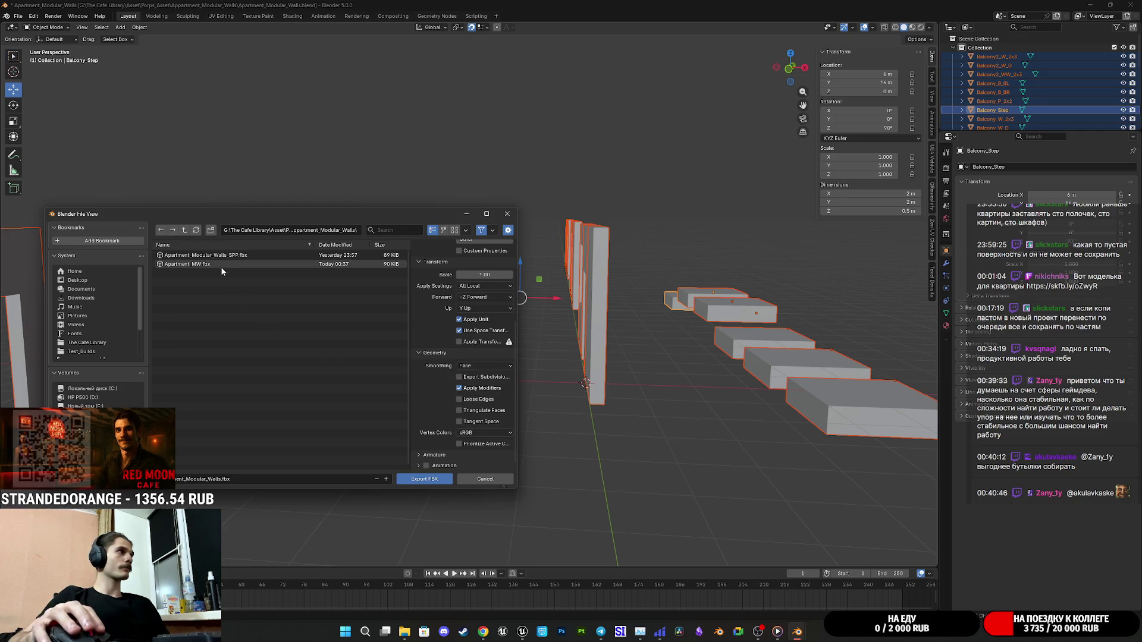
click(421, 478)
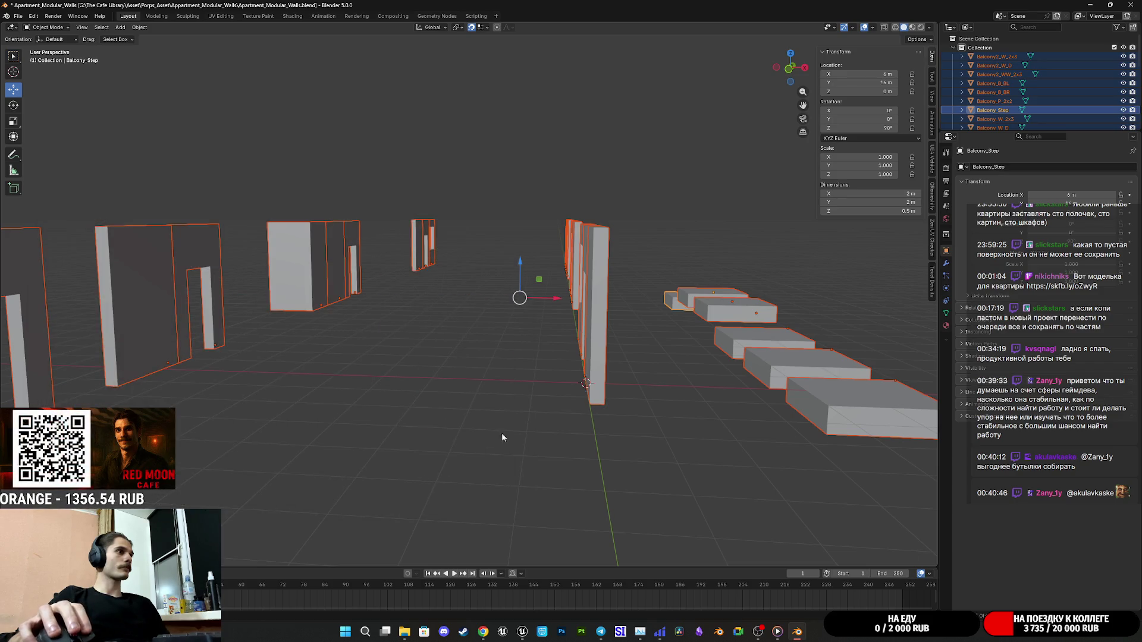
click(1125, 4)
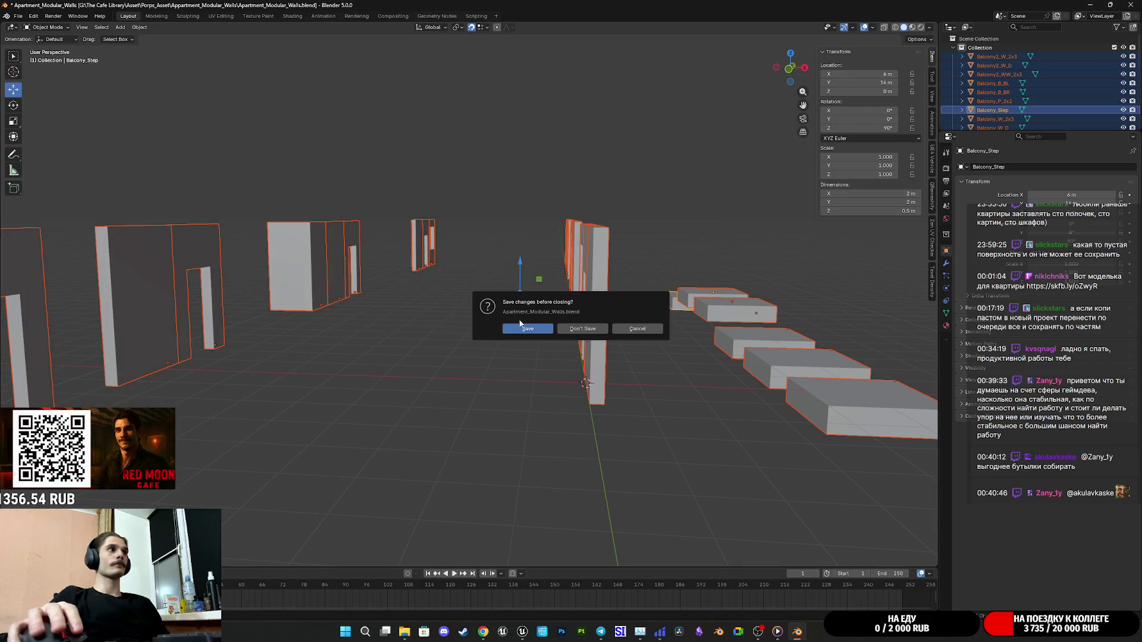
Relaunch Blender, reopen Apartment_Modular_Walls, and snap all selected pieces to the world origin.
click(522, 330)
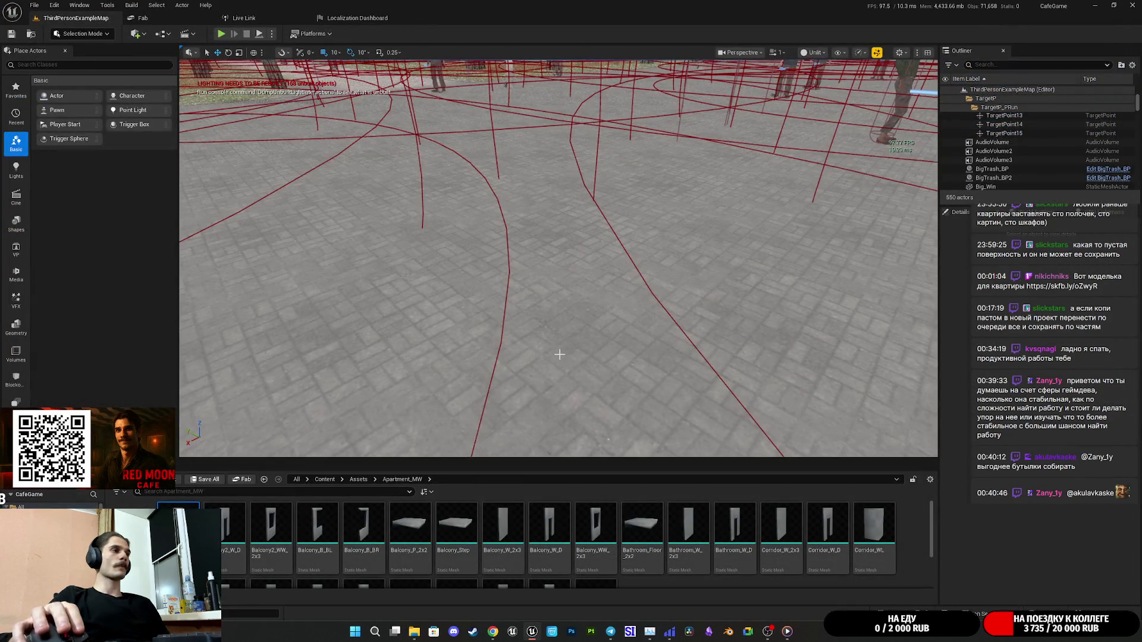
click(730, 633)
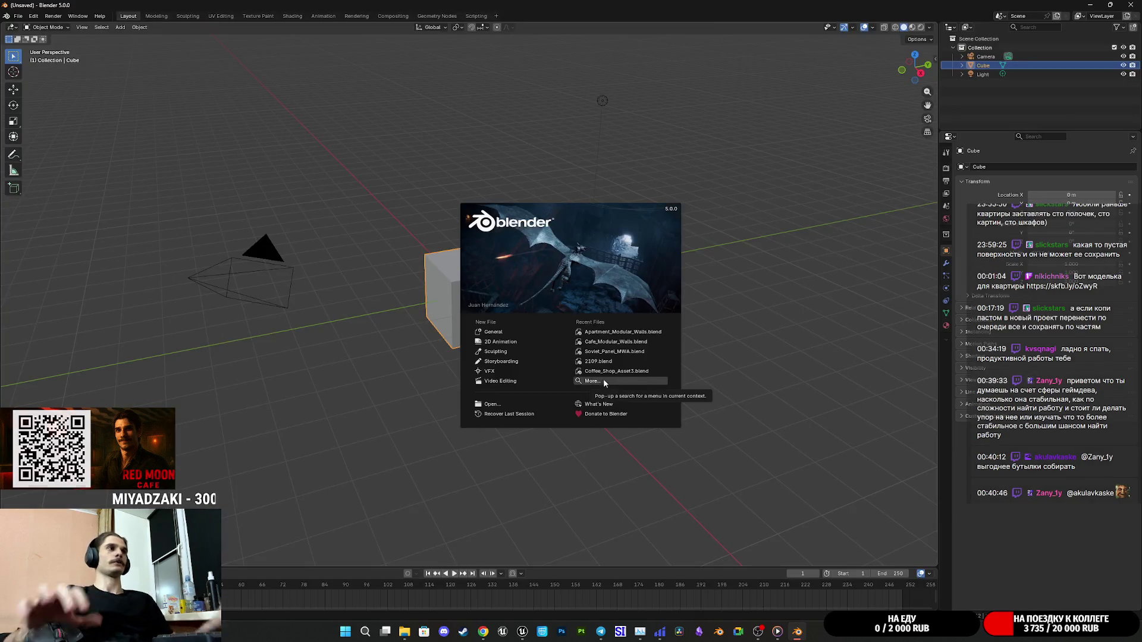
click(639, 332)
scroll(641, 333, down, 5)
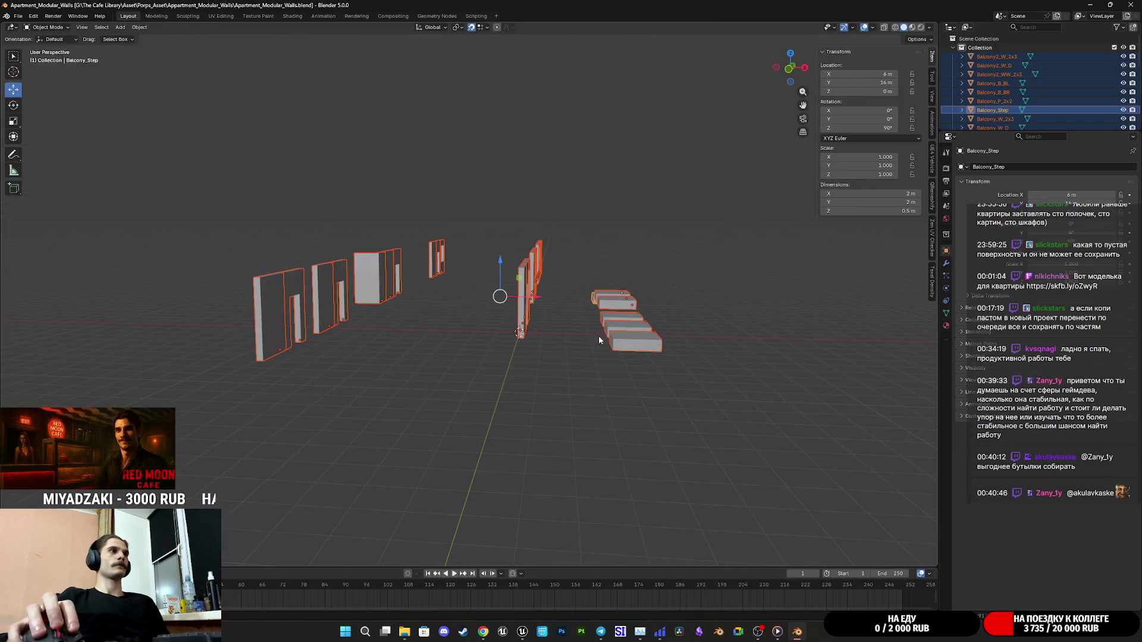
scroll(487, 379, up, 3)
key(shift+s)
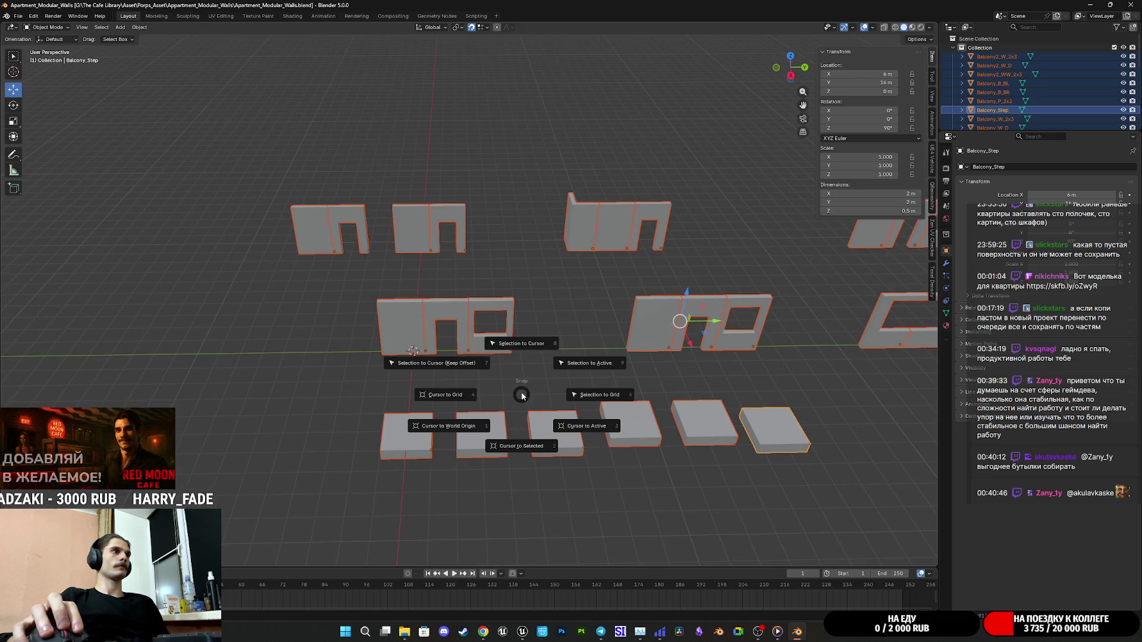
click(521, 343)
Re-export the pieces to FBX with Face smoothing and close Blender.
click(17, 16)
mouse_move(95, 151)
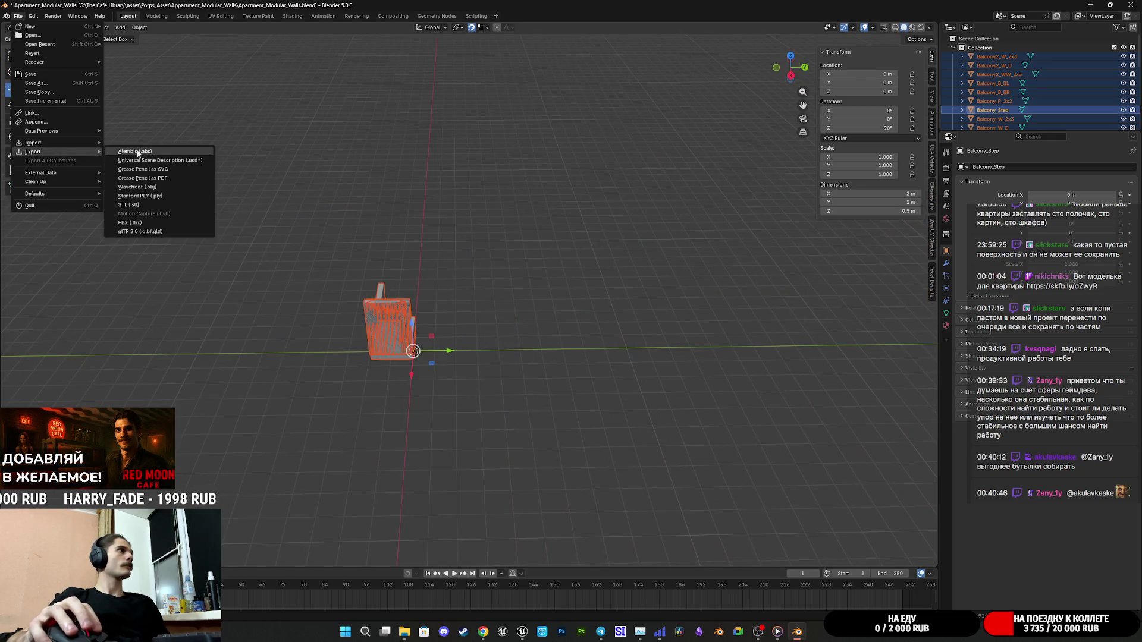
click(150, 226)
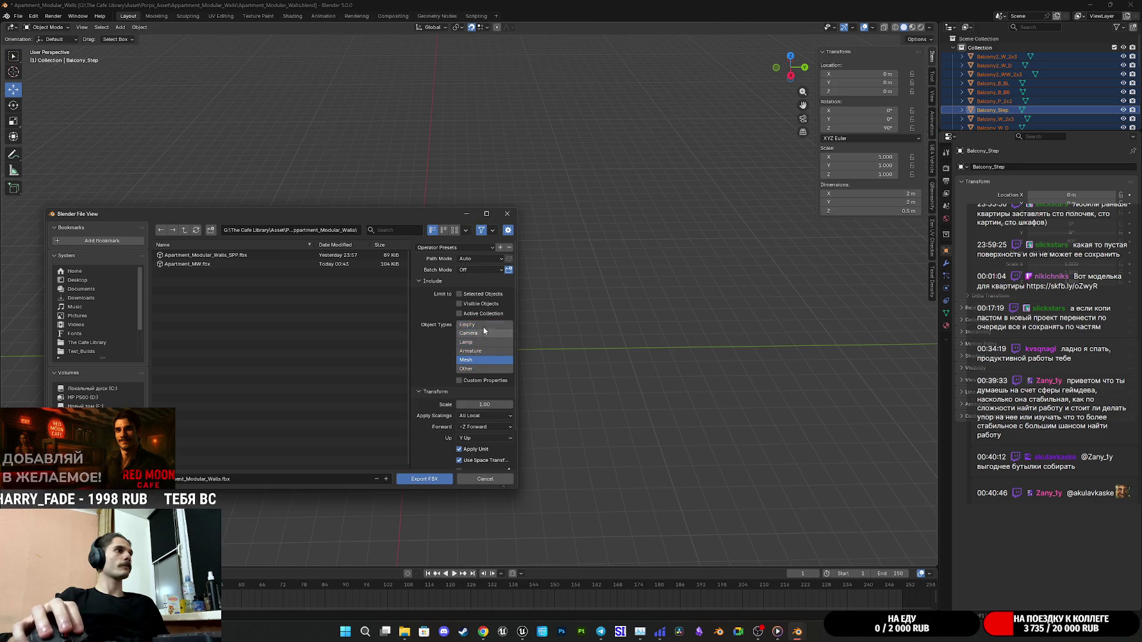
scroll(480, 296, down, 3)
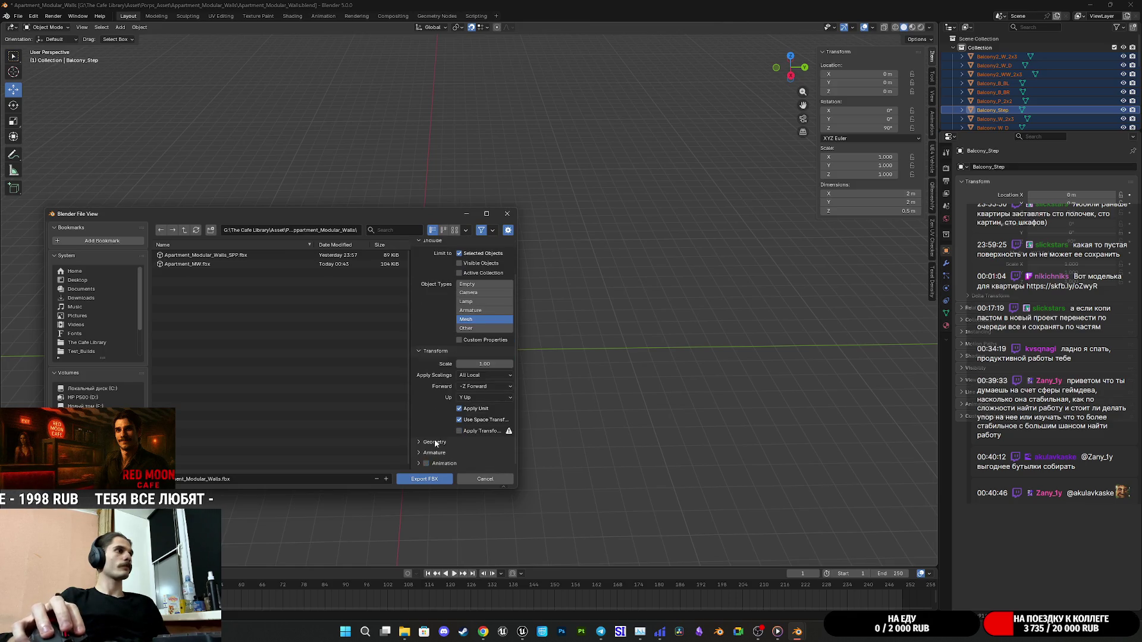
click(472, 457)
click(467, 435)
click(469, 455)
click(464, 424)
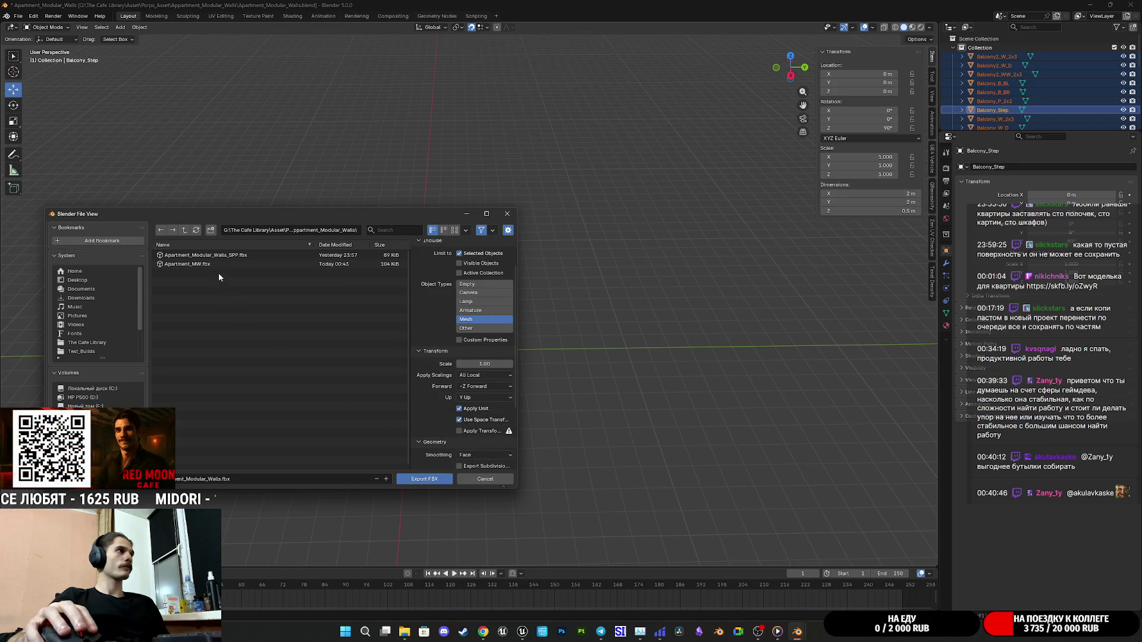
click(420, 479)
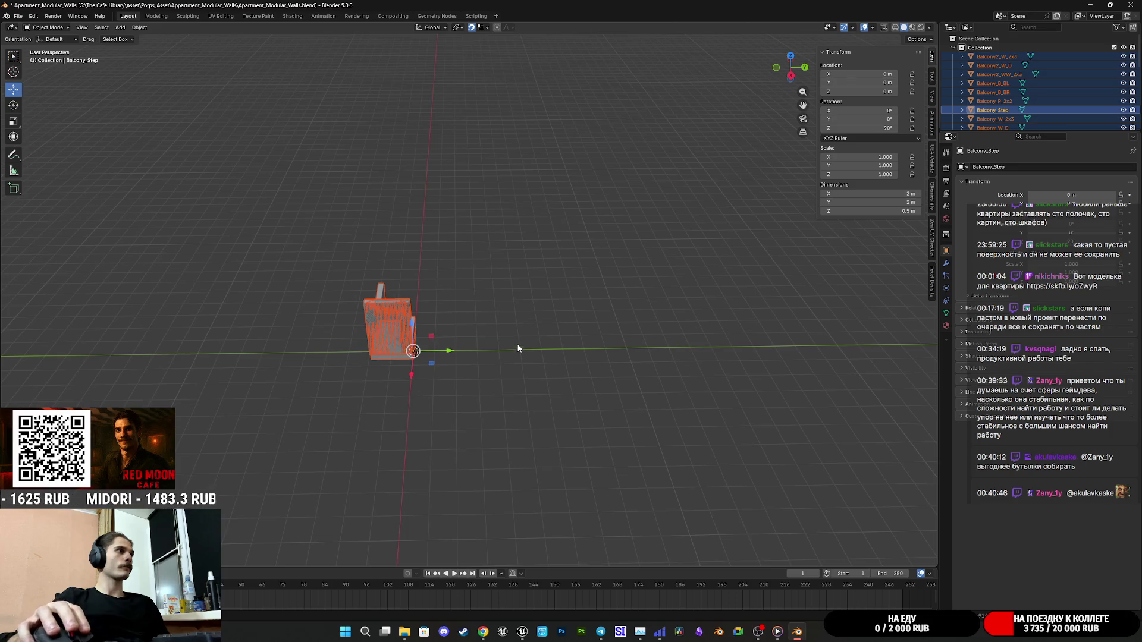
click(1130, 5)
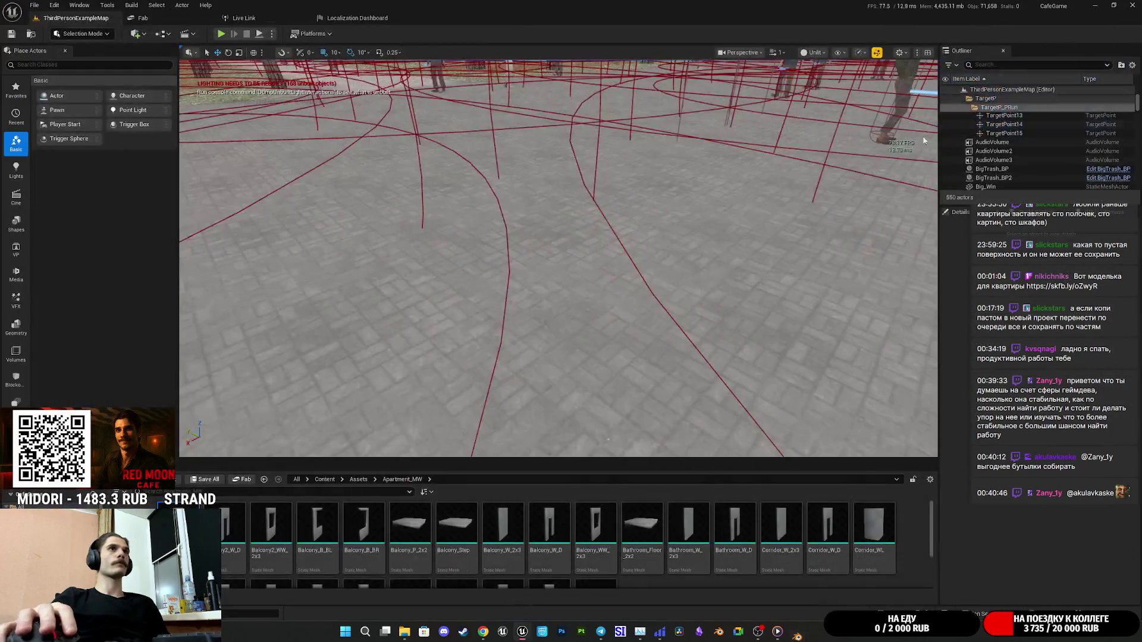
Reimport Balcony2_W_2x3, then reimport every kit mesh through Wood_Floor_2x2.
double_click(178, 524)
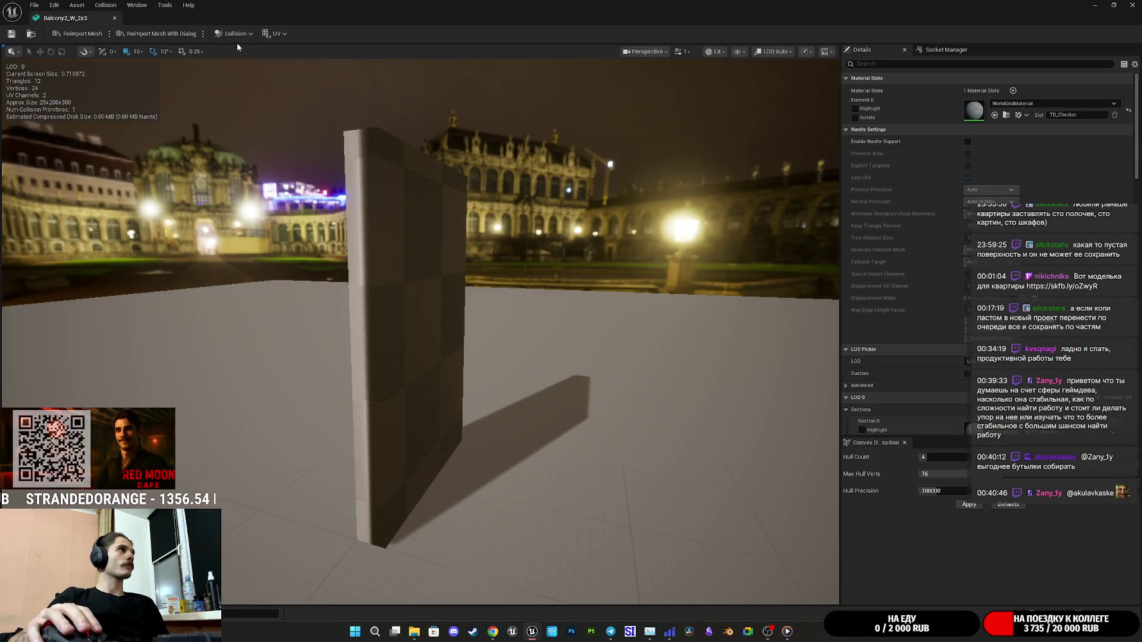
click(67, 37)
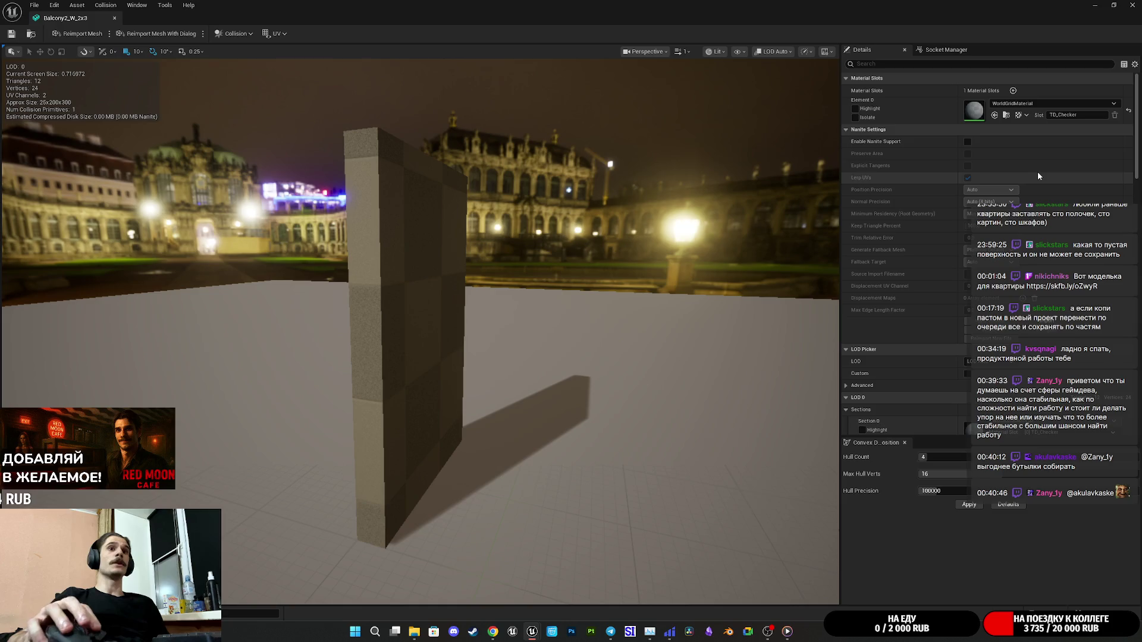
click(1137, 5)
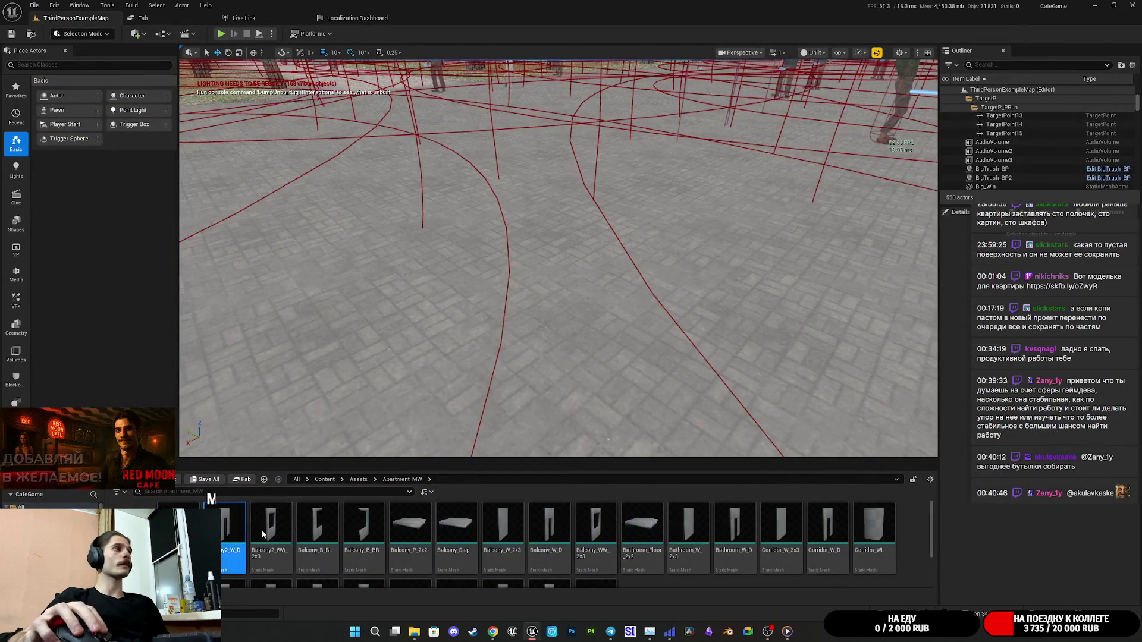
scroll(595, 547, down, 1)
shift+click(602, 544)
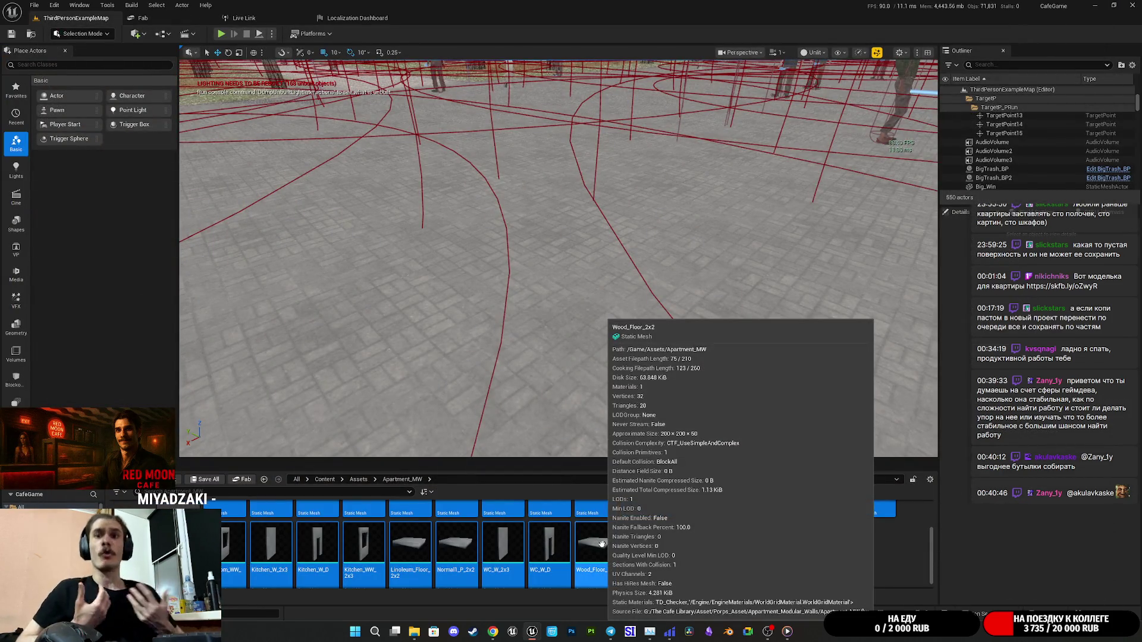
right_click(602, 543)
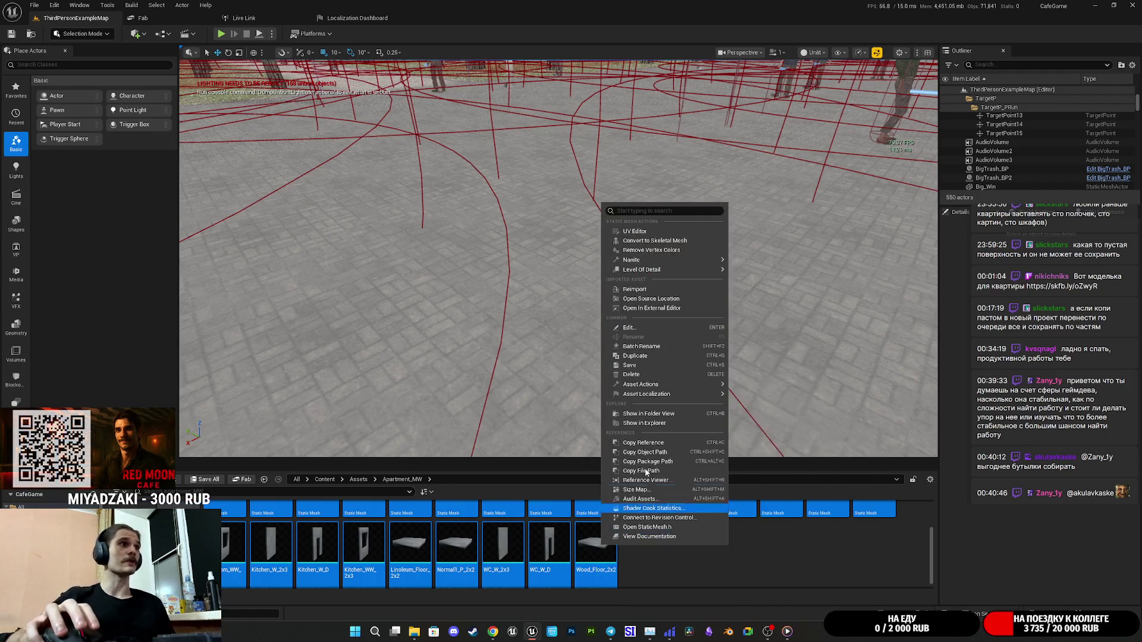
click(648, 289)
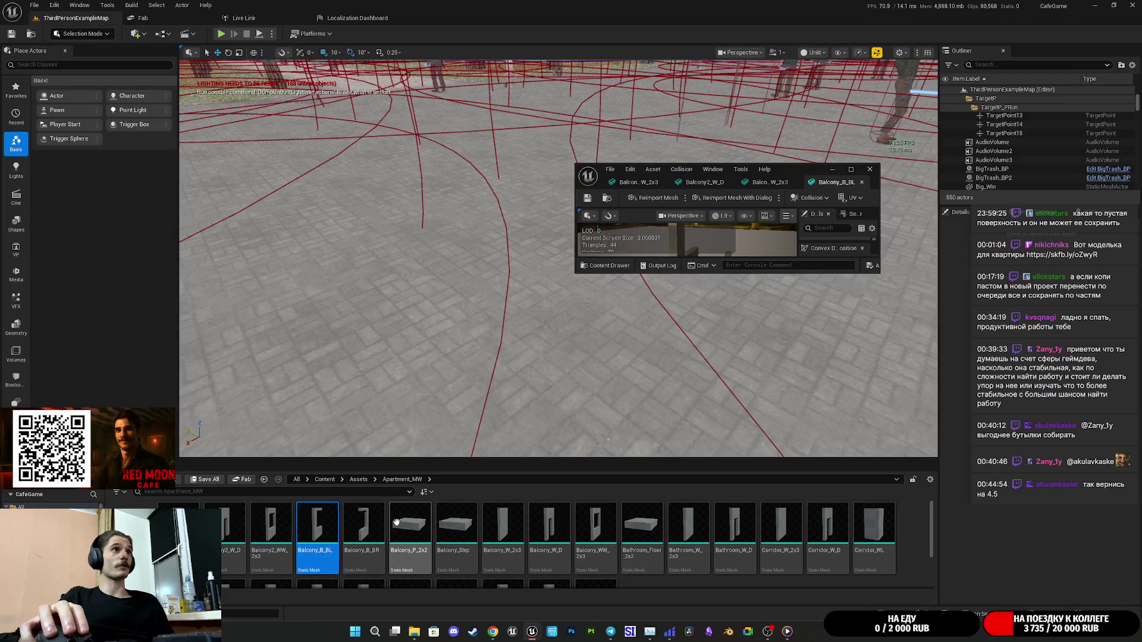
Open Balcony_B_BR, Balcony_P_2x2, Balcony_Step, Balcony_W_2x3 and Balcony_W_D in a maximized mesh editor.
click(372, 530)
double_click(373, 530)
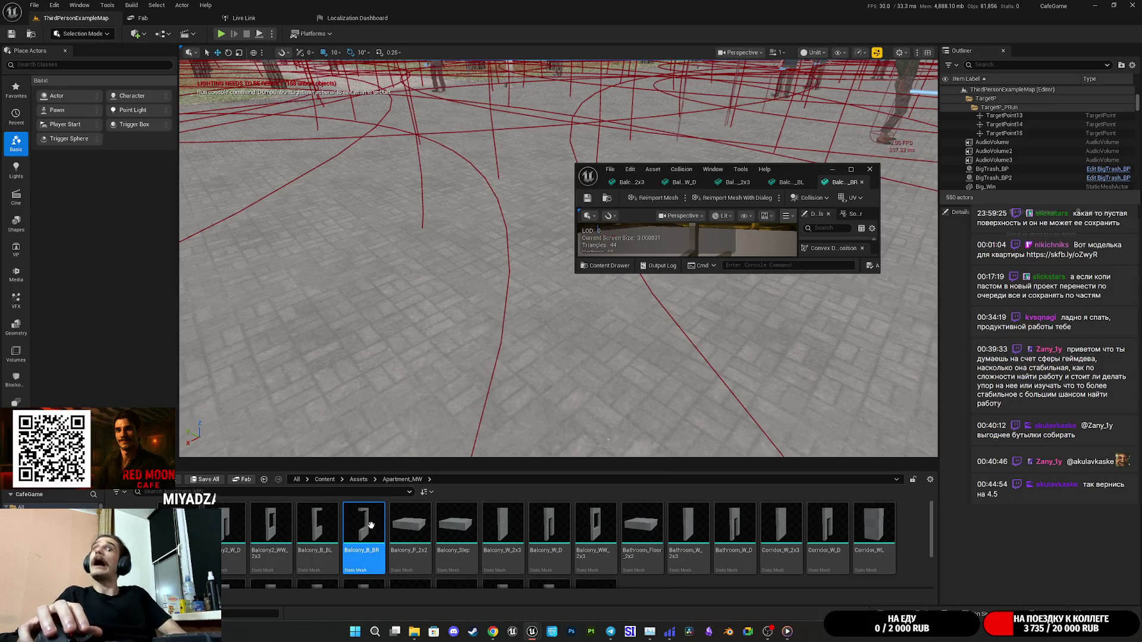
click(411, 526)
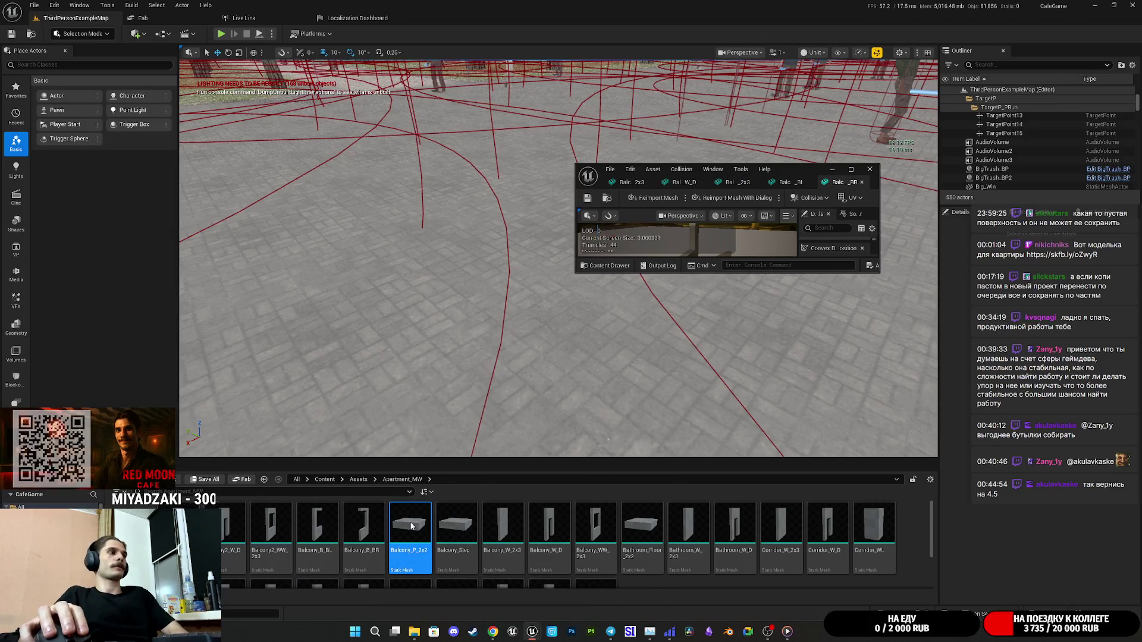
click(461, 524)
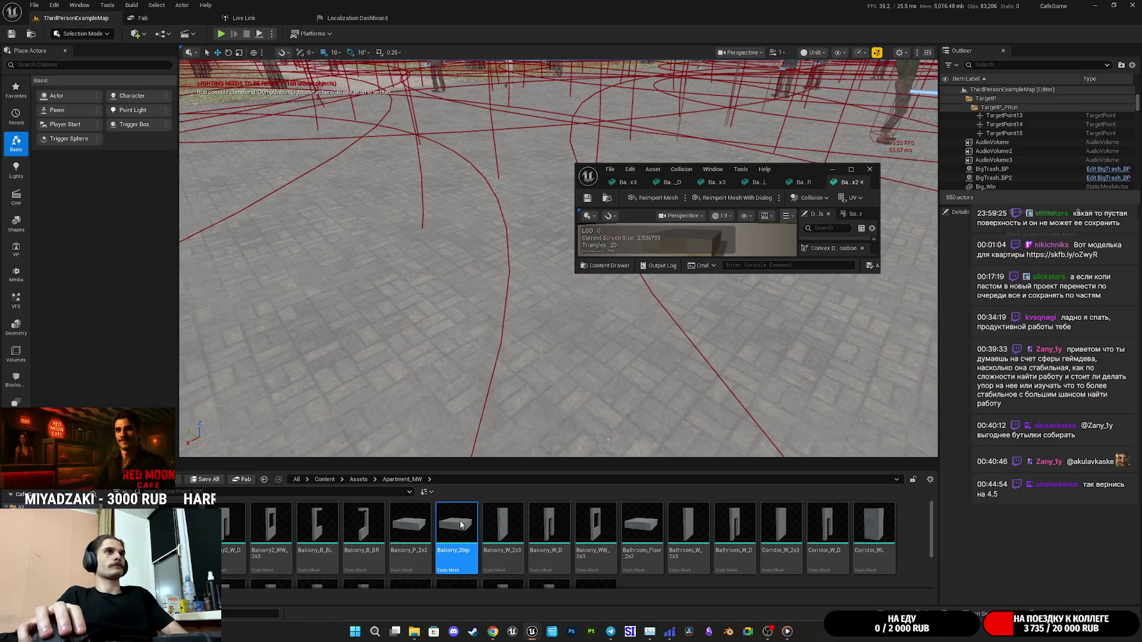
click(502, 527)
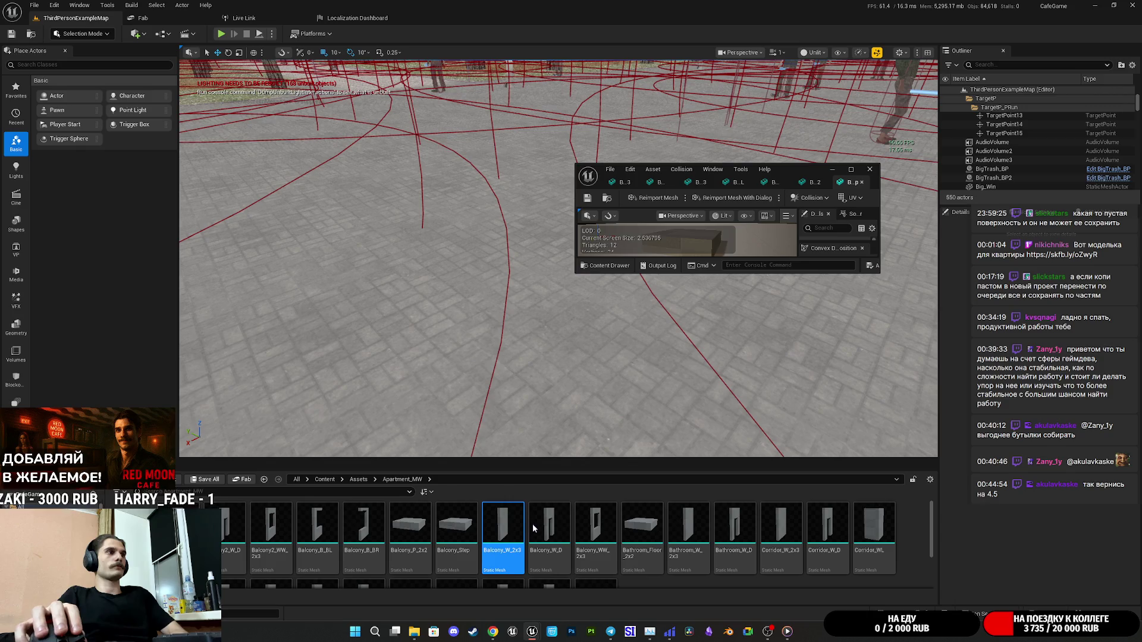
click(553, 522)
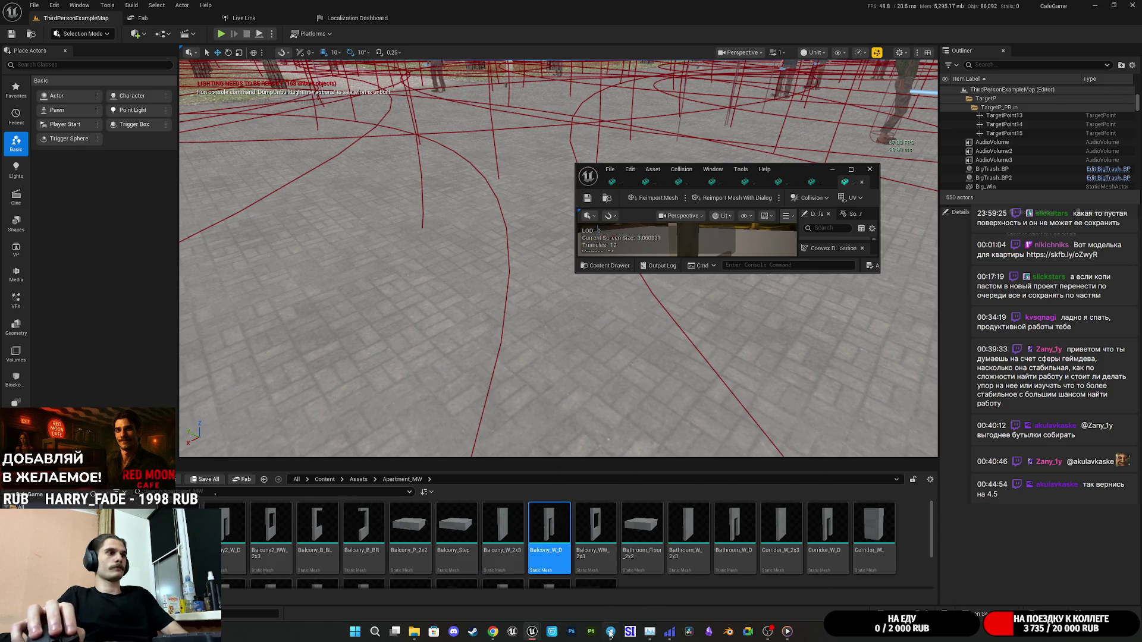
click(609, 630)
click(610, 631)
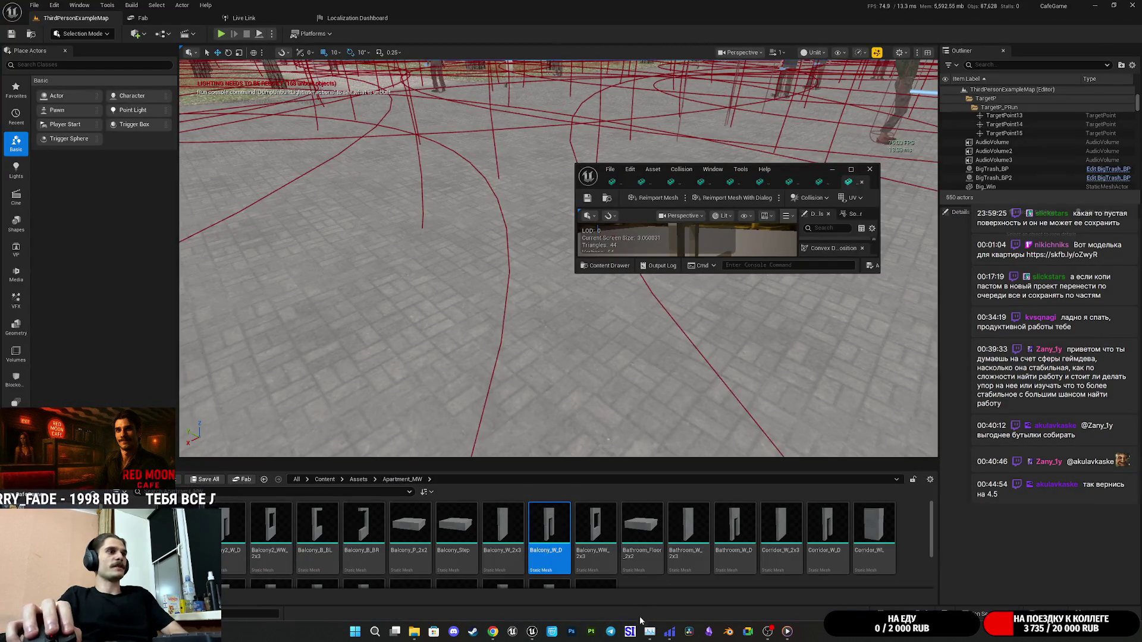
key(alt+Right)
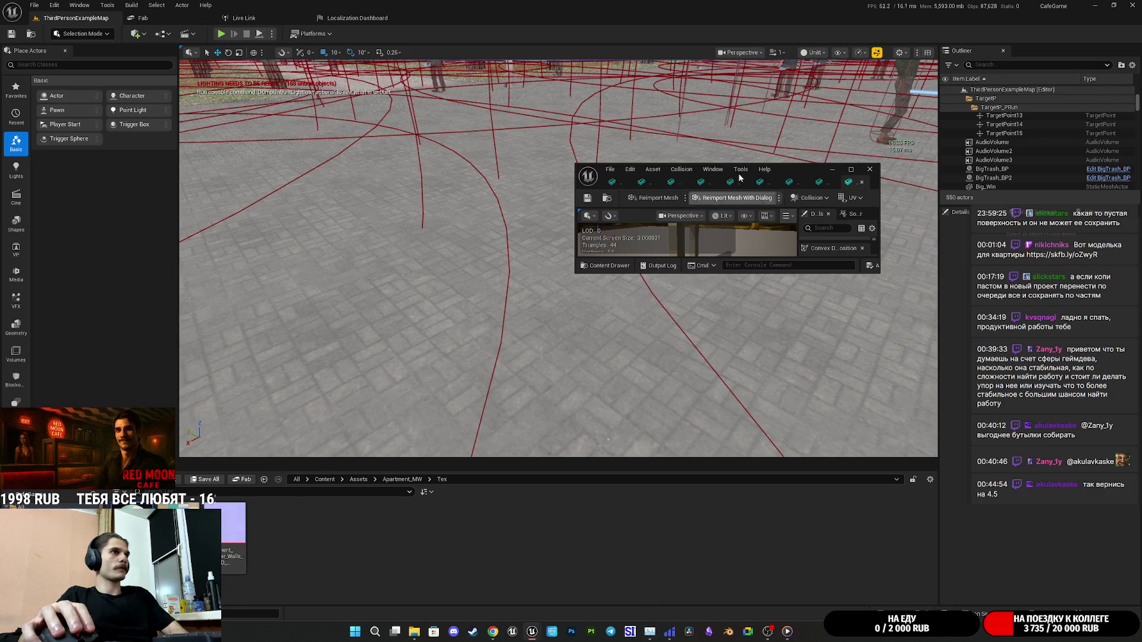
double_click(800, 168)
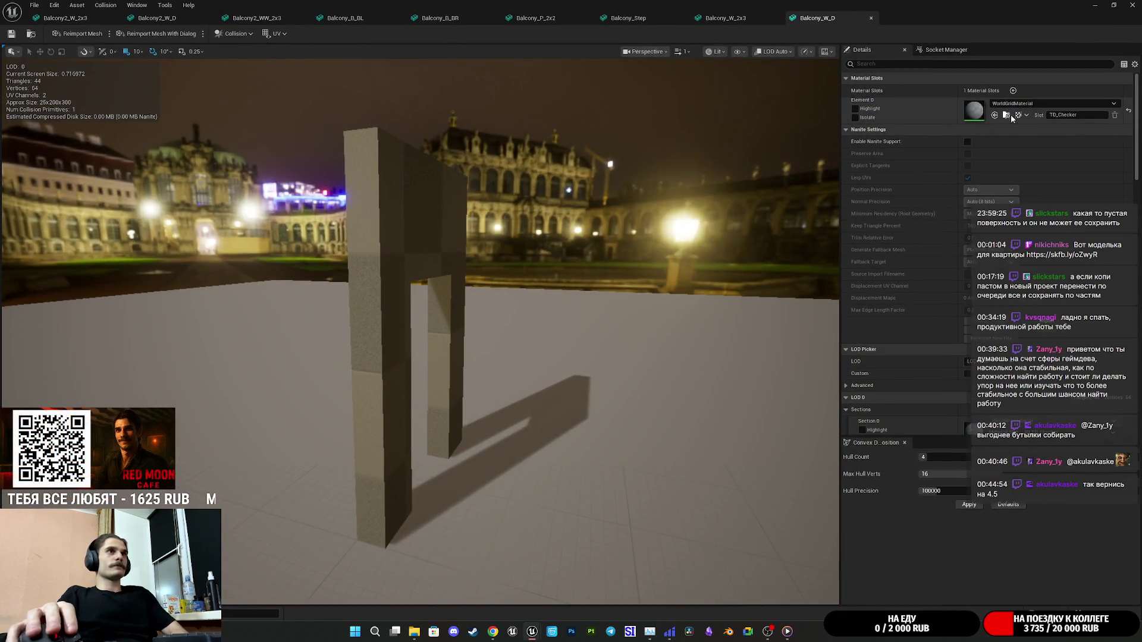
Give Balcony_W_D and Balcony_W_2x3 the Apartment_M material, saving Balcony_W_2x3.
click(994, 115)
mouse_move(575, 355)
mouse_down()
mouse_move(536, 297)
mouse_move(625, 250)
mouse_move(631, 208)
mouse_move(559, 405)
mouse_move(536, 380)
mouse_move(559, 356)
mouse_up()
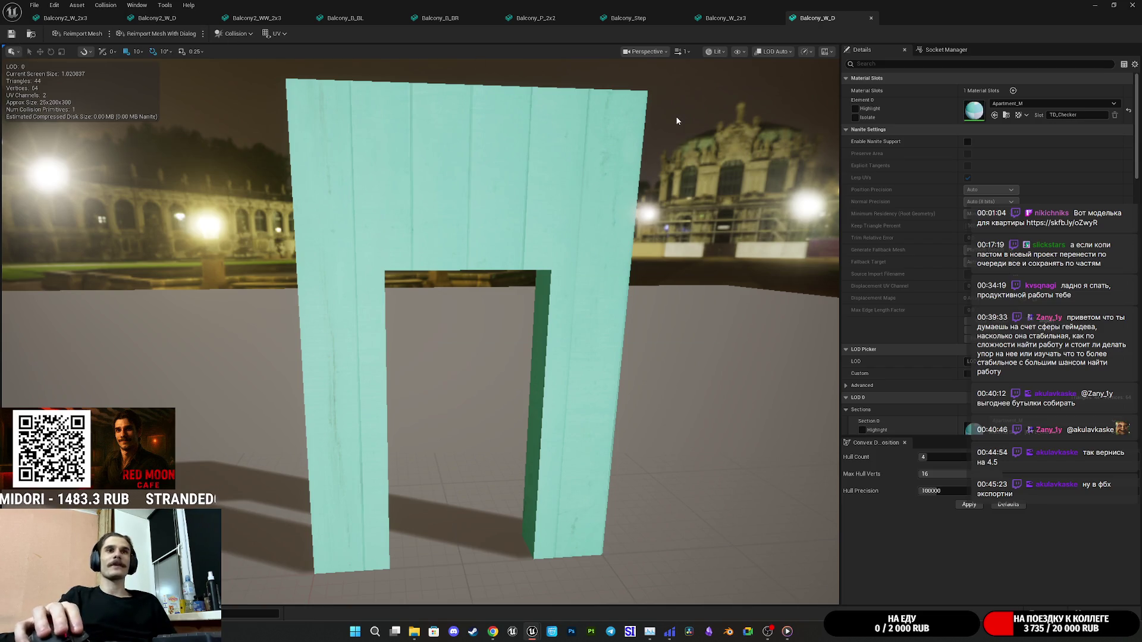
click(870, 18)
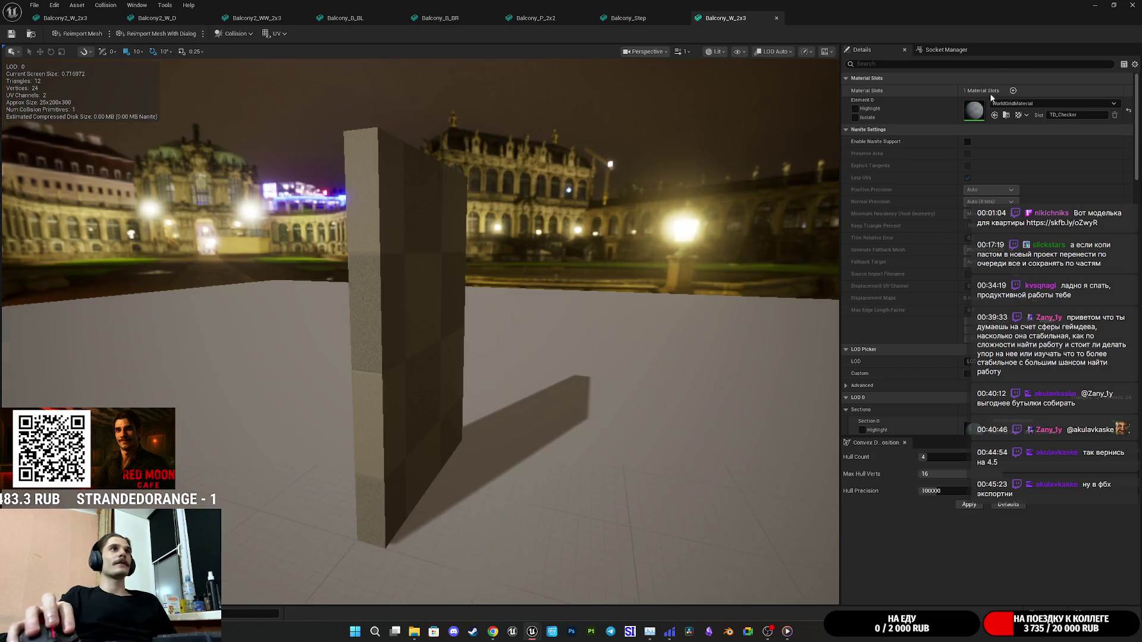
click(995, 115)
mouse_move(558, 355)
mouse_down()
mouse_move(536, 357)
mouse_move(541, 321)
mouse_move(541, 380)
mouse_up()
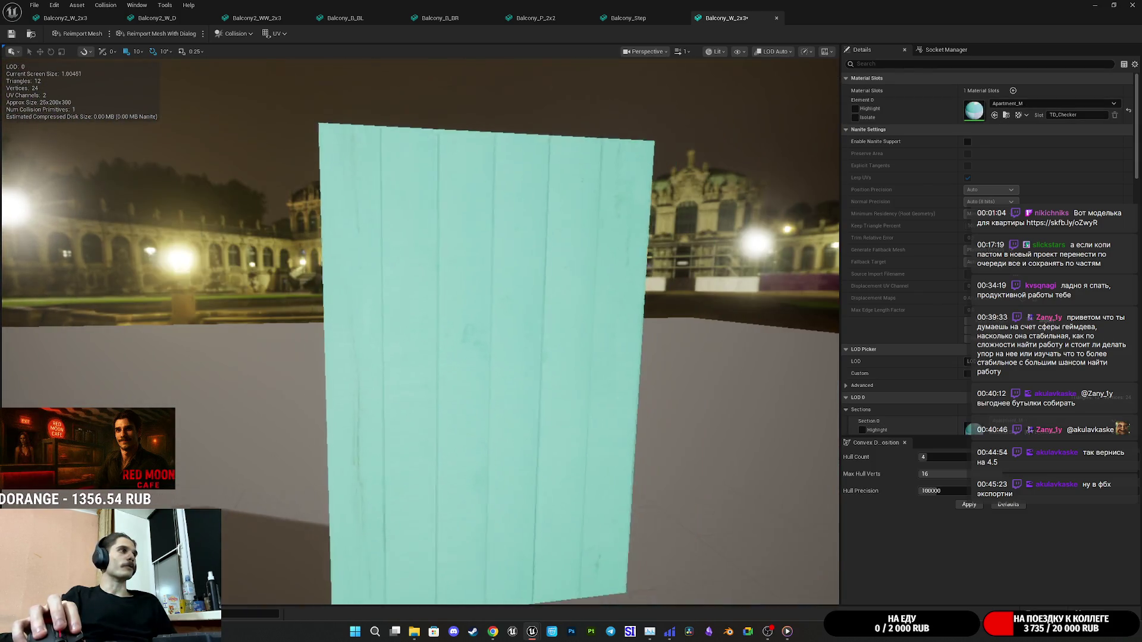
click(11, 35)
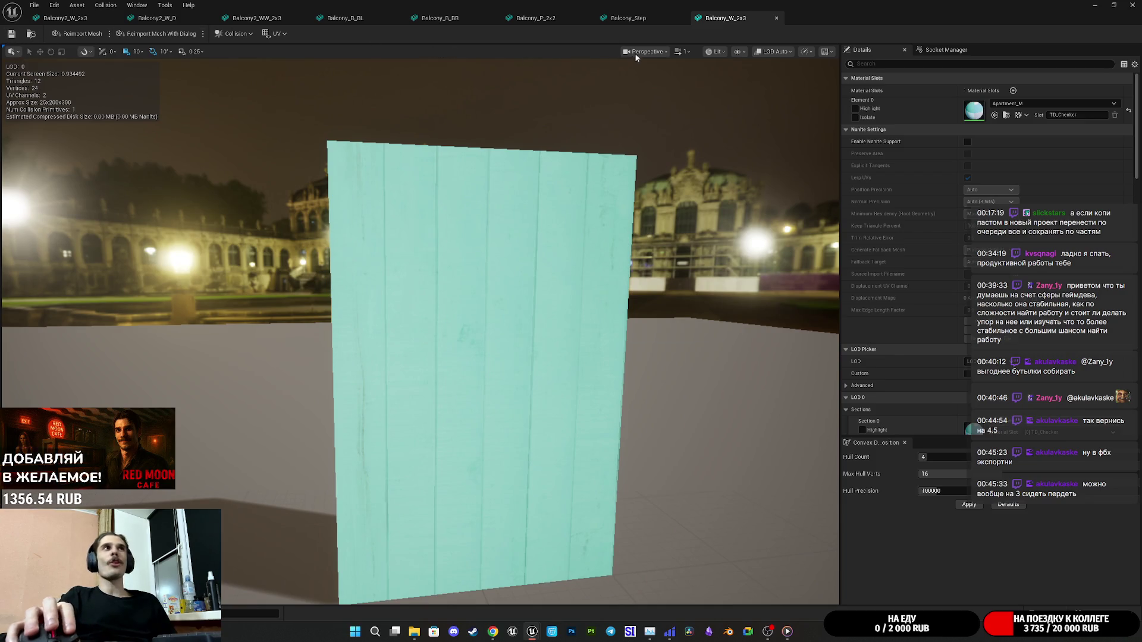
middle_click(731, 19)
Assign Apartment_M to Balcony_Step and Balcony_P_2x2, inspecting each and saving Balcony_P_2x2.
click(994, 115)
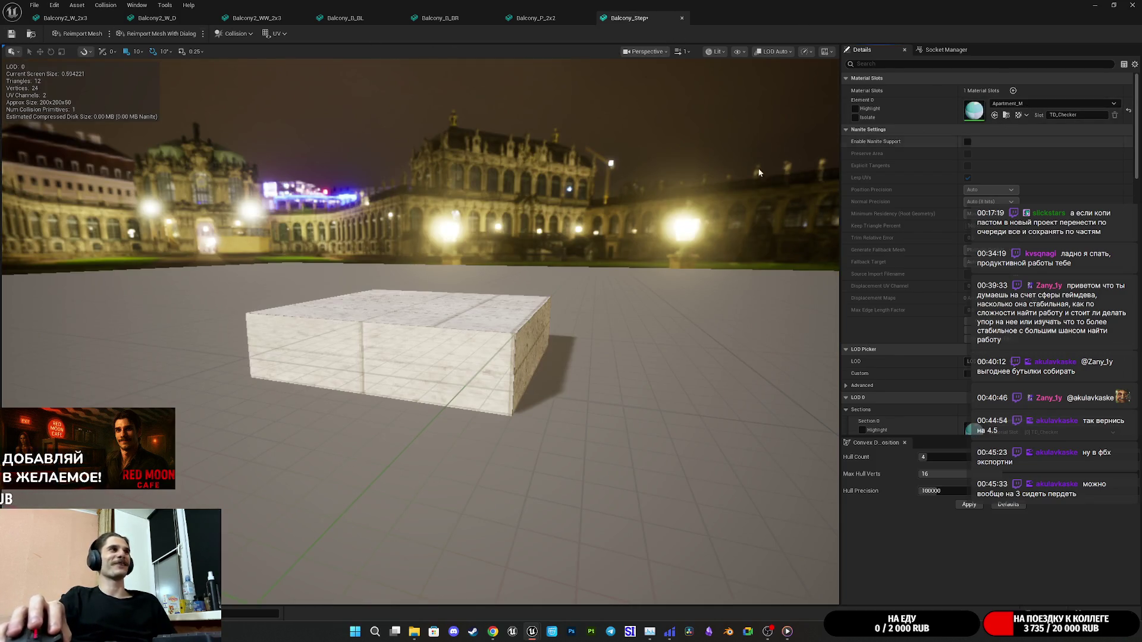
mouse_move(793, 155)
mouse_down()
mouse_move(762, 226)
mouse_move(714, 250)
mouse_up()
scroll(420, 331, up, 5)
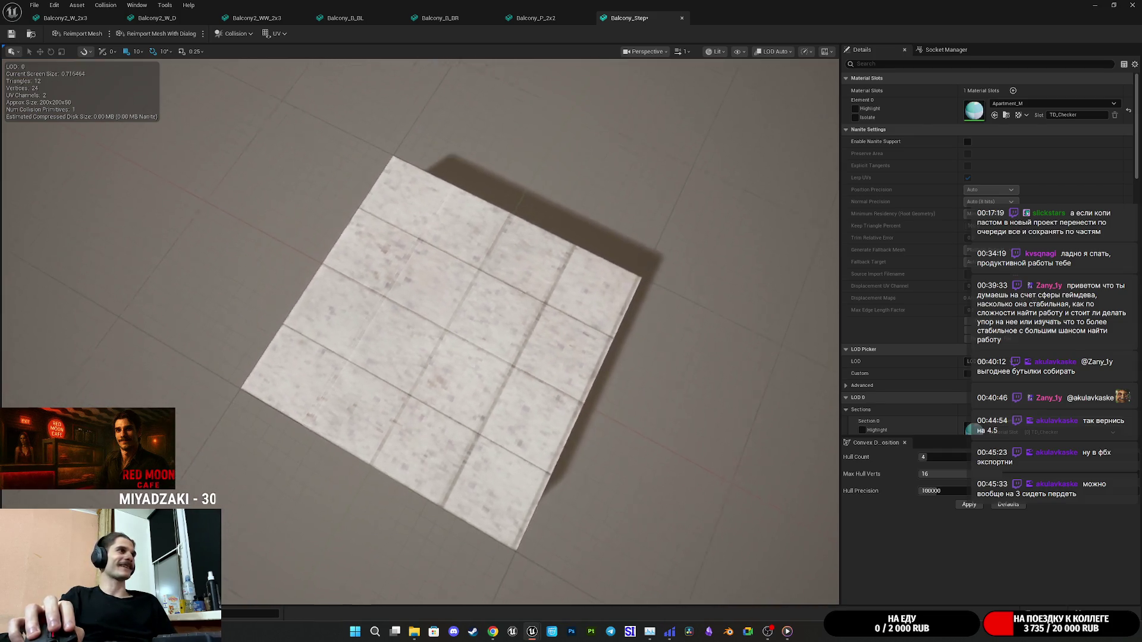
scroll(420, 331, up, 3)
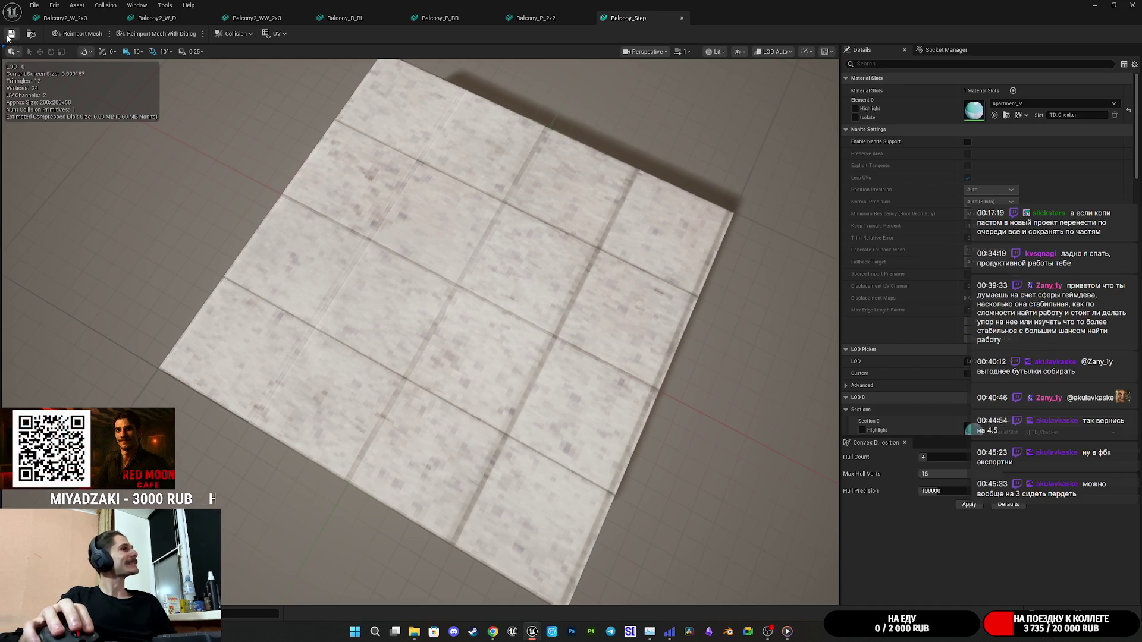
middle_click(639, 18)
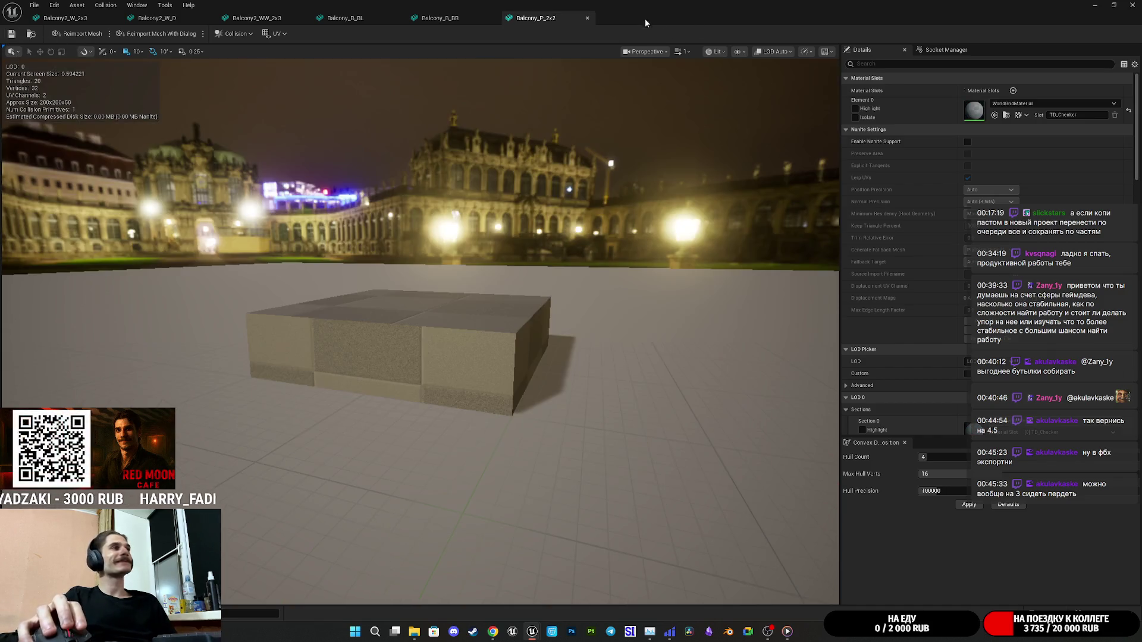
click(995, 115)
drag(601, 208, 573, 219)
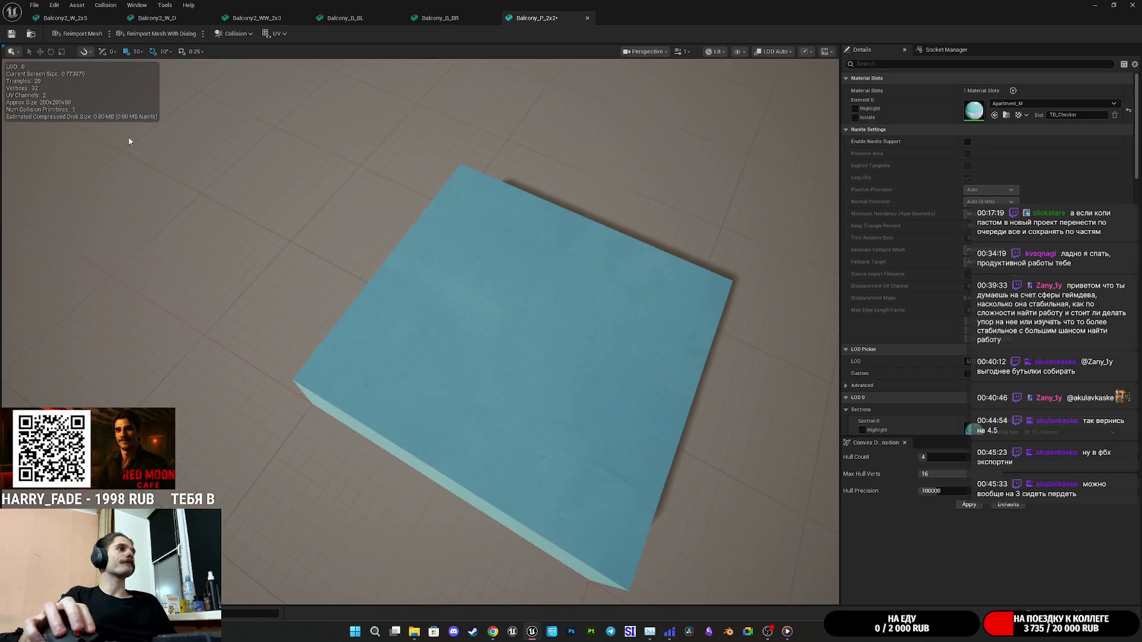
drag(89, 70, 94, 128)
mouse_move(416, 297)
mouse_down()
mouse_move(435, 262)
mouse_move(452, 297)
mouse_up()
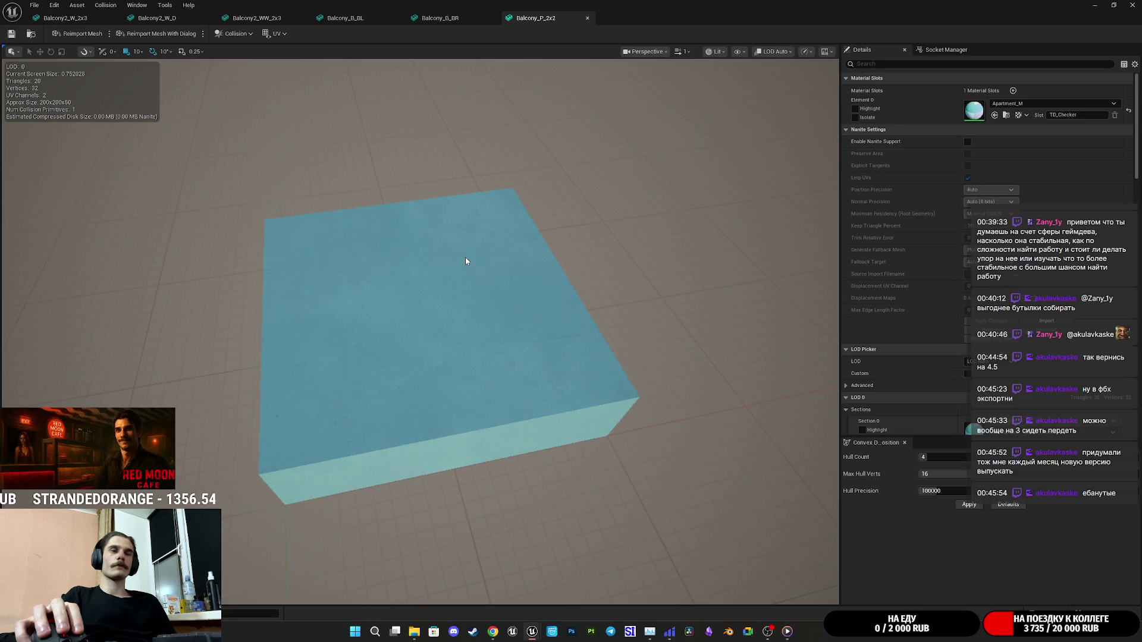
click(11, 34)
click(588, 18)
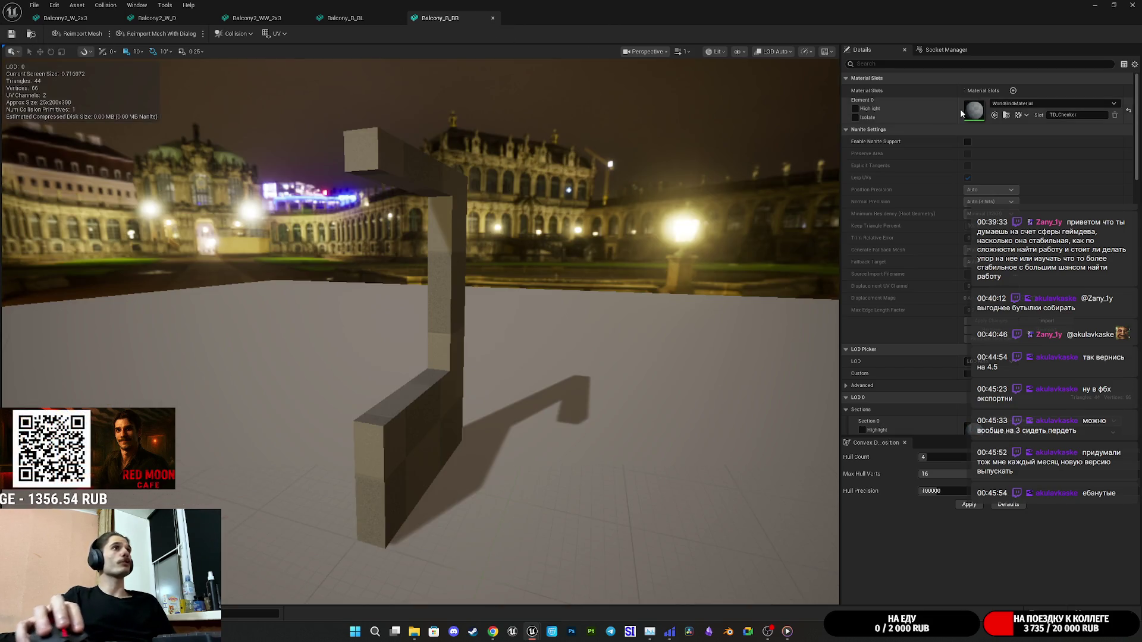
Give Balcony_B_BR, B_BL, Balcony2_WW_2x3, Balcony2_W_D and Balcony2_W_2x3 Apartment_M, then save all modified assets.
click(995, 116)
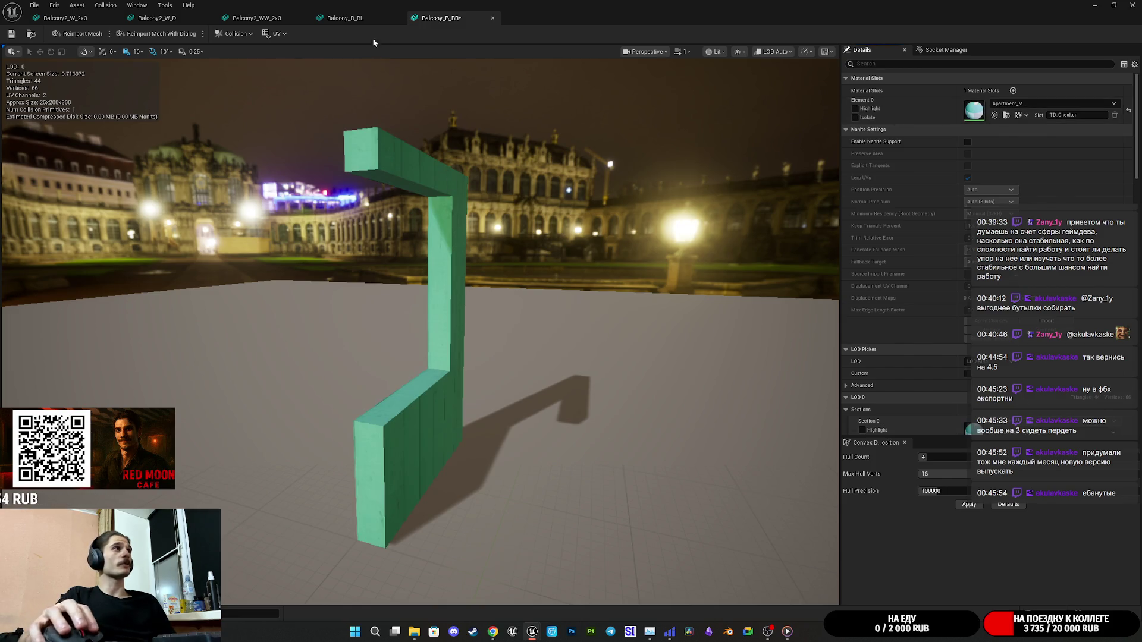
middle_click(446, 17)
click(995, 115)
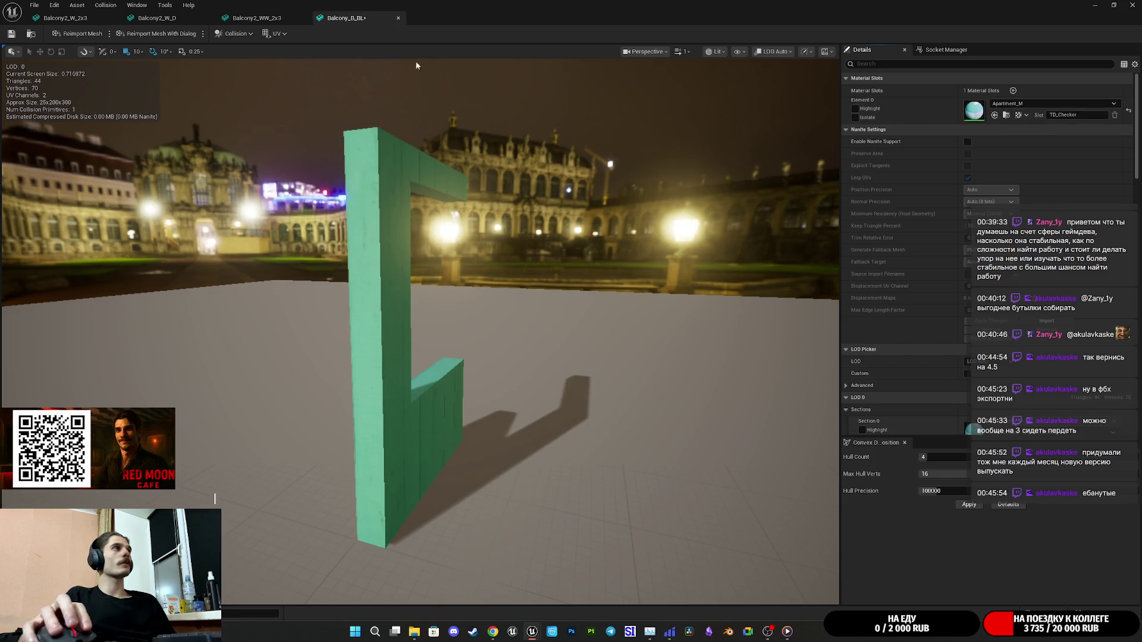
middle_click(345, 21)
click(995, 116)
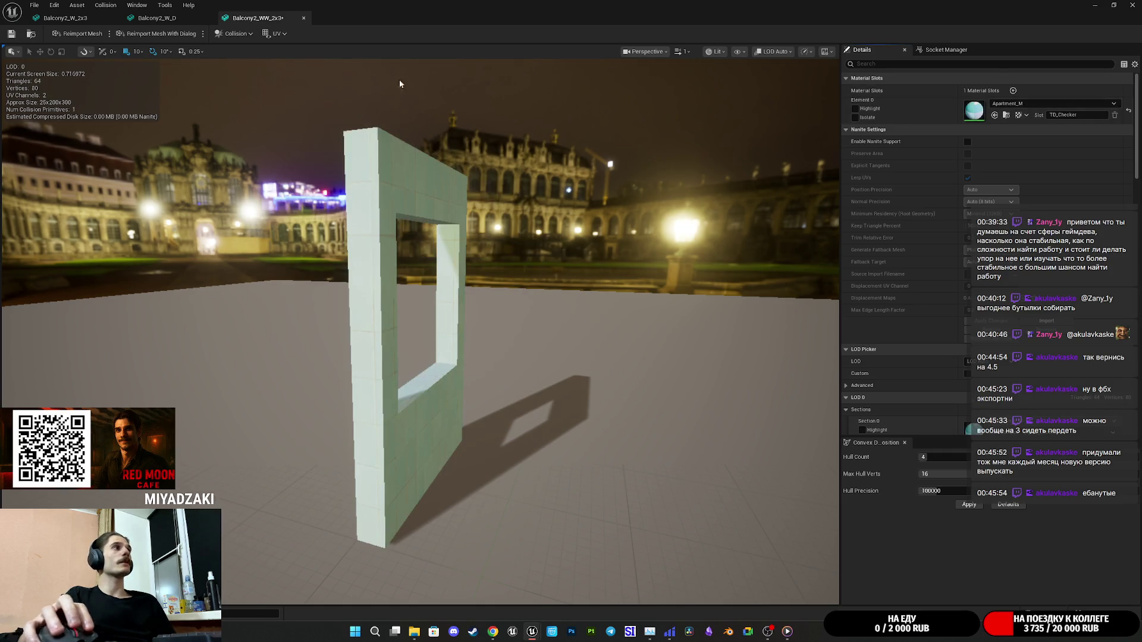
scroll(419, 330, up, 10)
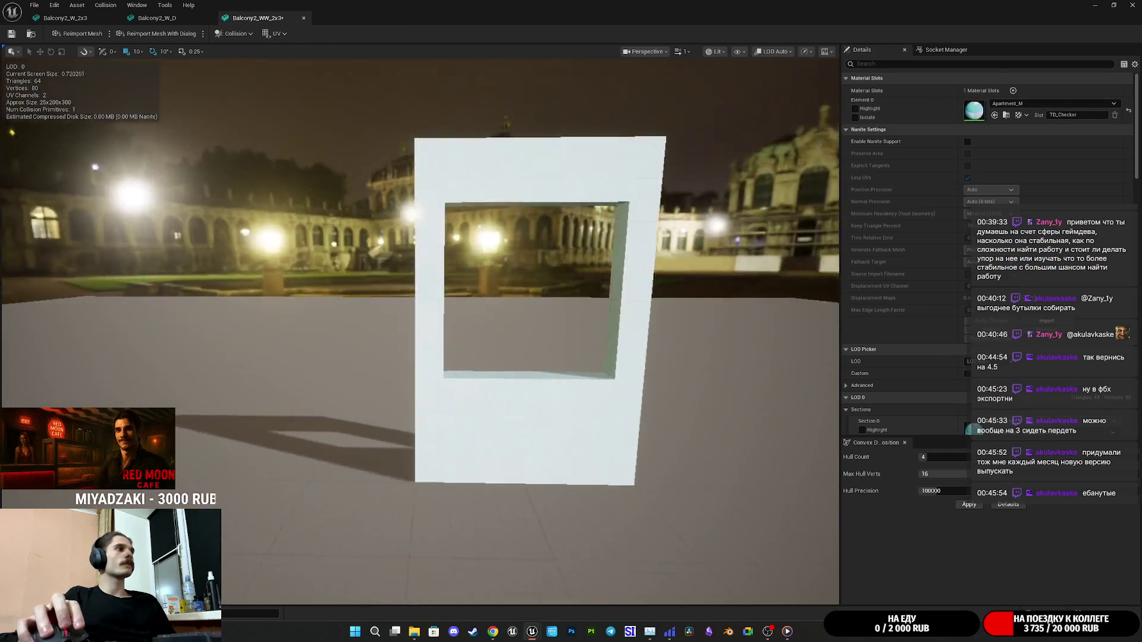
key(f)
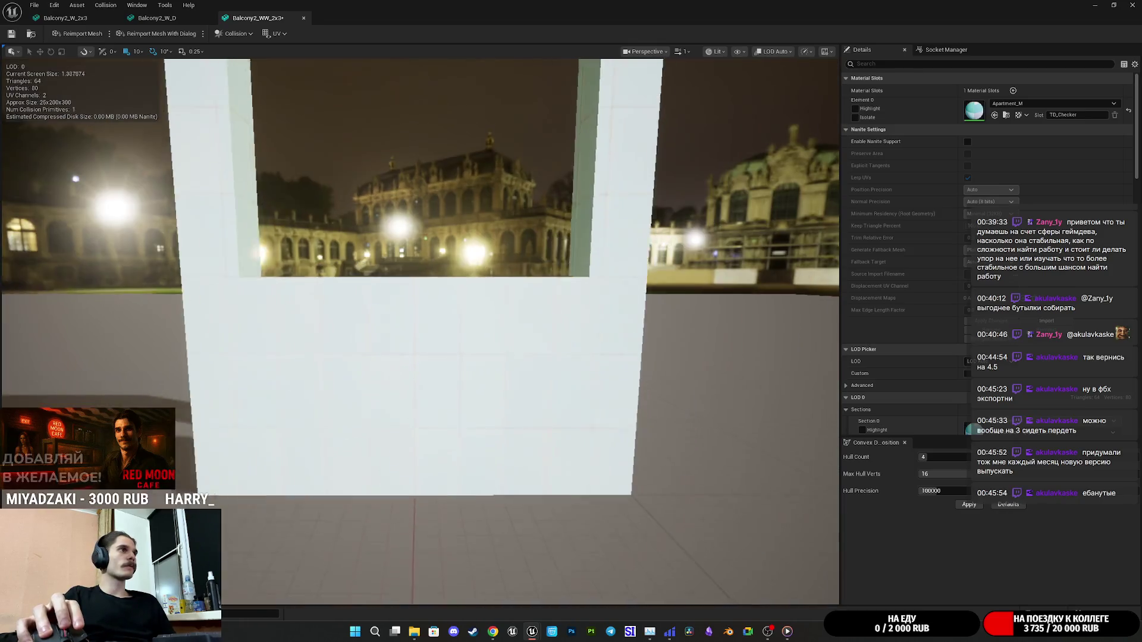
middle_click(244, 22)
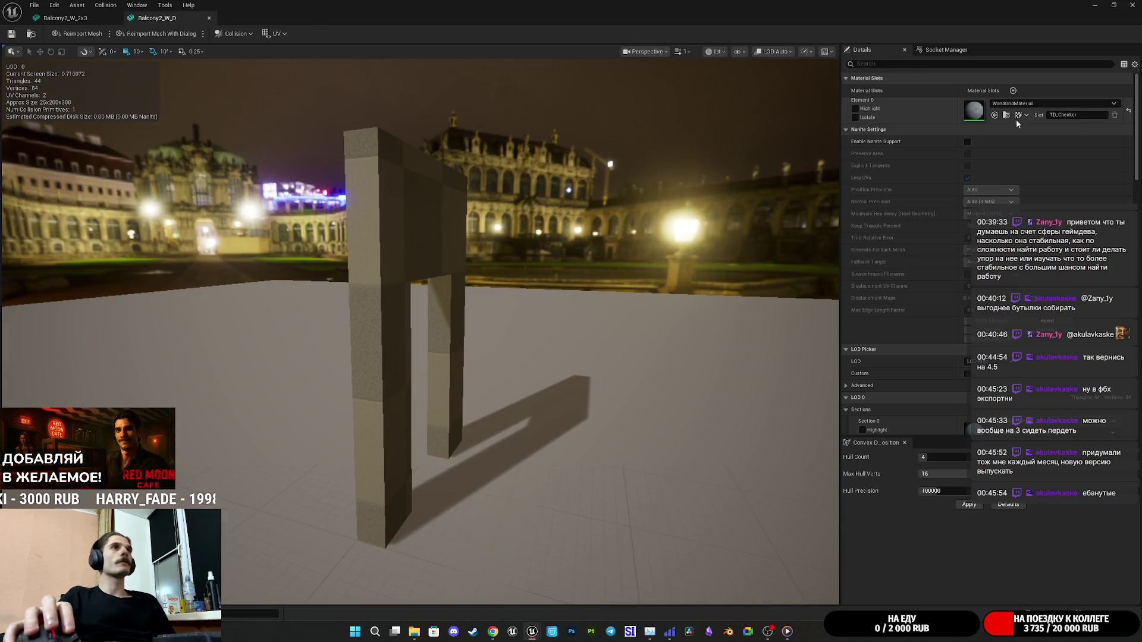
click(995, 116)
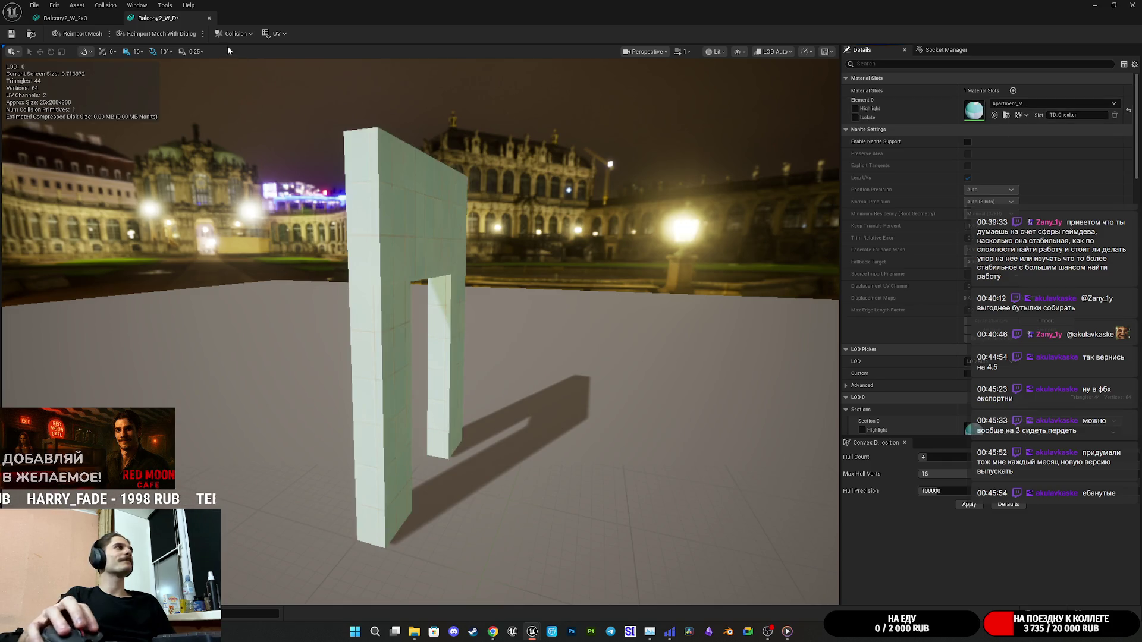
middle_click(152, 18)
click(995, 116)
key(ctrl+shift+s)
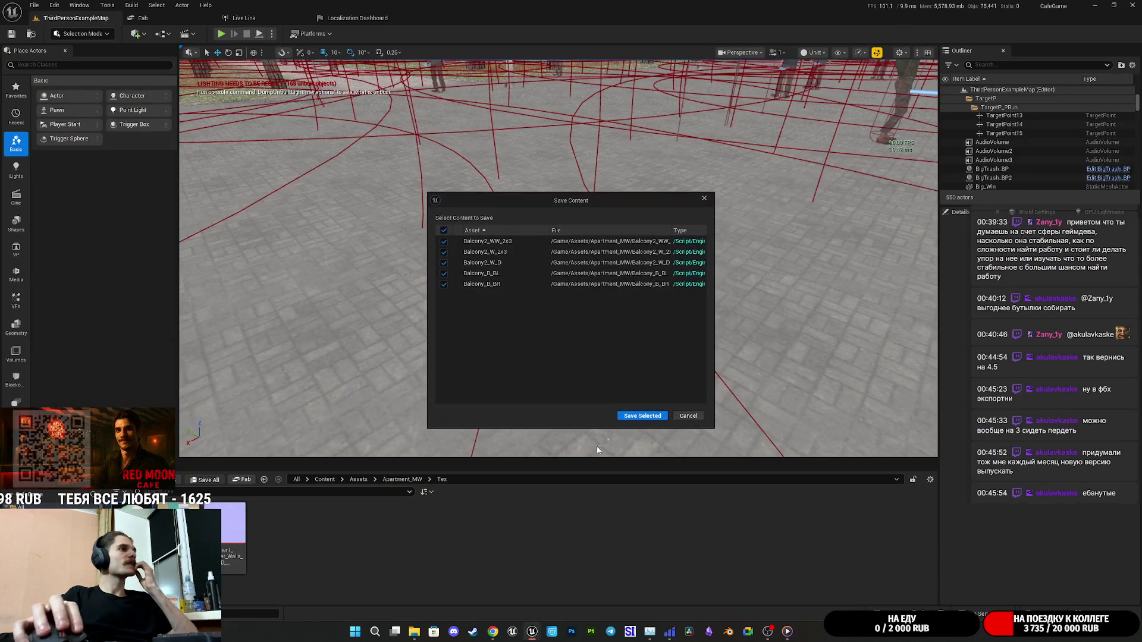
Save the five balcony assets and open Balcony_WW_2x3 from the Apartment_MW folder.
click(643, 415)
click(402, 479)
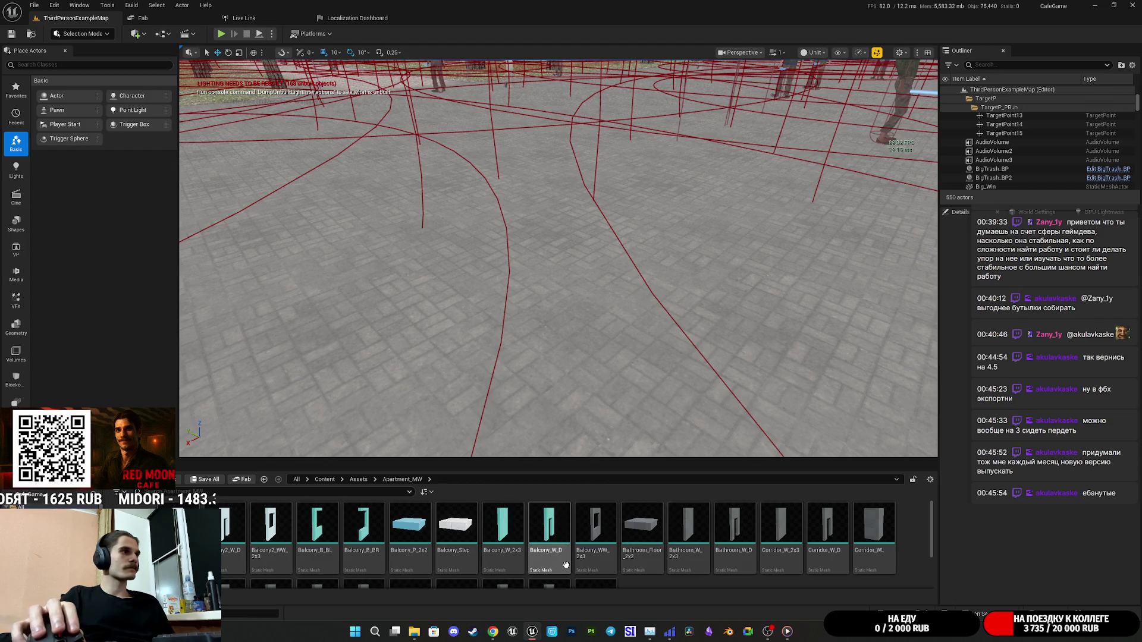
double_click(602, 527)
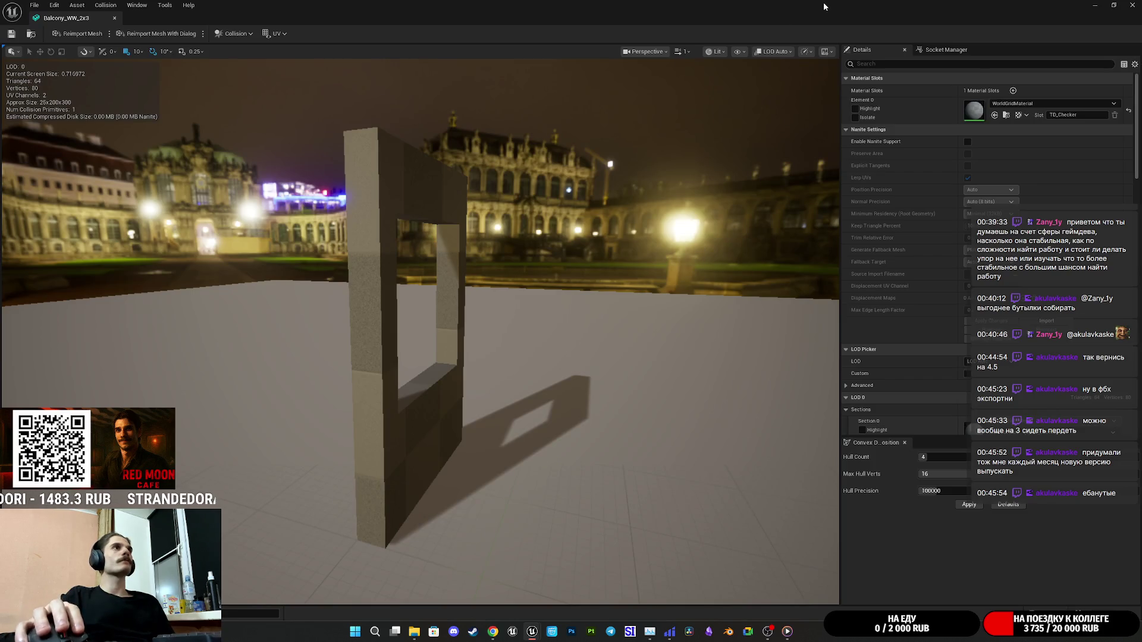
double_click(824, 6)
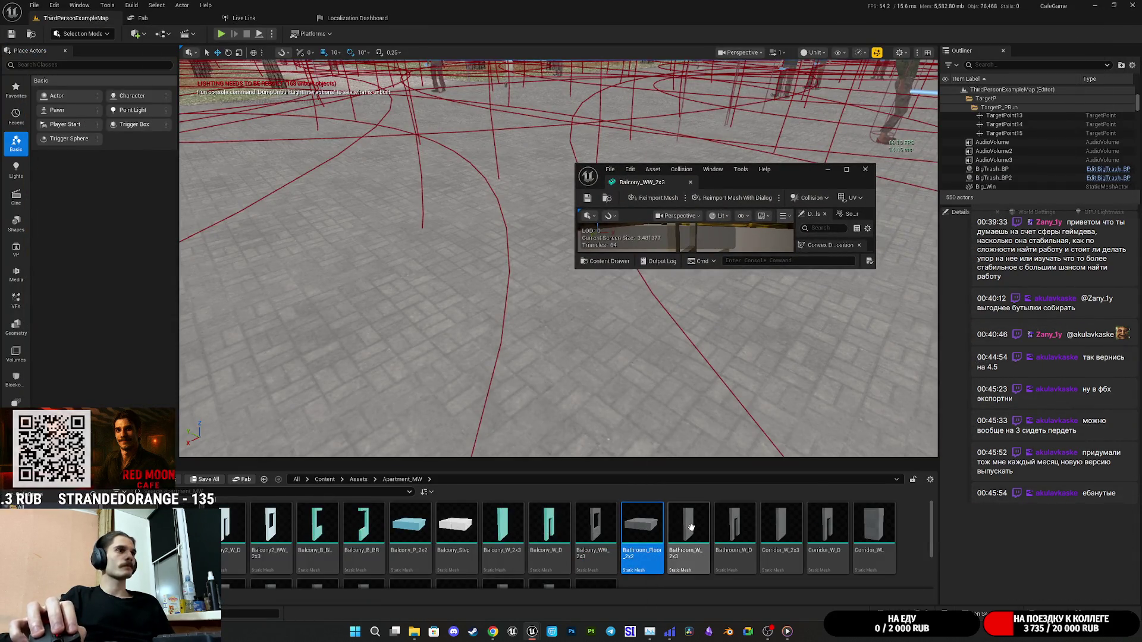
Open Bathroom_Floor_2x2, Bathroom_W_2x3, Bathroom_W_D, Corridor_W_2x3, Corridor_W_D and Corridor_WL meshes.
mouse_move(685, 523)
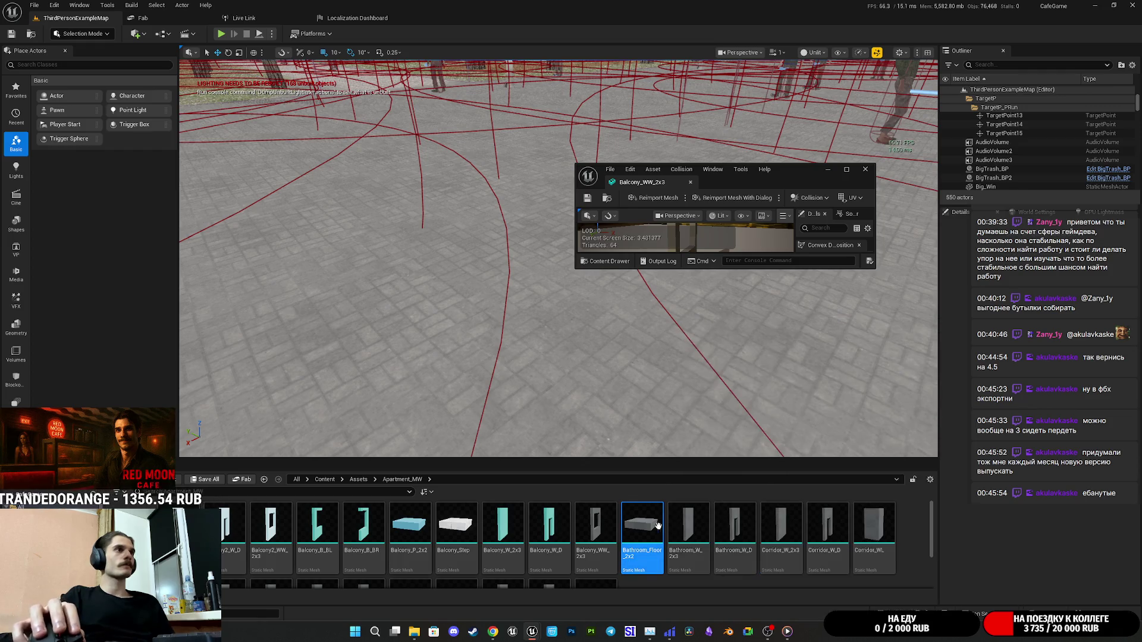
double_click(640, 528)
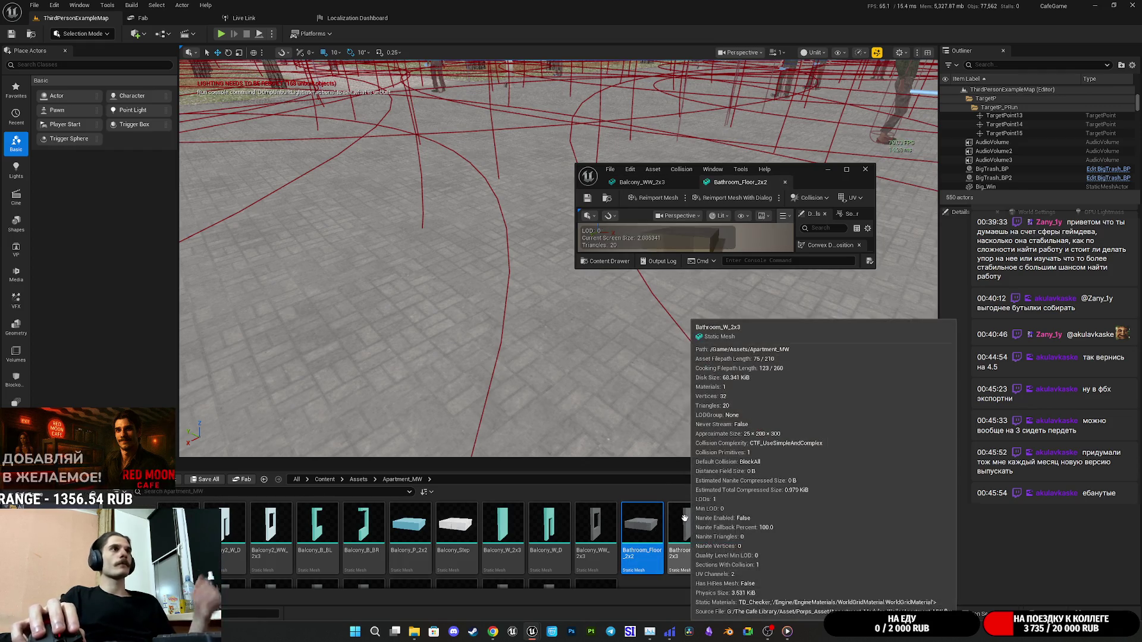
click(694, 523)
double_click(696, 528)
click(736, 524)
double_click(738, 522)
double_click(781, 523)
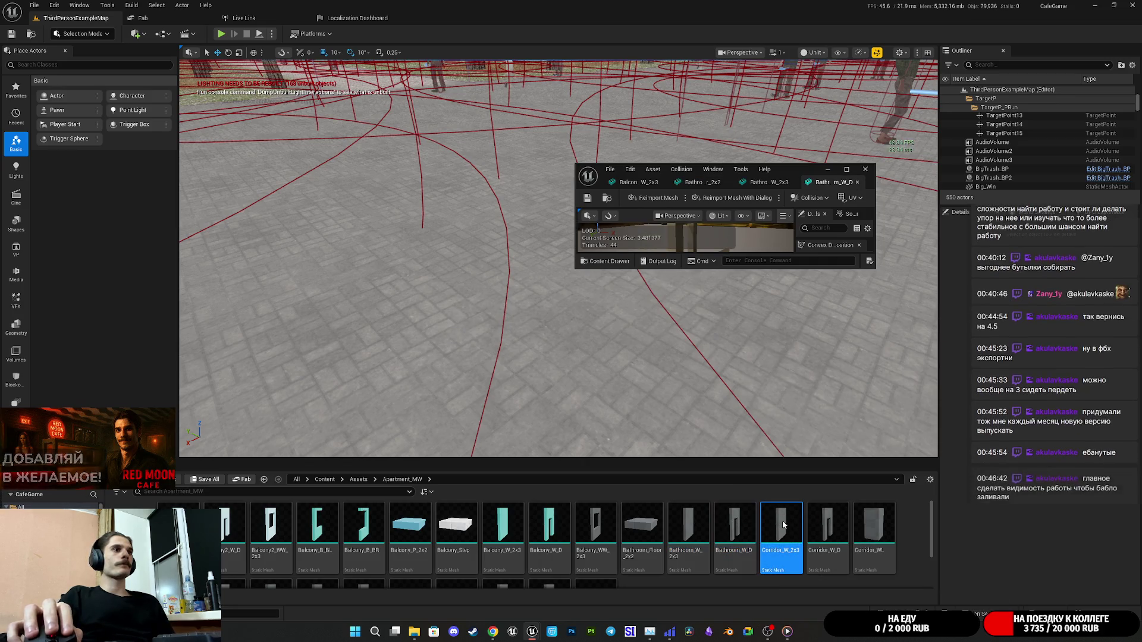
click(832, 523)
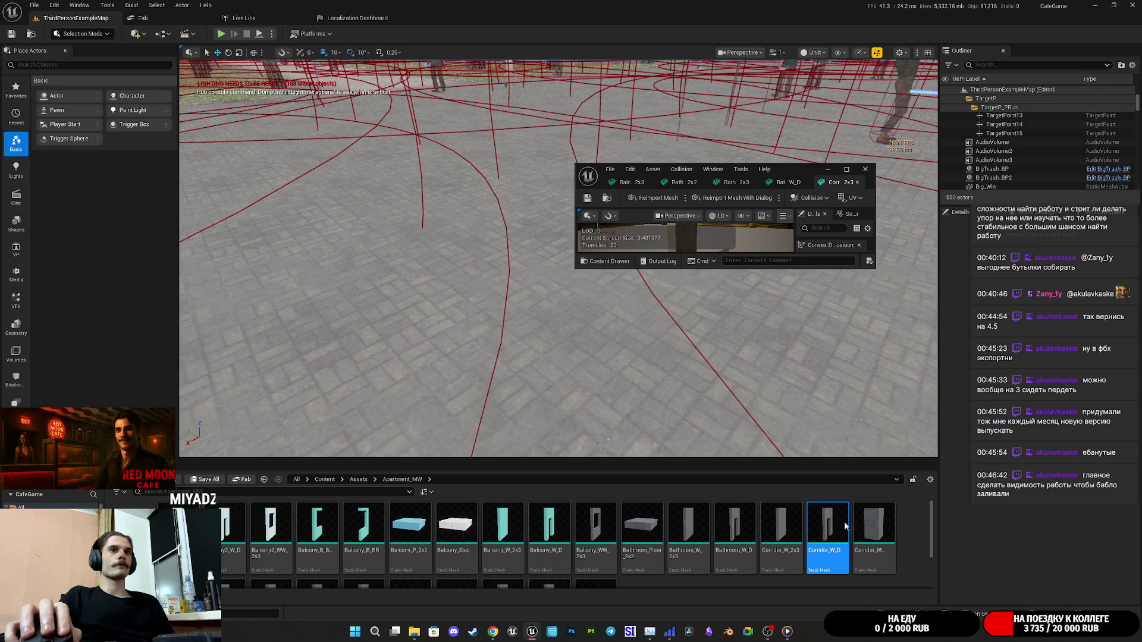
double_click(844, 526)
click(877, 521)
double_click(873, 526)
Open GirlRoom_WW_2x3 and Kitchen_W_2x3, browse into the Tex folder, and maximize the mesh editor.
scroll(773, 536, down, 2)
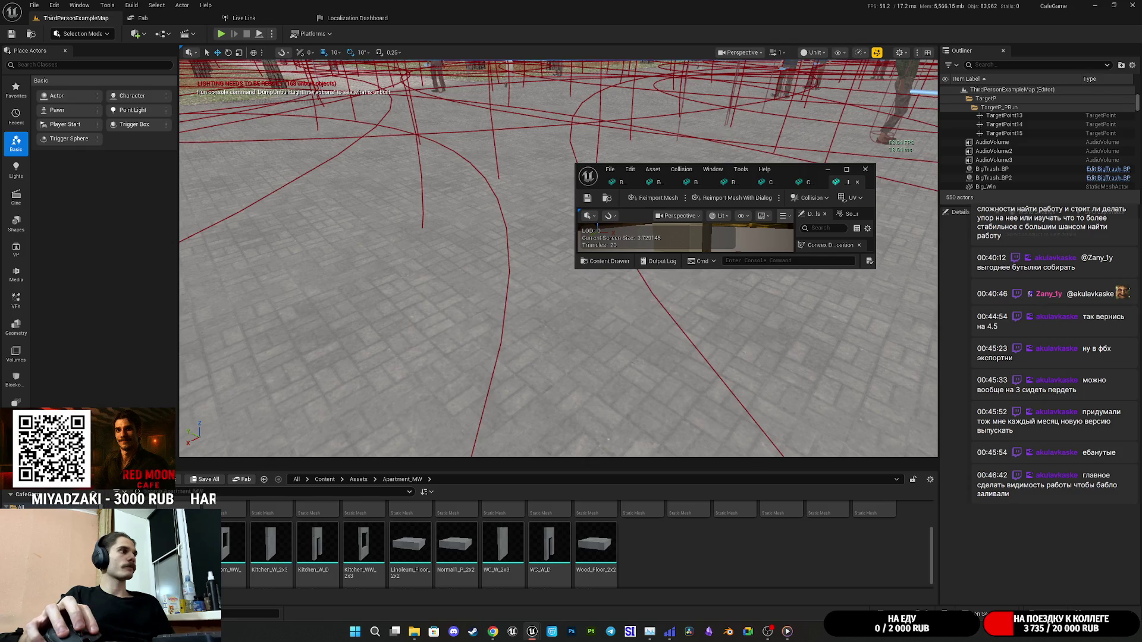
double_click(227, 540)
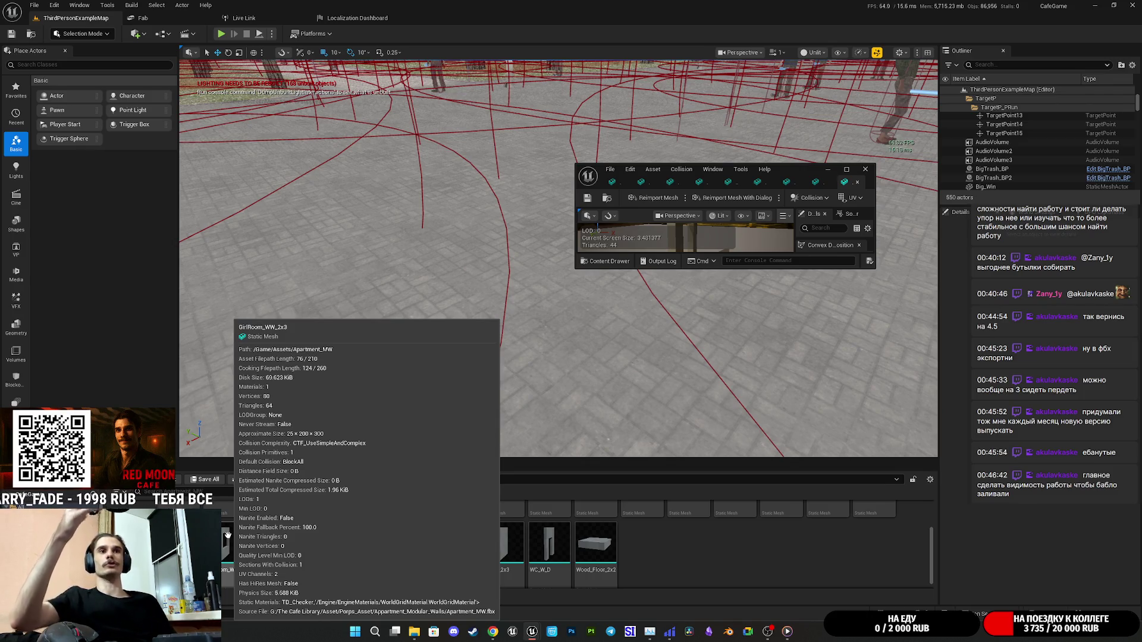
click(227, 535)
double_click(283, 541)
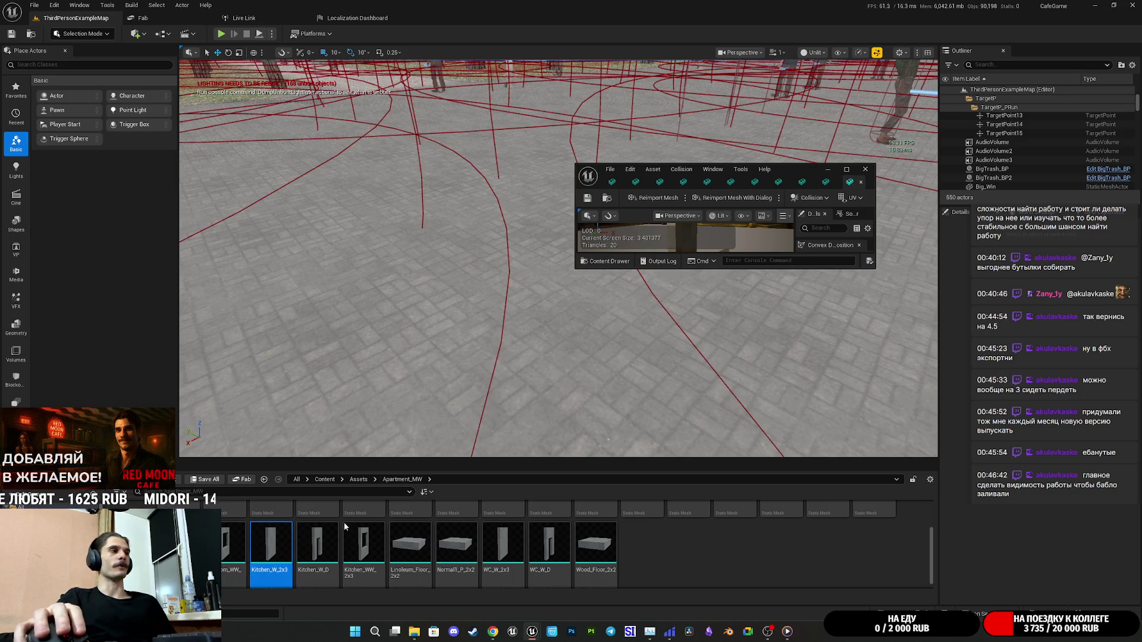
scroll(411, 548, up, 3)
double_click(410, 553)
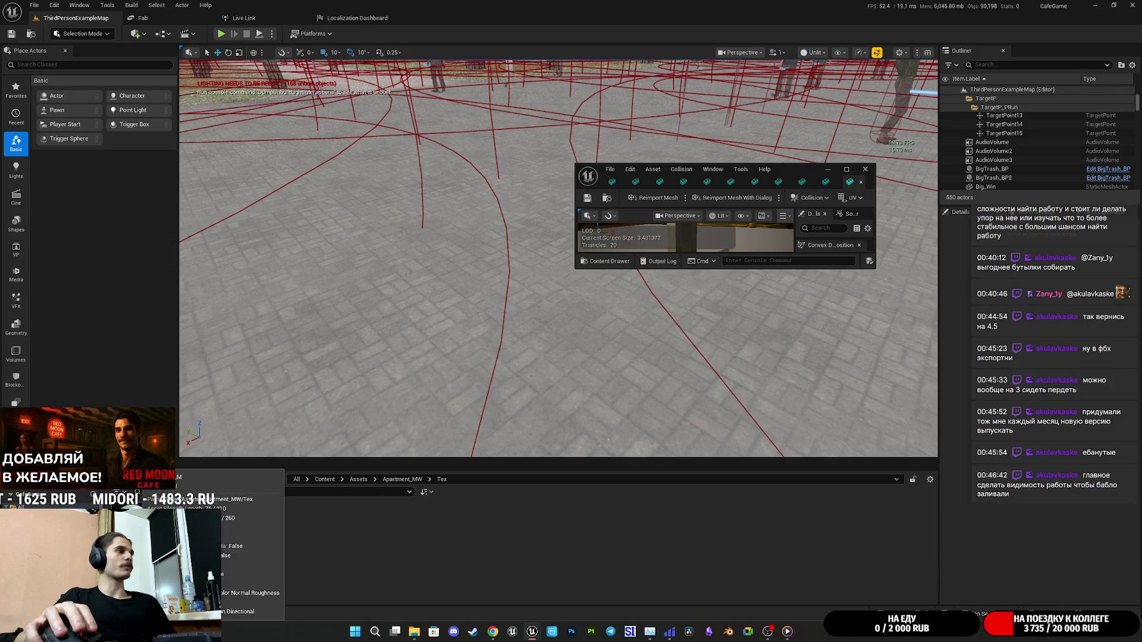
double_click(802, 171)
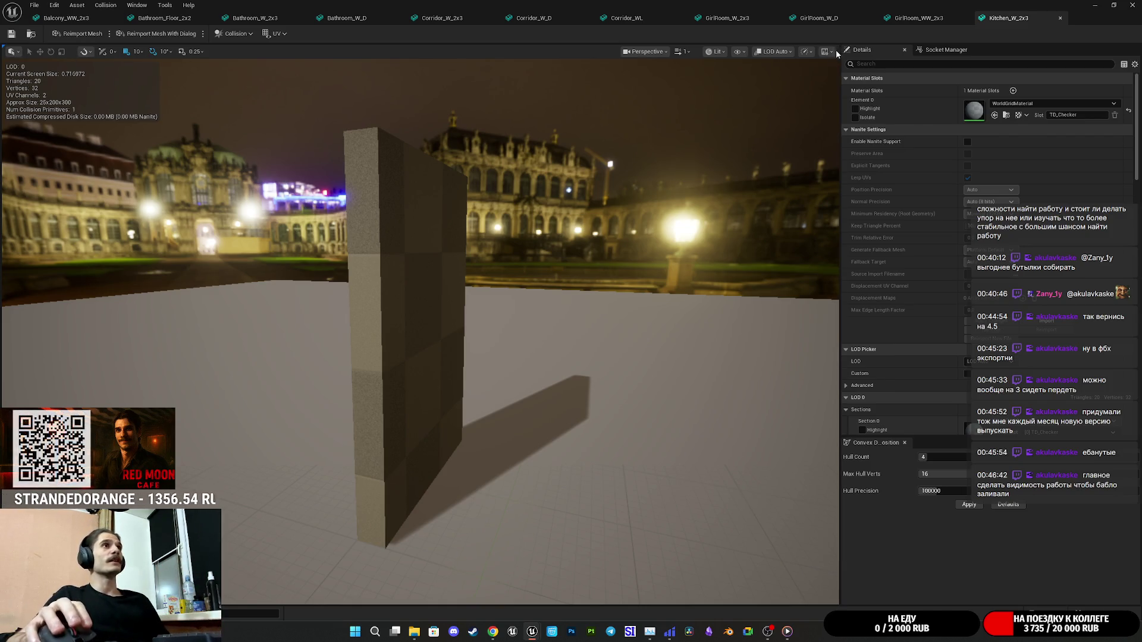
Give Kitchen_W_2x3 and GirlRoom_W_2x3 Apartment_M, closing the GirlRoom_WW_2x3 and GirlRoom_W_D tabs.
click(995, 115)
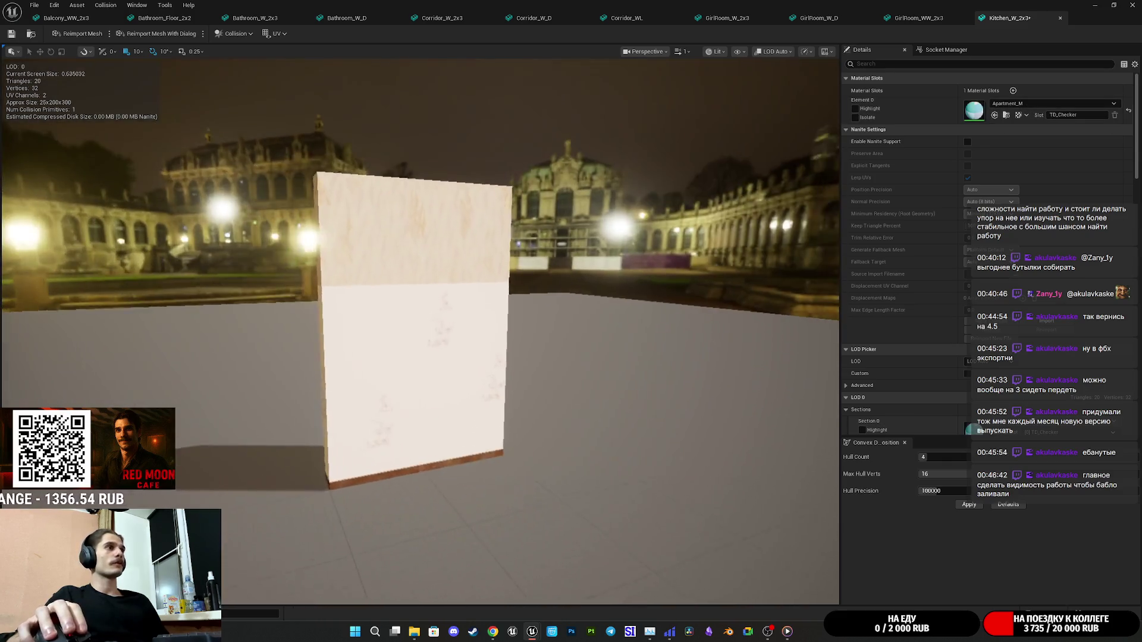
drag(437, 286, 438, 286)
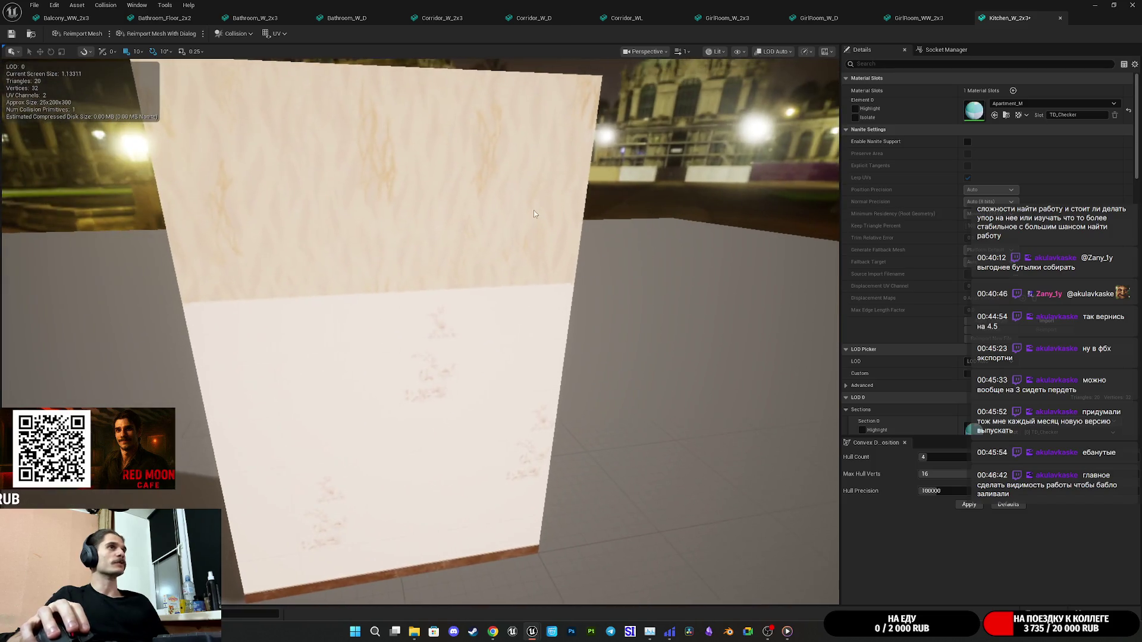
middle_click(1015, 24)
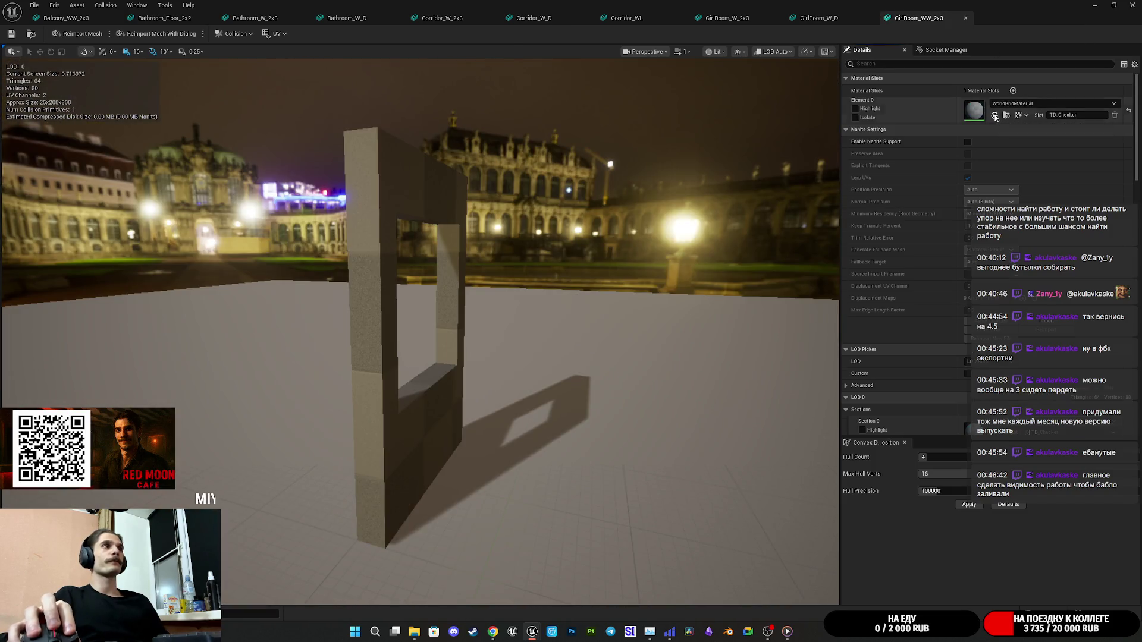
middle_click(919, 18)
middle_click(819, 17)
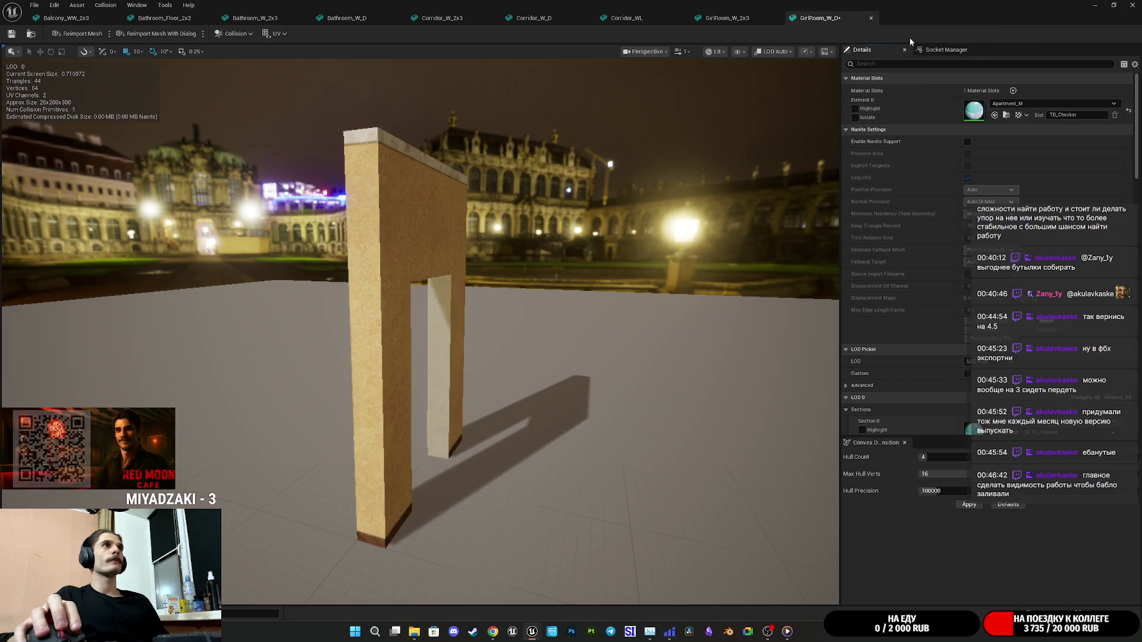
click(995, 114)
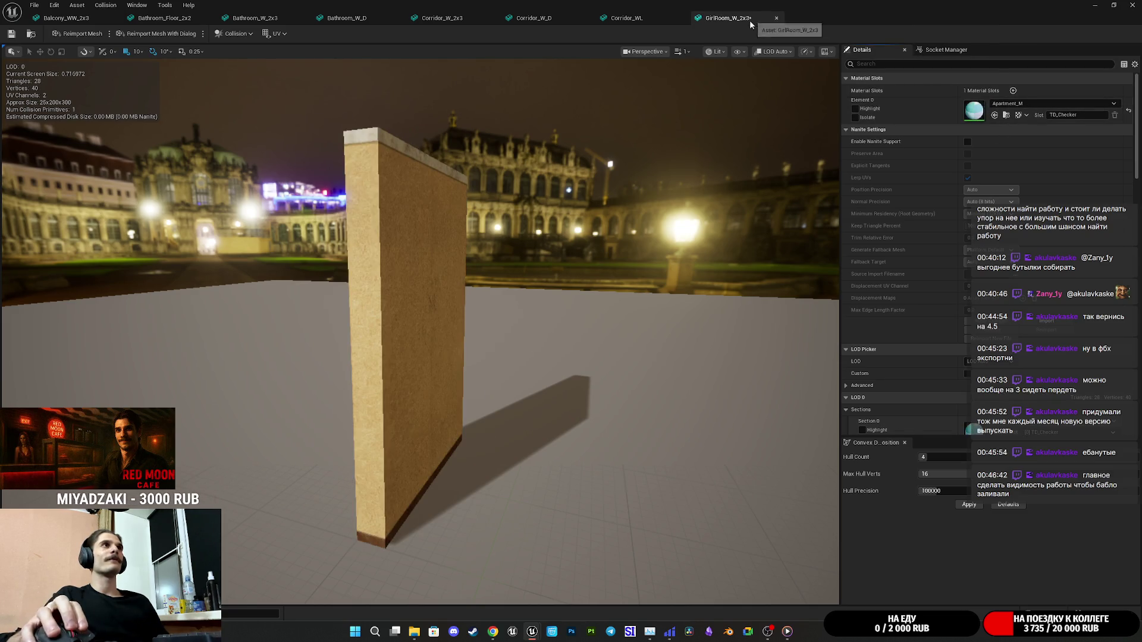
middle_click(726, 18)
Assign Apartment_M to Corridor_WL, Corridor_W_D and Corridor_W_2x3.
click(995, 115)
middle_click(628, 18)
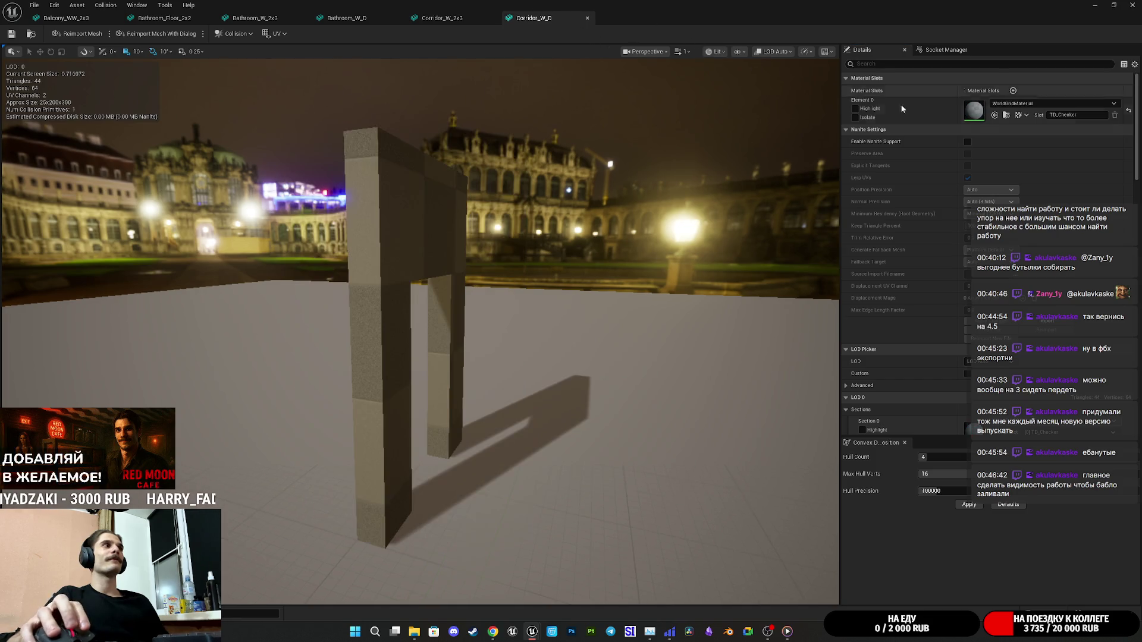
click(995, 115)
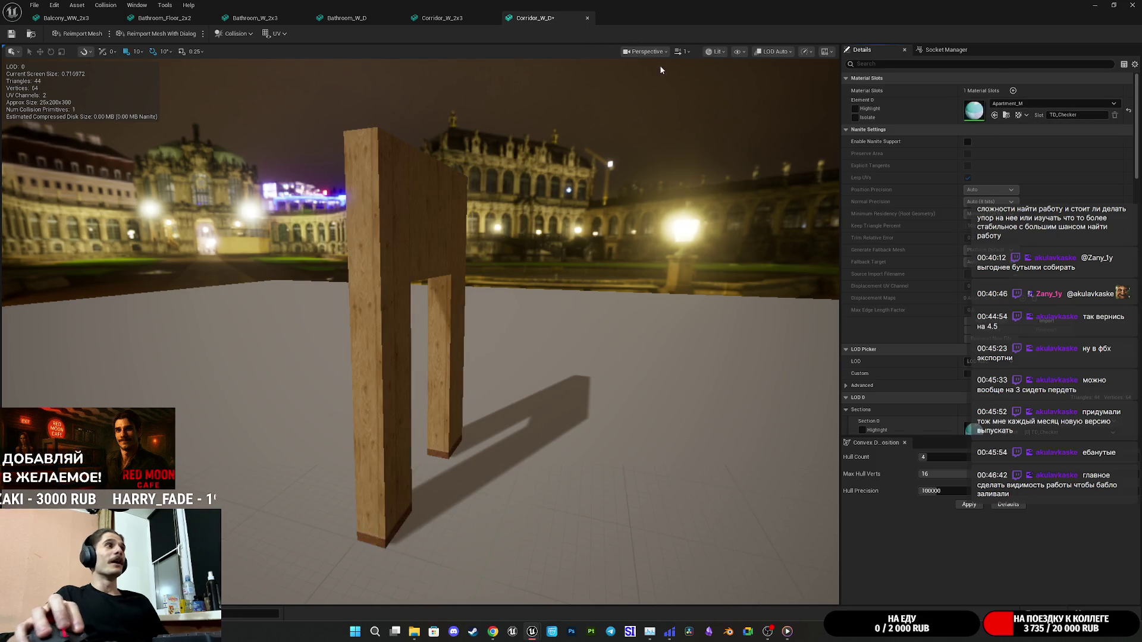
middle_click(559, 19)
click(995, 115)
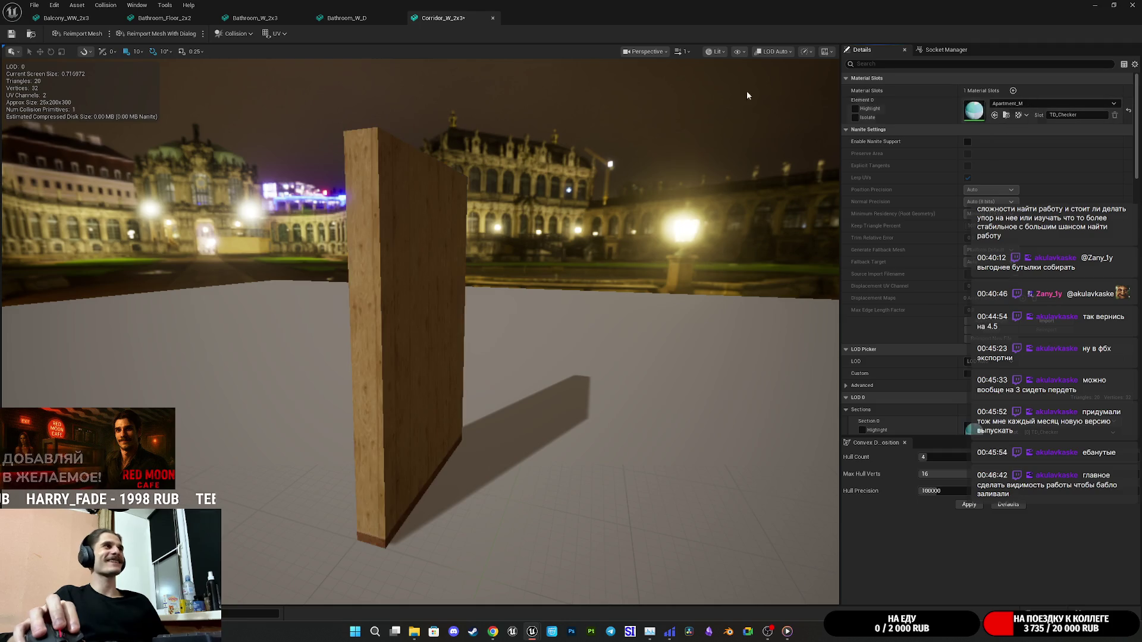
middle_click(444, 20)
Assign Apartment_M to Bathroom_W_D, Bathroom_W_2x3, Bathroom_Floor_2x2 and Balcony_WW_2x3, closing the editor.
click(994, 115)
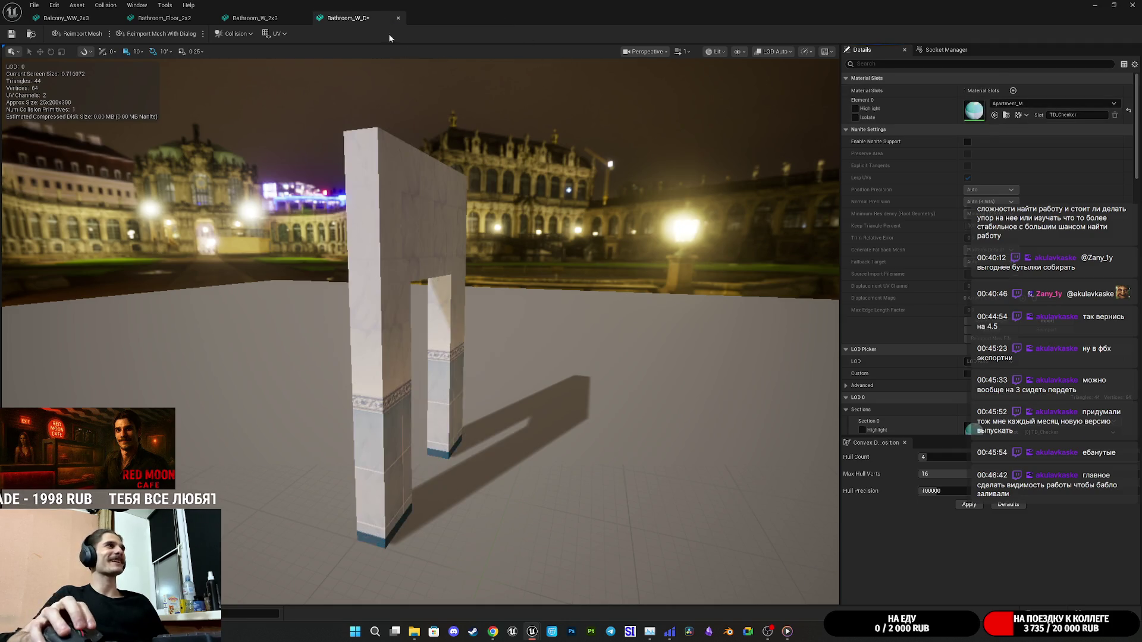
middle_click(339, 20)
click(994, 115)
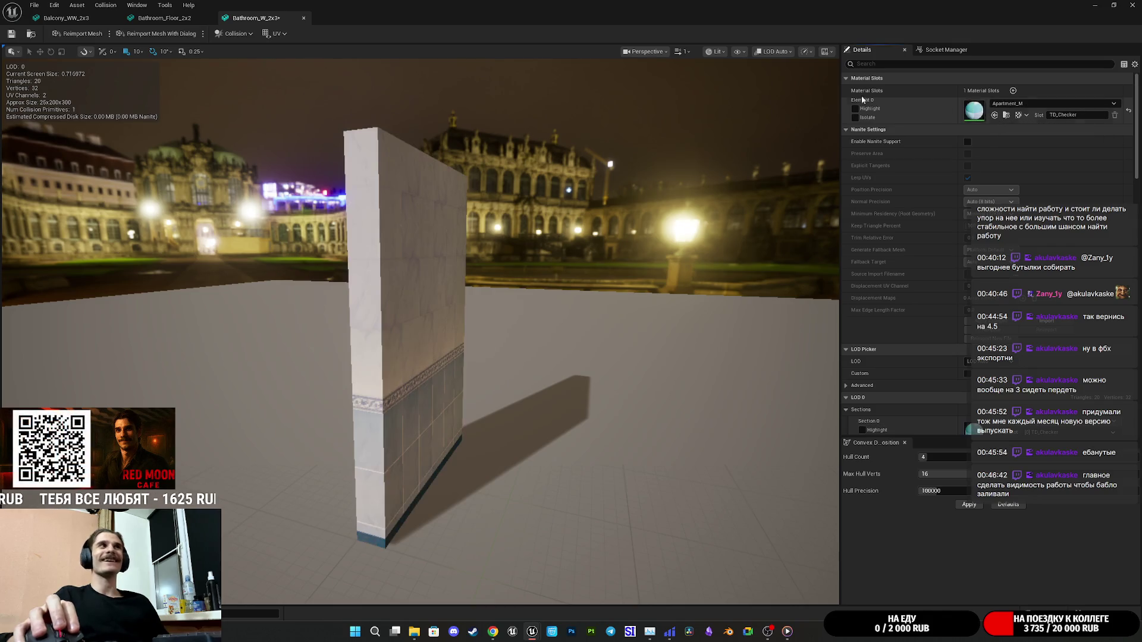
middle_click(250, 20)
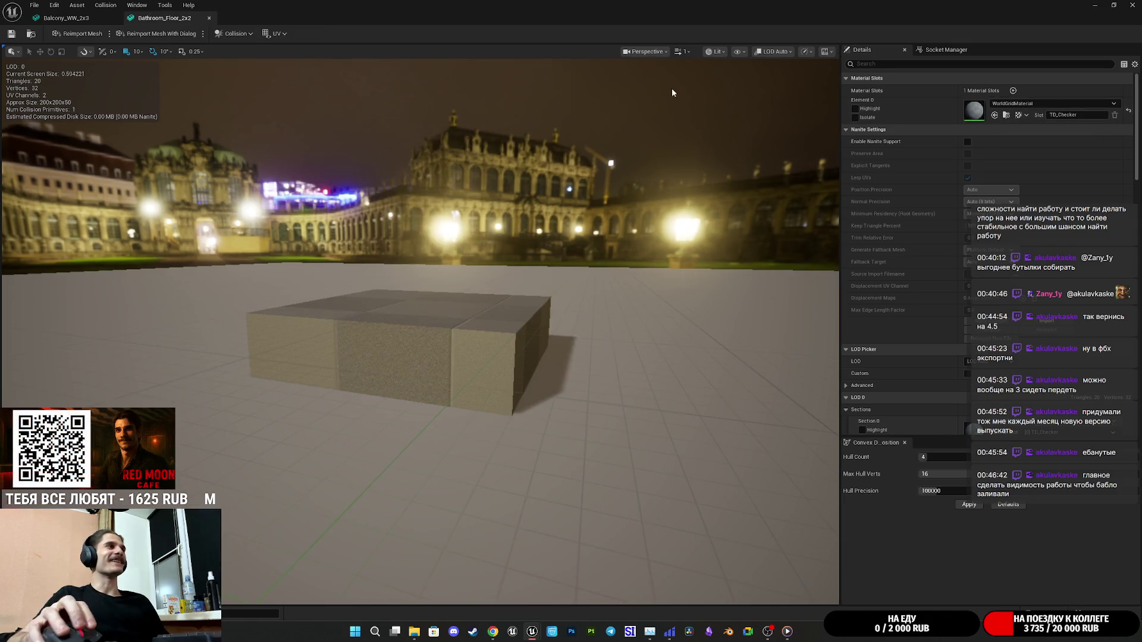
click(994, 115)
middle_click(166, 18)
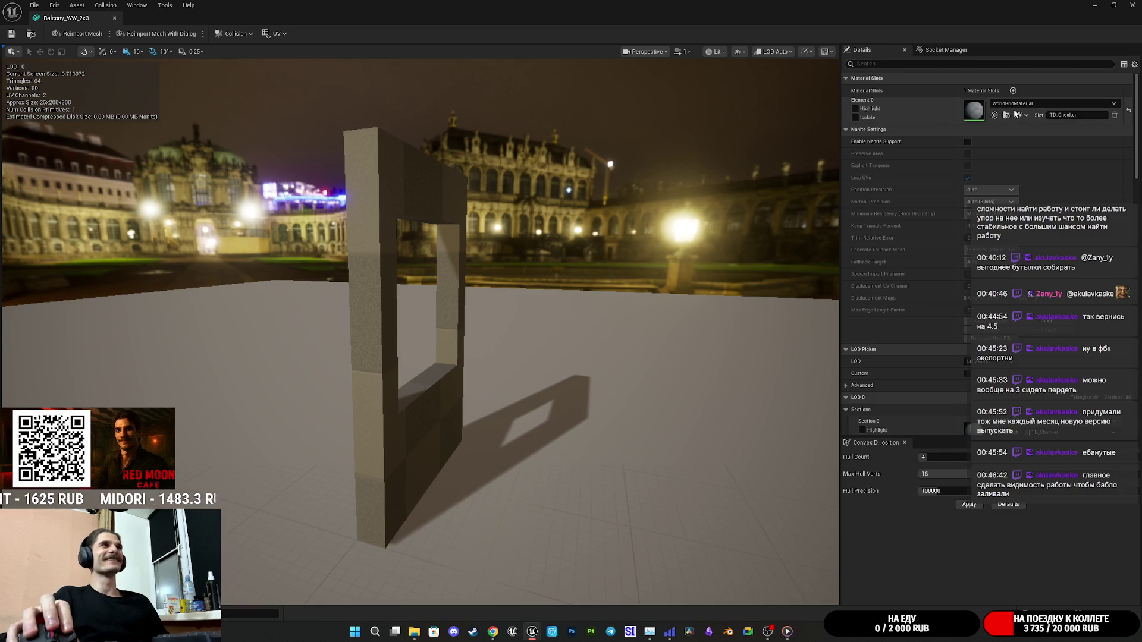
click(994, 115)
middle_click(65, 18)
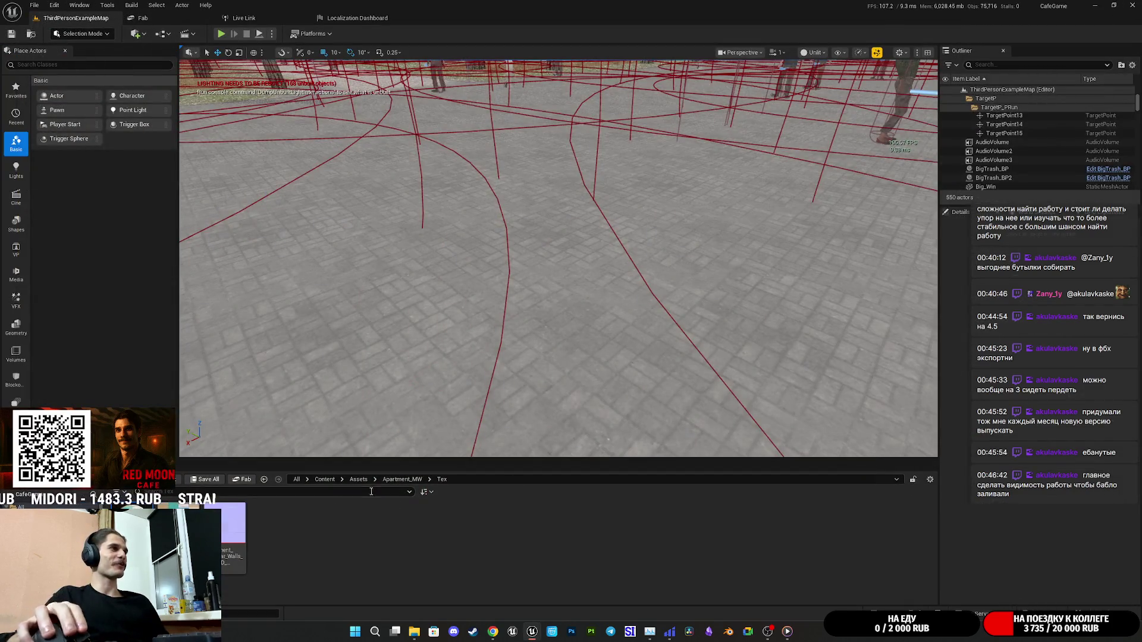
Save all the modified mesh assets from the Apartment_MW folder.
click(401, 479)
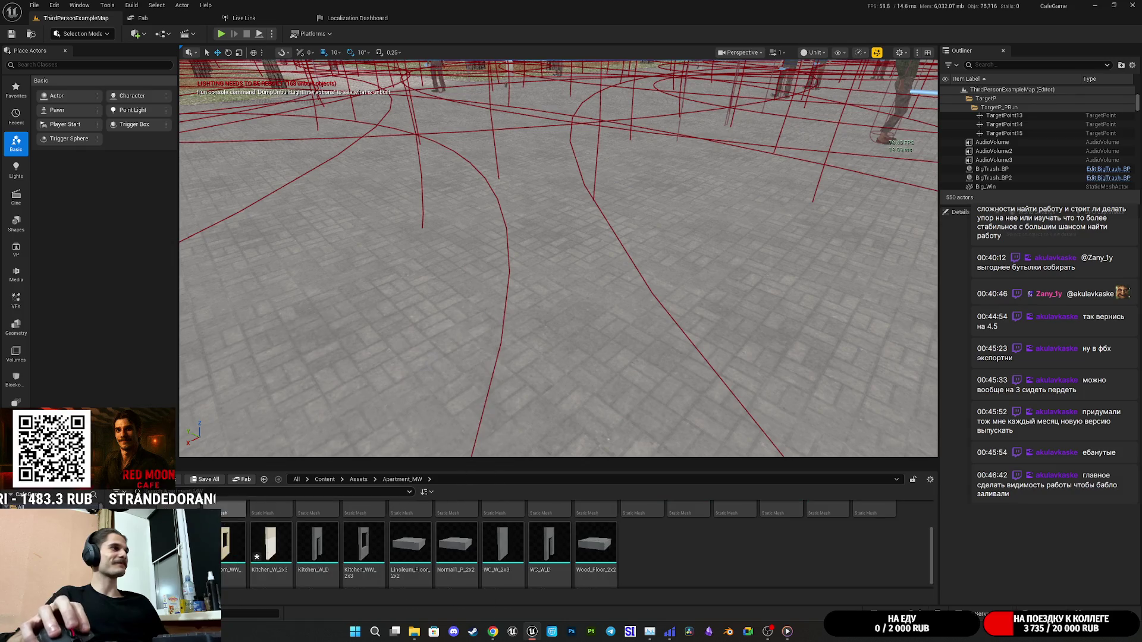
click(202, 480)
click(642, 414)
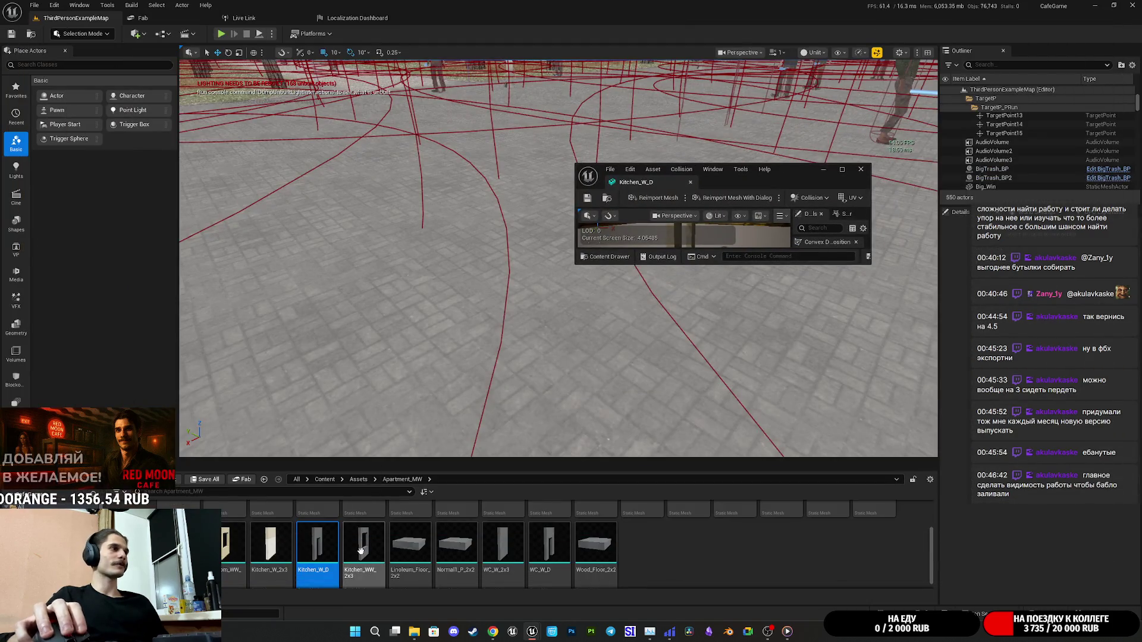
Open Kitchen_WW_2x3, WC_W_2x3, WC_W_D, Wood_Floor_2x2 and other kit meshes full screen, with Tex folder shown.
double_click(361, 551)
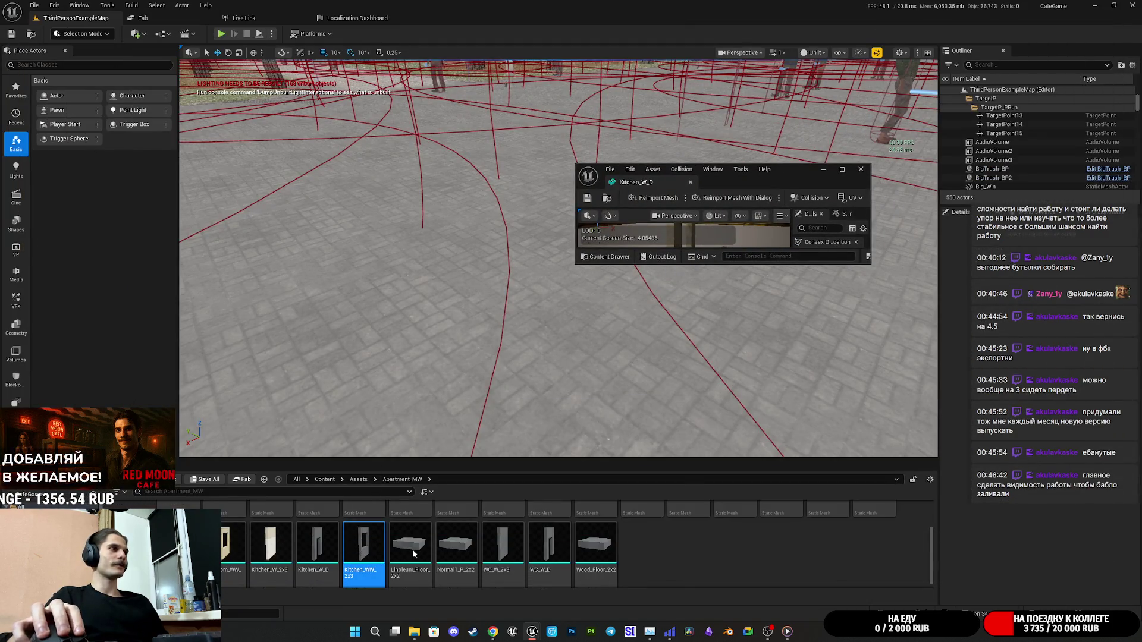
click(414, 553)
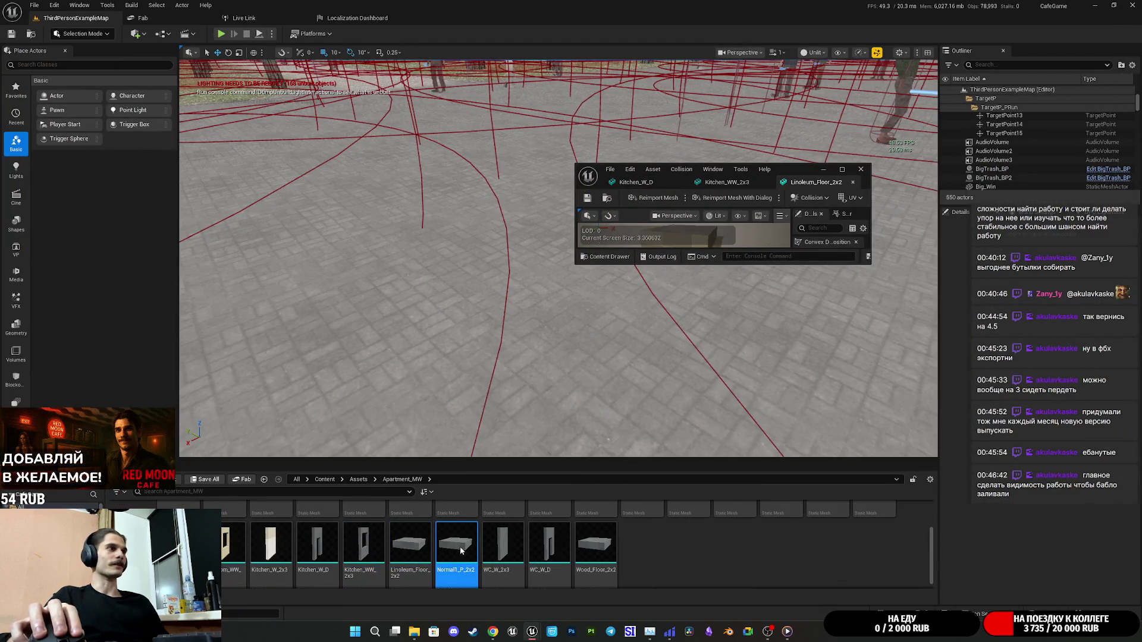
click(554, 549)
double_click(599, 548)
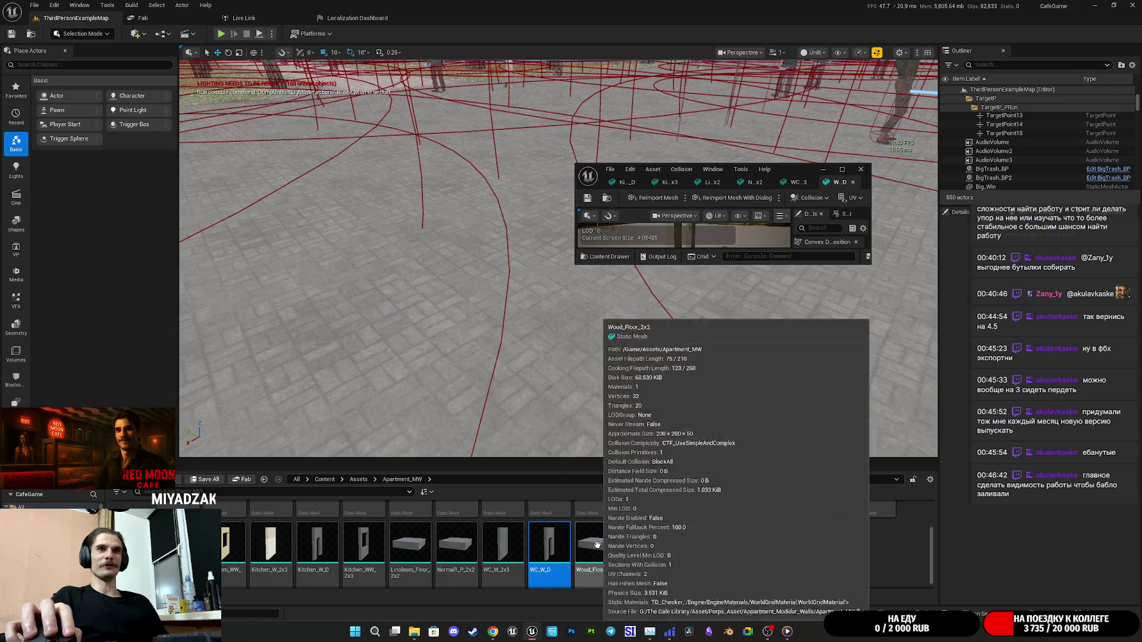
scroll(289, 550, up, 2)
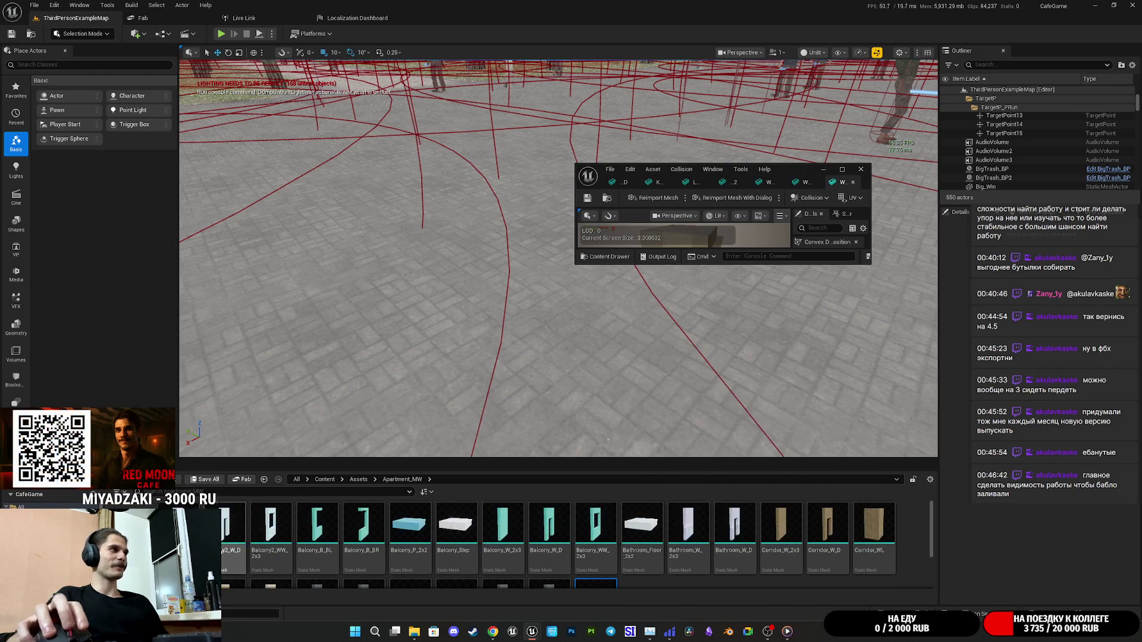
double_click(179, 536)
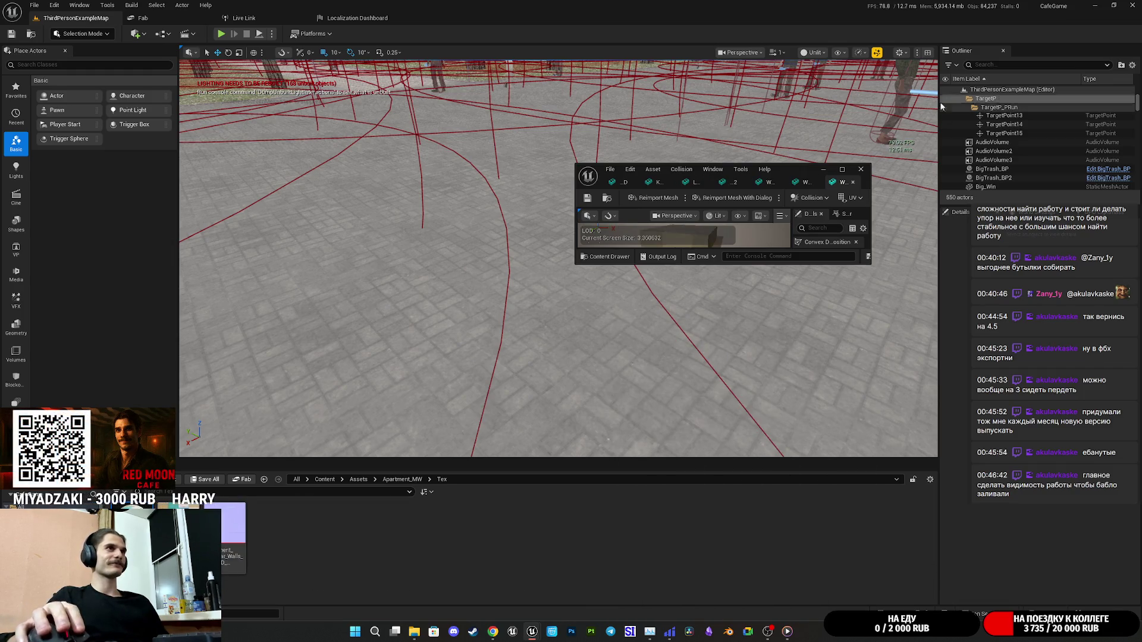
double_click(787, 169)
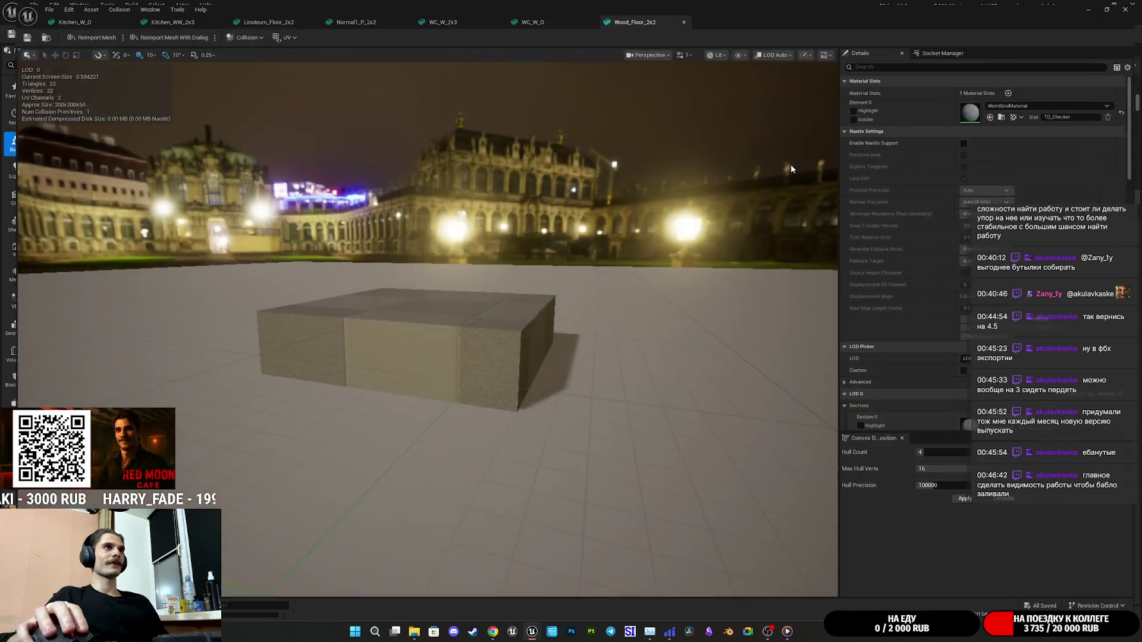
Give the floor tile, WC_W_D and Normal1_P_2x2 Apartment_M, and WC_W_2x3 the wallpaper material.
click(995, 117)
click(552, 19)
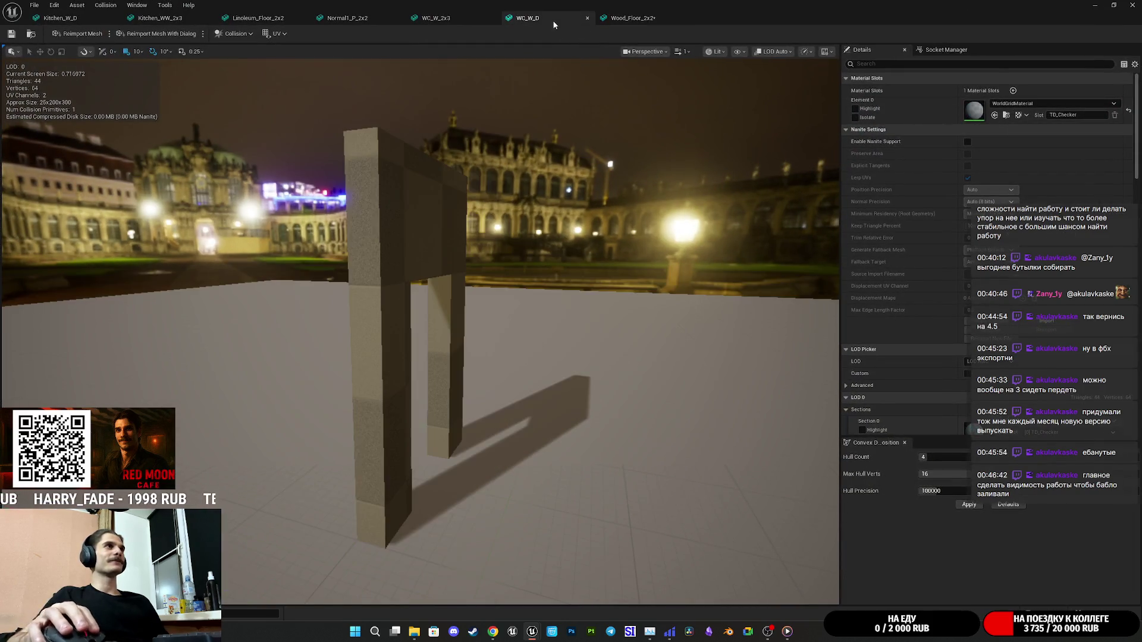
click(995, 116)
click(436, 18)
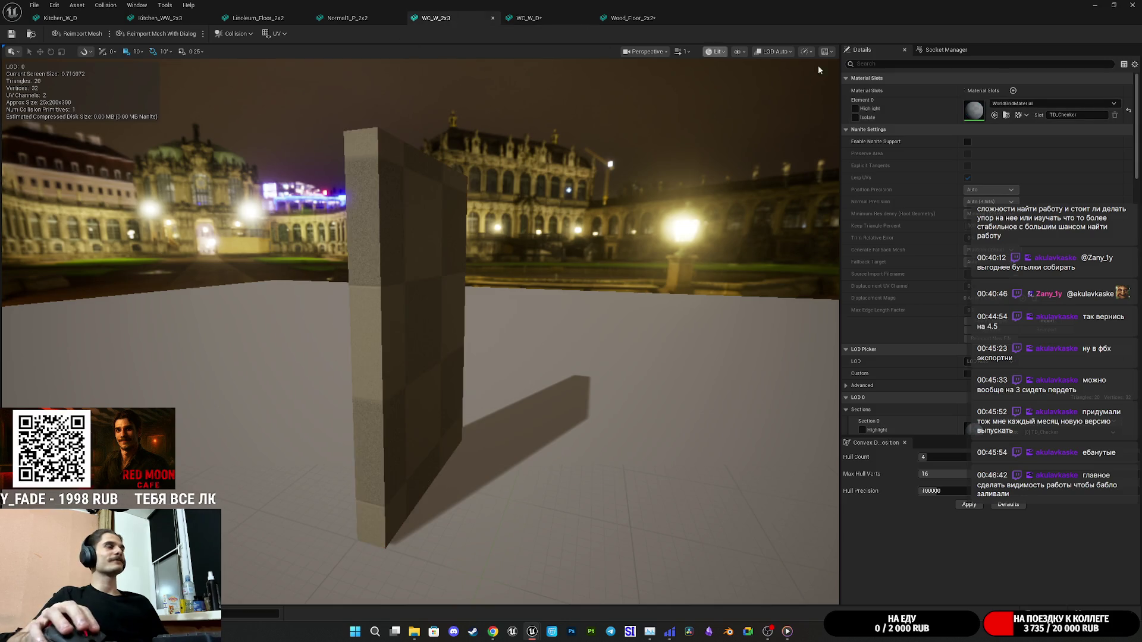
click(994, 115)
click(348, 18)
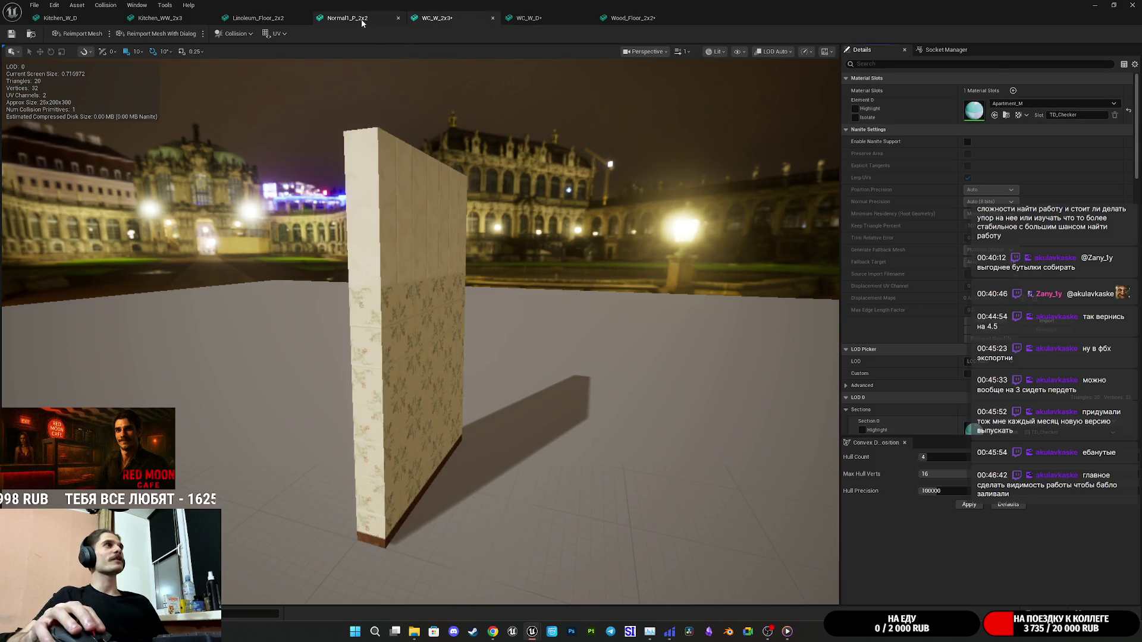
click(994, 114)
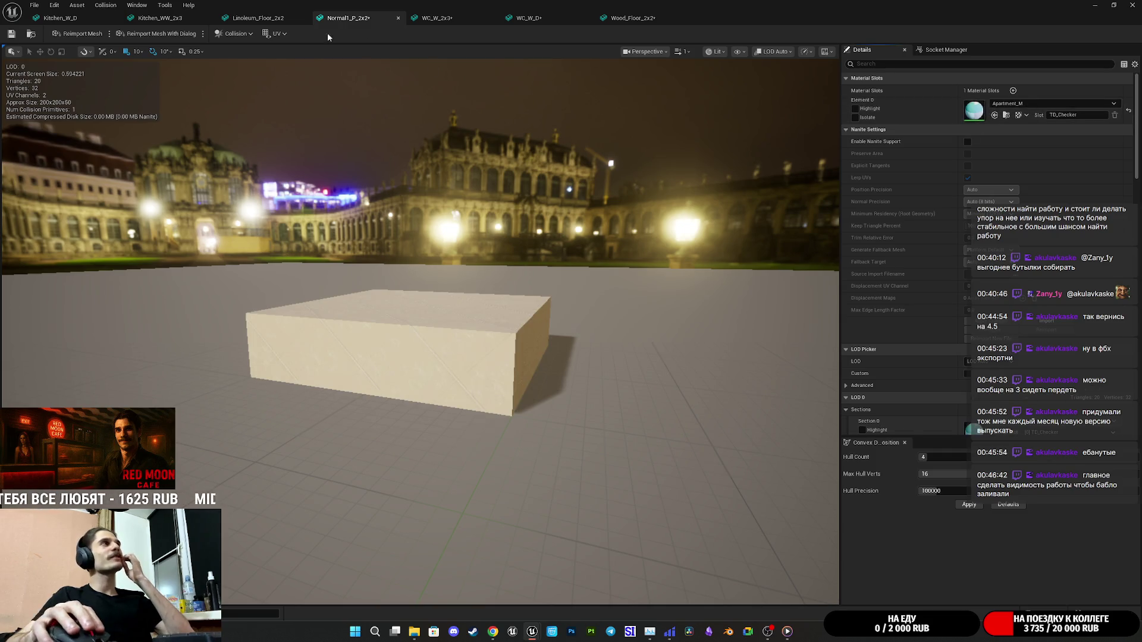
Assign Apartment_M to Linoleum_Floor_2x2, Kitchen_WW_2x3 and Kitchen_W_D, then close the mesh editor.
click(258, 18)
click(994, 115)
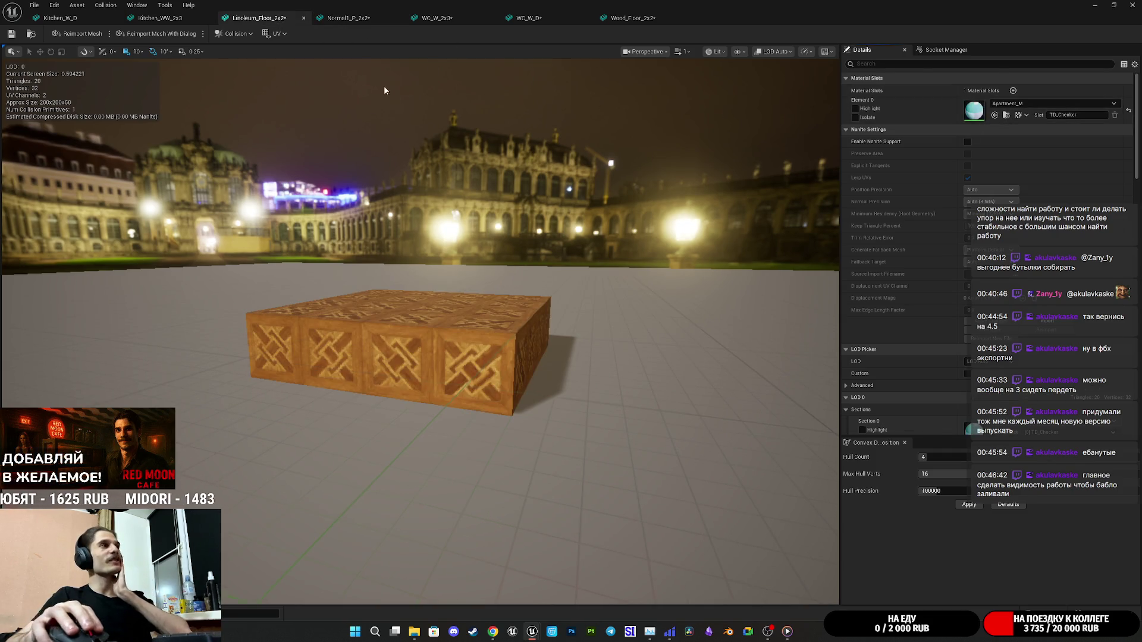
click(173, 19)
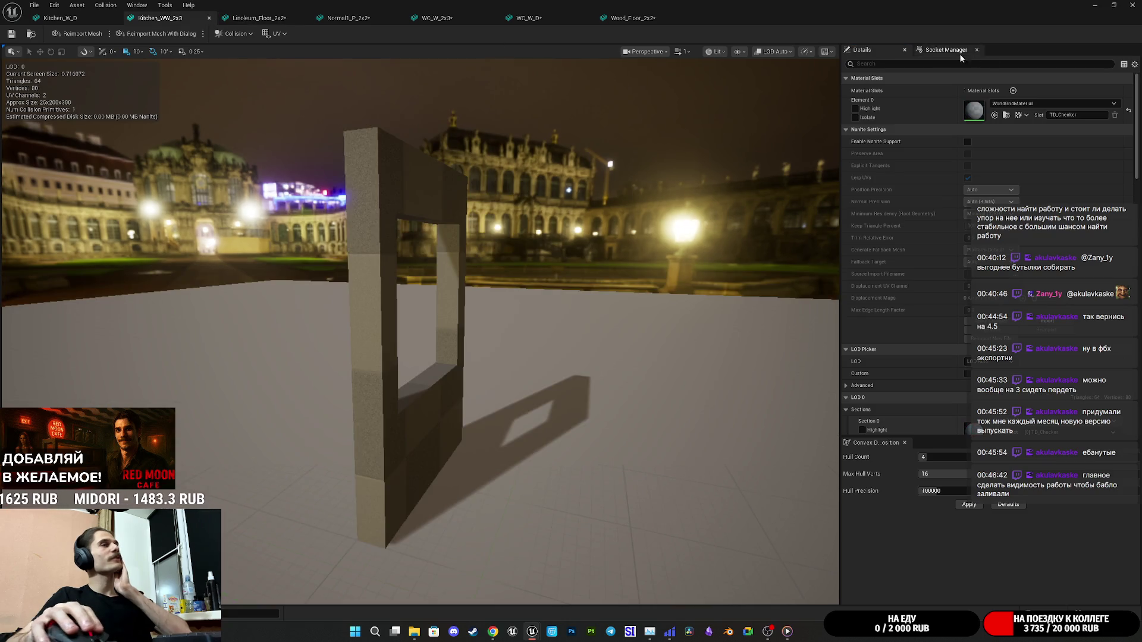
click(994, 115)
click(57, 19)
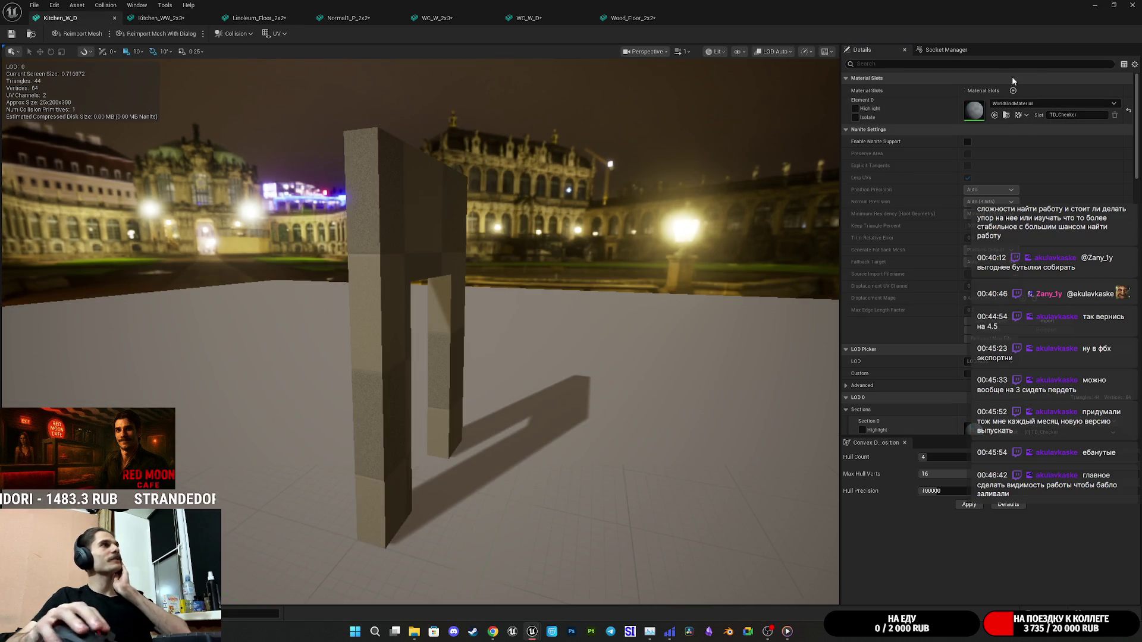
click(994, 115)
click(1132, 5)
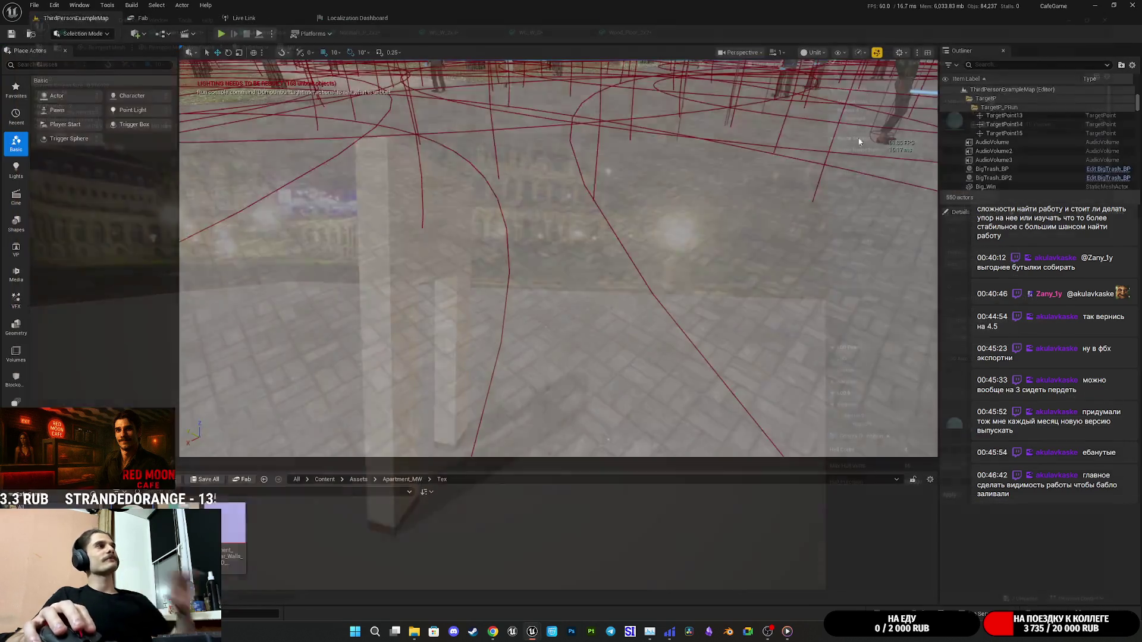
Save the retextured kit assets with Save Selected.
click(206, 483)
click(643, 416)
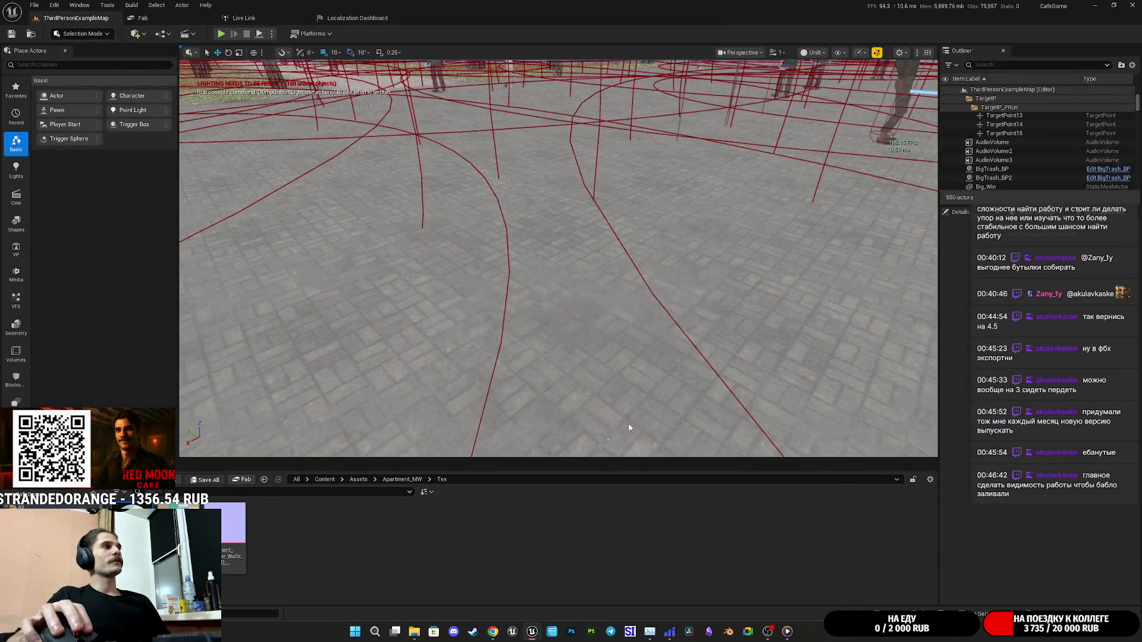
mouse_move(535, 268)
mouse_down()
mouse_move(440, 237)
mouse_move(380, 250)
mouse_move(342, 238)
mouse_up()
Fly into the forest clearing and place a GirlRoom_WW_2x3 window wall there.
drag(689, 401, 692, 401)
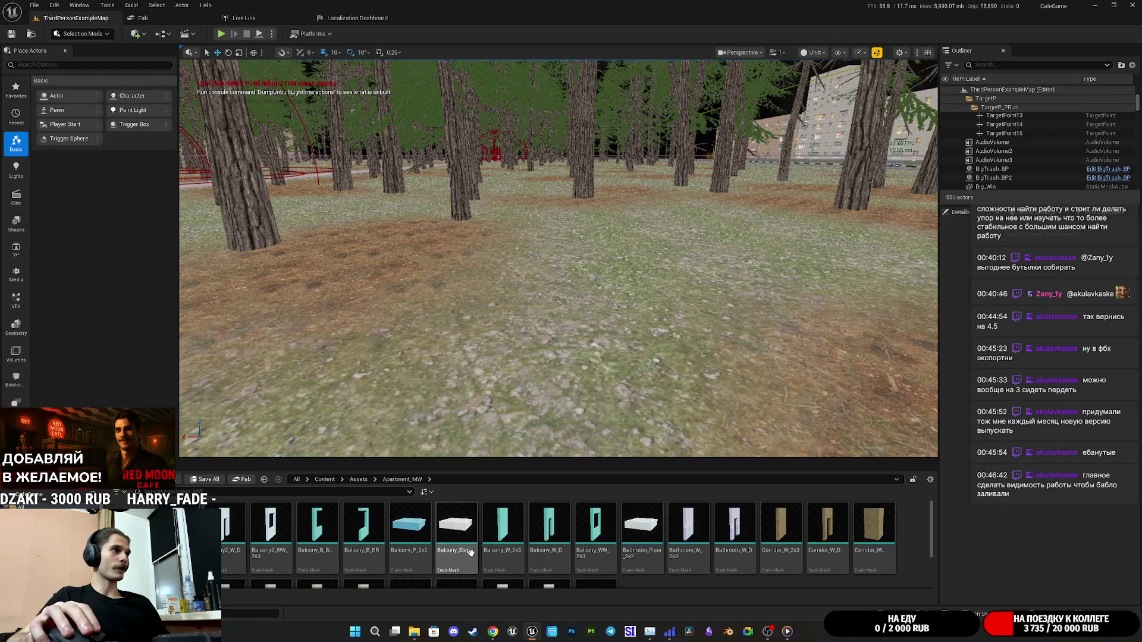
scroll(480, 555, down, 2)
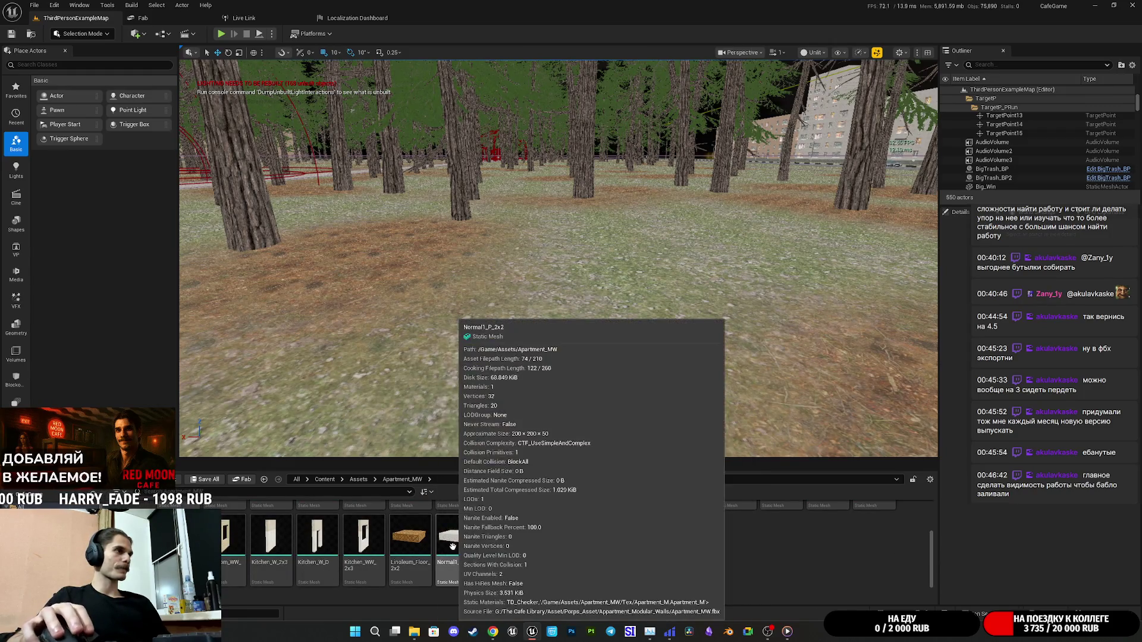
scroll(457, 548, up, 1)
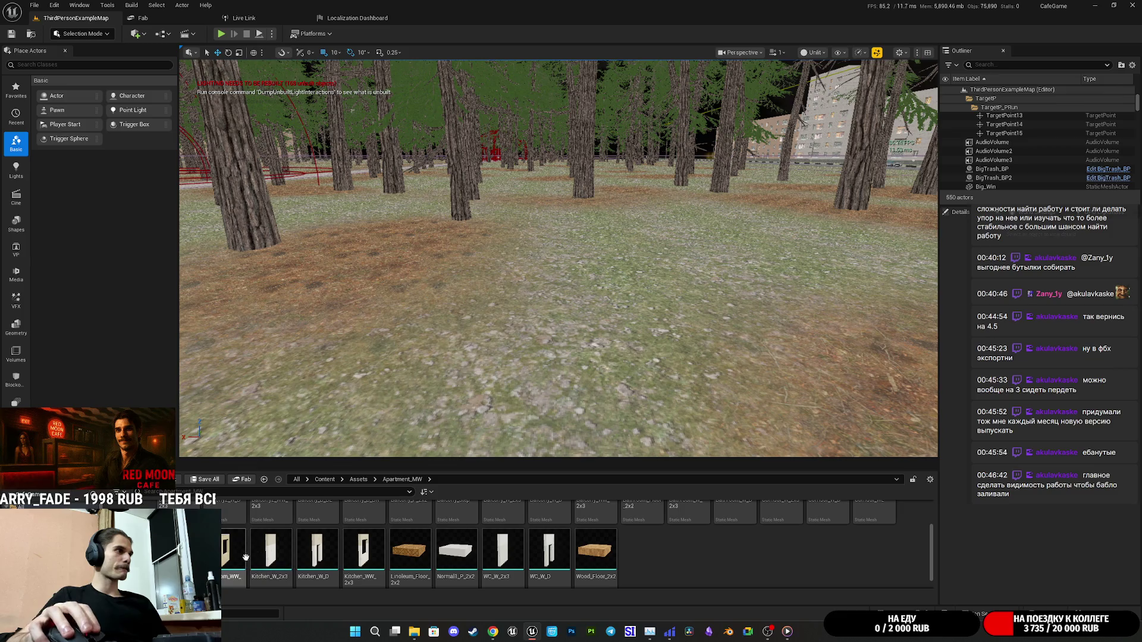
mouse_move(238, 553)
mouse_down()
mouse_move(333, 500)
mouse_move(618, 291)
mouse_move(798, 299)
mouse_up()
Frame the wall, Alt-drag a copy along X, and swap the copy's mesh to Wood_Floor_2x2.
key(f)
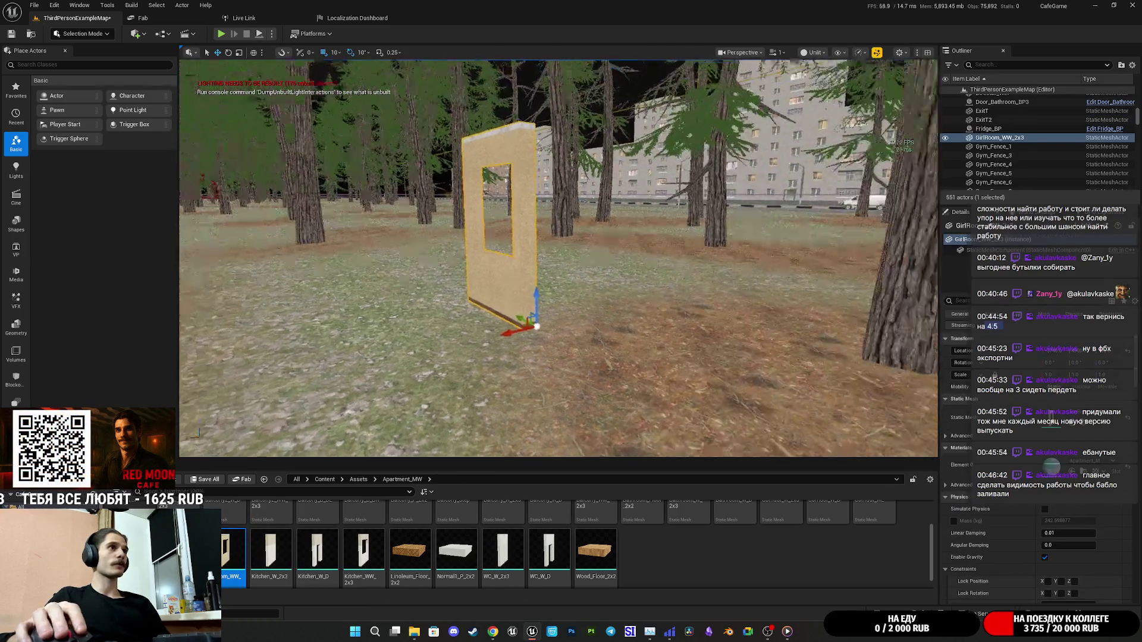
key(w)
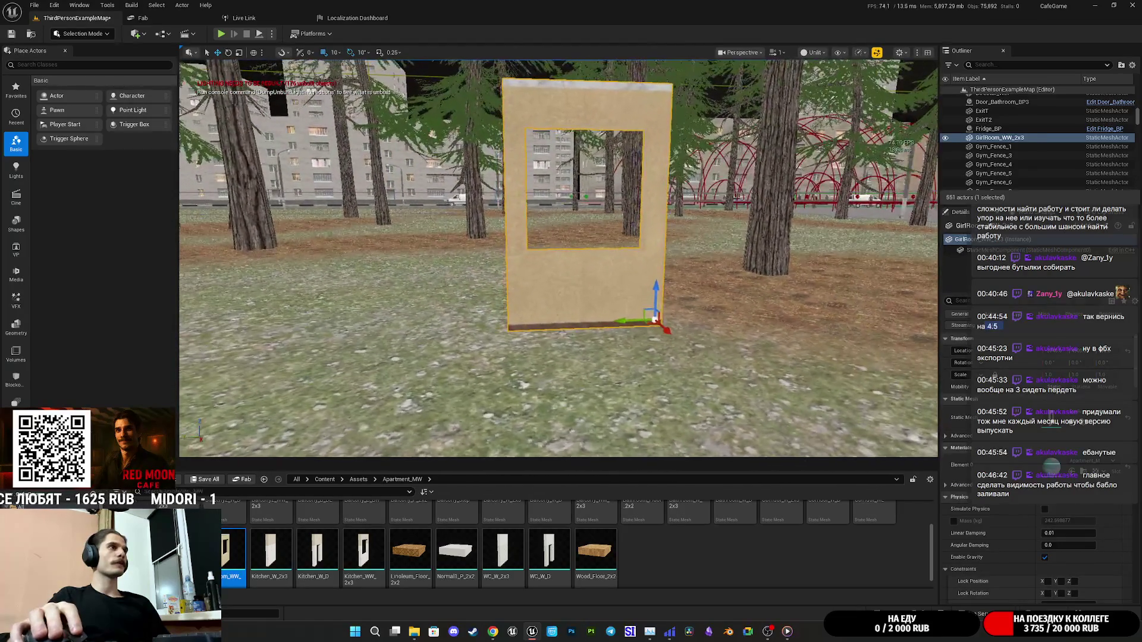
drag(559, 259, 488, 258)
mouse_move(715, 343)
mouse_down()
mouse_move(689, 351)
mouse_move(701, 363)
mouse_move(715, 344)
mouse_up()
alt+drag(617, 353, 547, 364)
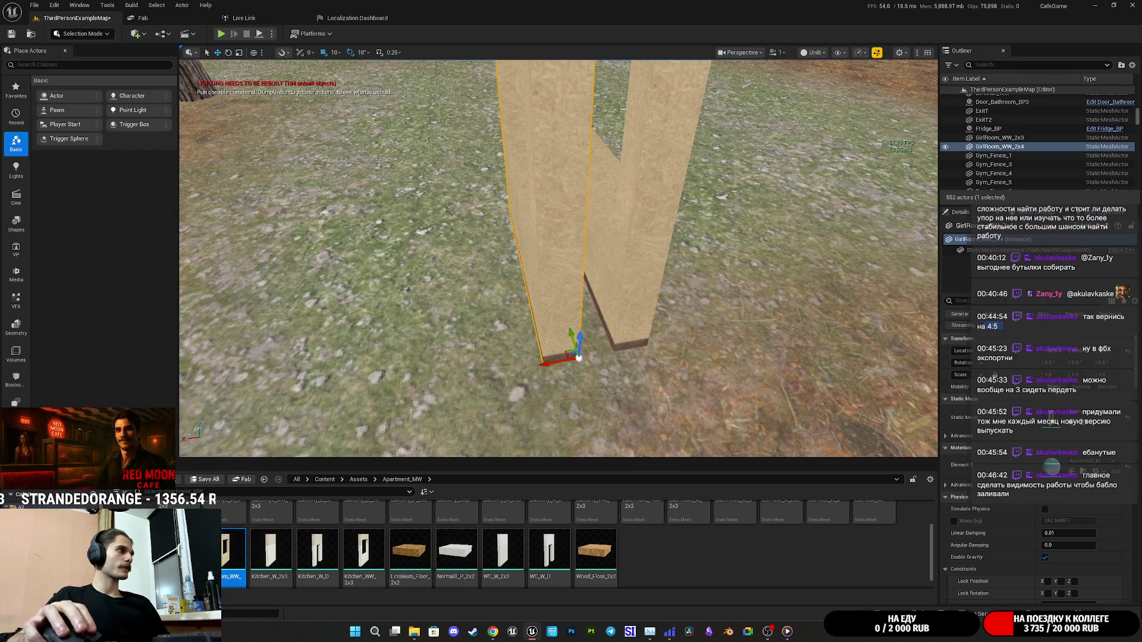
mouse_move(484, 562)
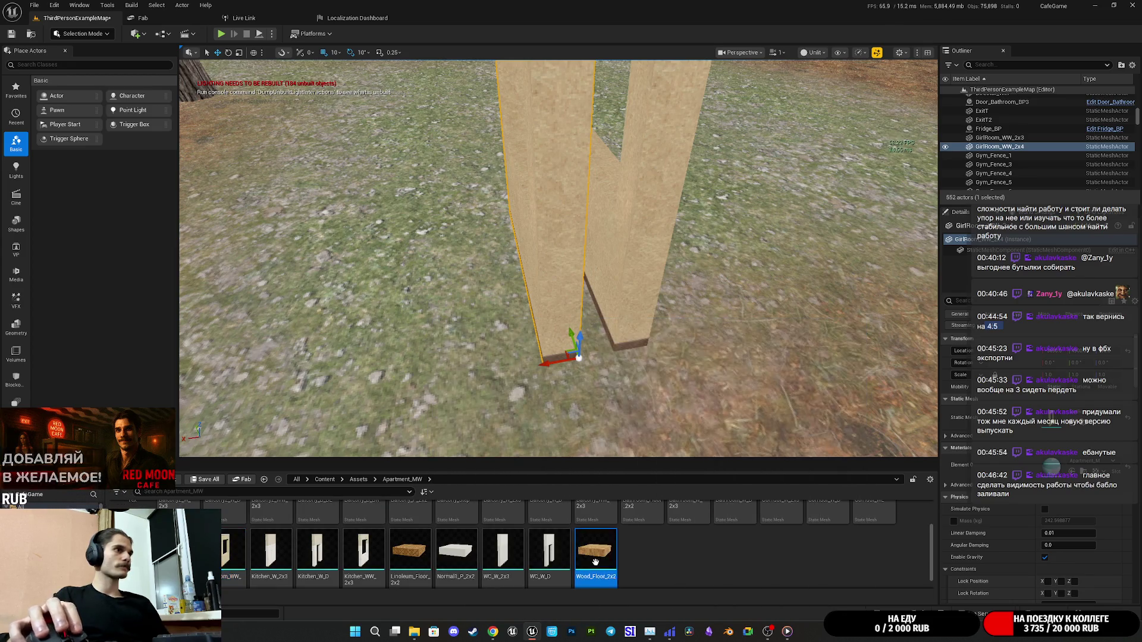
drag(596, 553, 1047, 418)
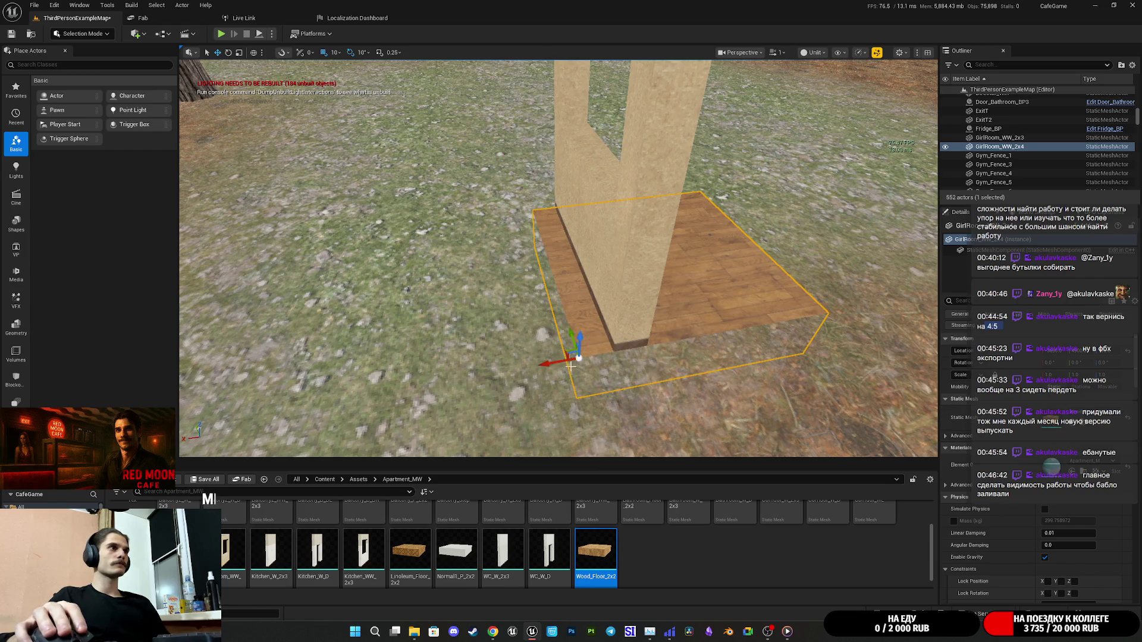
Alt-drag copies of the Wood_Floor_2x2 tile to widen the wooden floor beside the window wall.
mouse_move(359, 415)
mouse_down()
mouse_move(470, 414)
mouse_move(452, 428)
mouse_move(428, 405)
mouse_move(416, 410)
mouse_move(427, 379)
mouse_up()
mouse_move(665, 359)
alt+mouse_down()
mouse_move(410, 360)
mouse_move(823, 360)
mouse_move(868, 376)
mouse_move(859, 381)
alt+mouse_up()
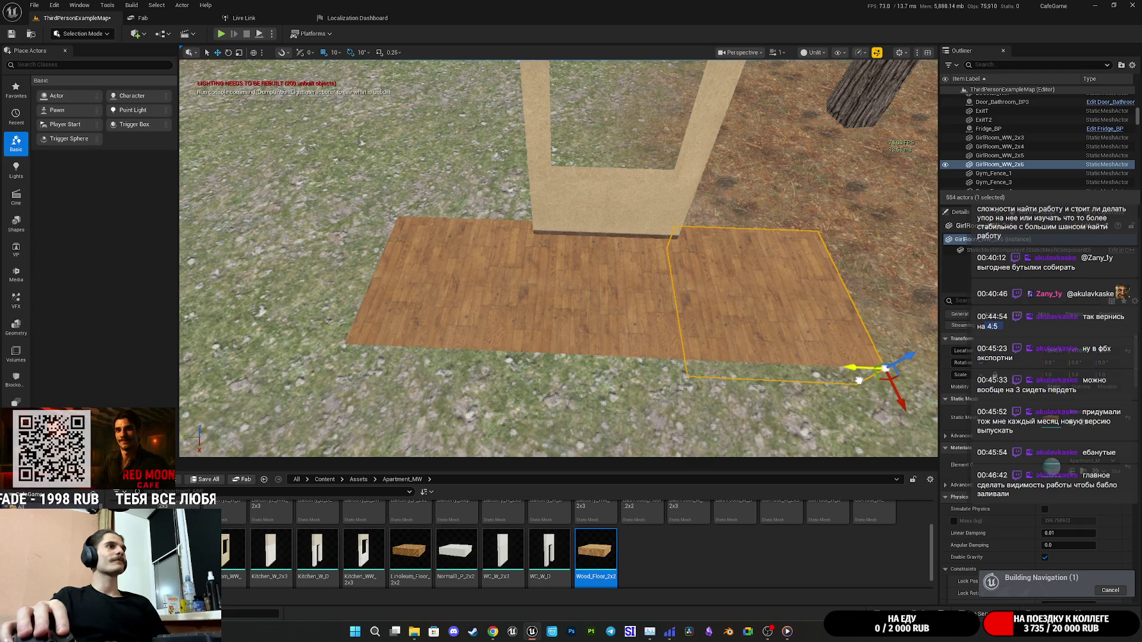
mouse_move(584, 302)
alt+mouse_down()
mouse_move(536, 303)
mouse_move(585, 302)
alt+mouse_up()
ctrl+click(585, 302)
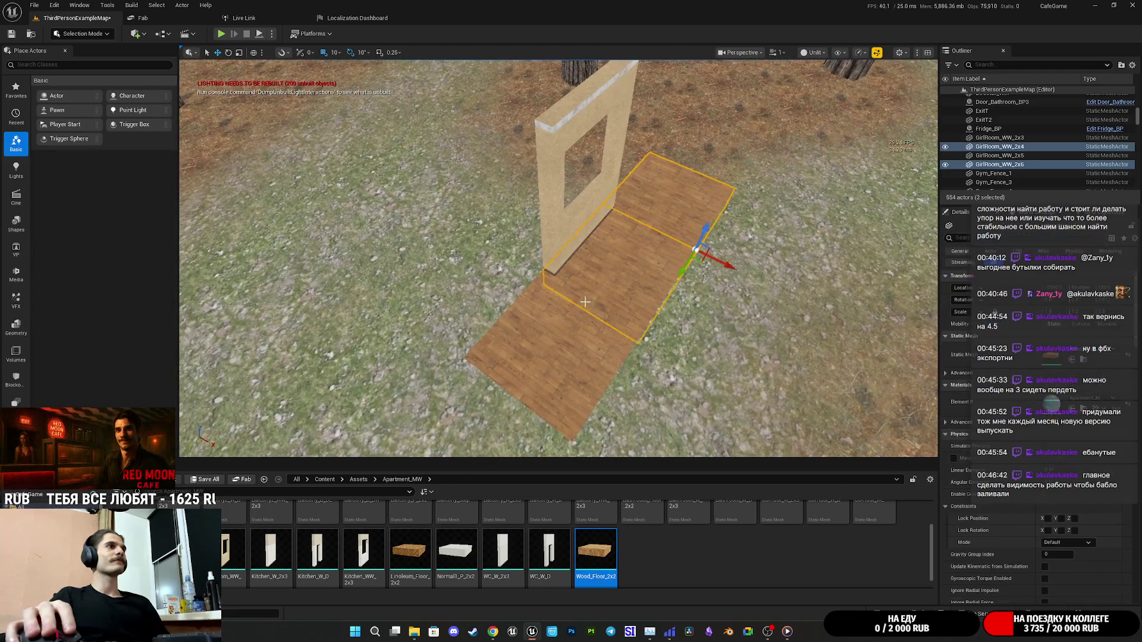
ctrl+click(523, 369)
mouse_move(523, 369)
alt+mouse_down()
mouse_move(476, 333)
mouse_move(530, 330)
mouse_move(488, 297)
alt+mouse_up()
mouse_move(561, 312)
alt+mouse_down()
mouse_move(571, 304)
mouse_move(528, 288)
mouse_move(886, 333)
mouse_move(773, 268)
mouse_move(732, 280)
mouse_move(684, 321)
mouse_move(613, 345)
mouse_move(792, 351)
mouse_move(930, 320)
mouse_move(916, 327)
mouse_move(933, 335)
alt+mouse_up()
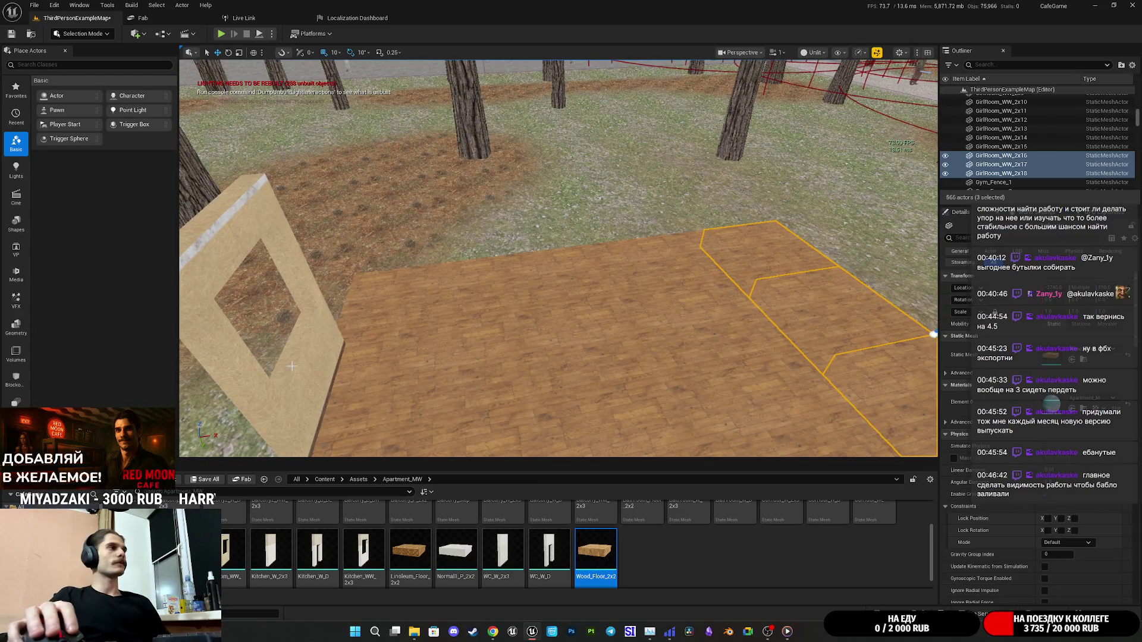
Duplicate the window frame, moving the copy right then sliding it back left along X.
click(315, 357)
mouse_move(319, 341)
mouse_down()
mouse_move(821, 323)
mouse_move(667, 266)
mouse_move(638, 301)
mouse_up()
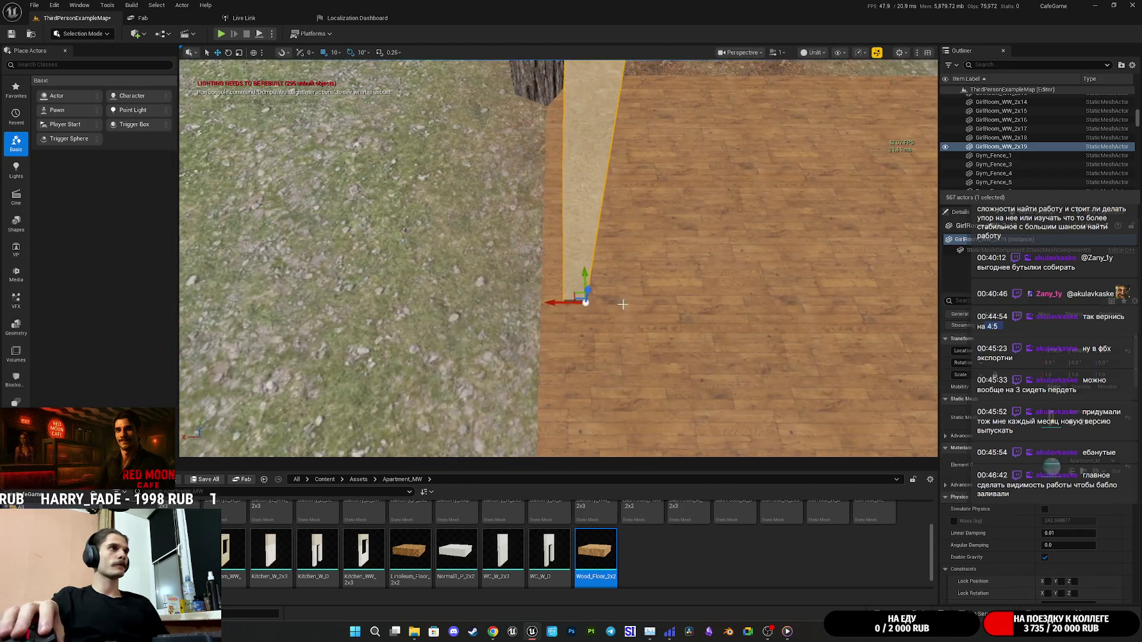
drag(557, 302, 521, 319)
mouse_move(550, 259)
mouse_down()
mouse_move(553, 337)
mouse_move(507, 367)
mouse_move(474, 368)
mouse_move(550, 369)
mouse_up()
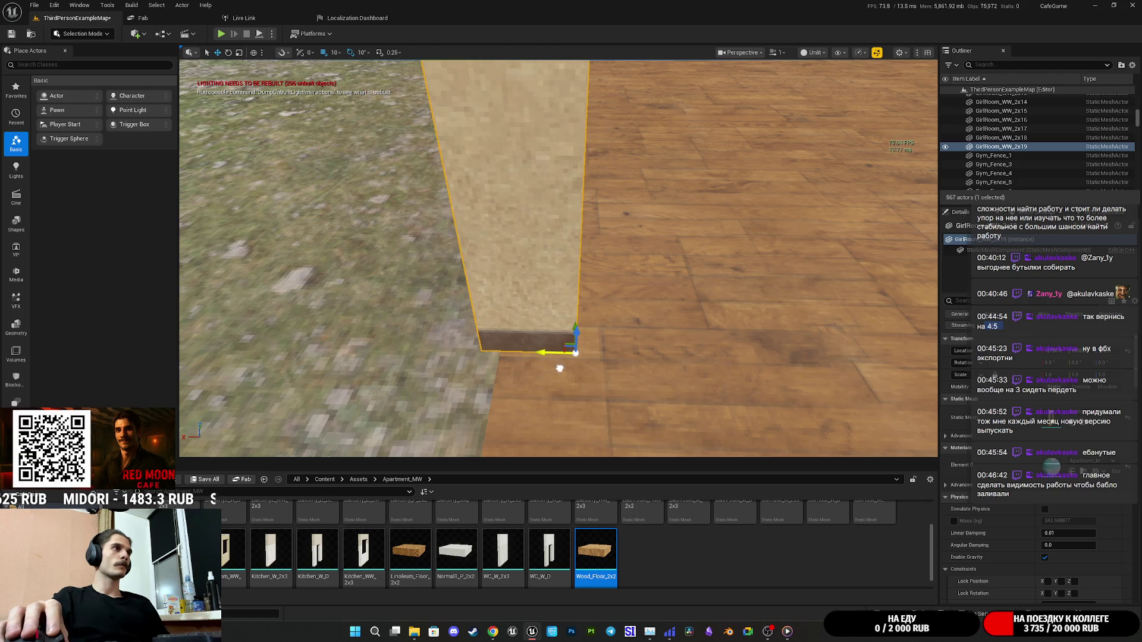
scroll(559, 376, down, 10)
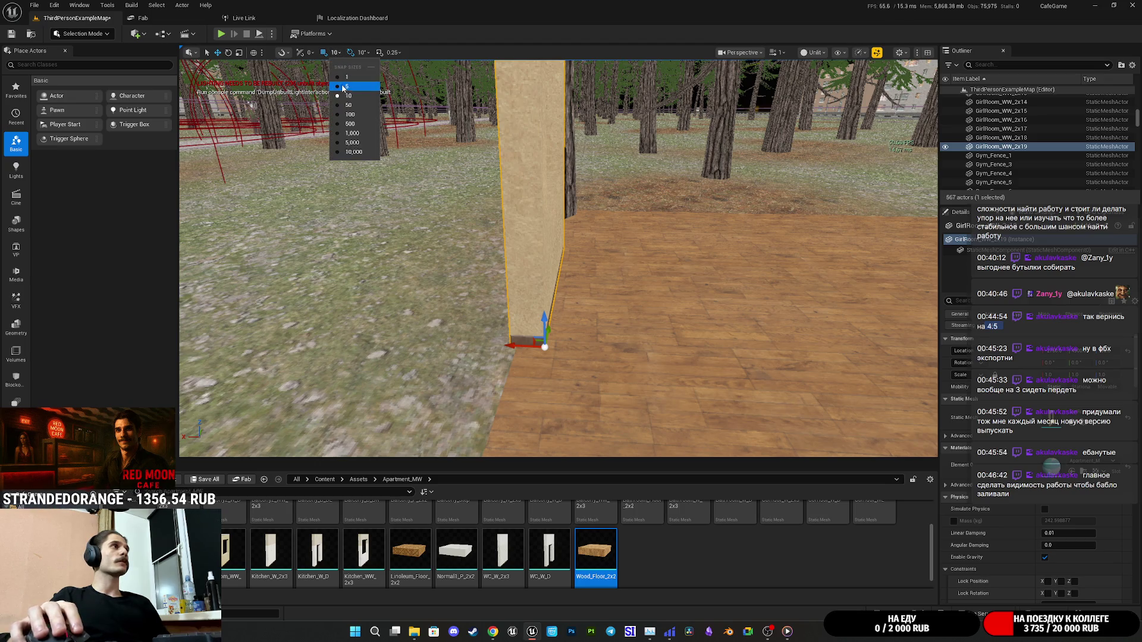
Set grid snap to 5 and nudge the window wall flush against the wood floor's edge.
click(352, 89)
drag(511, 346, 520, 352)
click(524, 357)
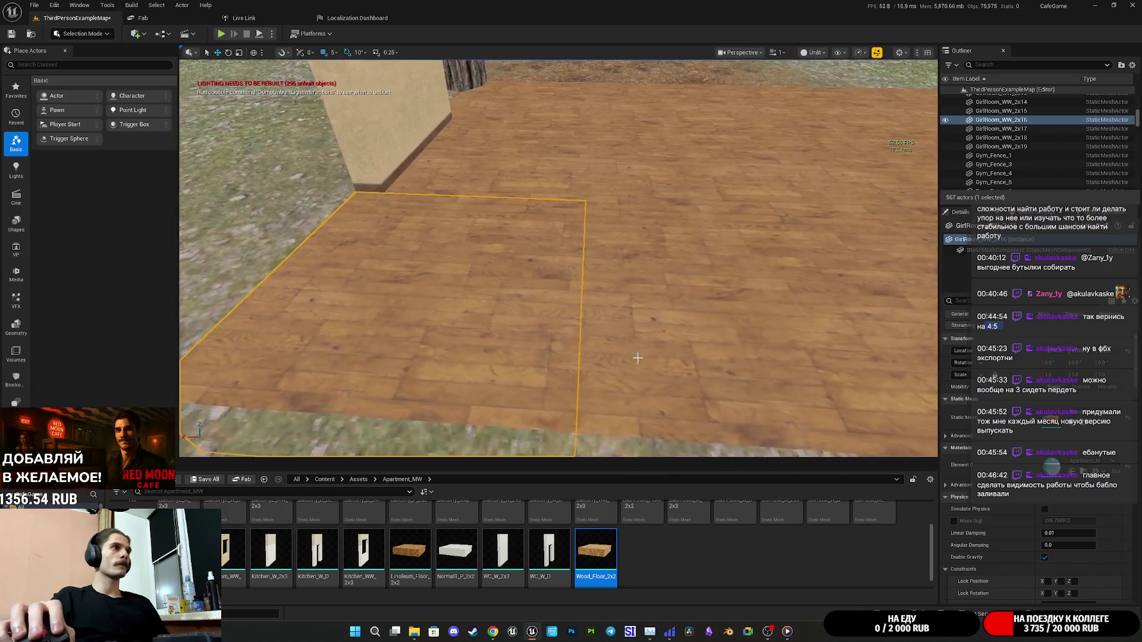
drag(338, 316, 323, 289)
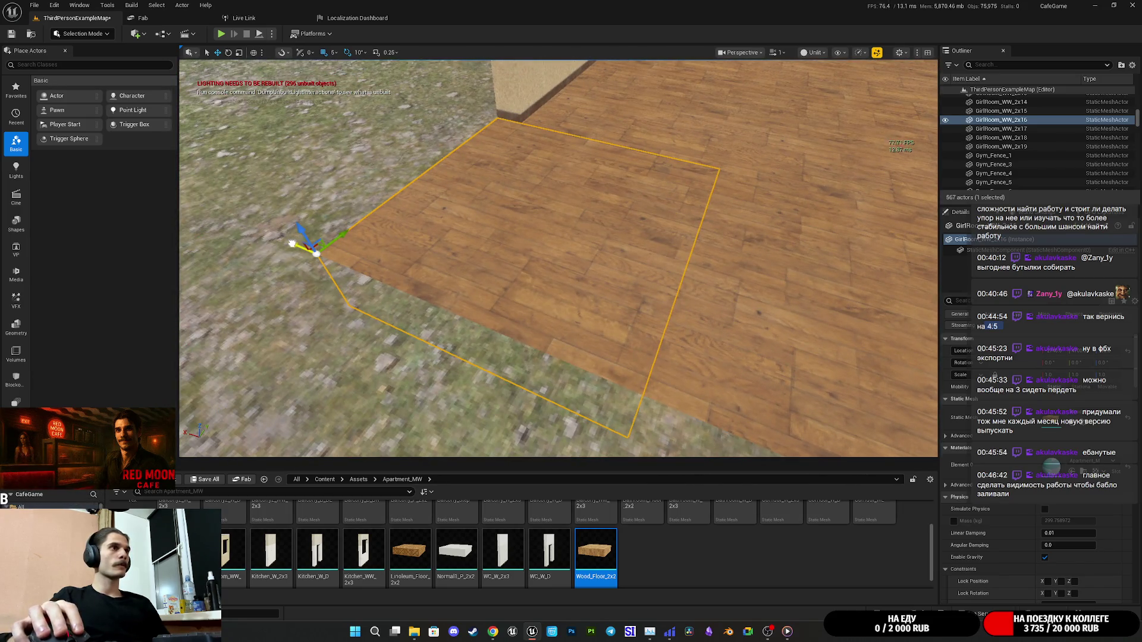
drag(293, 243, 292, 268)
drag(595, 246, 594, 247)
click(594, 247)
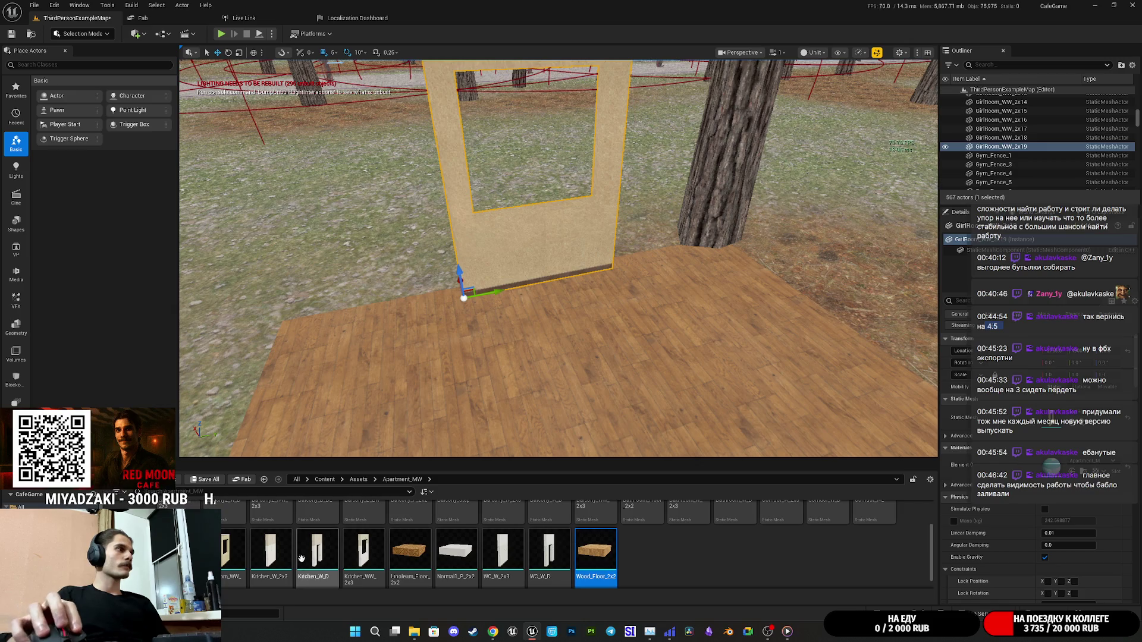
Swap in the door-arch wall, then copy it along the floor edge as solid walls.
key(ctrl+z)
drag(563, 312, 563, 311)
mouse_move(533, 375)
alt+mouse_down()
mouse_move(371, 402)
mouse_move(392, 403)
alt+mouse_up()
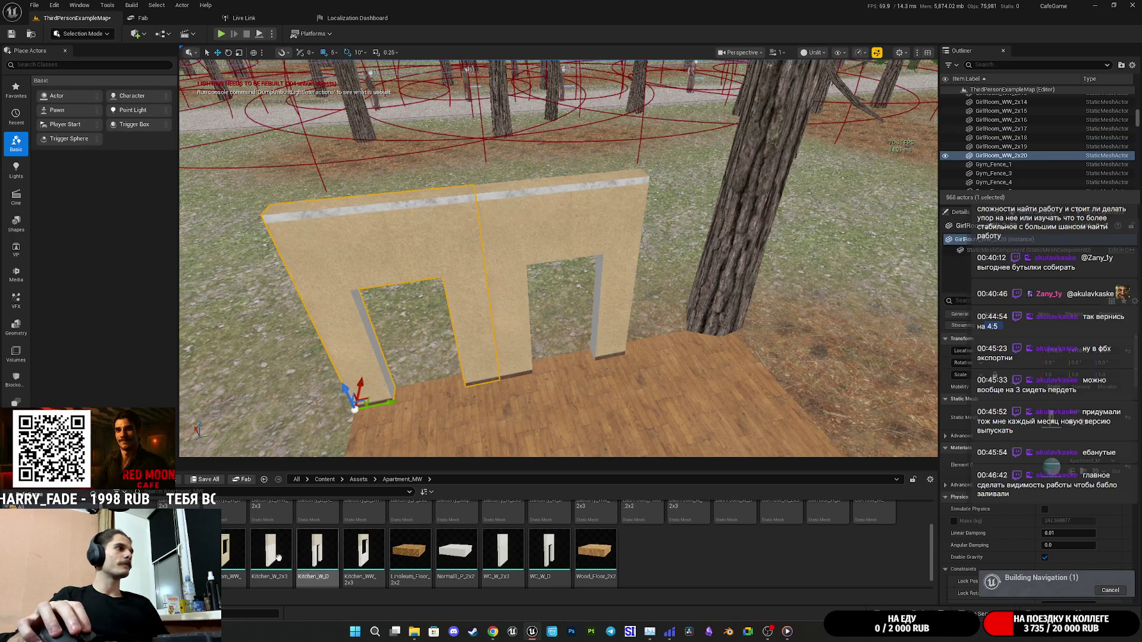
key(ctrl+z)
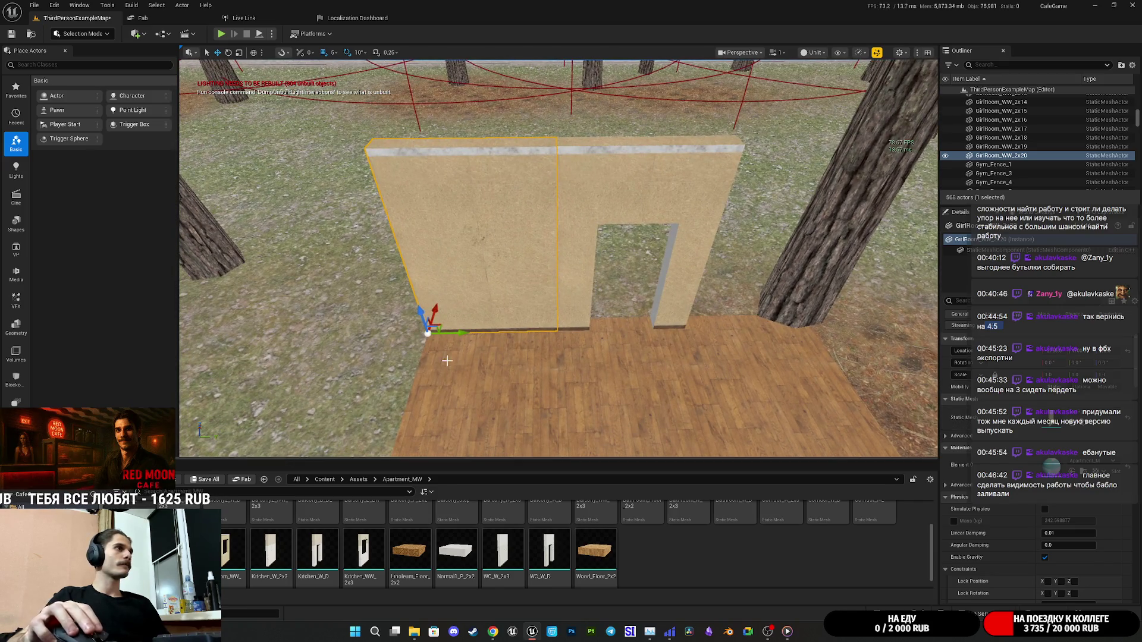
mouse_move(463, 337)
alt+mouse_down()
mouse_move(721, 333)
mouse_move(747, 349)
mouse_move(712, 362)
alt+mouse_up()
Copy both wall pieces to the right side and slide them into place along the floor.
scroll(707, 363, down, 10)
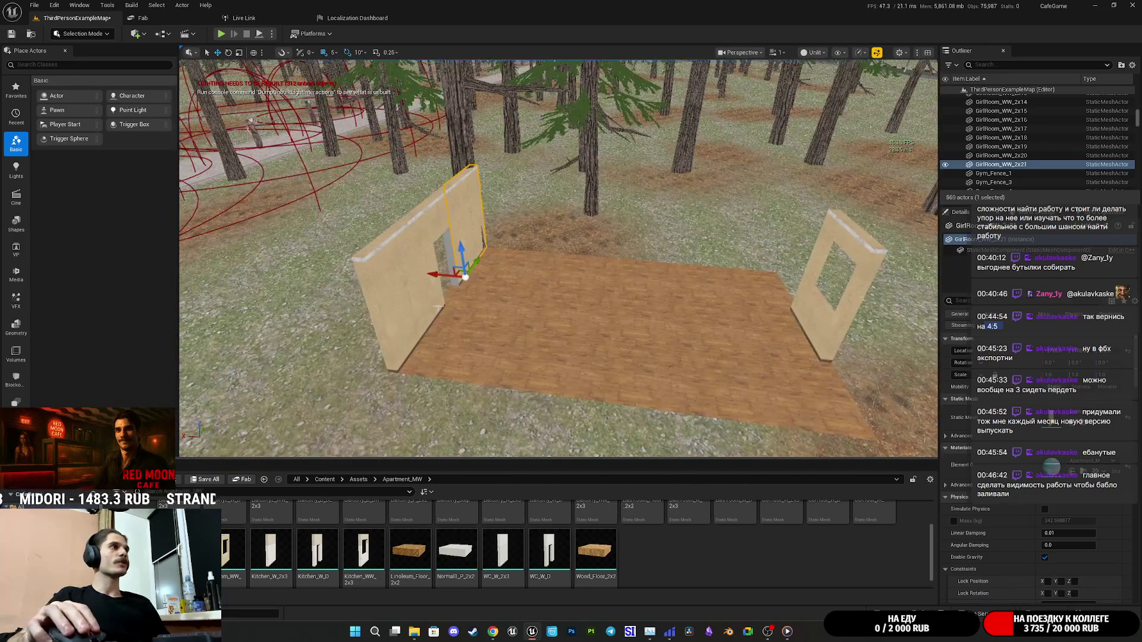
ctrl+click(404, 308)
alt+drag(368, 368, 816, 355)
key(f)
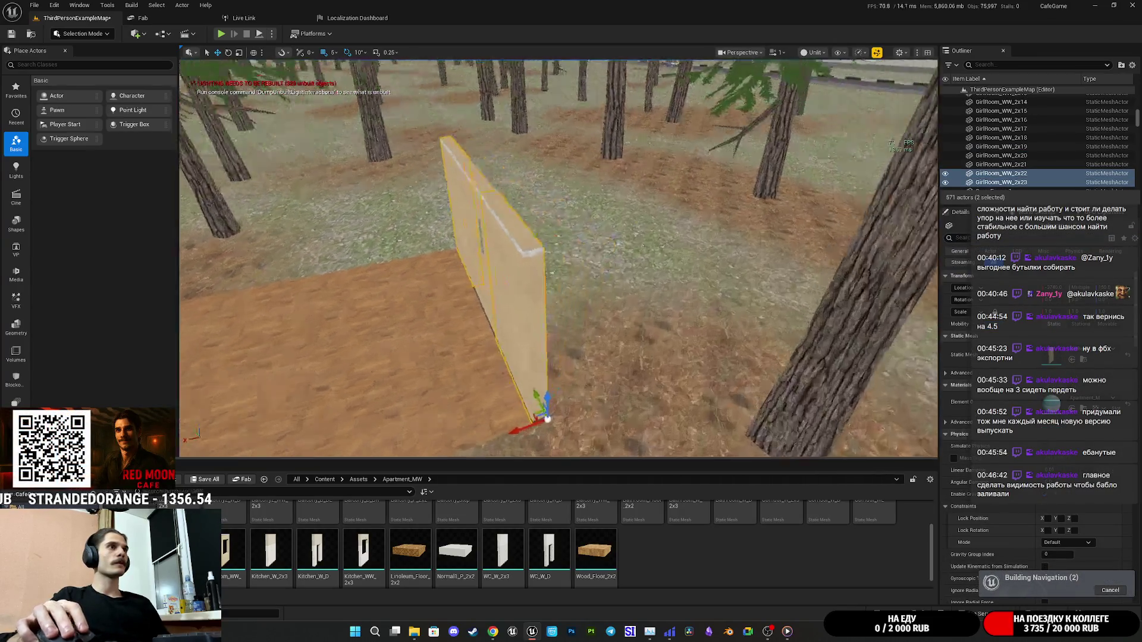
mouse_move(650, 390)
mouse_down()
mouse_move(650, 380)
mouse_move(672, 392)
mouse_up()
Duplicate the window wall and rotate the copy −90° to start the corner.
scroll(672, 390, down, 5)
scroll(581, 280, up, 3)
click(581, 280)
drag(581, 280, 544, 259)
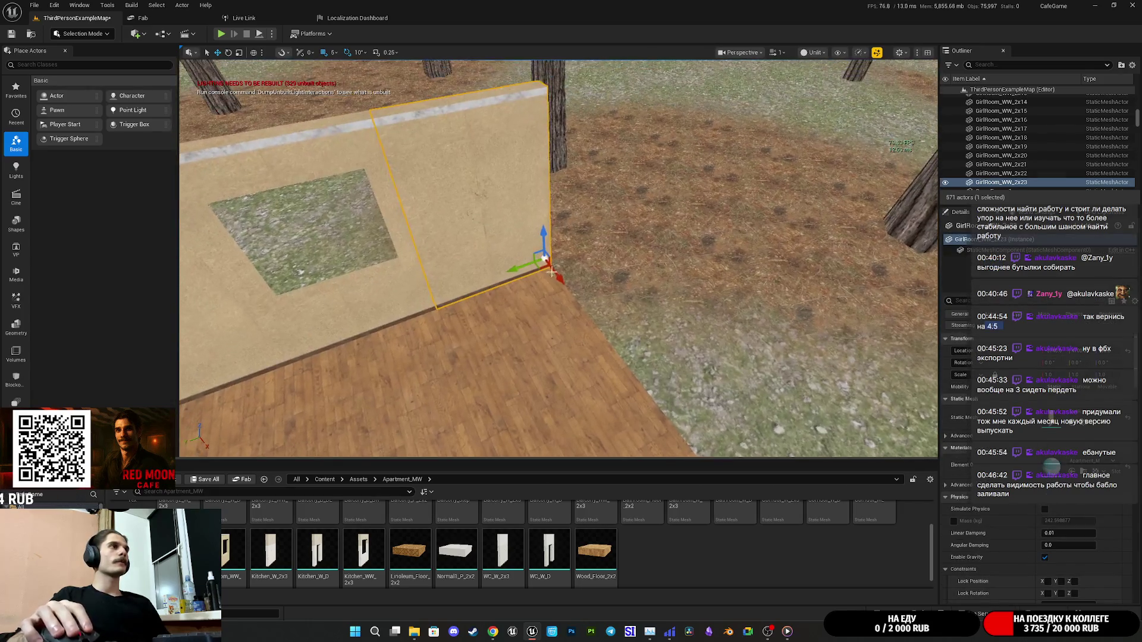
key(ctrl+d)
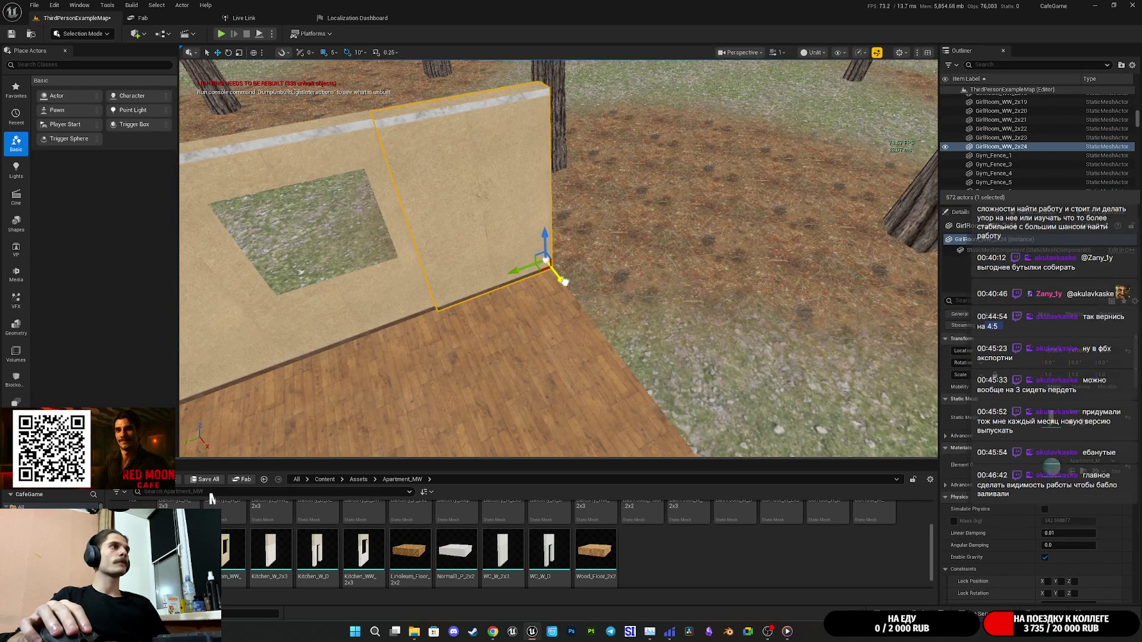
key(e)
drag(563, 280, 570, 293)
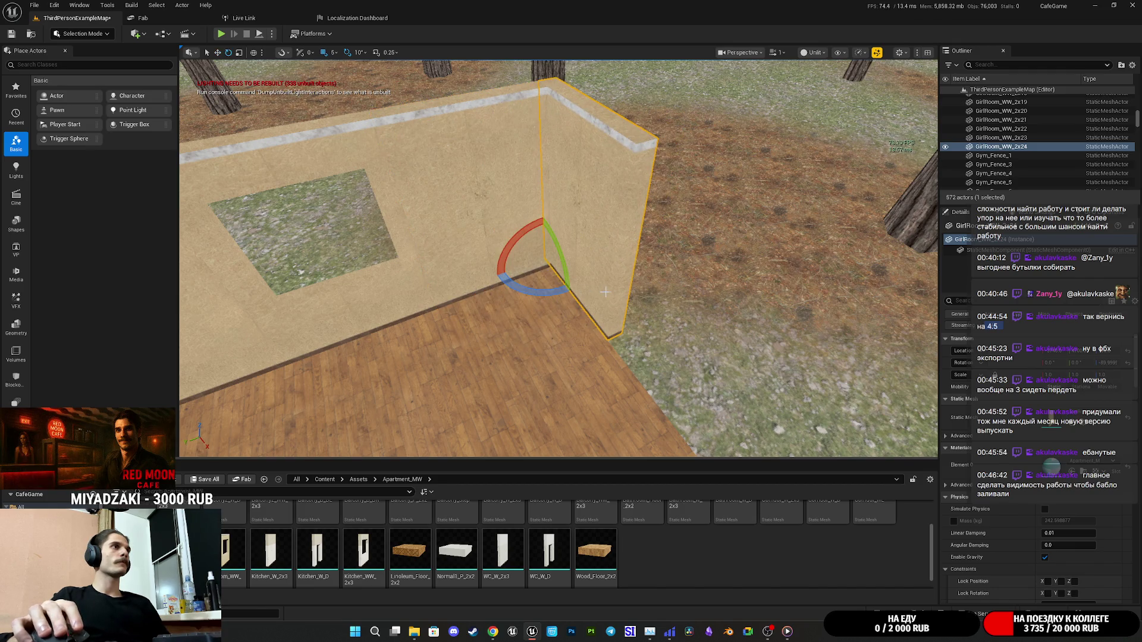
Fly the view to the corner wall and delete the stray wall copy.
drag(566, 290, 574, 298)
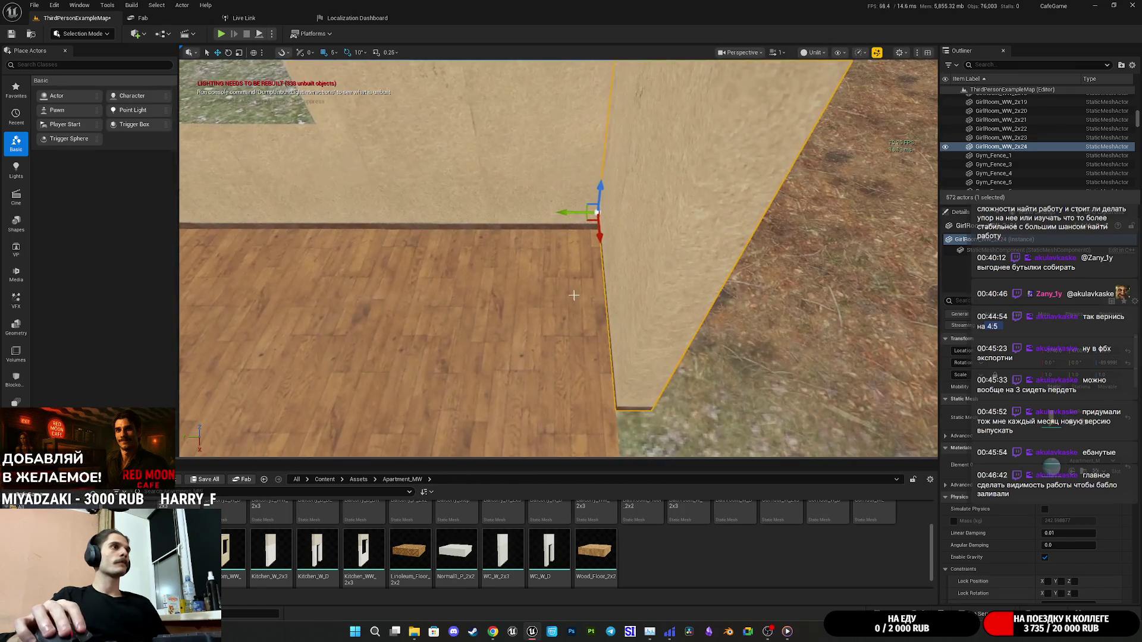
mouse_move(532, 215)
mouse_down()
mouse_move(472, 237)
mouse_move(415, 234)
mouse_move(451, 183)
mouse_move(444, 200)
mouse_move(569, 264)
mouse_up()
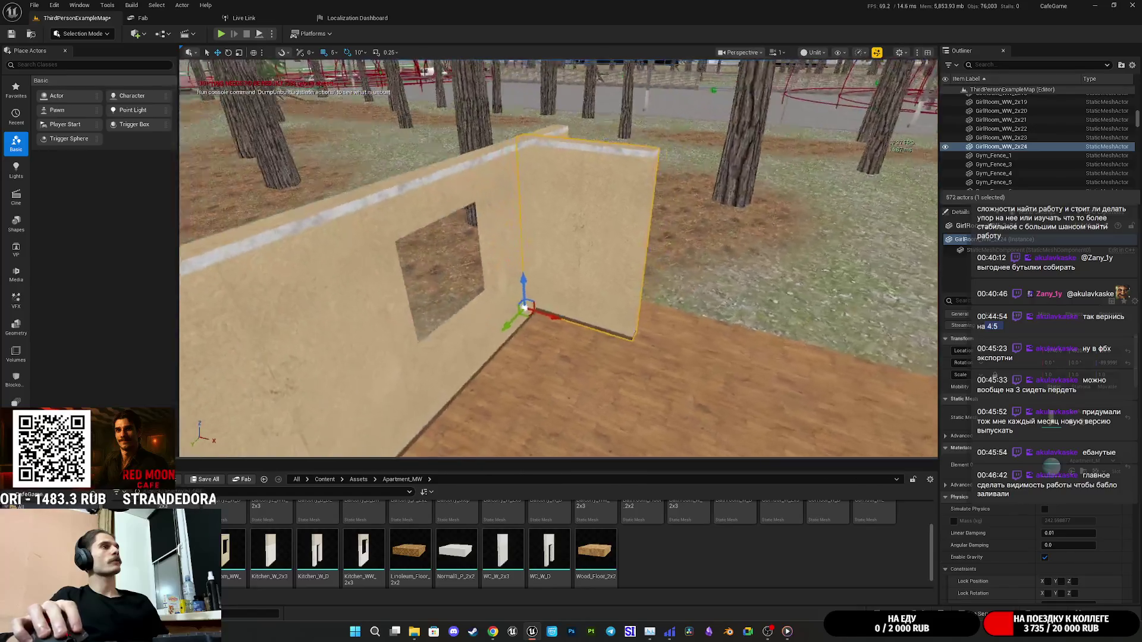
key(a)
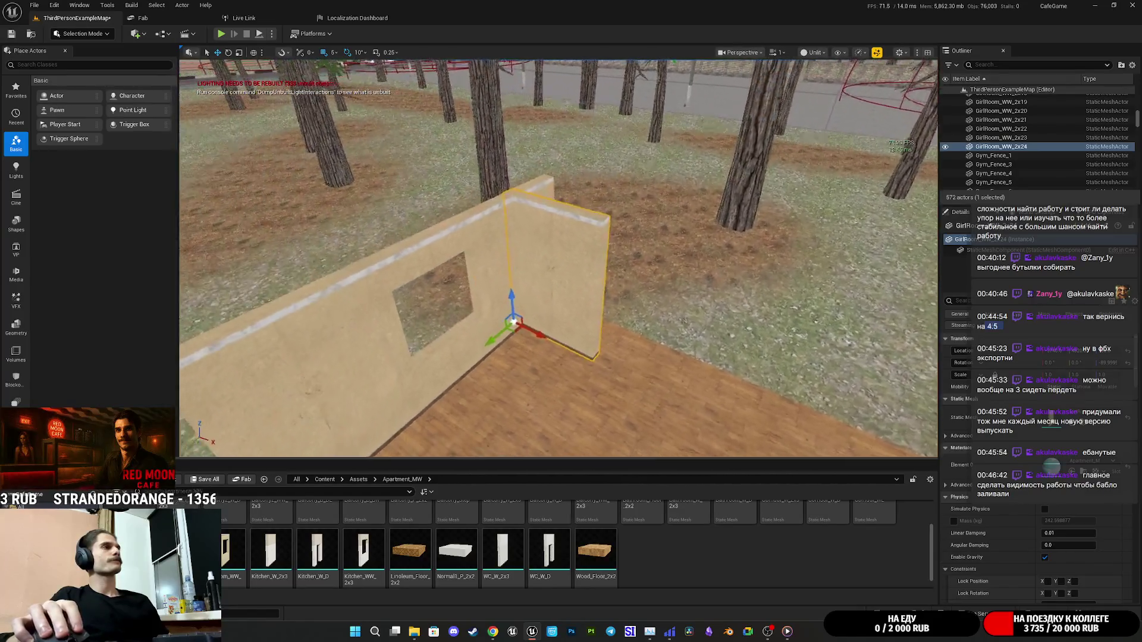
key(w)
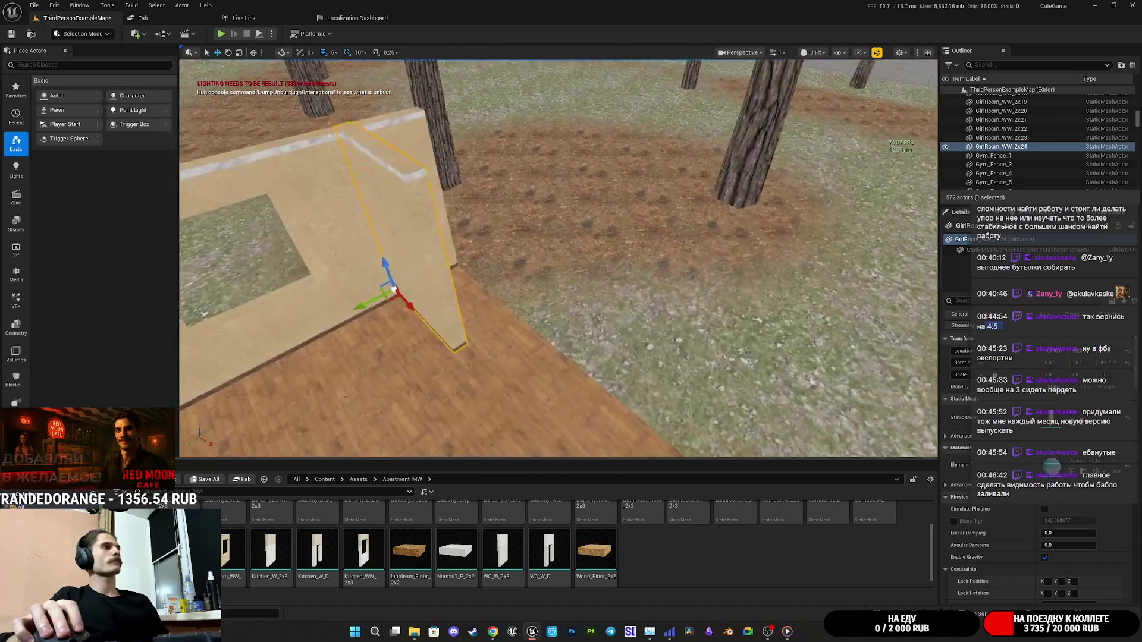
key(w)
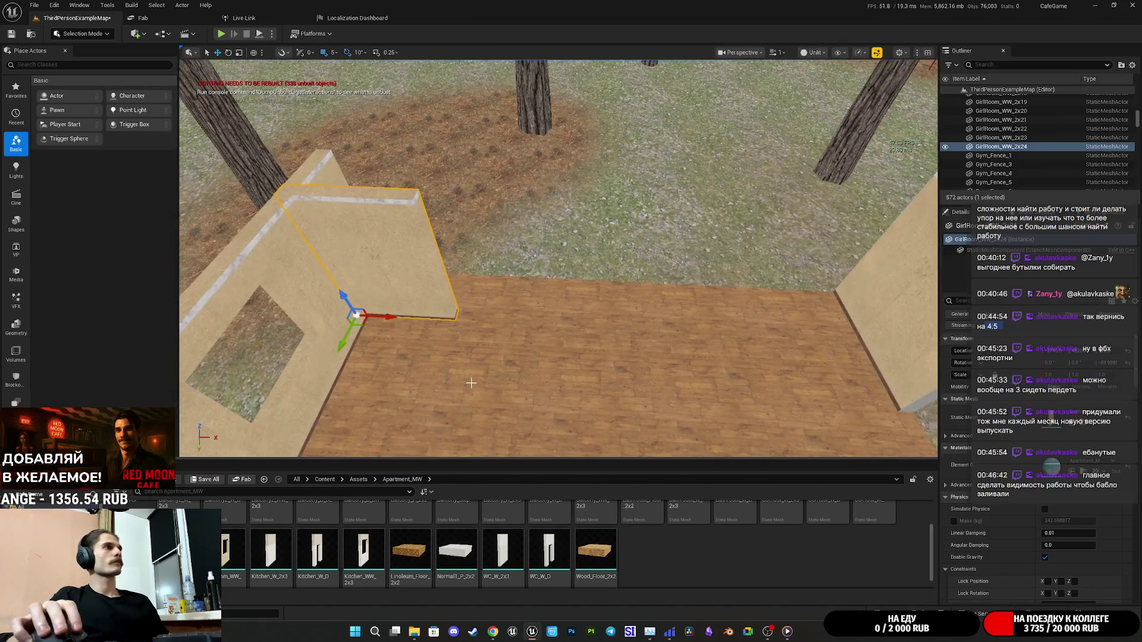
mouse_move(397, 320)
alt+mouse_down()
mouse_move(470, 325)
mouse_move(500, 340)
alt+mouse_up()
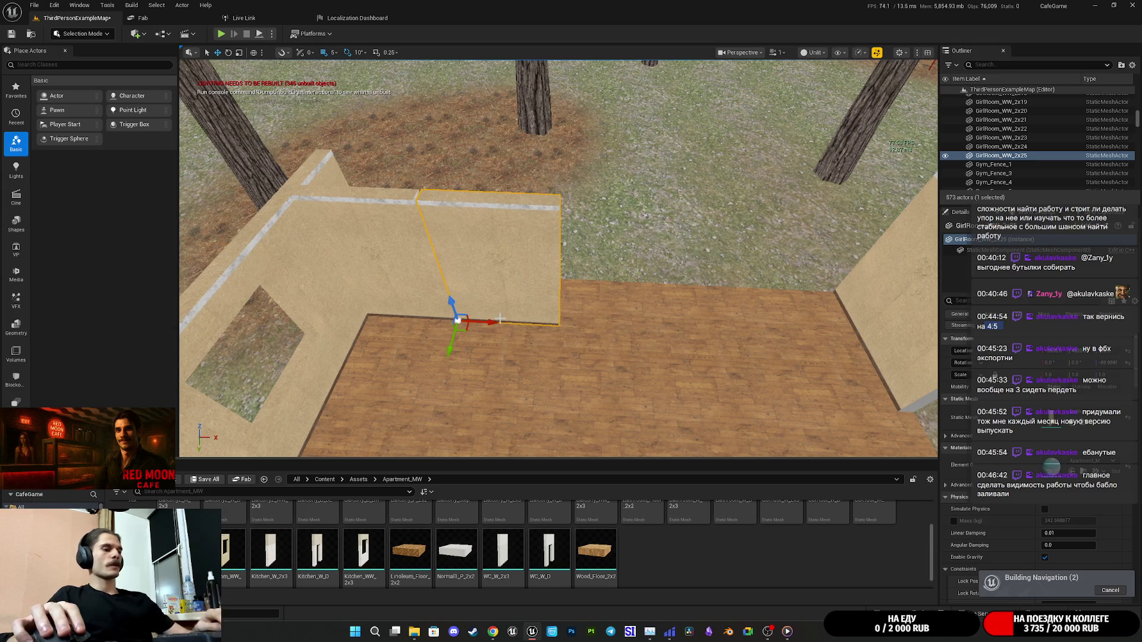
key(Delete)
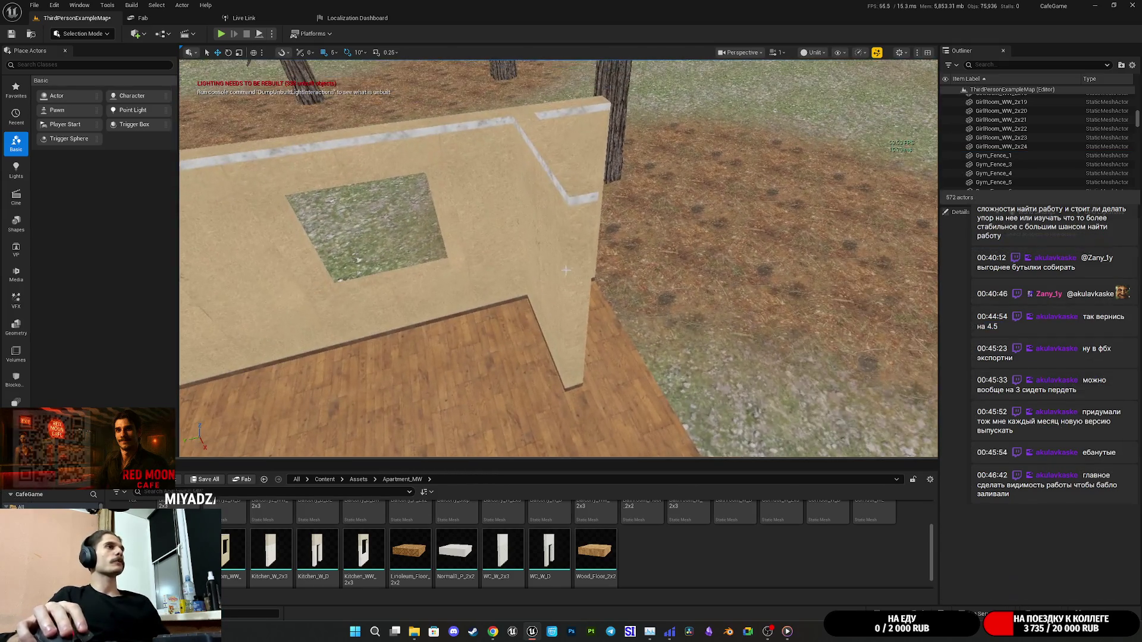
Slide the corner side wall toward the back wall and copy it further along X.
click(565, 273)
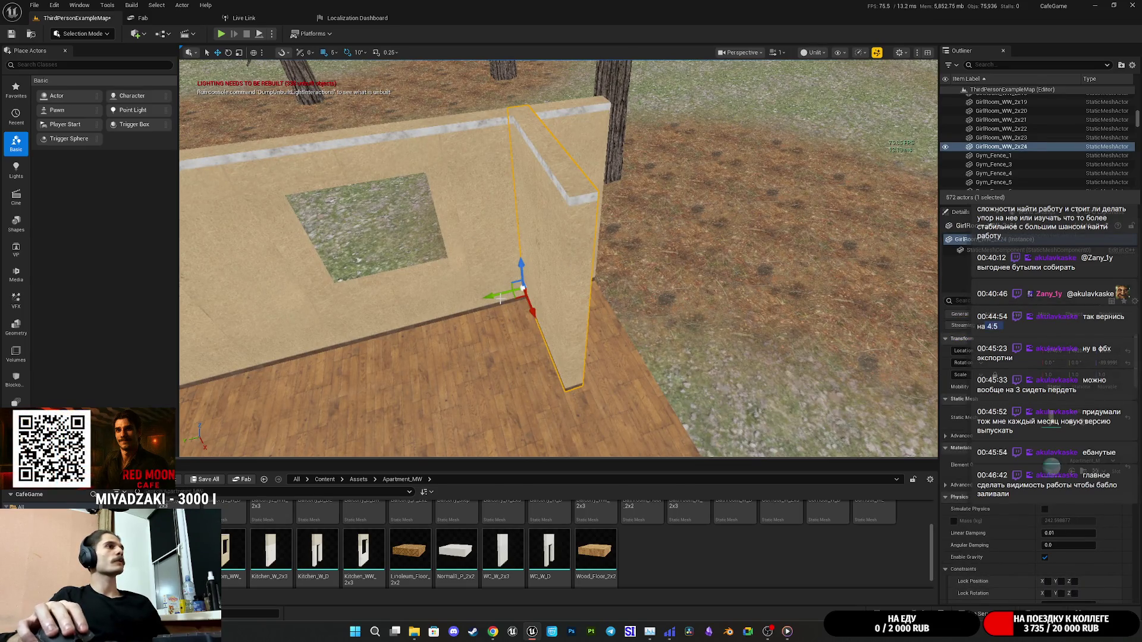
mouse_move(512, 295)
mouse_down()
mouse_move(557, 292)
mouse_move(542, 250)
mouse_up()
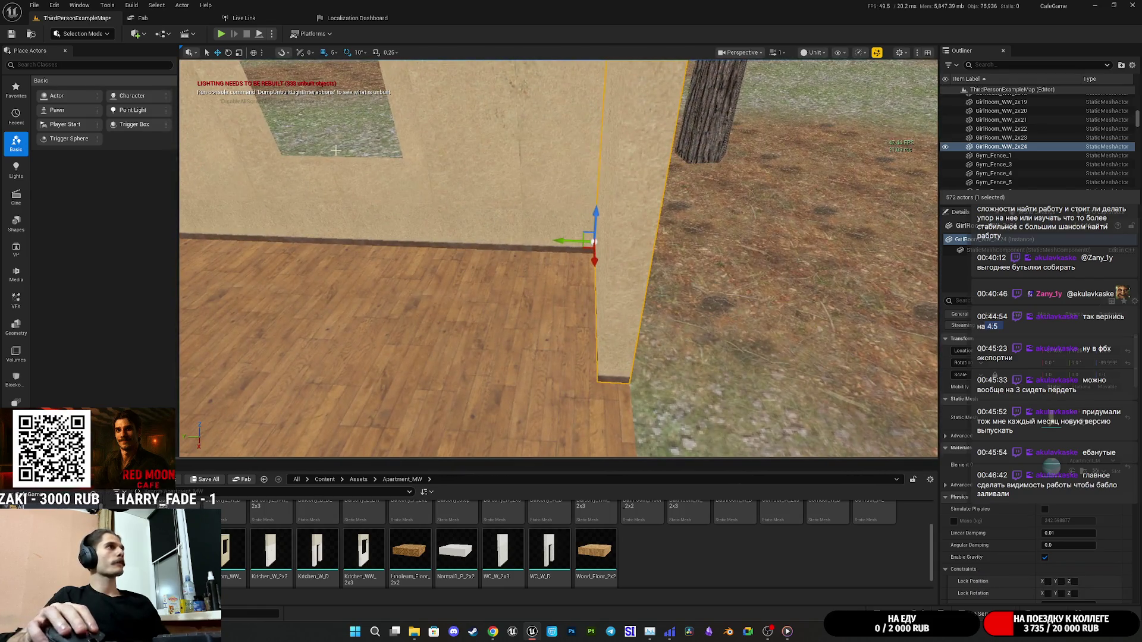
click(471, 190)
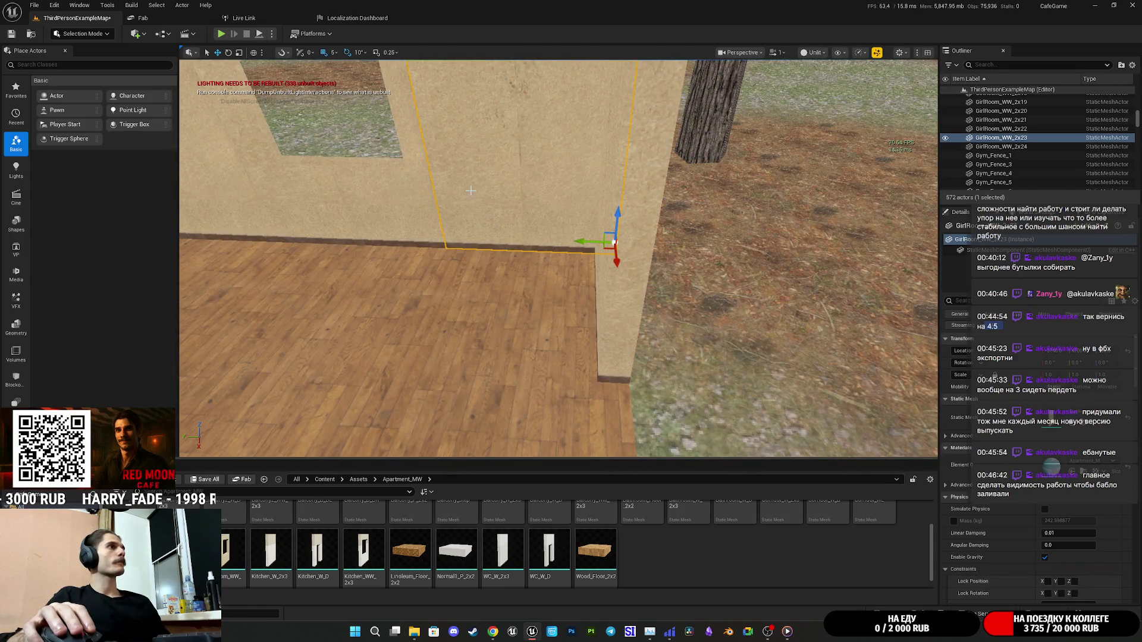
click(606, 295)
mouse_move(595, 272)
mouse_down()
mouse_move(543, 277)
mouse_move(512, 302)
mouse_up()
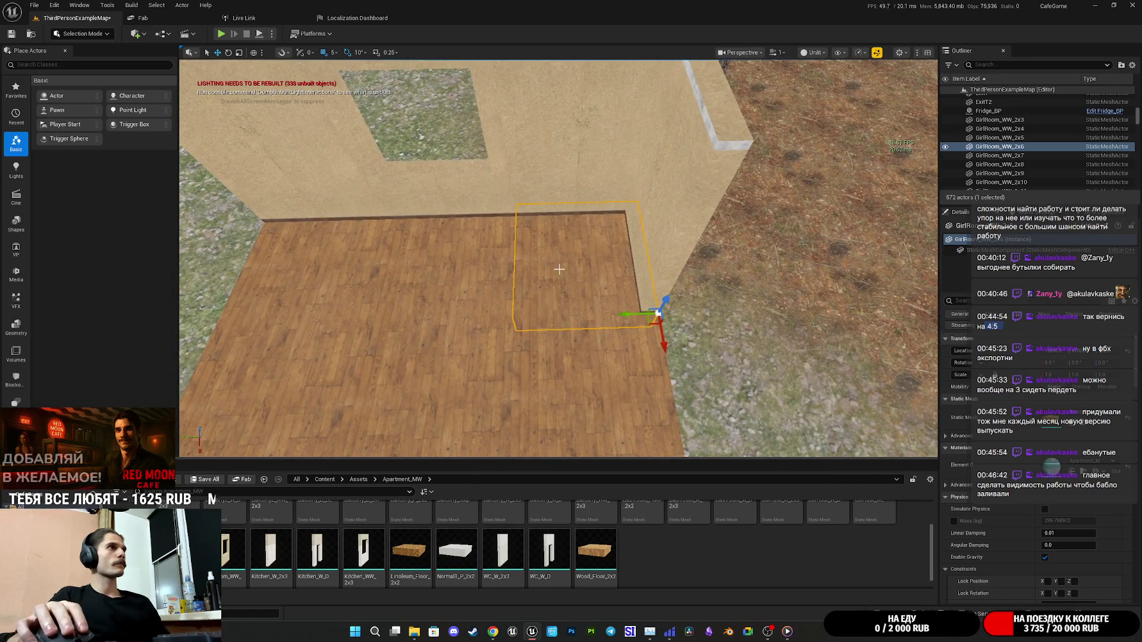
mouse_move(589, 203)
mouse_down()
mouse_move(472, 226)
mouse_move(479, 211)
mouse_up()
mouse_move(570, 286)
mouse_down()
mouse_move(513, 283)
mouse_move(563, 264)
mouse_move(546, 233)
mouse_move(599, 243)
mouse_up()
Set grid snapping to 10 and delete the narrow wall piece.
click(516, 280)
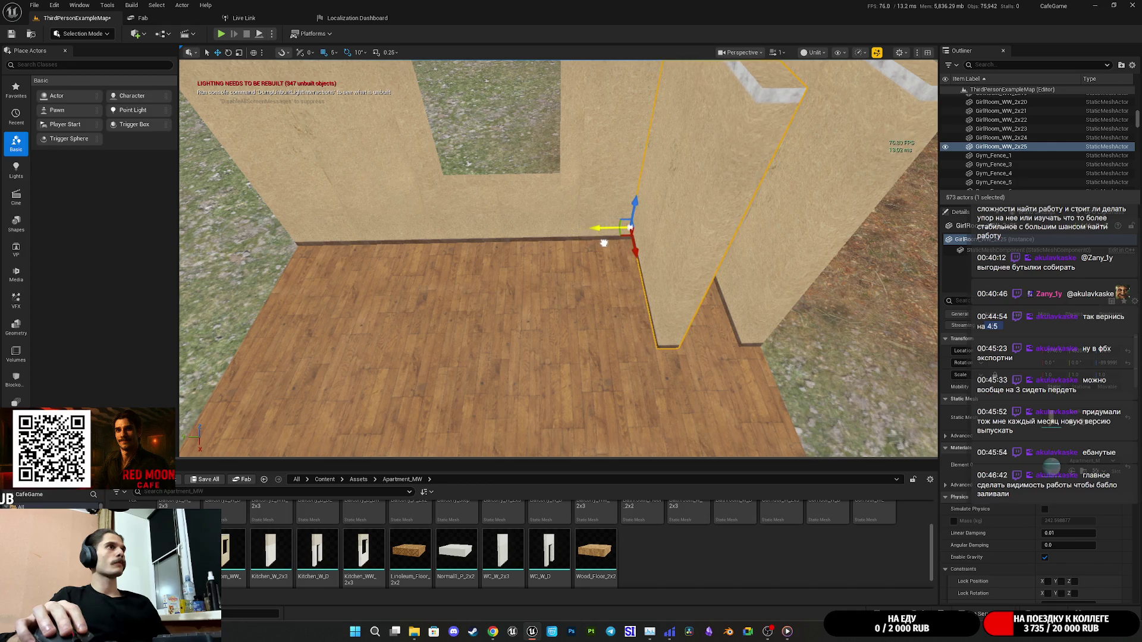
click(765, 272)
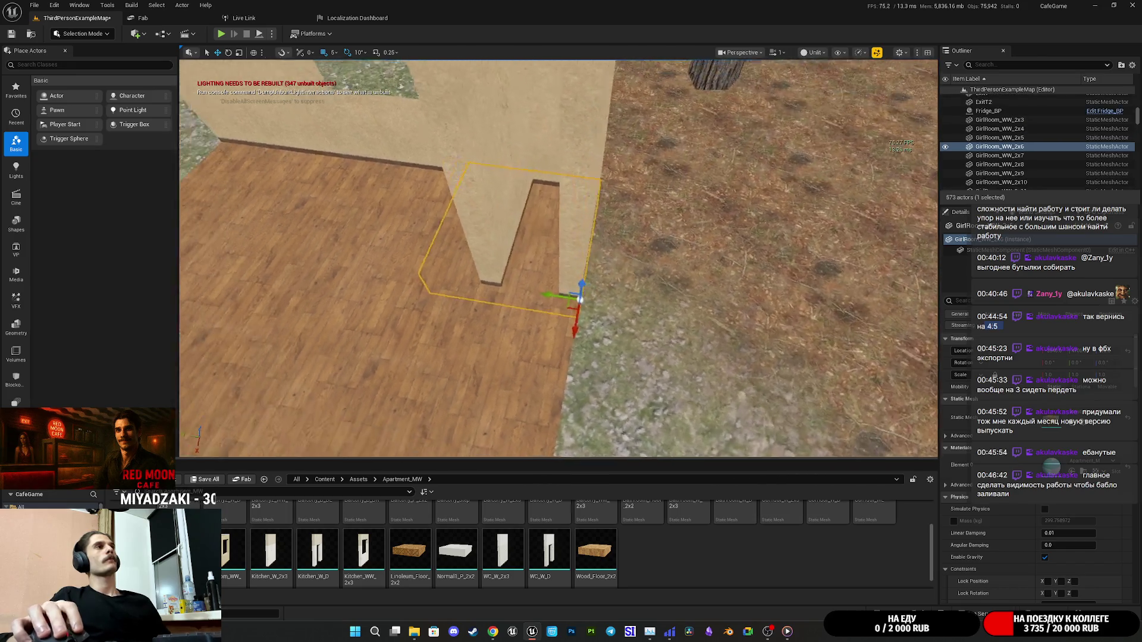
click(661, 283)
click(561, 257)
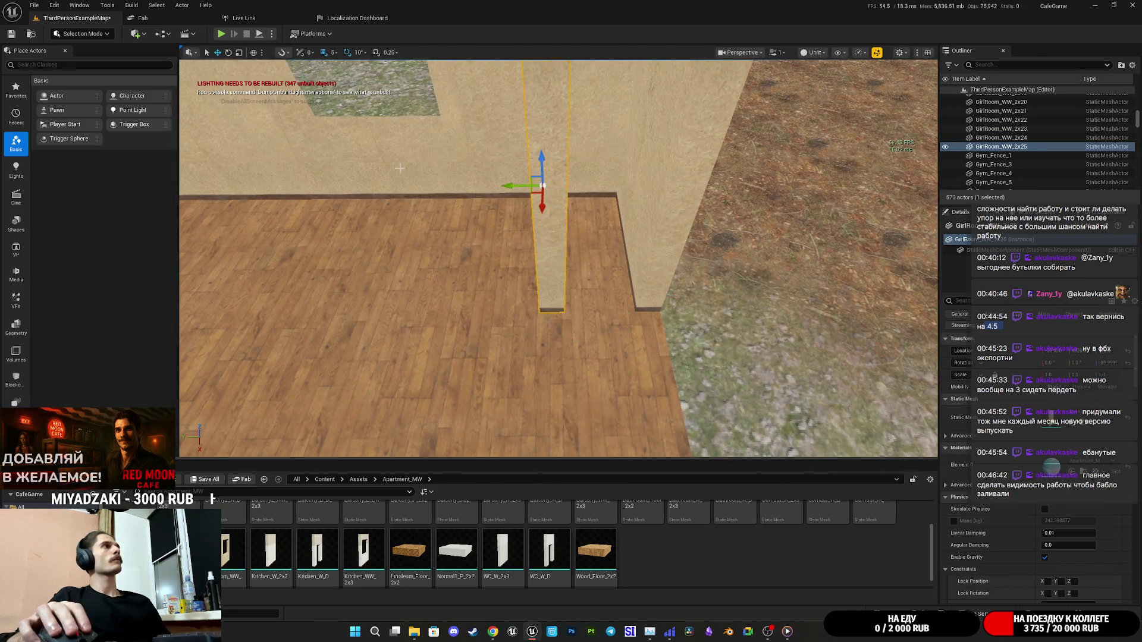
click(334, 53)
click(356, 95)
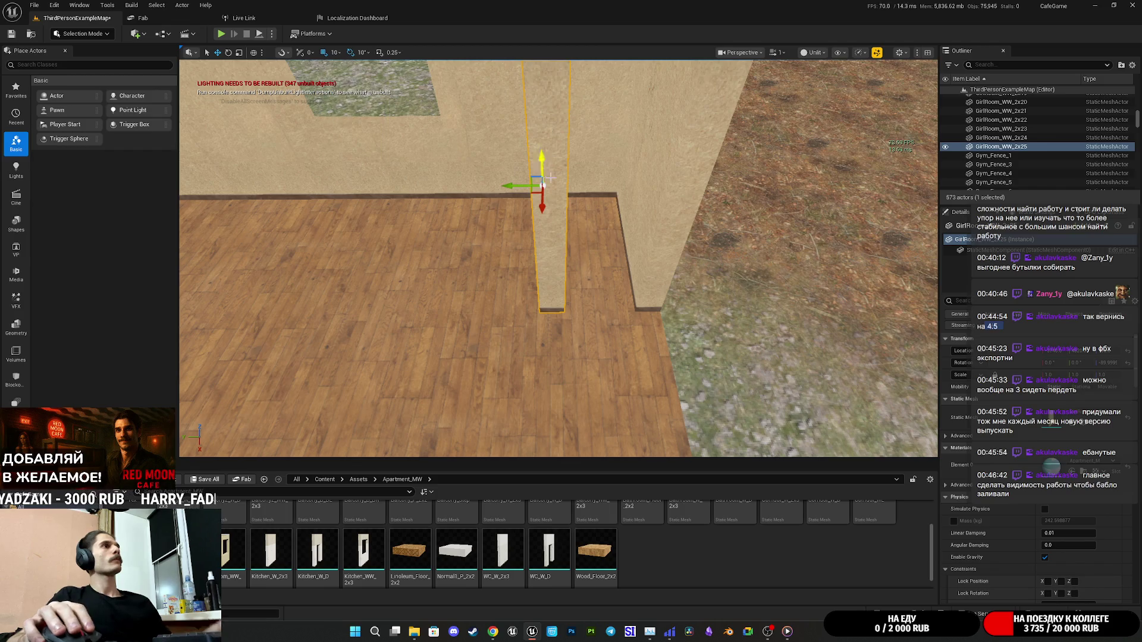
key(Delete)
Align the side wall with the back wall and extend it with two panels copied along X.
click(588, 192)
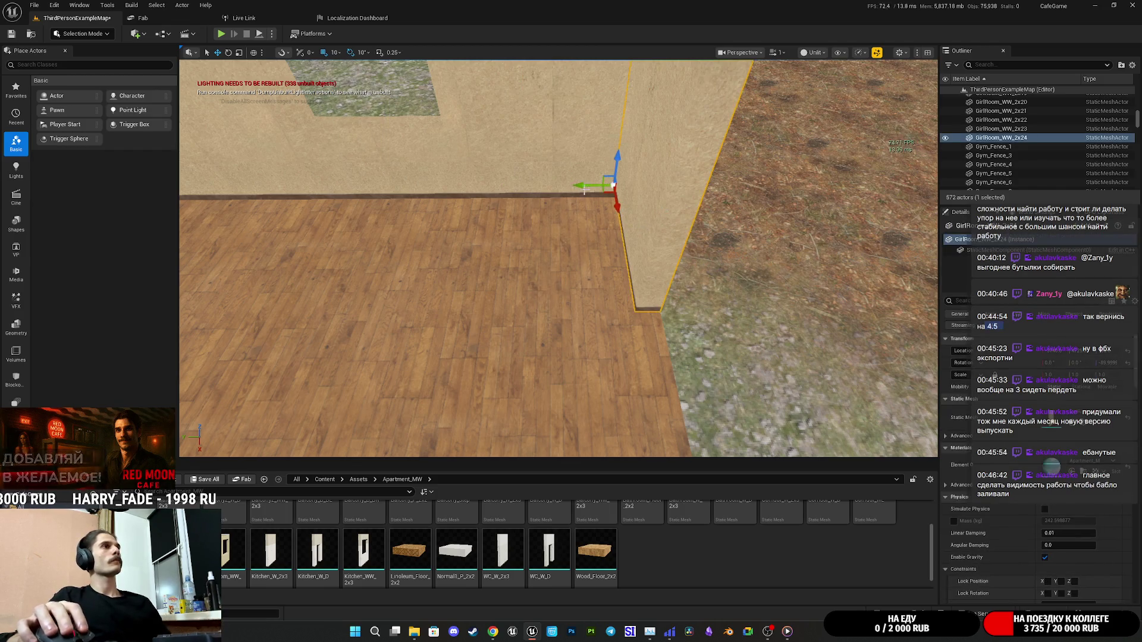
mouse_move(580, 187)
mouse_down()
mouse_move(542, 195)
mouse_move(542, 179)
mouse_up()
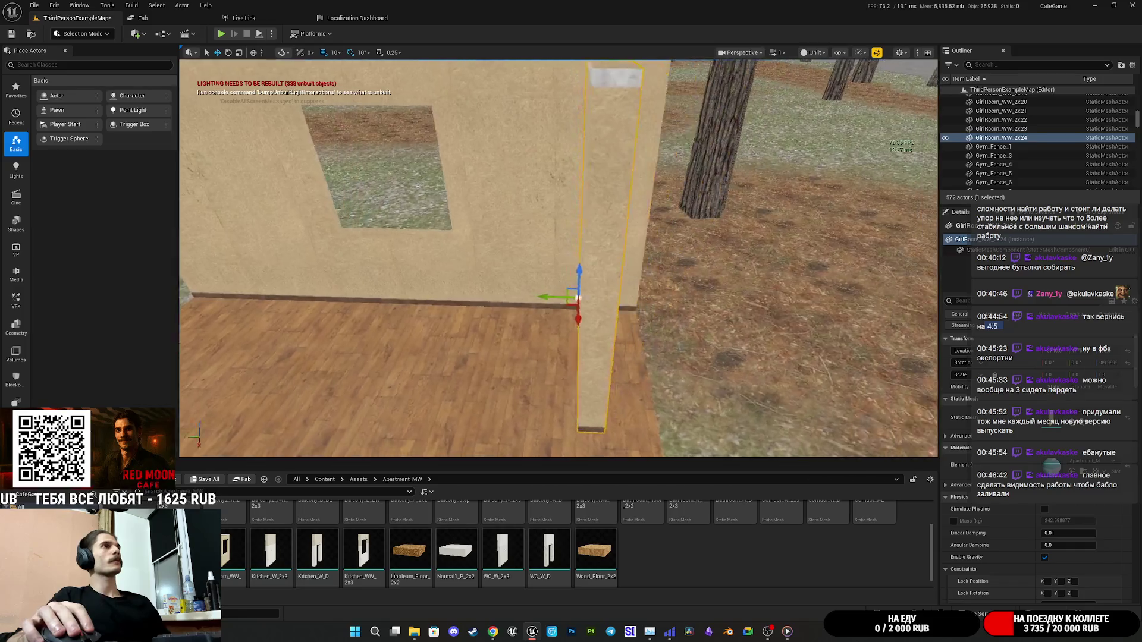
mouse_move(527, 229)
mouse_down()
mouse_move(527, 218)
mouse_move(522, 255)
mouse_move(491, 263)
mouse_move(509, 263)
mouse_move(509, 280)
mouse_move(536, 220)
mouse_up()
mouse_move(440, 284)
alt+mouse_down()
mouse_move(586, 323)
mouse_move(568, 357)
alt+mouse_up()
mouse_move(517, 292)
alt+mouse_down()
mouse_move(748, 296)
mouse_move(539, 281)
mouse_move(673, 293)
mouse_move(629, 333)
mouse_move(629, 363)
mouse_move(583, 369)
alt+mouse_up()
mouse_move(659, 272)
mouse_down()
mouse_move(631, 298)
mouse_move(659, 272)
mouse_up()
ctrl+click(476, 238)
Alt-drag the five selected side wall panels along Y and align them with the opposite floor edge.
ctrl+click(363, 250)
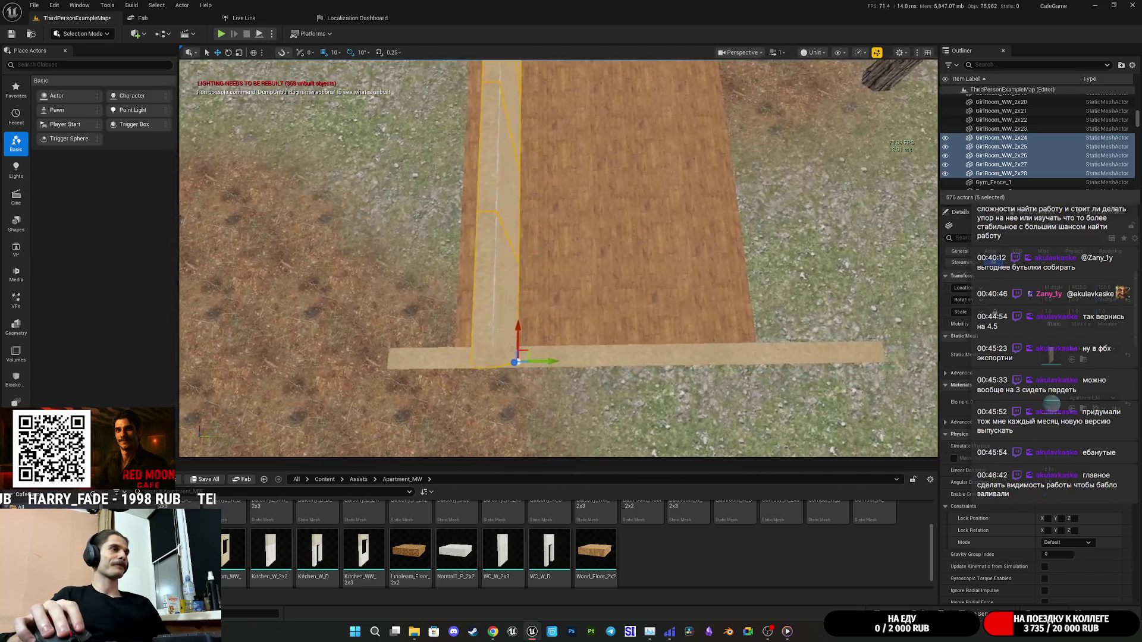
alt+drag(528, 347, 709, 349)
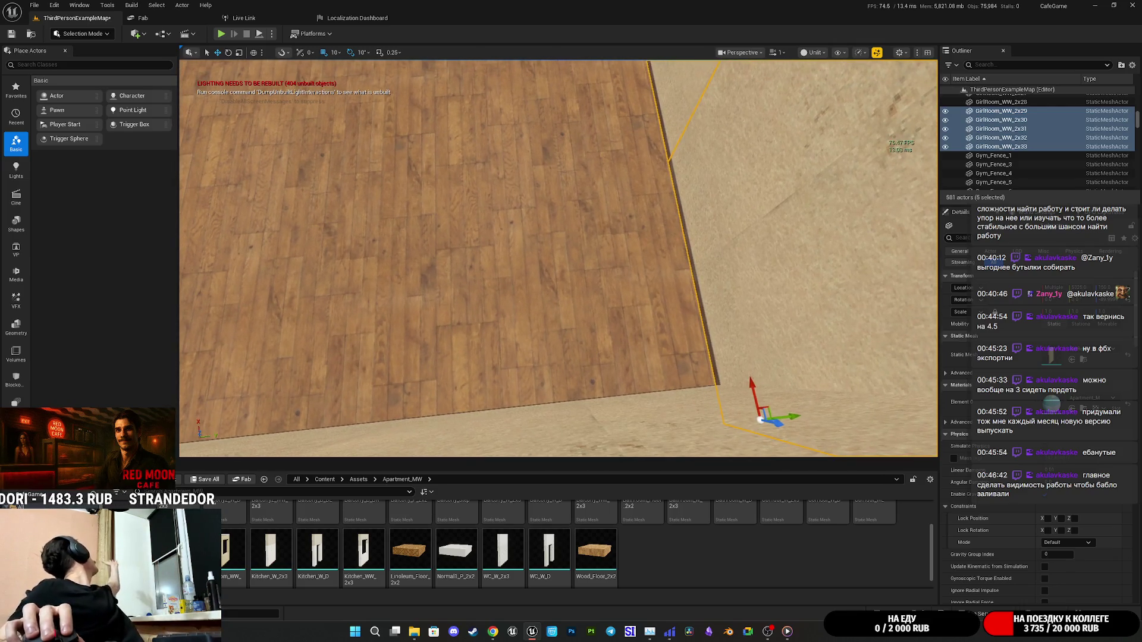
key(w)
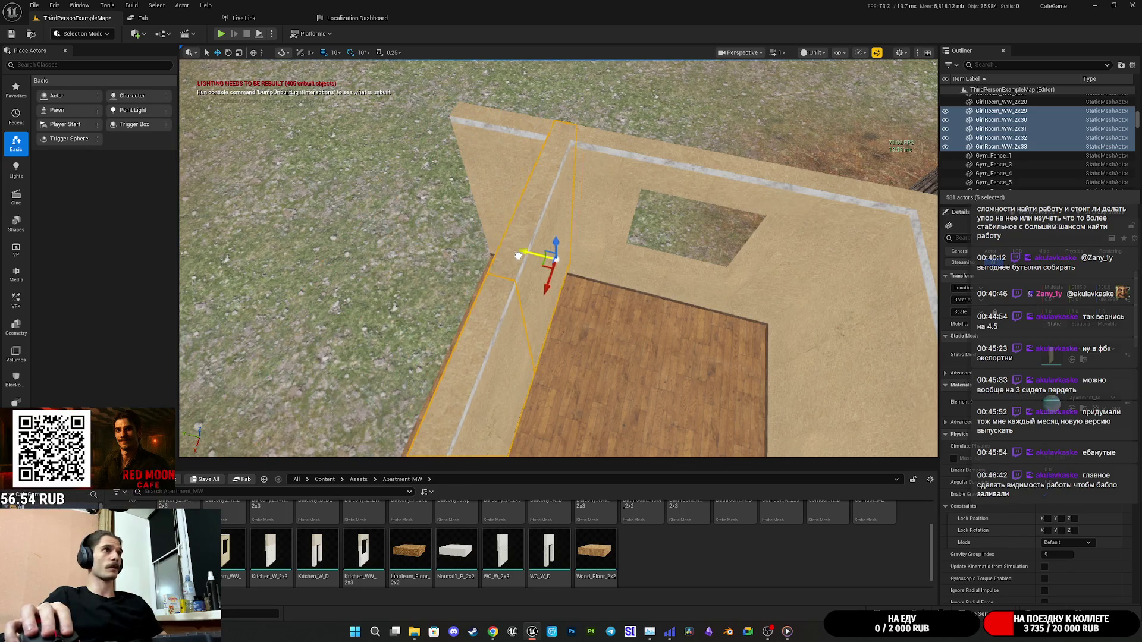
mouse_move(520, 257)
mouse_down()
mouse_move(508, 256)
mouse_move(508, 321)
mouse_move(508, 292)
mouse_up()
mouse_move(612, 321)
mouse_down()
mouse_move(612, 351)
mouse_move(612, 320)
mouse_up()
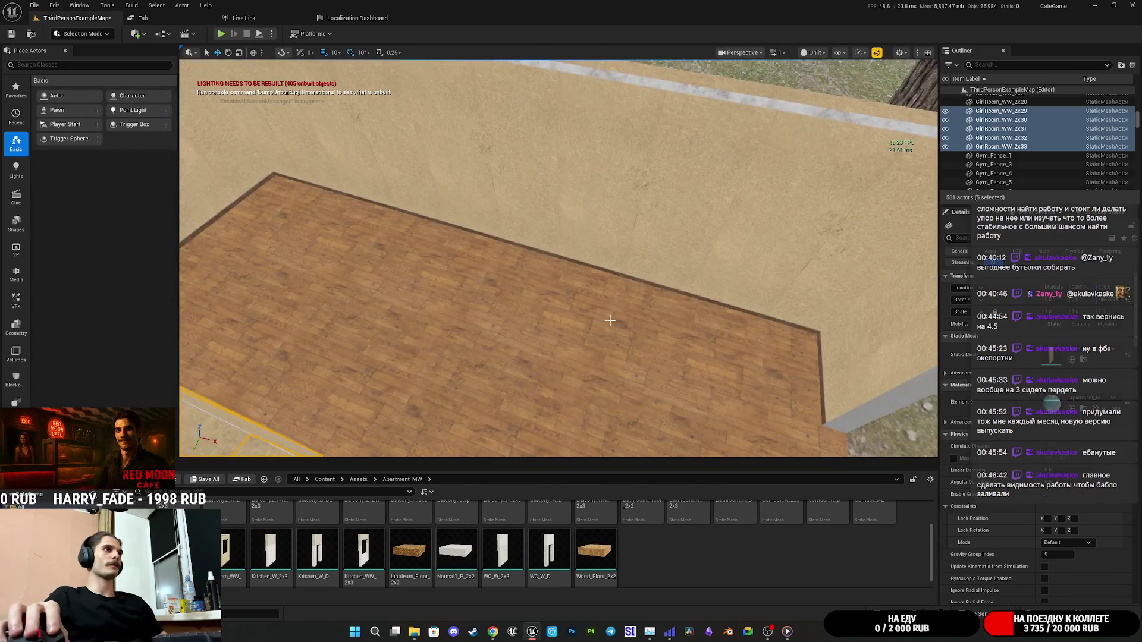
click(740, 341)
Select all 15 wood floor tiles and Alt-drag a copy up along Z to ceiling height.
drag(740, 341, 739, 341)
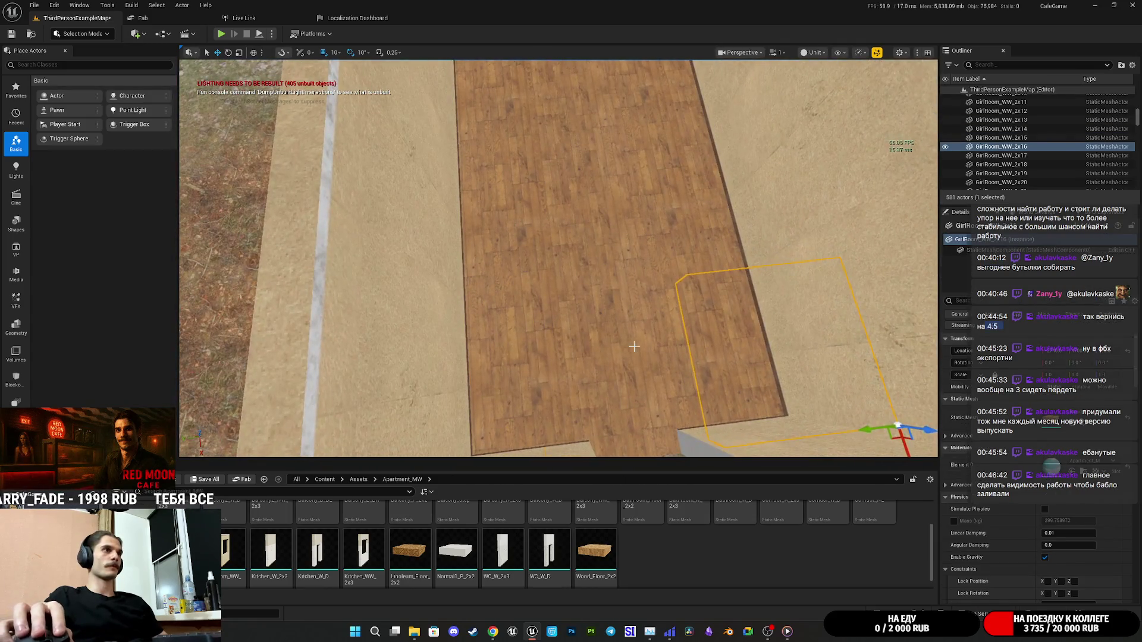
ctrl+click(642, 345)
ctrl+click(487, 362)
ctrl+click(505, 241)
ctrl+click(595, 238)
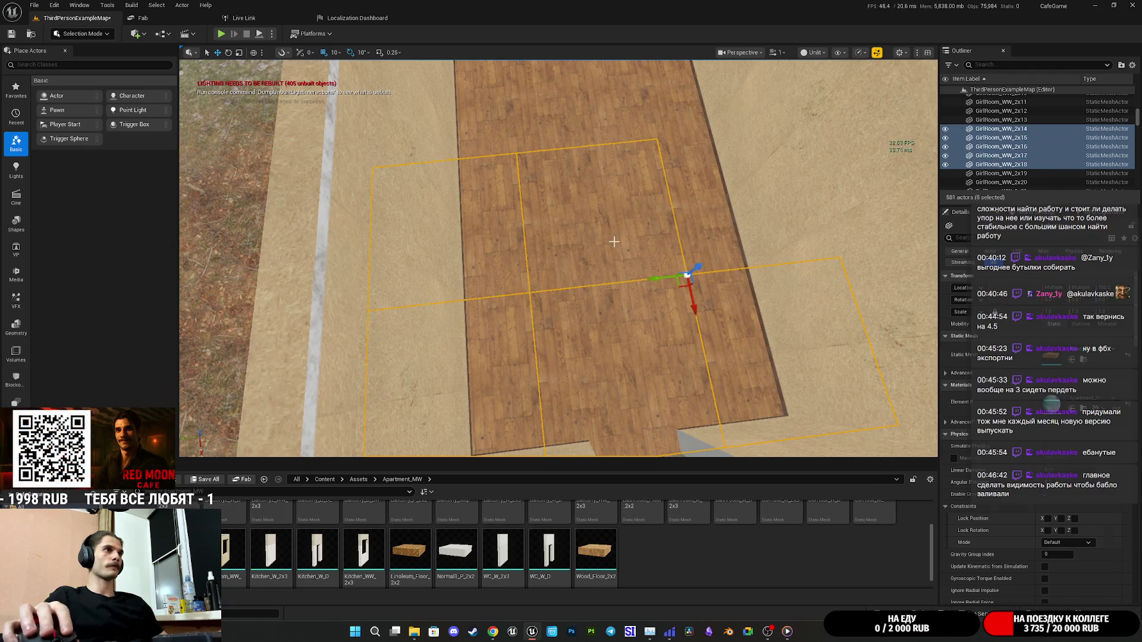
ctrl+click(709, 232)
scroll(710, 232, down, 5)
ctrl+click(515, 254)
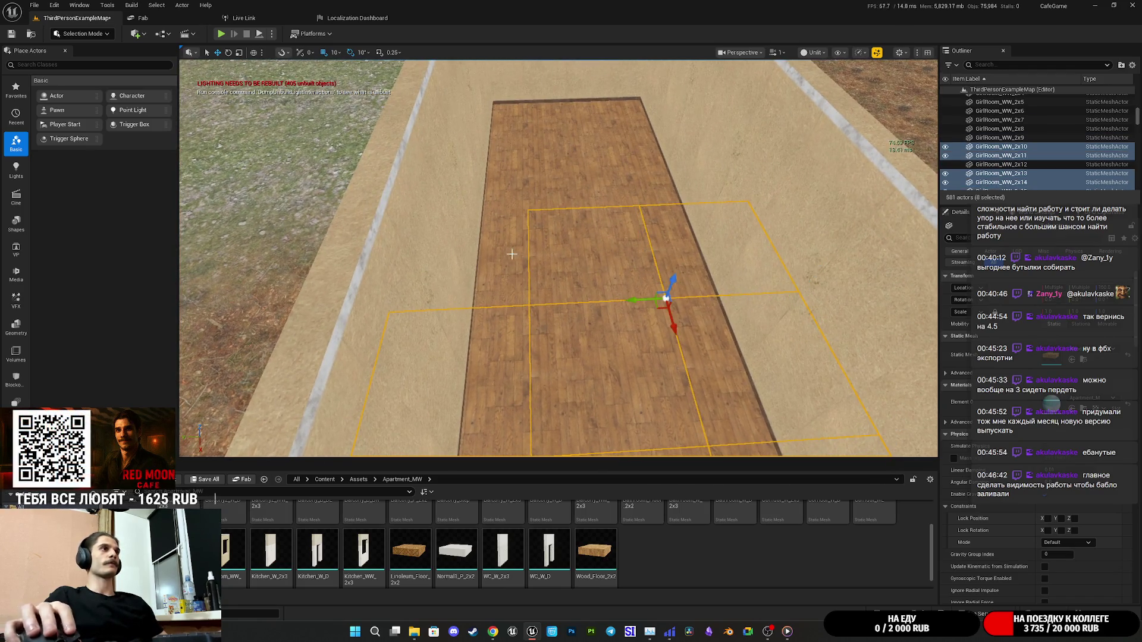
ctrl+click(595, 182)
ctrl+click(638, 140)
ctrl+click(594, 120)
ctrl+click(559, 128)
ctrl+click(523, 129)
scroll(523, 129, down, 5)
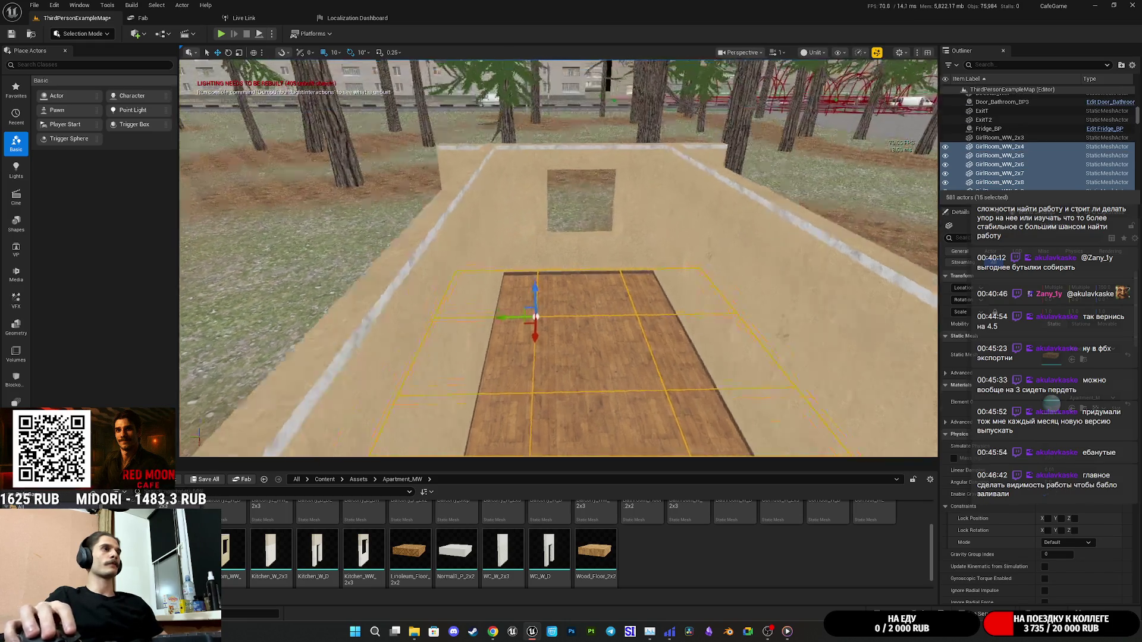
scroll(559, 256, up, 5)
mouse_move(537, 284)
mouse_down()
mouse_move(583, 64)
mouse_move(545, 190)
mouse_move(553, 128)
mouse_move(553, 157)
mouse_move(562, 144)
mouse_move(535, 160)
mouse_move(523, 148)
mouse_move(535, 143)
mouse_move(568, 167)
mouse_up()
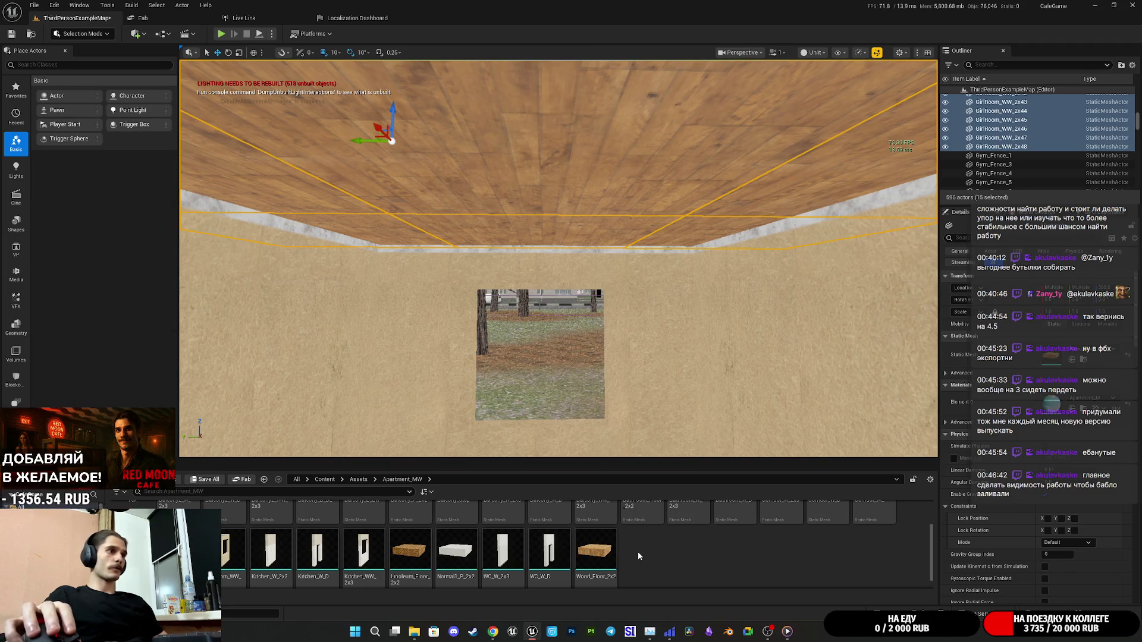
Drop Bathroom_Floor_2x2 onto the selected ceiling pieces to give them the white tile look.
scroll(653, 577, up, 2)
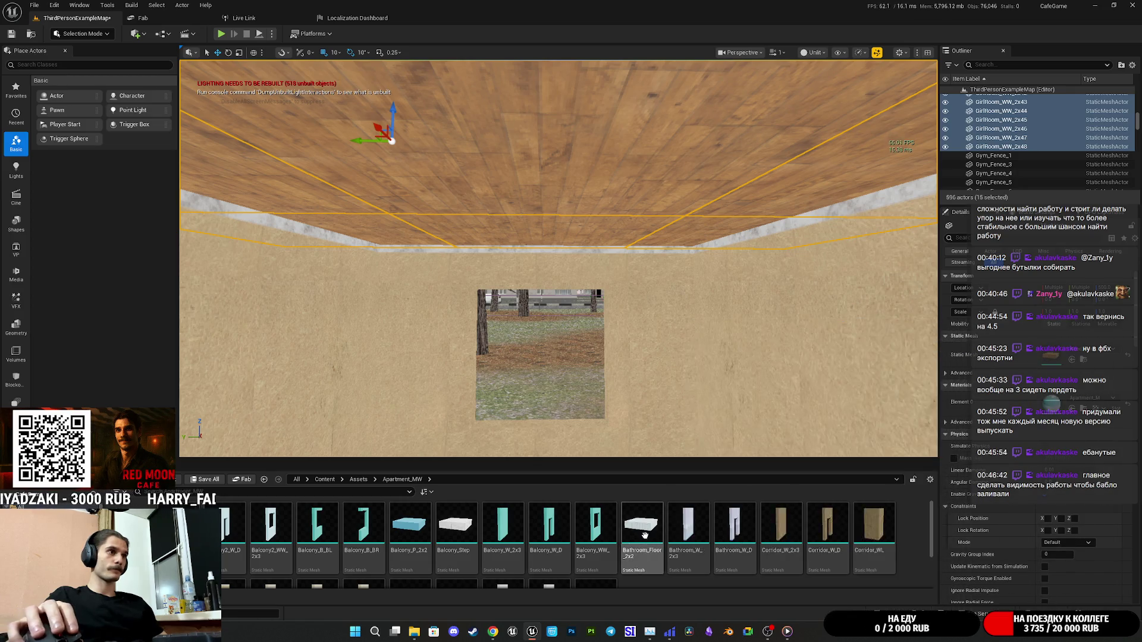
mouse_move(641, 531)
mouse_down()
mouse_move(1050, 389)
mouse_move(1029, 357)
mouse_up()
drag(679, 319, 580, 465)
scroll(488, 546, down, 1)
Place the Normal1_P_2x2 piece and lower it along Z, then check the ceiling from inside.
mouse_move(456, 558)
mouse_down()
mouse_move(594, 435)
mouse_move(895, 467)
mouse_up()
mouse_move(559, 298)
mouse_down()
mouse_move(536, 172)
mouse_move(556, 202)
mouse_up()
mouse_move(434, 245)
mouse_down()
mouse_move(396, 333)
mouse_move(396, 286)
mouse_move(401, 378)
mouse_move(407, 351)
mouse_move(429, 375)
mouse_move(481, 331)
mouse_up()
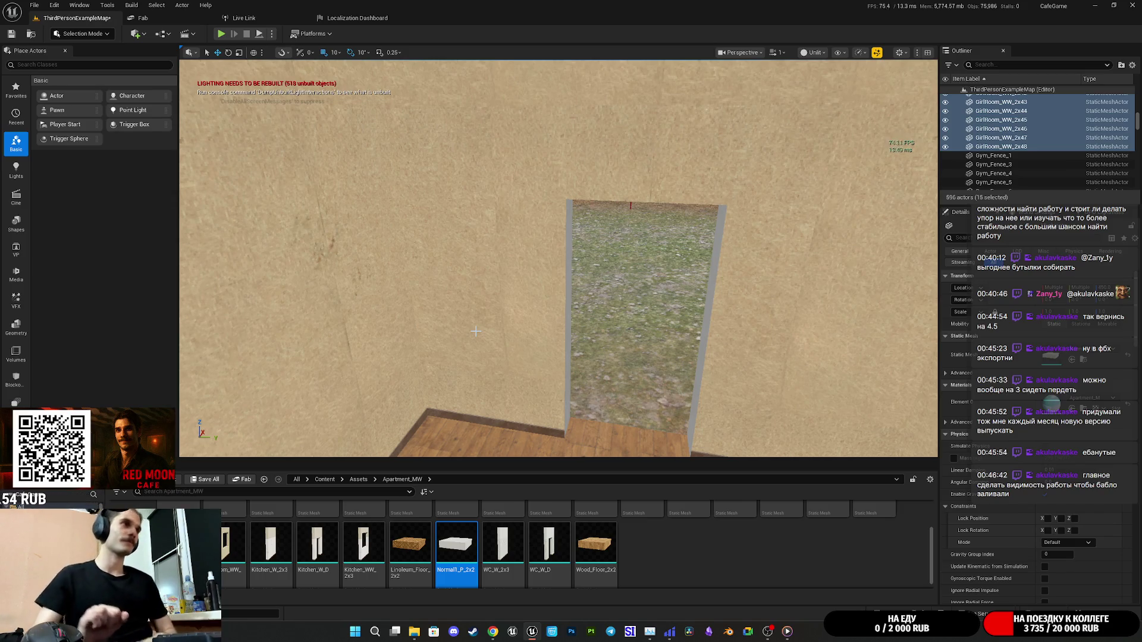
drag(534, 333, 577, 329)
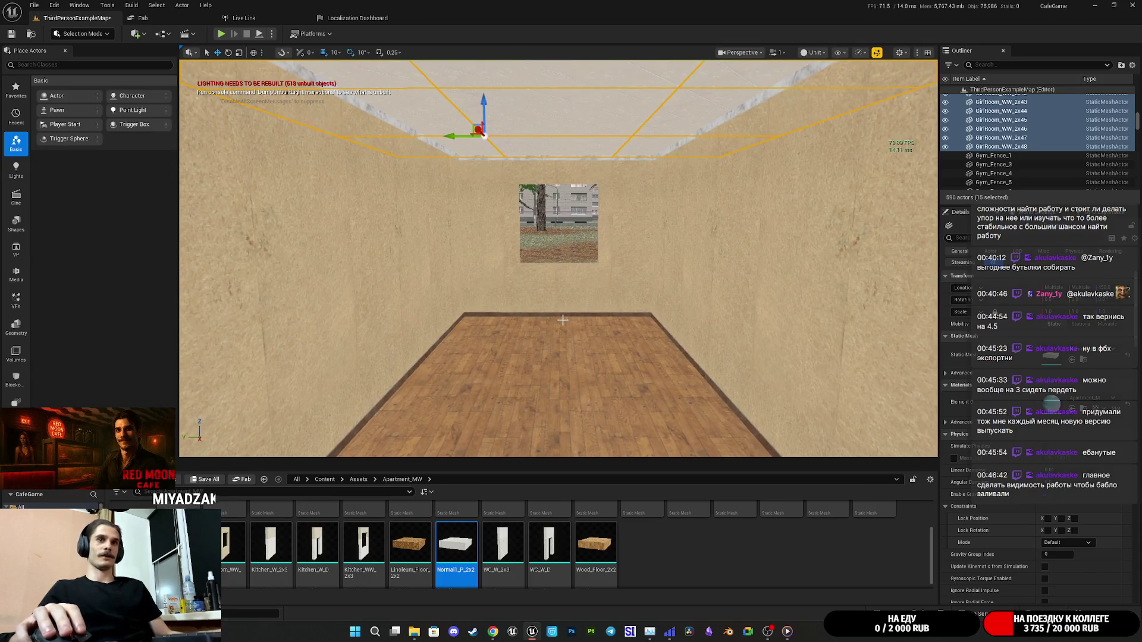
drag(457, 213, 459, 181)
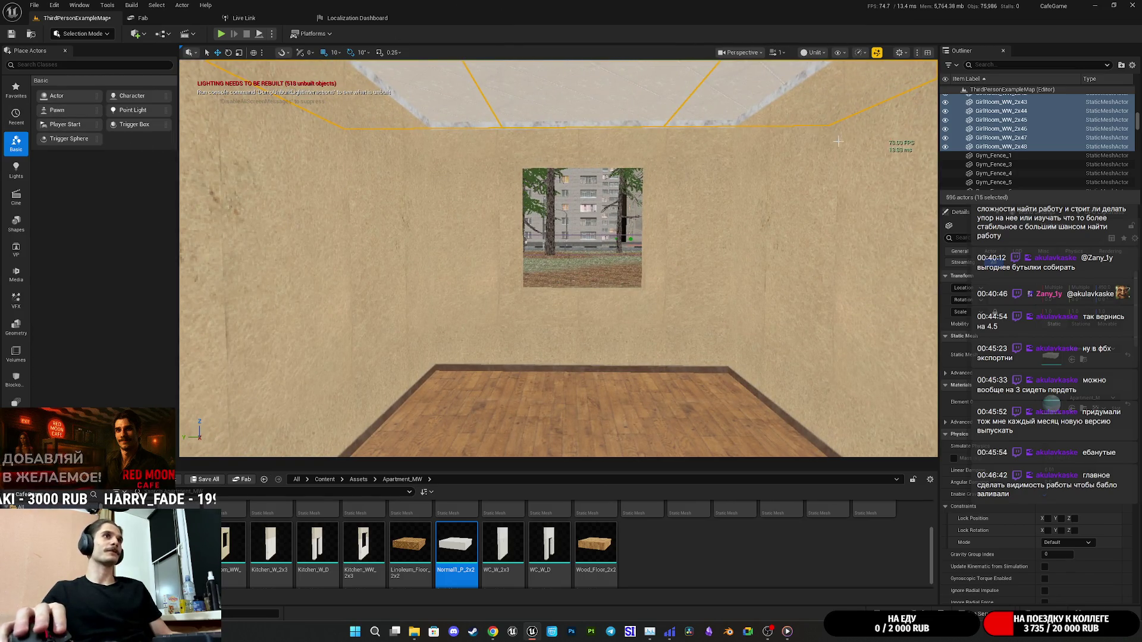
click(877, 55)
mouse_move(615, 241)
mouse_down()
mouse_move(615, 217)
mouse_move(592, 217)
mouse_up()
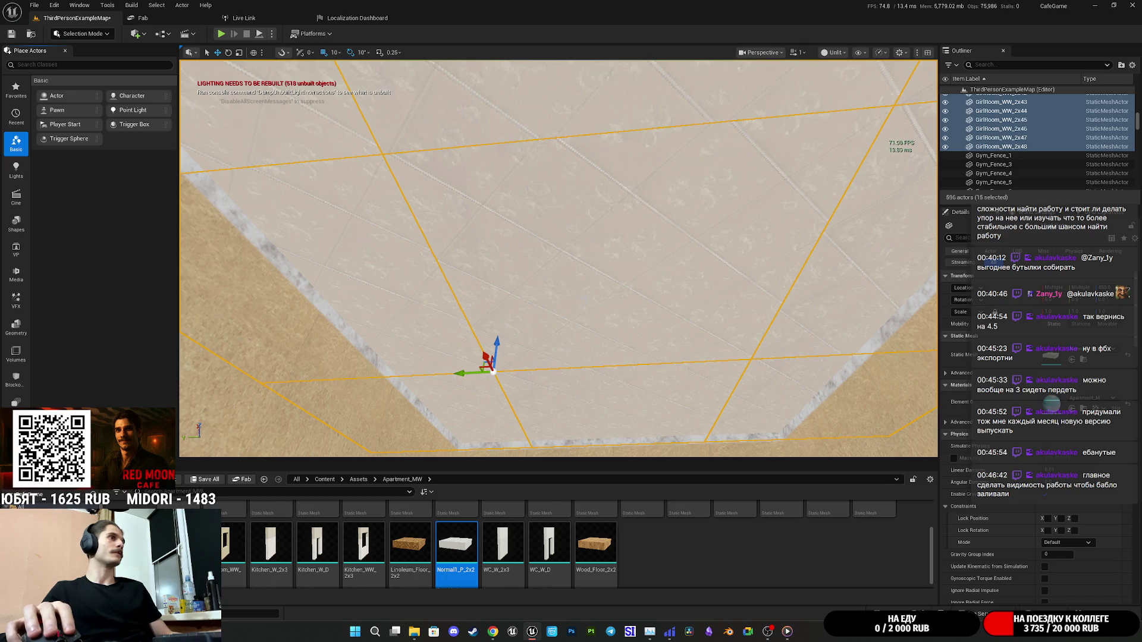
drag(592, 217, 592, 243)
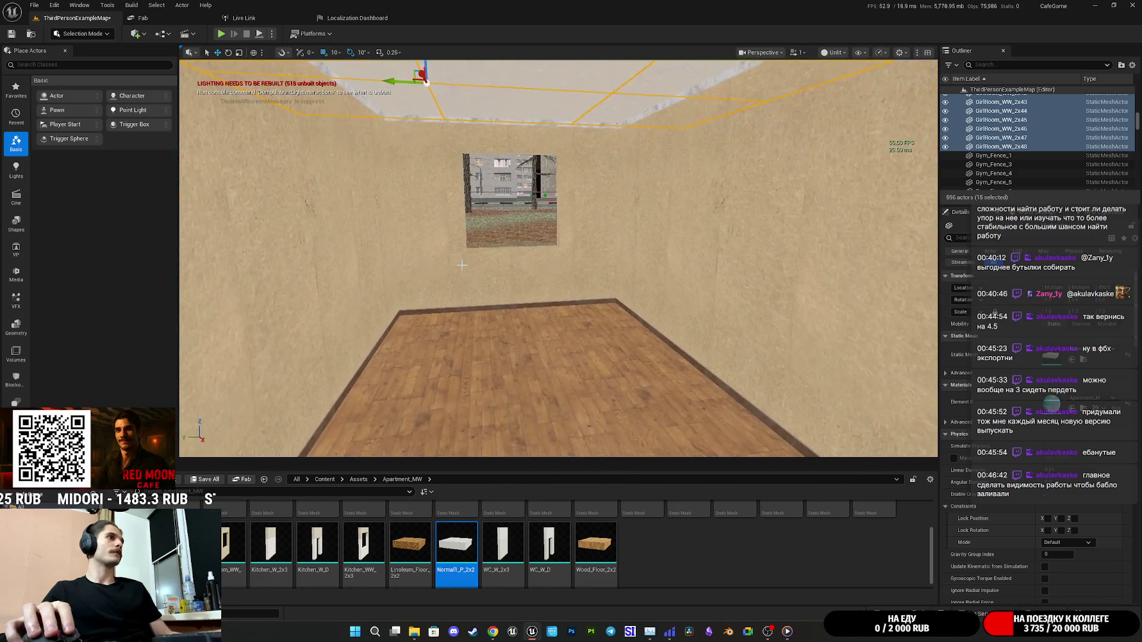
click(462, 265)
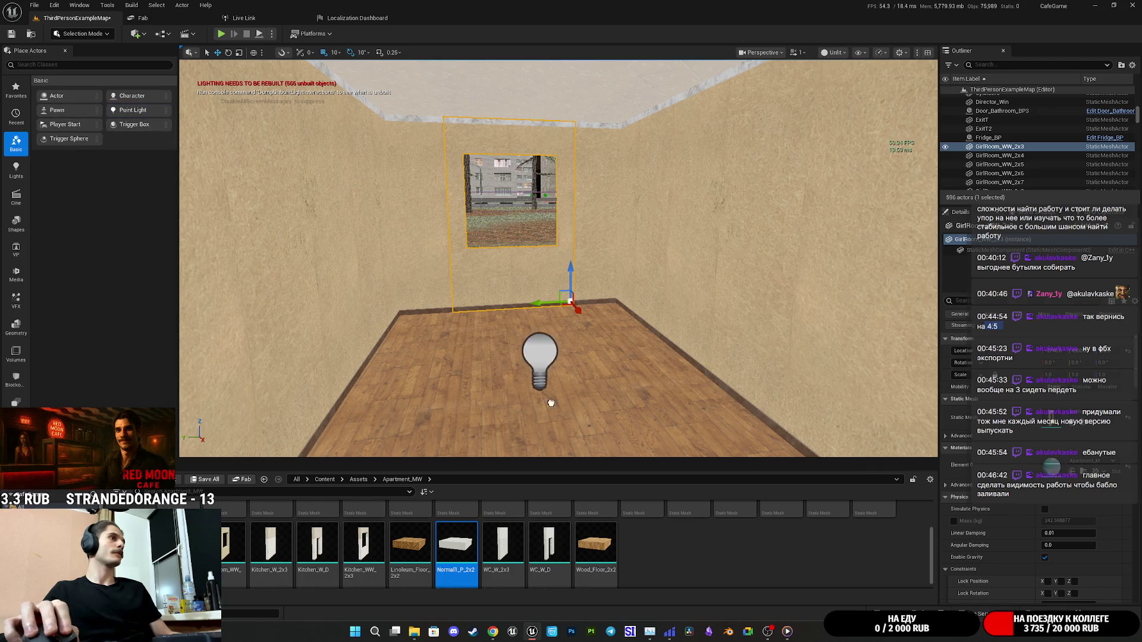
Drop a Point Light into the room and switch the viewport to Lit mode.
drag(543, 402, 547, 381)
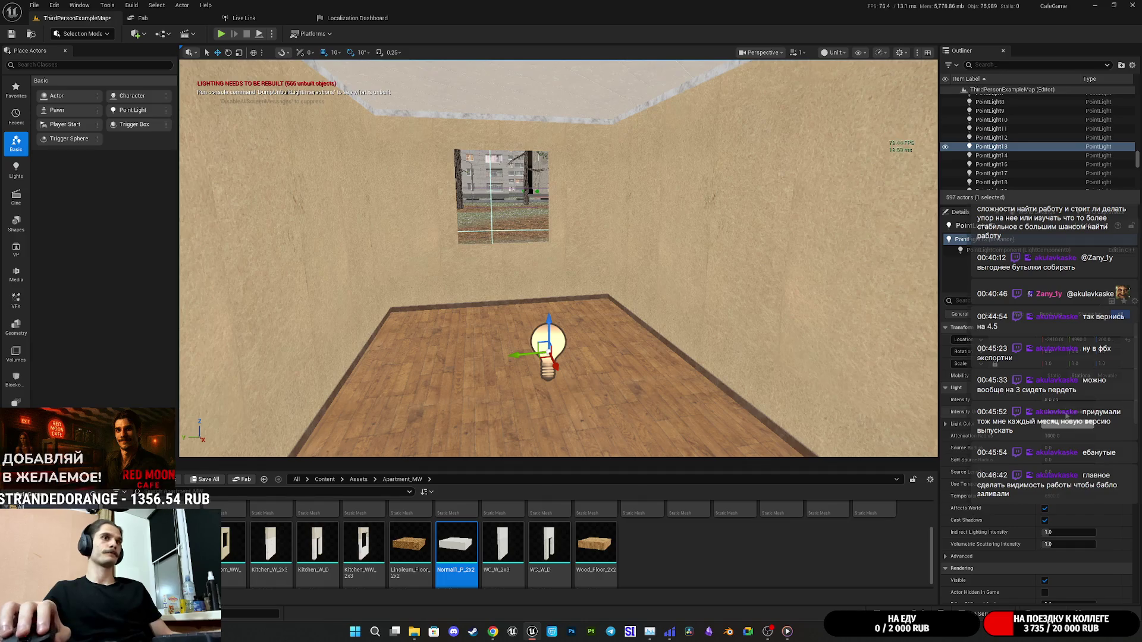
click(832, 55)
click(839, 77)
mouse_move(599, 261)
mouse_down()
mouse_move(586, 262)
mouse_move(600, 260)
mouse_move(581, 107)
mouse_up()
Raise the point light to just below the ceiling and slide it along the room.
mouse_move(635, 201)
mouse_down()
mouse_move(571, 161)
mouse_move(610, 228)
mouse_up()
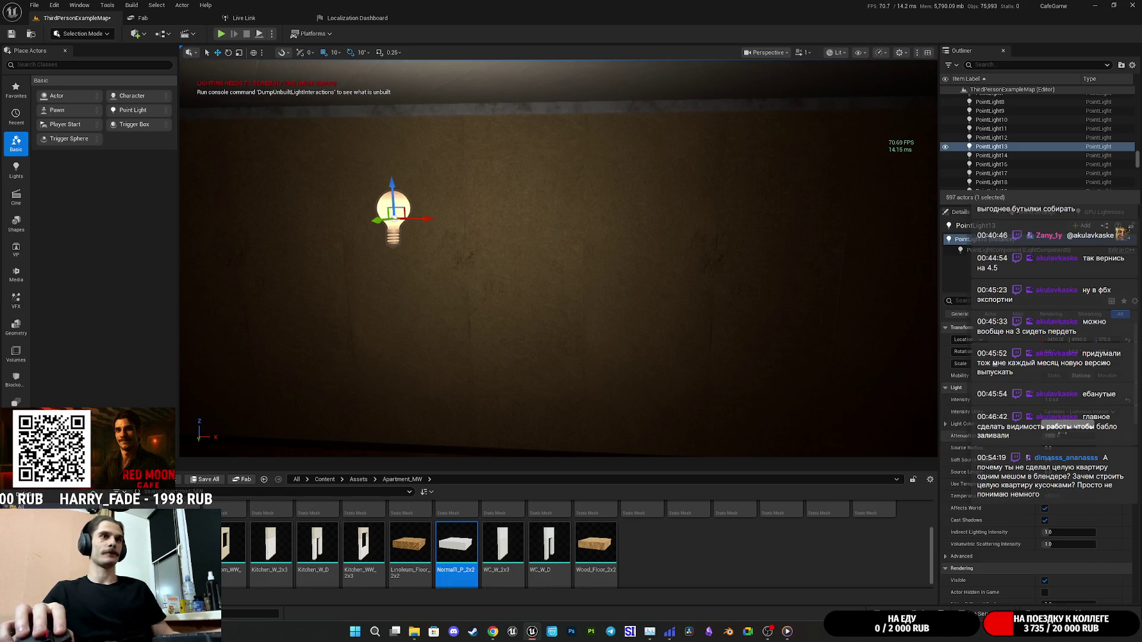
mouse_move(610, 228)
mouse_down()
mouse_move(614, 262)
mouse_move(642, 268)
mouse_move(655, 297)
mouse_move(595, 286)
mouse_move(619, 274)
mouse_move(601, 279)
mouse_move(714, 308)
mouse_up()
key(f)
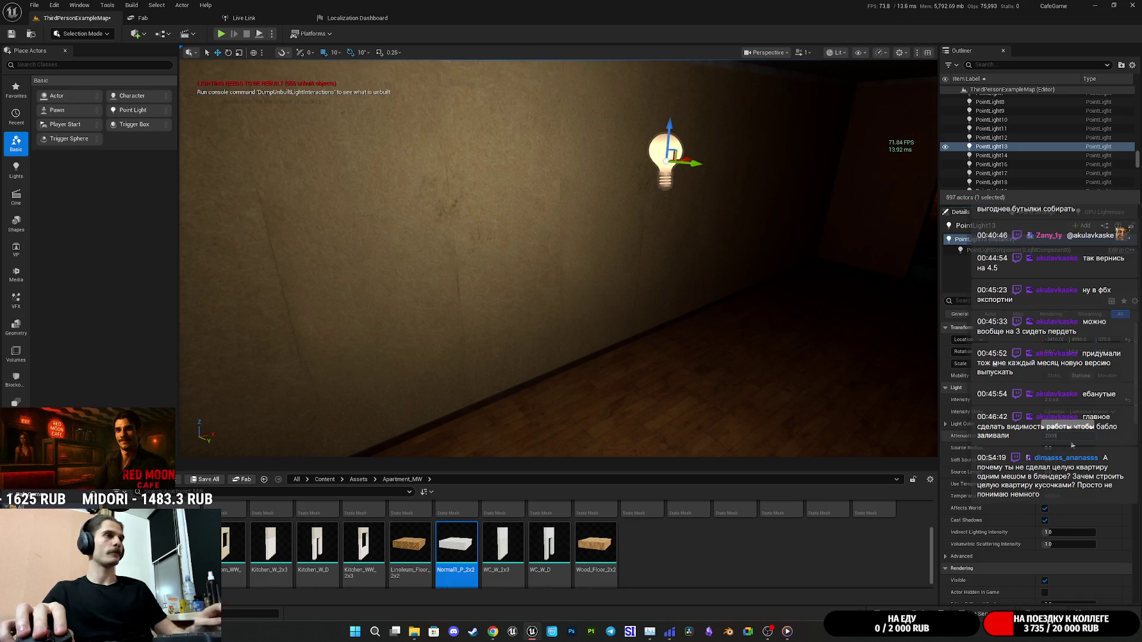
mouse_move(714, 308)
mouse_down()
mouse_move(595, 298)
mouse_move(631, 288)
mouse_move(604, 203)
mouse_move(612, 116)
mouse_move(617, 185)
mouse_move(595, 190)
mouse_move(630, 172)
mouse_move(625, 155)
mouse_move(645, 163)
mouse_move(615, 146)
mouse_move(595, 152)
mouse_move(625, 137)
mouse_up()
drag(731, 197, 749, 196)
drag(631, 186, 508, 147)
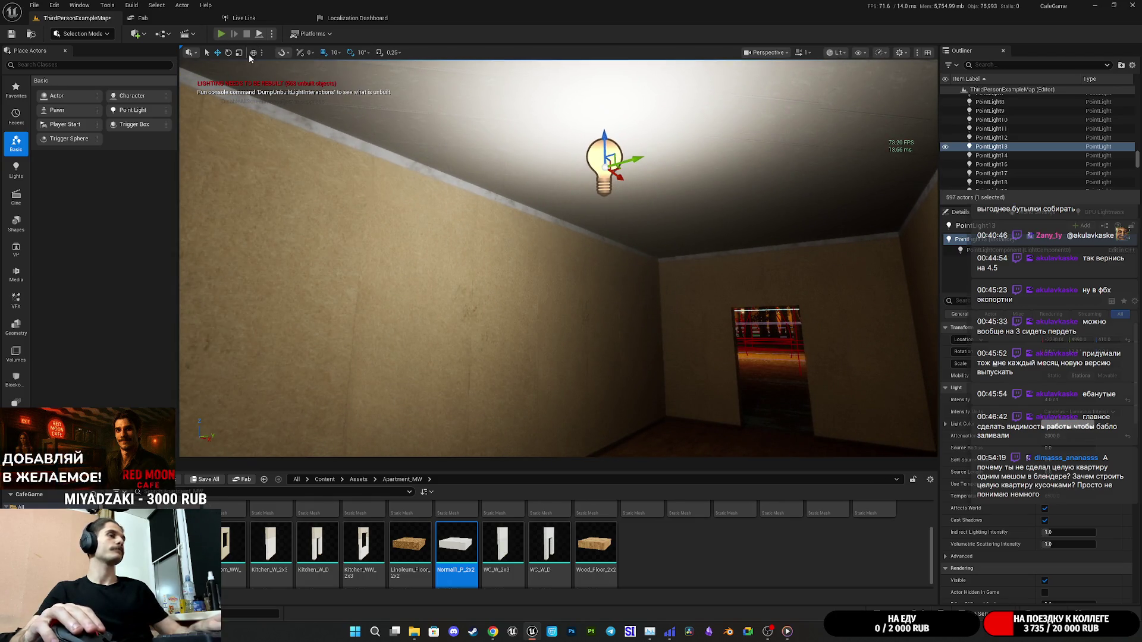
Play the level fullscreen and walk from the park through the doorway into the room.
click(221, 34)
key(F11)
key(w)
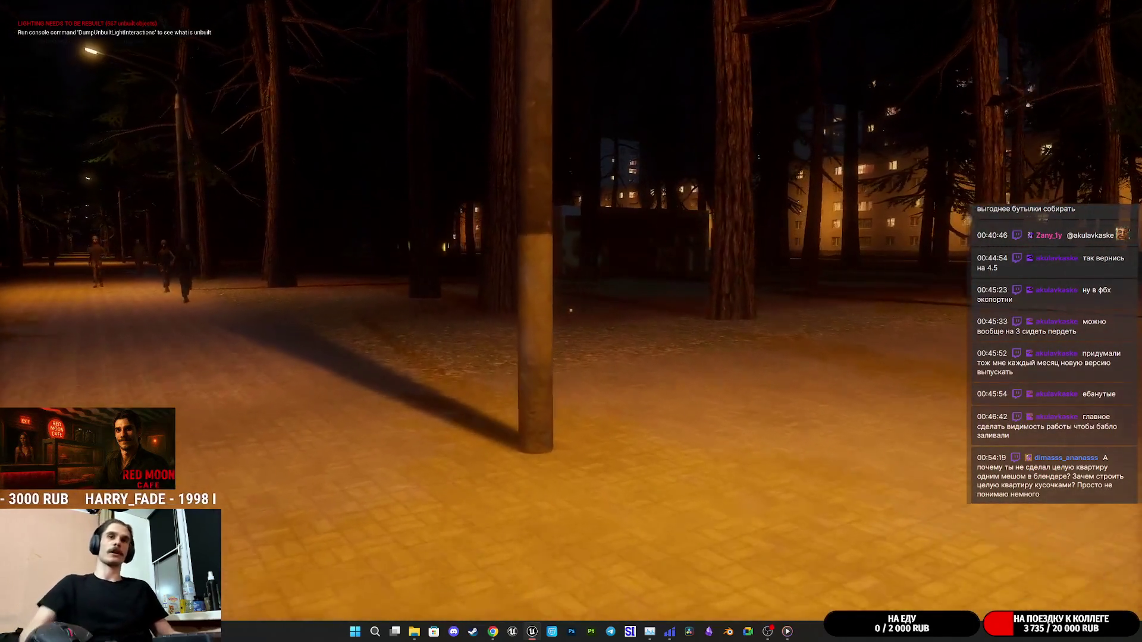
key(w)
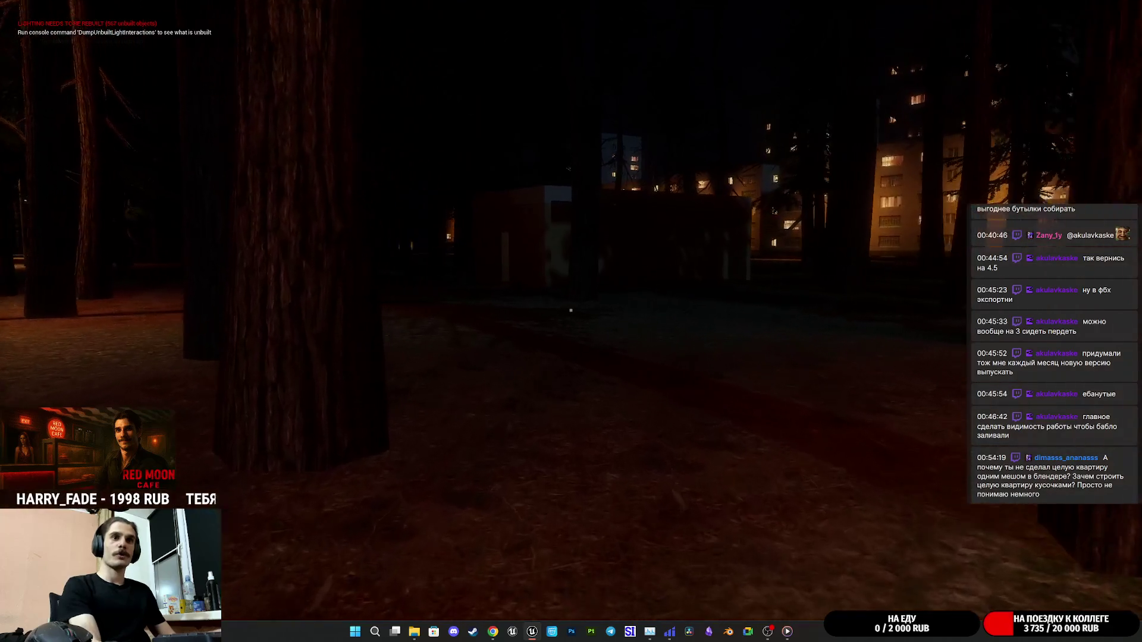
key(w)
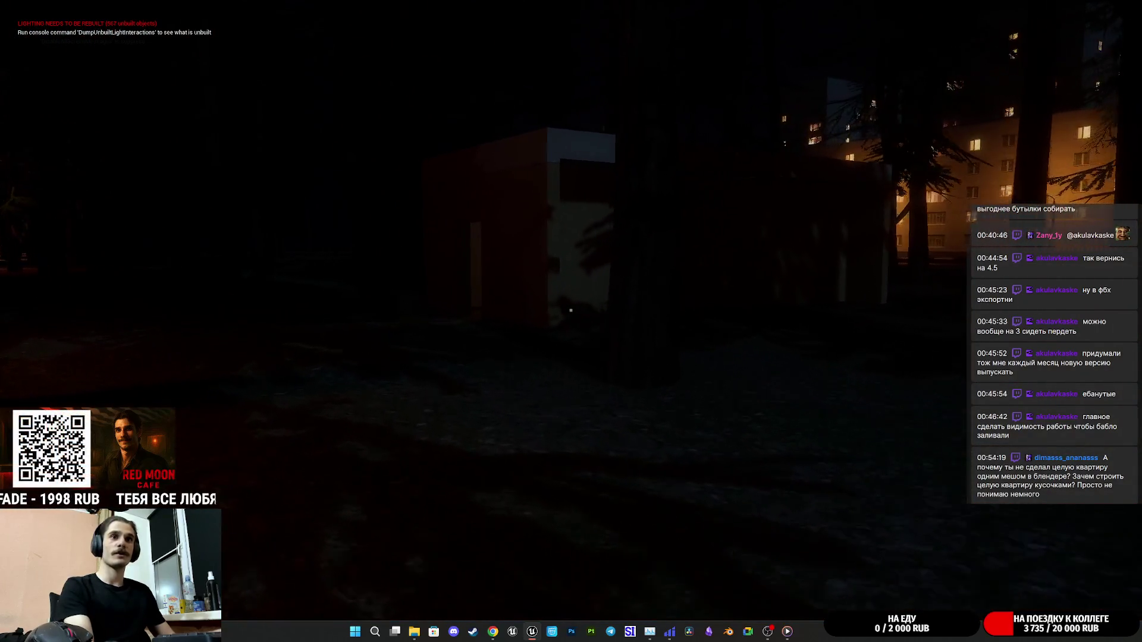
key(w)
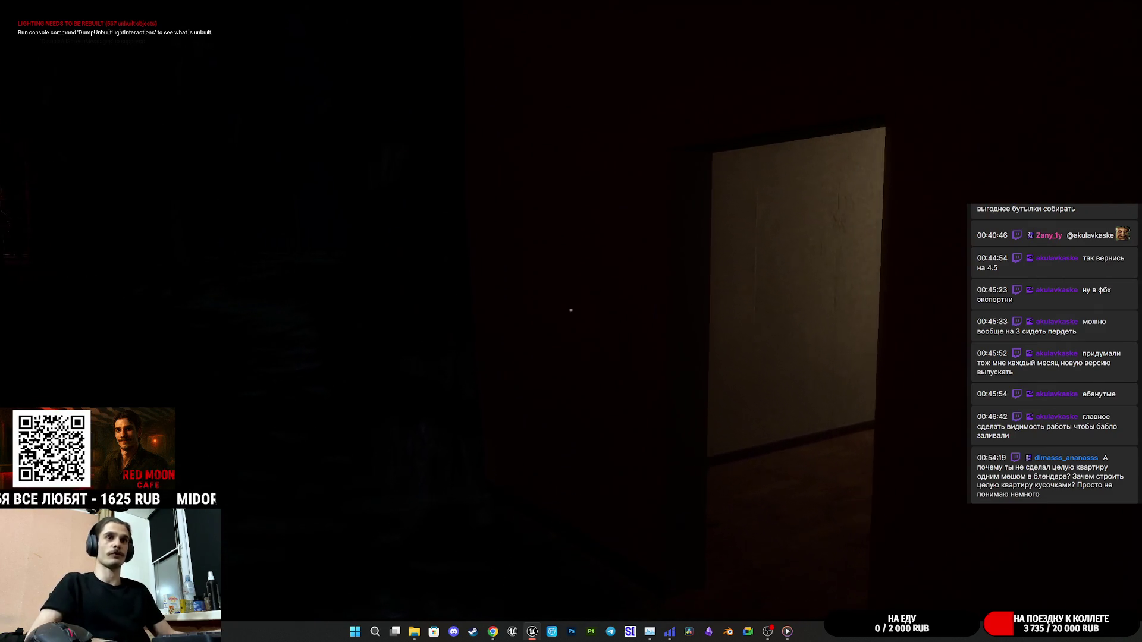
key(w)
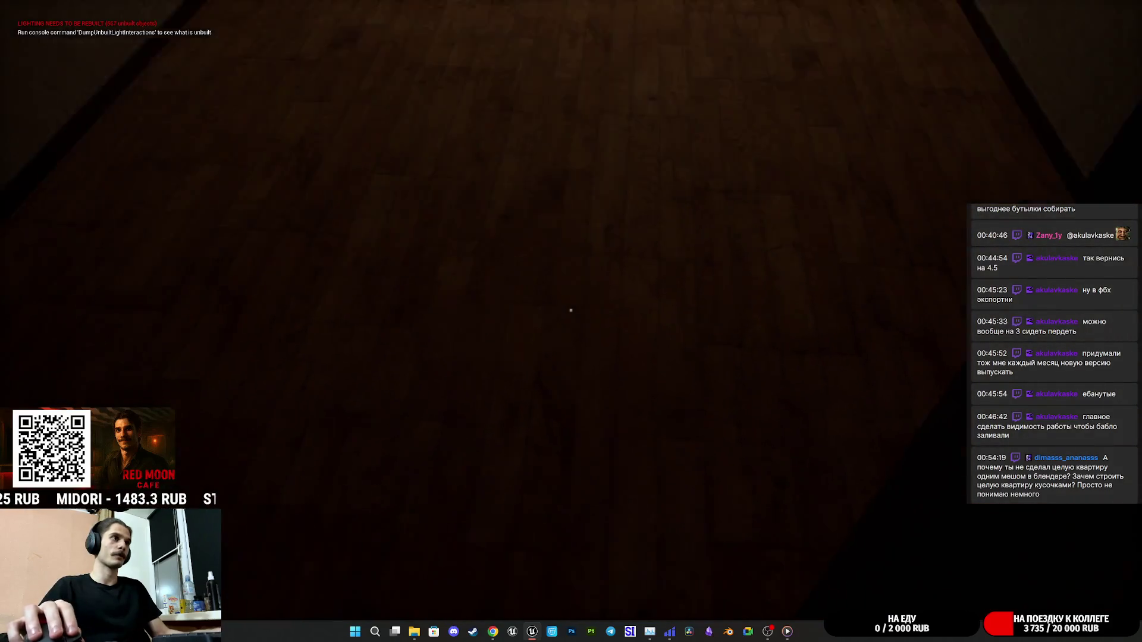
mouse_move(570, 310)
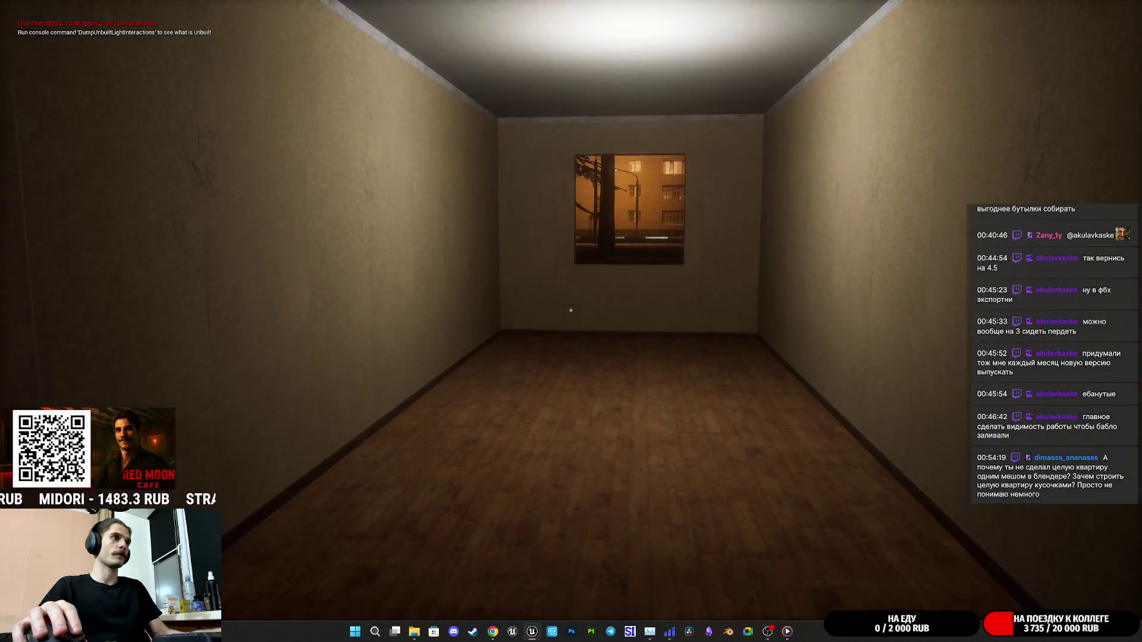
key(Escape)
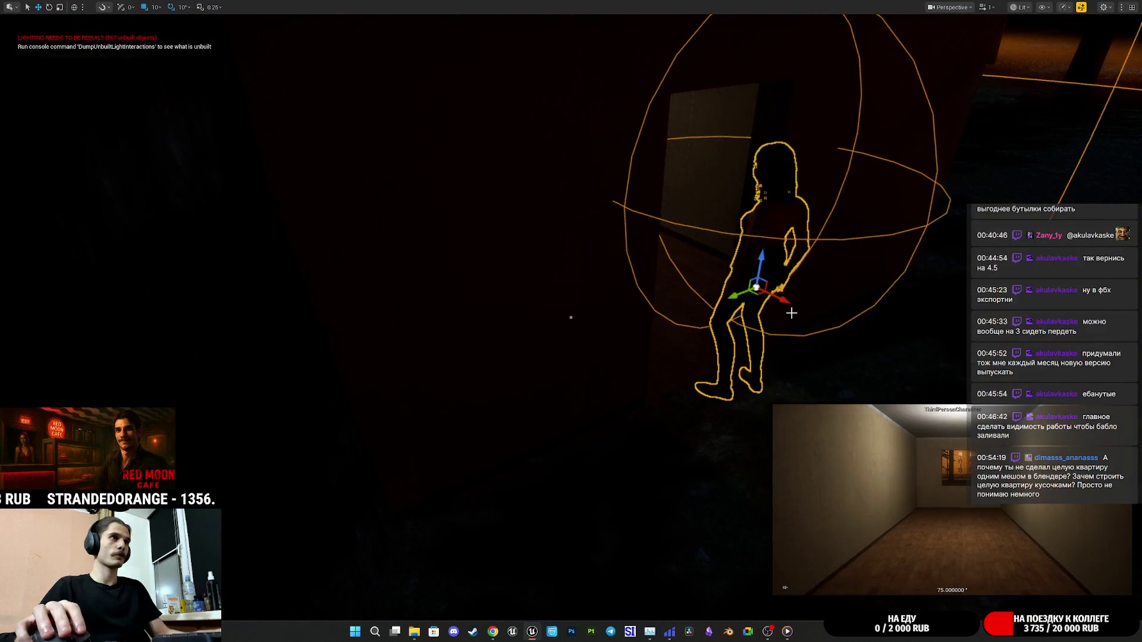
Play the level again with Alt+P and look around the lit room.
key(f)
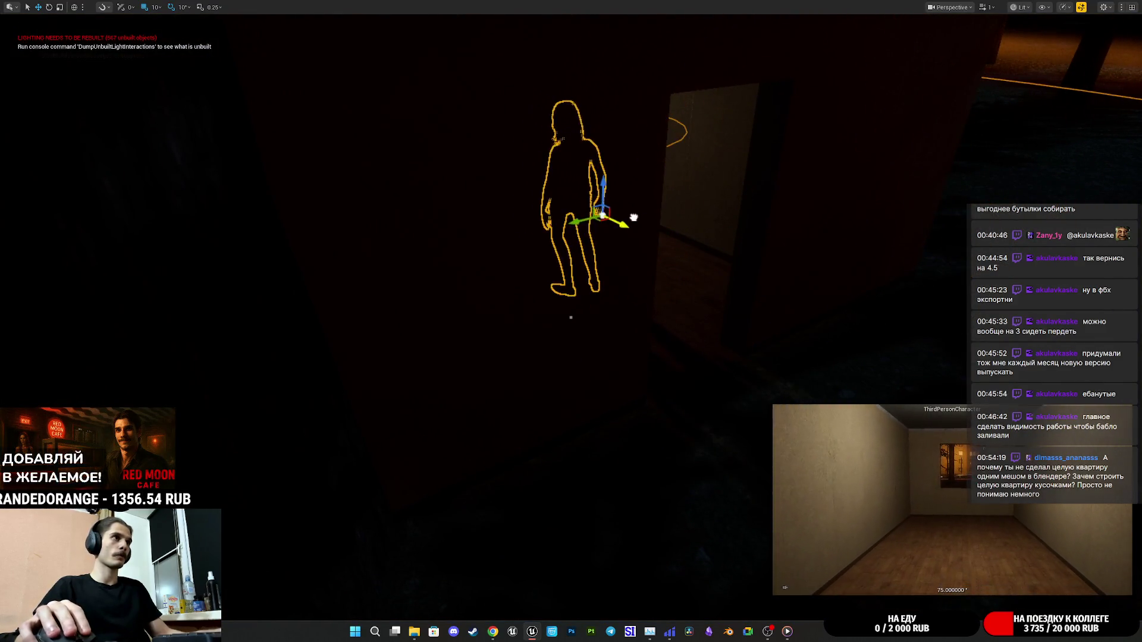
key(alt+p)
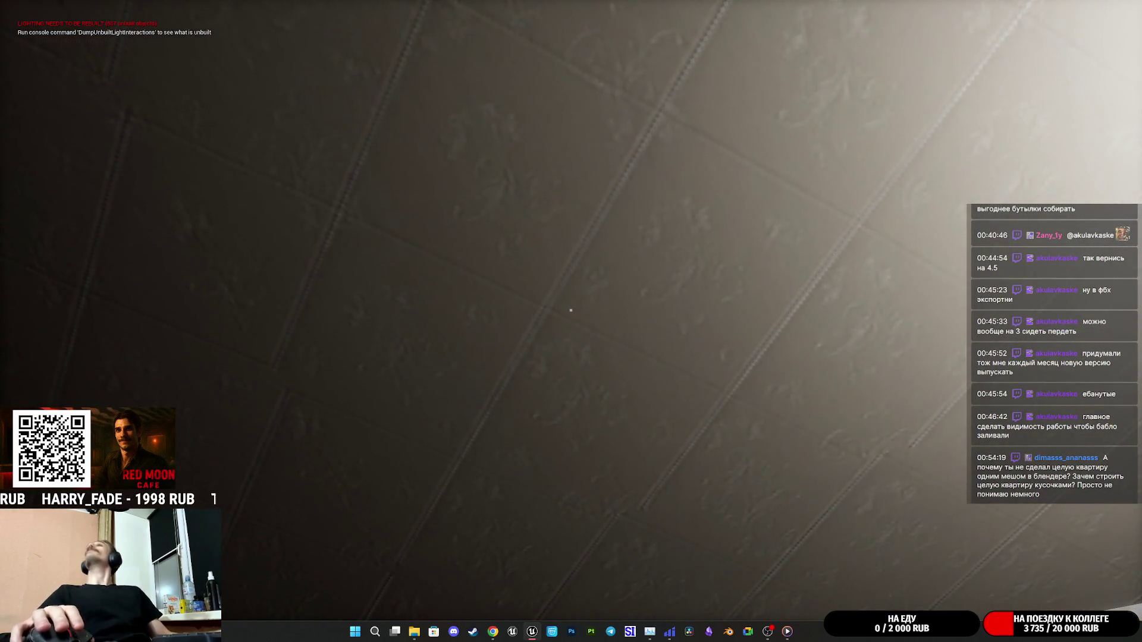
mouse_move(571, 309)
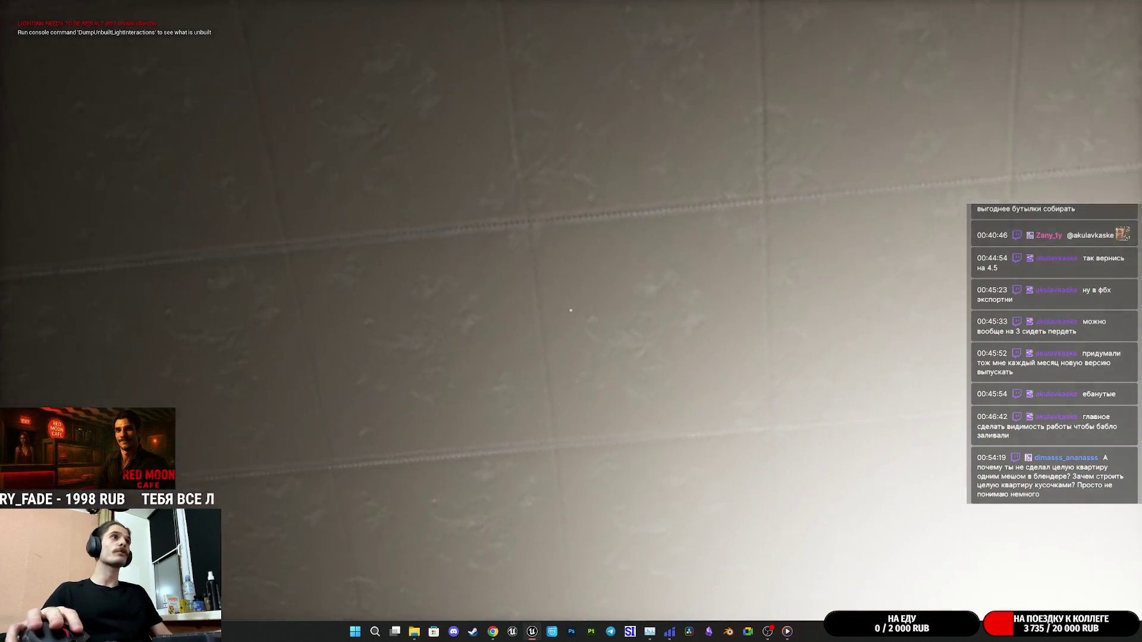
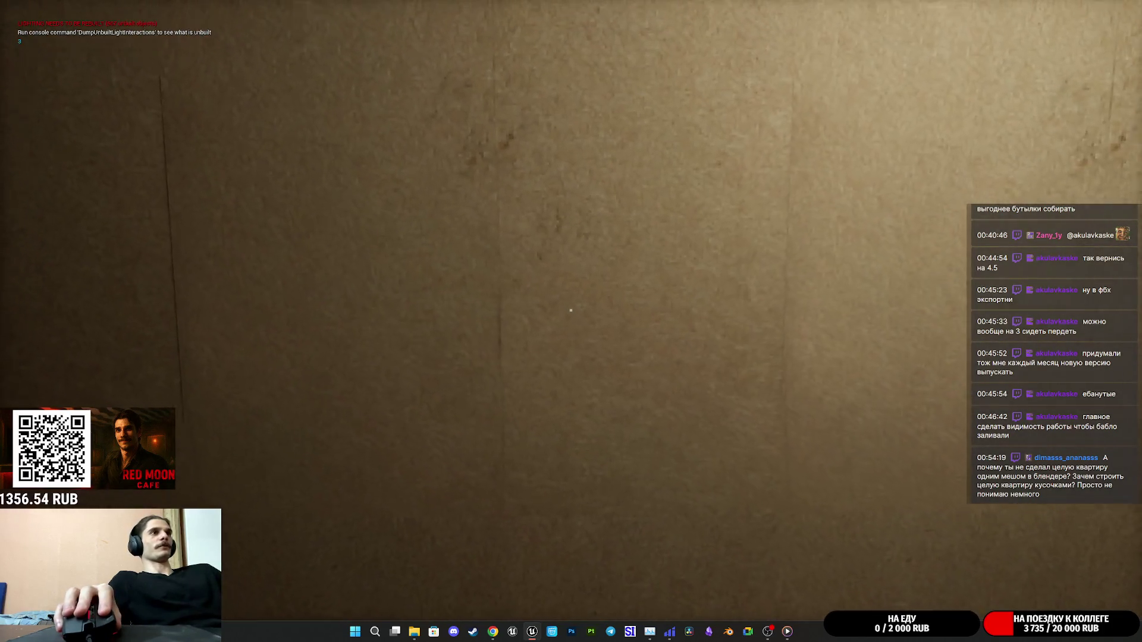
Eject from the play-test to view the hallway, resume control, then stop Play In Editor.
key(F8)
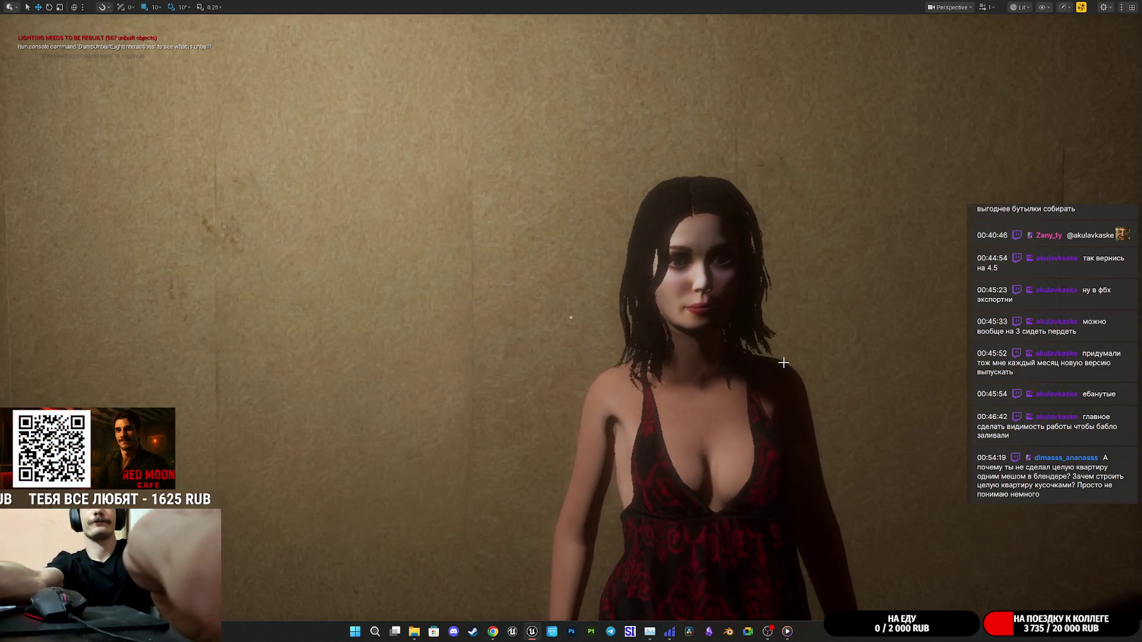
drag(611, 304, 512, 380)
click(609, 304)
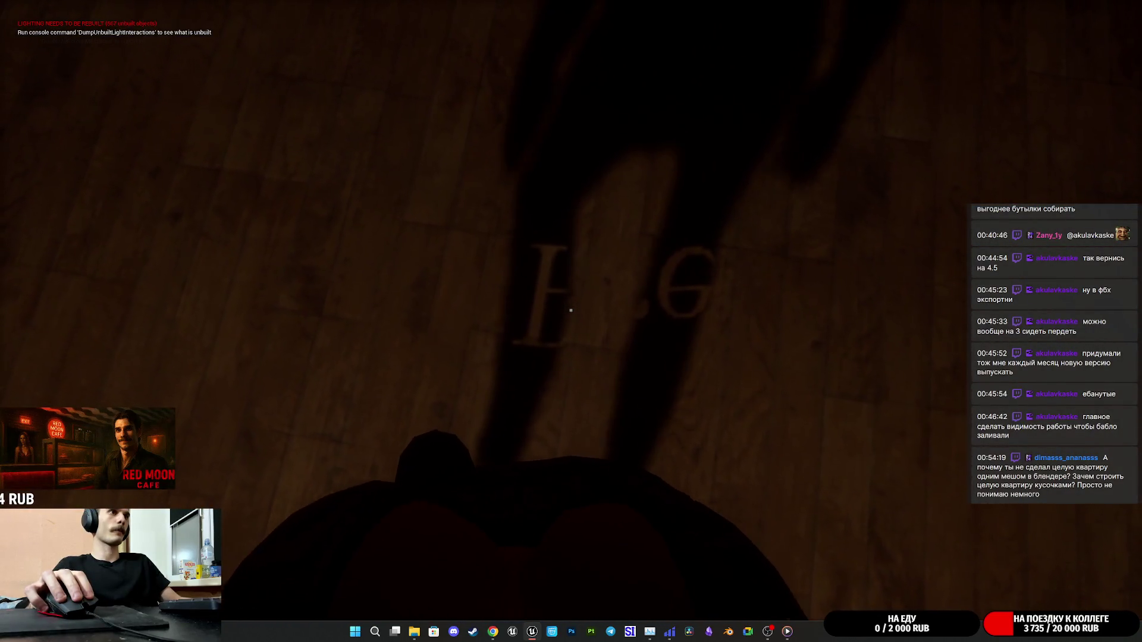
key(Escape)
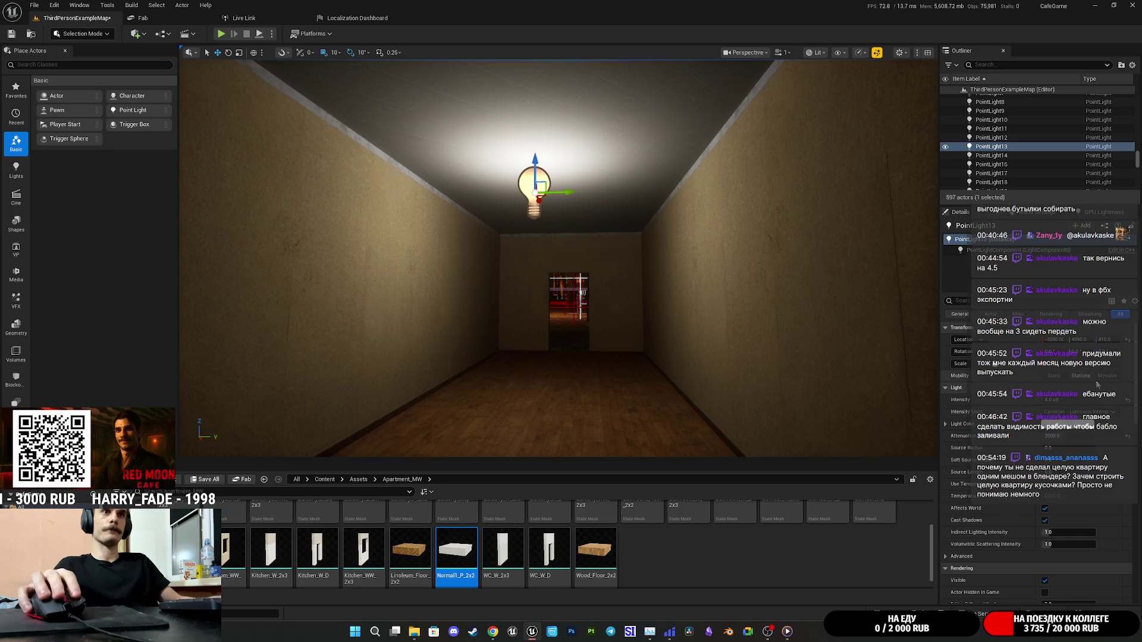
Raise the hallway ceiling point light from Z 410 to 420.
mouse_move(764, 306)
mouse_down()
mouse_move(714, 333)
mouse_move(761, 315)
mouse_move(755, 298)
mouse_move(744, 324)
mouse_move(733, 190)
mouse_move(696, 163)
mouse_move(588, 155)
mouse_move(604, 179)
mouse_move(613, 142)
mouse_move(620, 228)
mouse_up()
drag(603, 179, 595, 161)
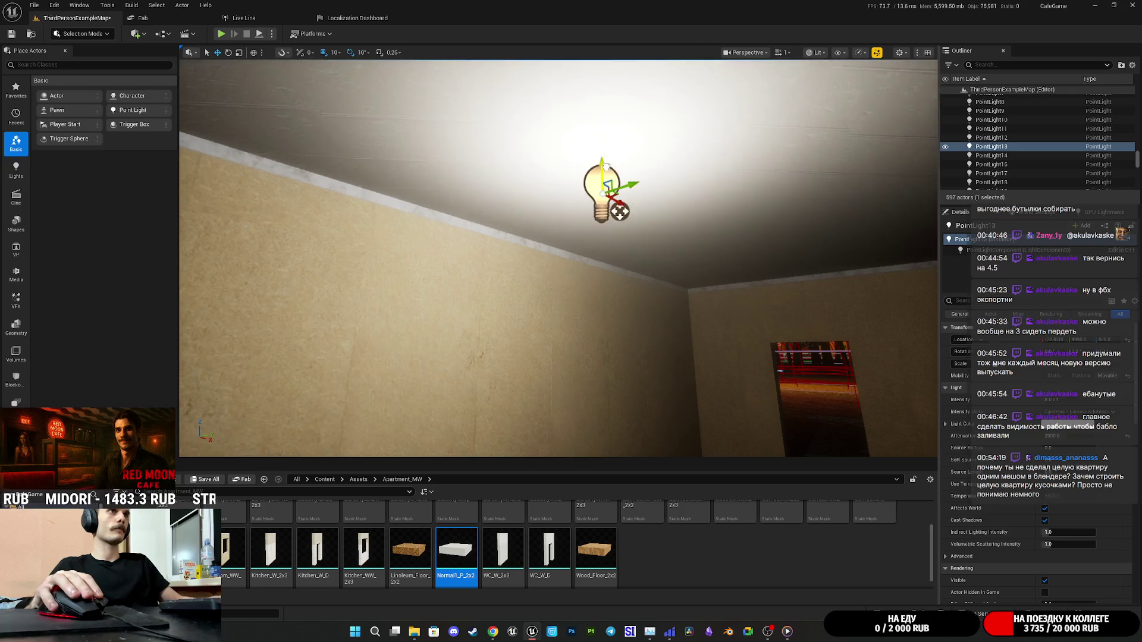
mouse_move(603, 152)
mouse_down()
mouse_move(586, 188)
mouse_move(601, 187)
mouse_move(583, 187)
mouse_up()
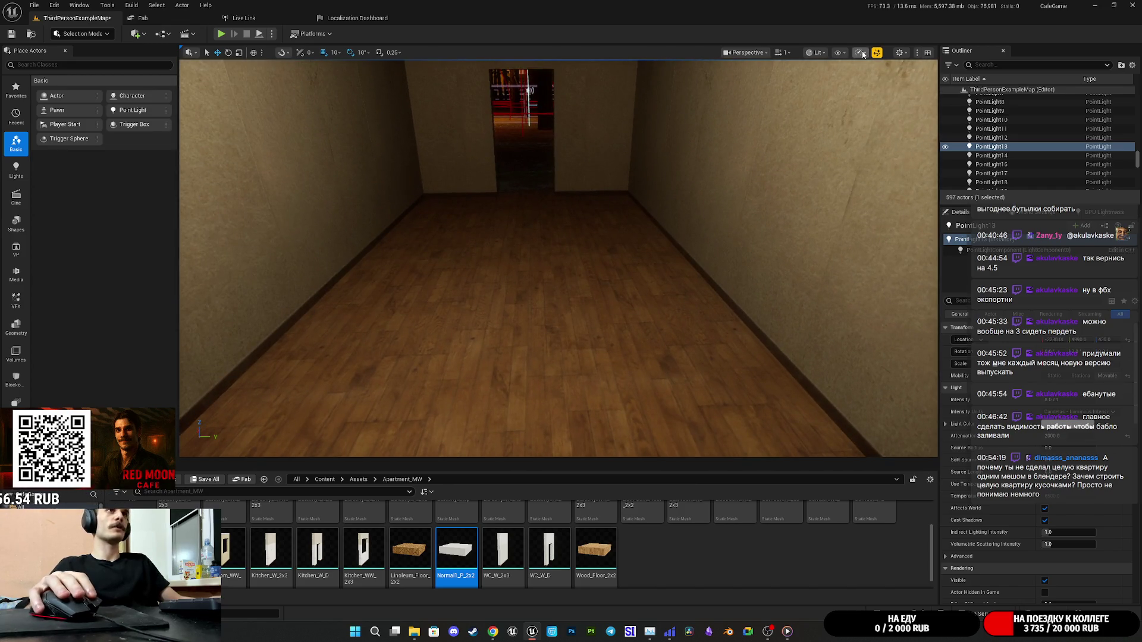
mouse_move(666, 150)
mouse_down()
mouse_move(696, 152)
mouse_move(675, 151)
mouse_up()
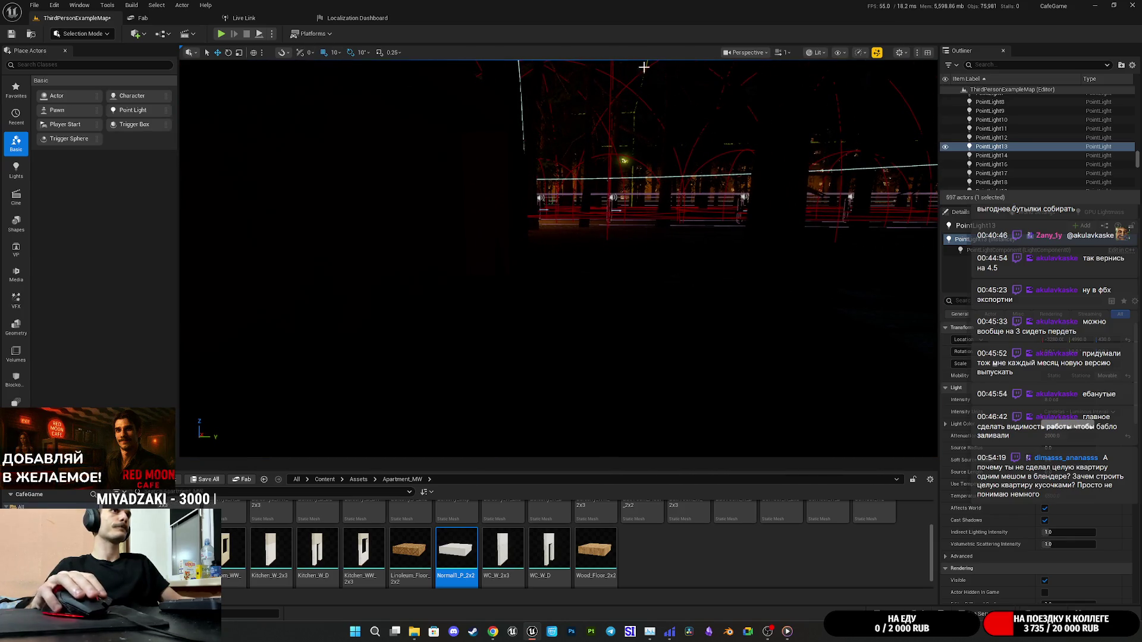
Switch the viewport to Unlit shading and focus on the ceiling light.
click(833, 95)
mouse_move(559, 250)
mouse_down()
mouse_move(571, 261)
mouse_move(589, 253)
mouse_move(559, 226)
mouse_up()
key(f)
click(594, 262)
Duplicate the wooden floor tile twice beside the original, creating GirlRoom_WW_2x50 and 2x51.
mouse_move(593, 263)
mouse_down()
mouse_move(599, 254)
mouse_move(445, 166)
mouse_move(828, 170)
mouse_up()
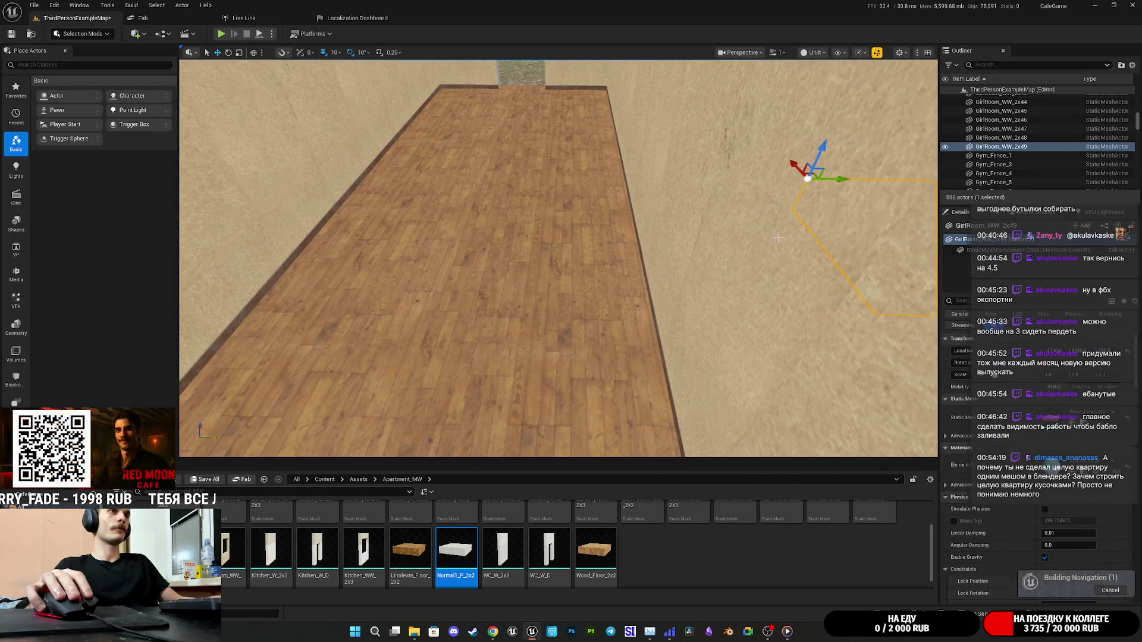
mouse_move(560, 256)
mouse_down()
mouse_move(559, 280)
mouse_move(535, 280)
mouse_up()
mouse_move(599, 221)
mouse_down()
mouse_move(619, 232)
mouse_move(559, 222)
mouse_up()
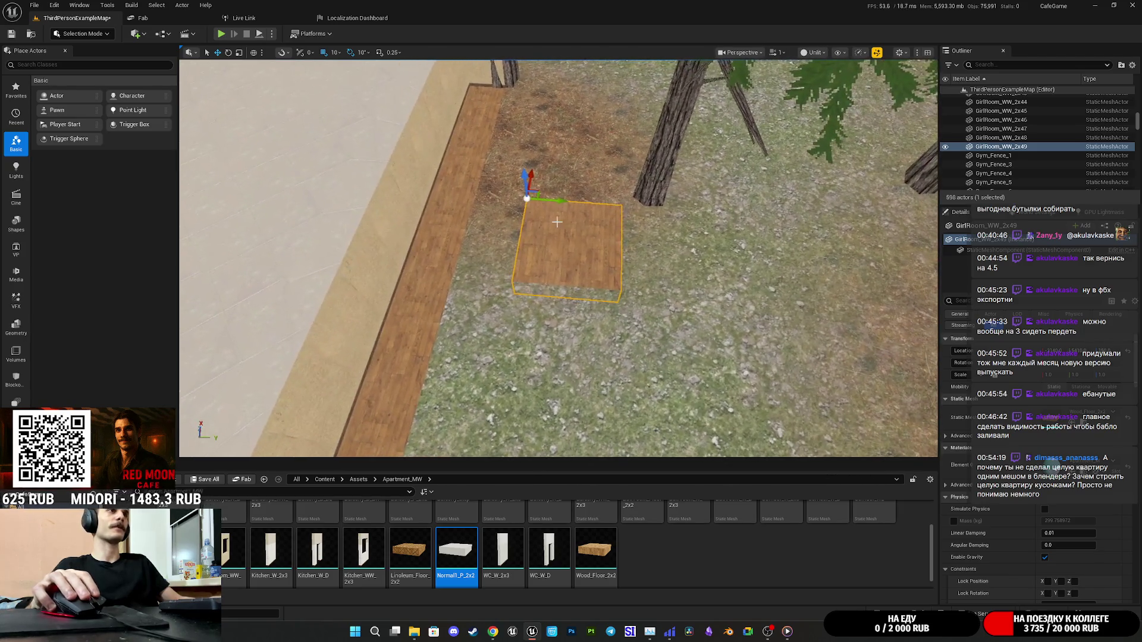
mouse_move(530, 178)
mouse_down()
mouse_move(518, 279)
mouse_move(535, 249)
mouse_move(559, 256)
mouse_move(598, 238)
mouse_move(677, 259)
mouse_up()
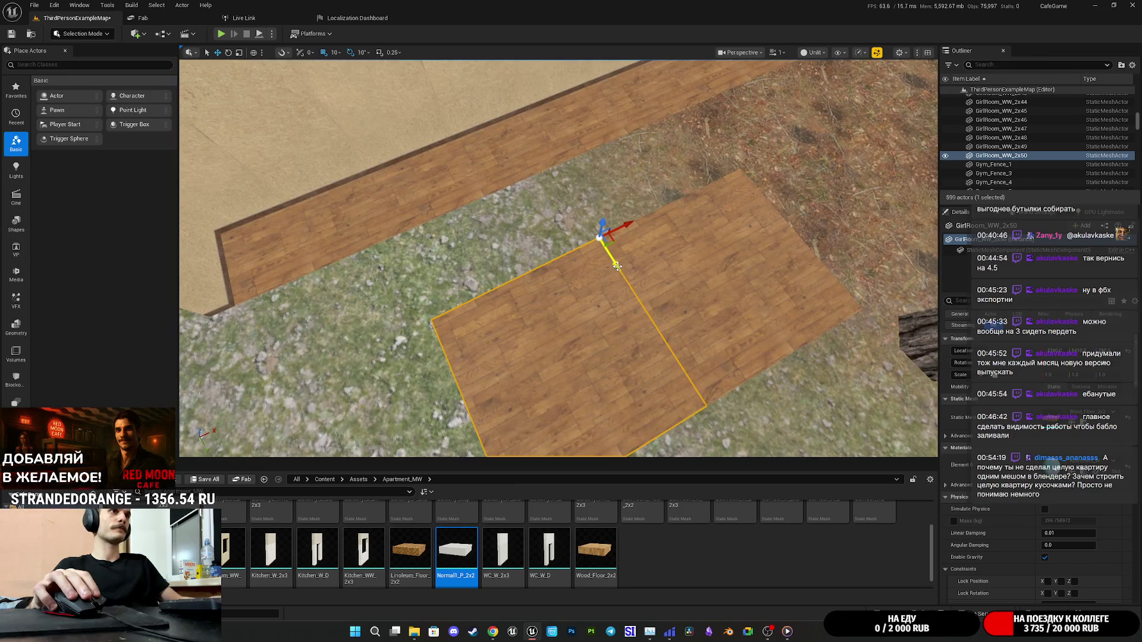
key(ctrl+d)
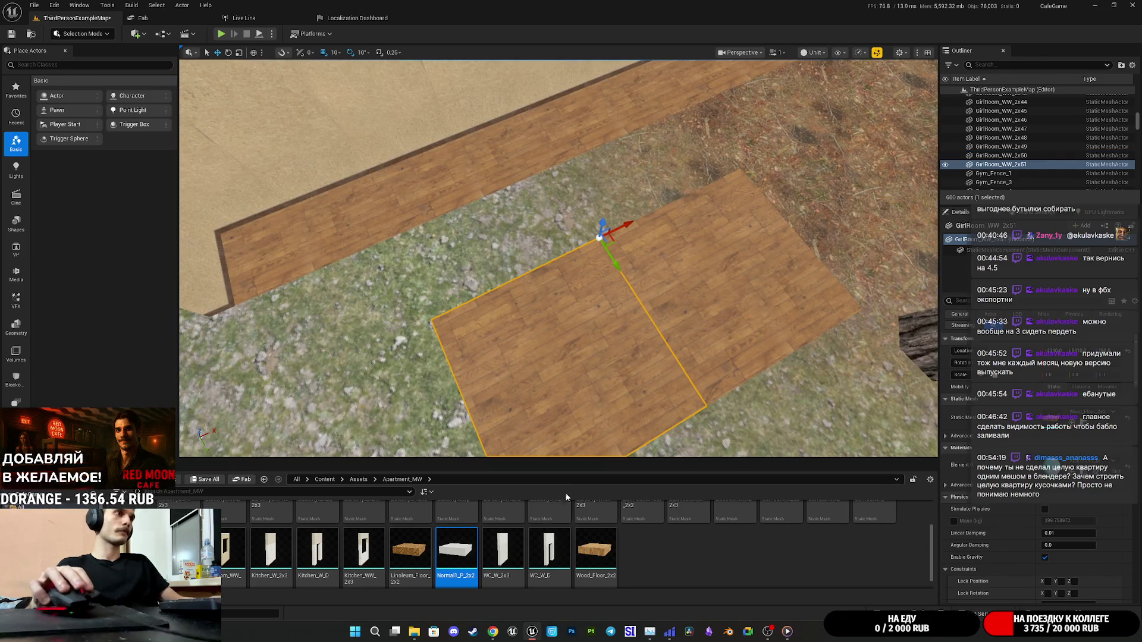
scroll(569, 565, up, 1)
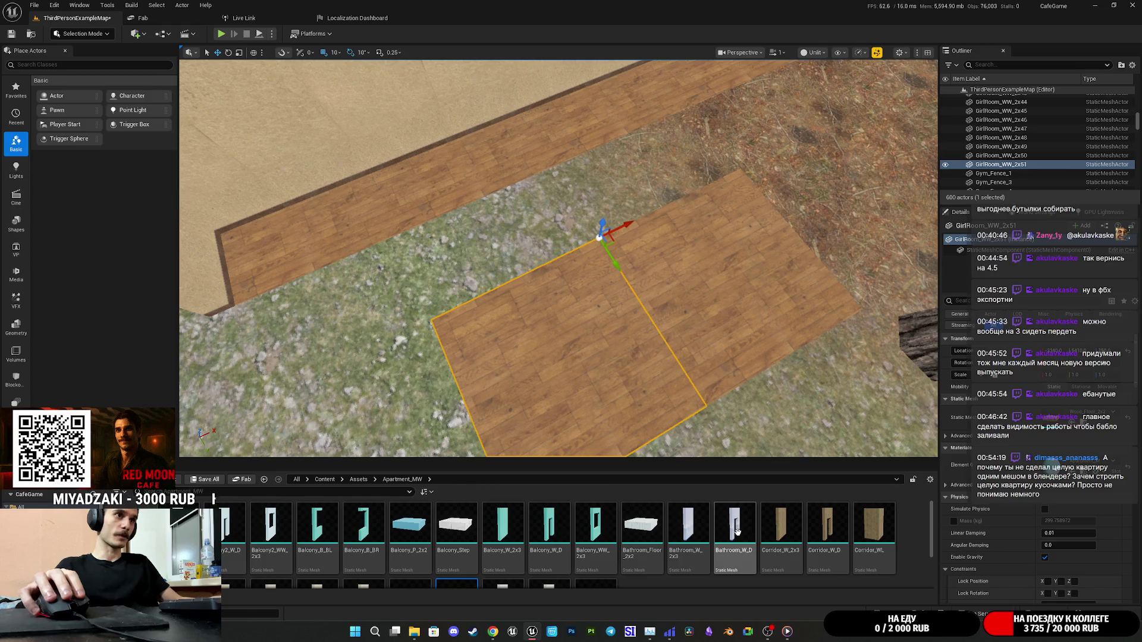
Turn the floor copy into a Bathroom_W_2x3 wall and align it using 5-unit grid snap.
click(689, 532)
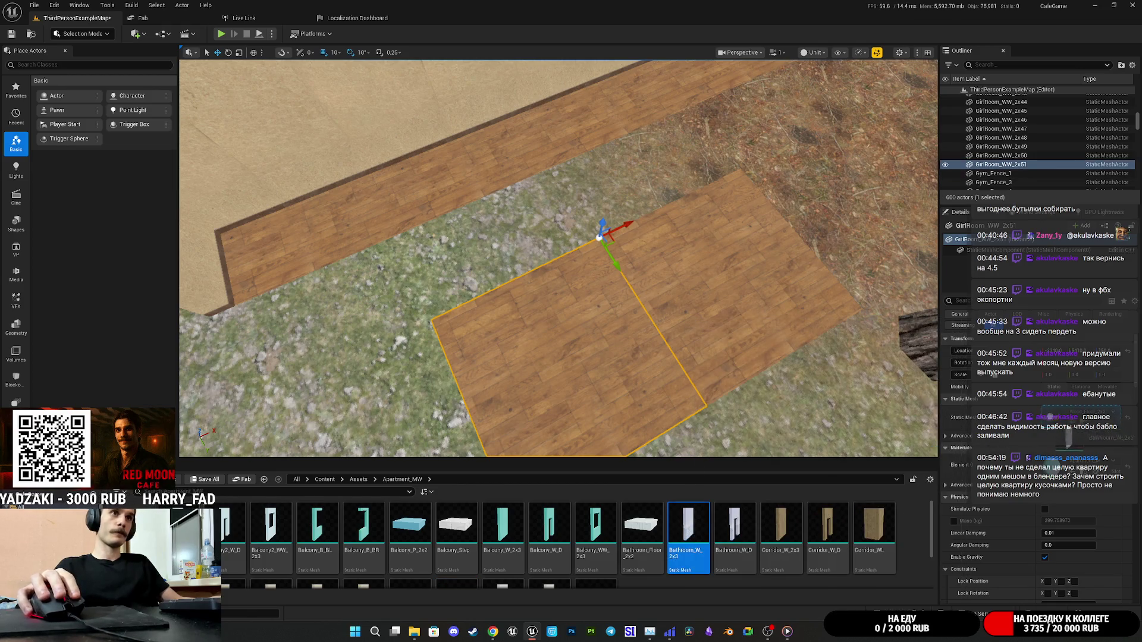
drag(1049, 416, 1049, 417)
mouse_move(580, 353)
mouse_down()
mouse_move(512, 312)
mouse_move(562, 313)
mouse_move(543, 290)
mouse_move(563, 296)
mouse_up()
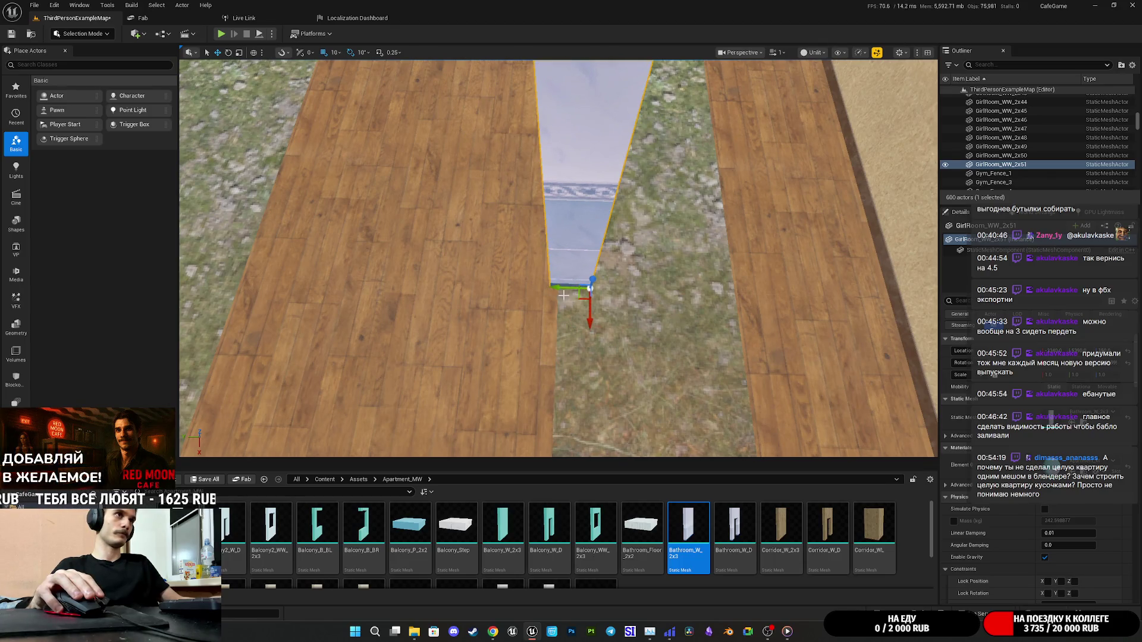
scroll(563, 296, down, 2)
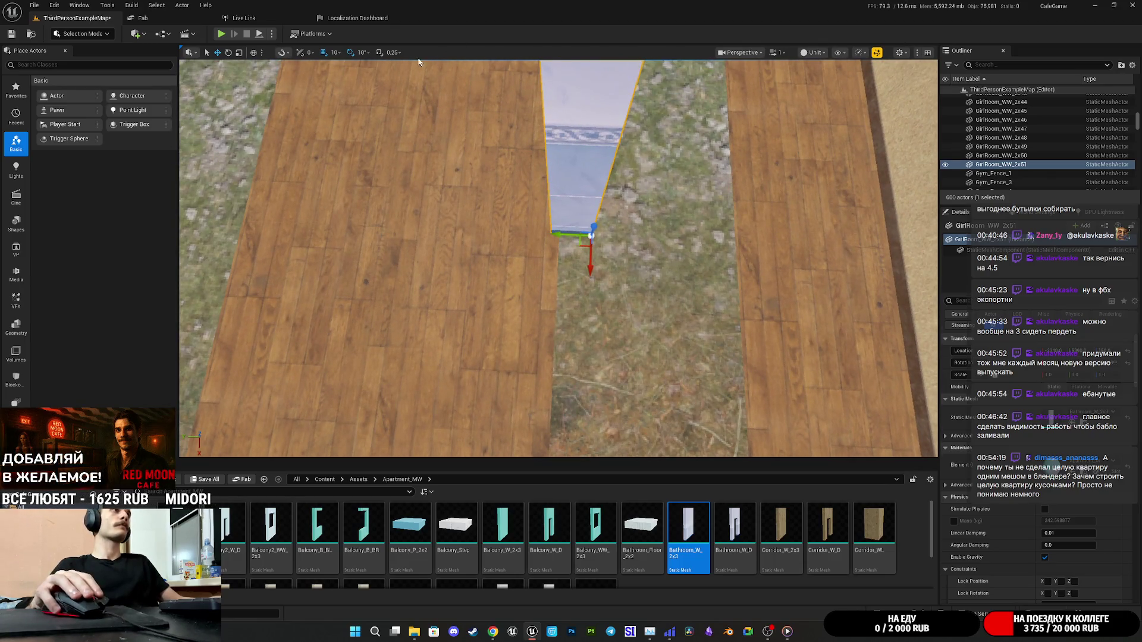
drag(560, 235, 527, 238)
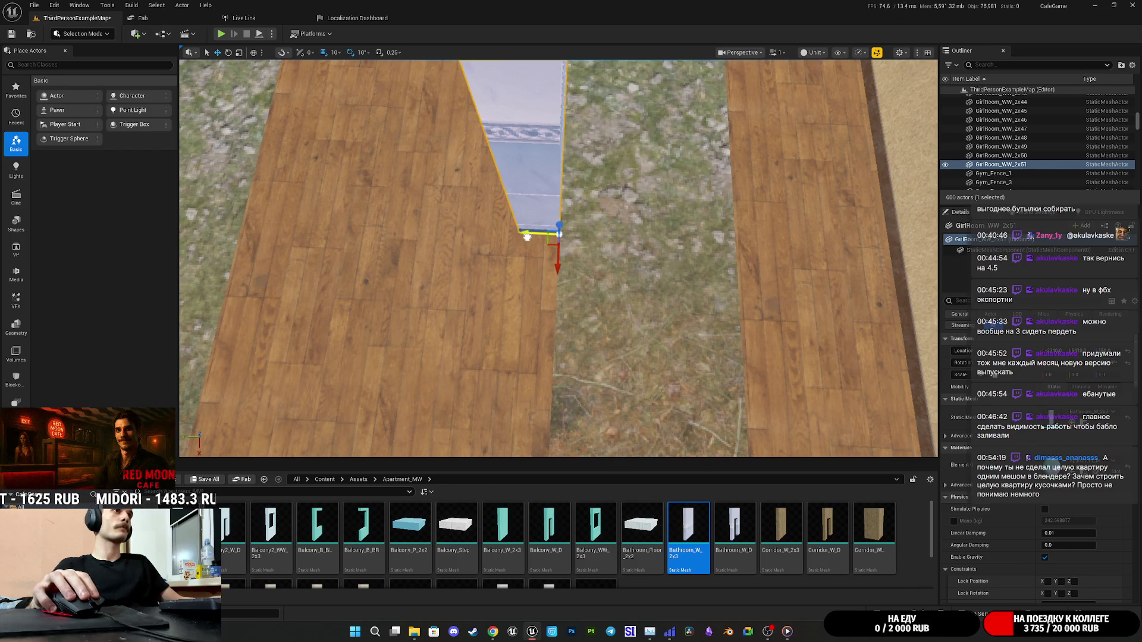
click(334, 52)
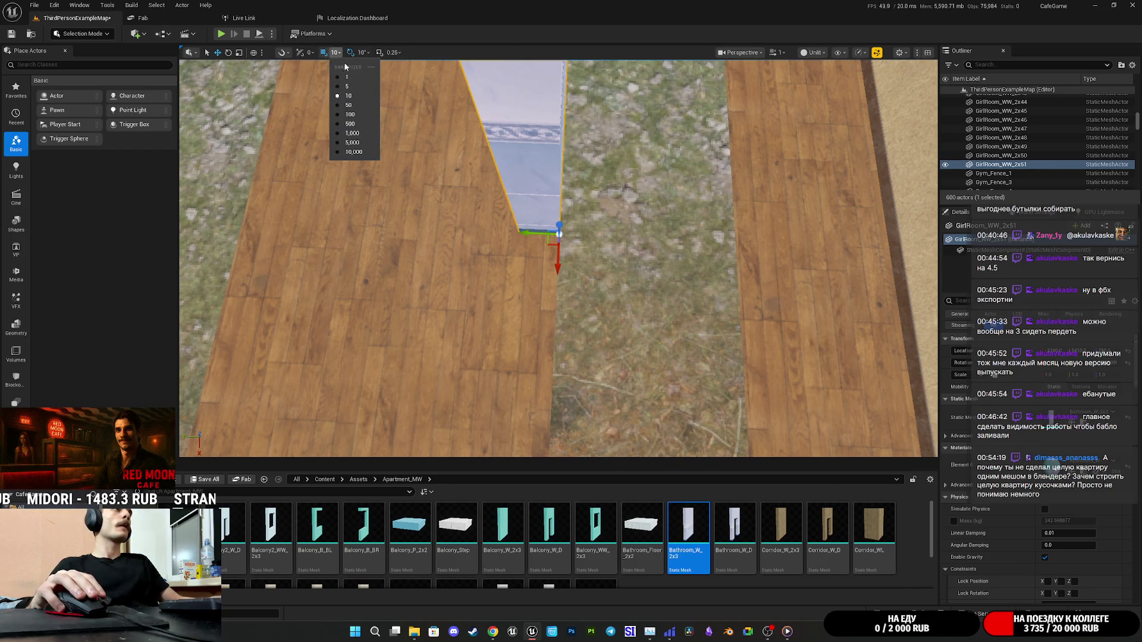
click(343, 85)
scroll(559, 255, down, 2)
scroll(522, 186, up, 3)
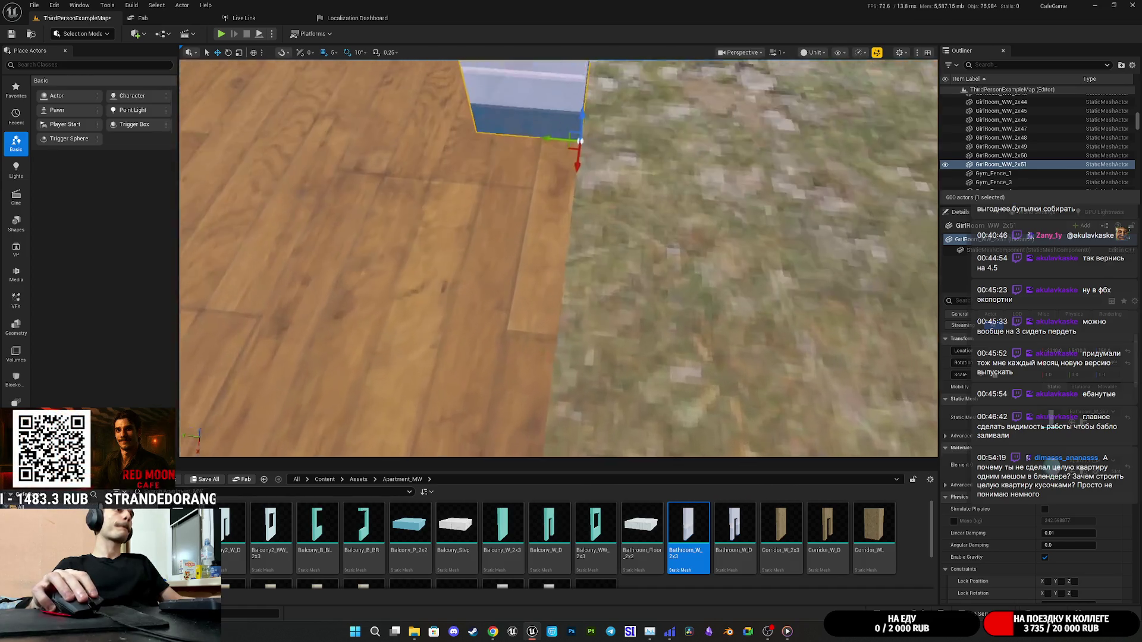
mouse_move(543, 176)
mouse_down()
mouse_move(581, 193)
mouse_move(442, 218)
mouse_move(746, 220)
mouse_move(656, 242)
mouse_move(595, 235)
mouse_move(571, 250)
mouse_move(523, 232)
mouse_move(693, 262)
mouse_move(624, 215)
mouse_up()
Select both tiled walls and both floor pieces and move the assembly to a new spot.
ctrl+click(476, 208)
scroll(553, 250, up, 2)
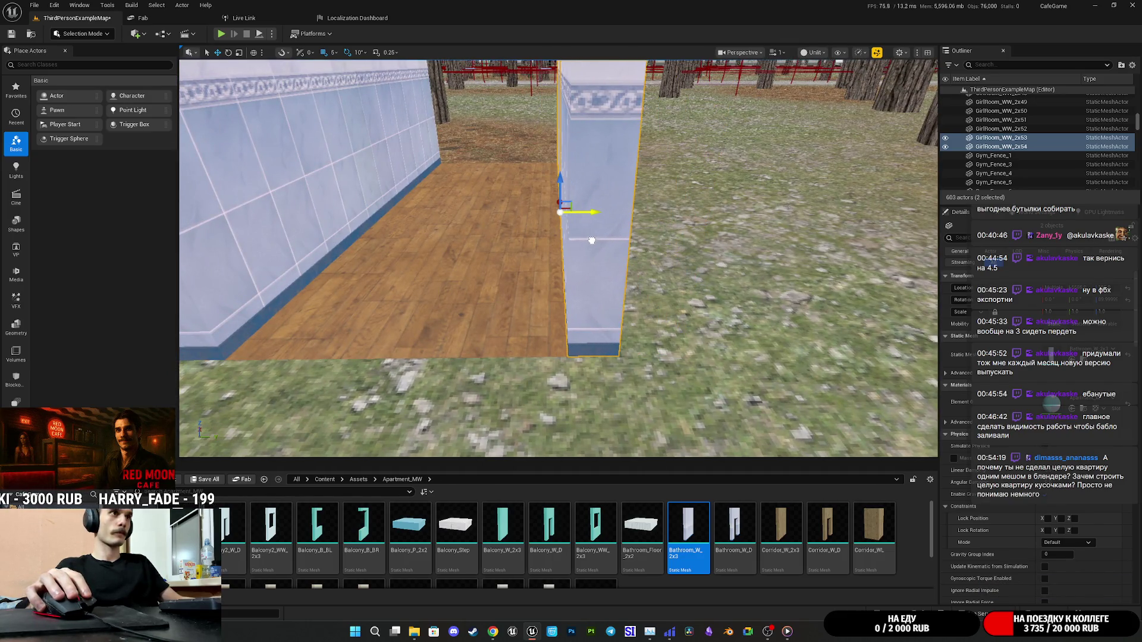
drag(605, 238, 599, 221)
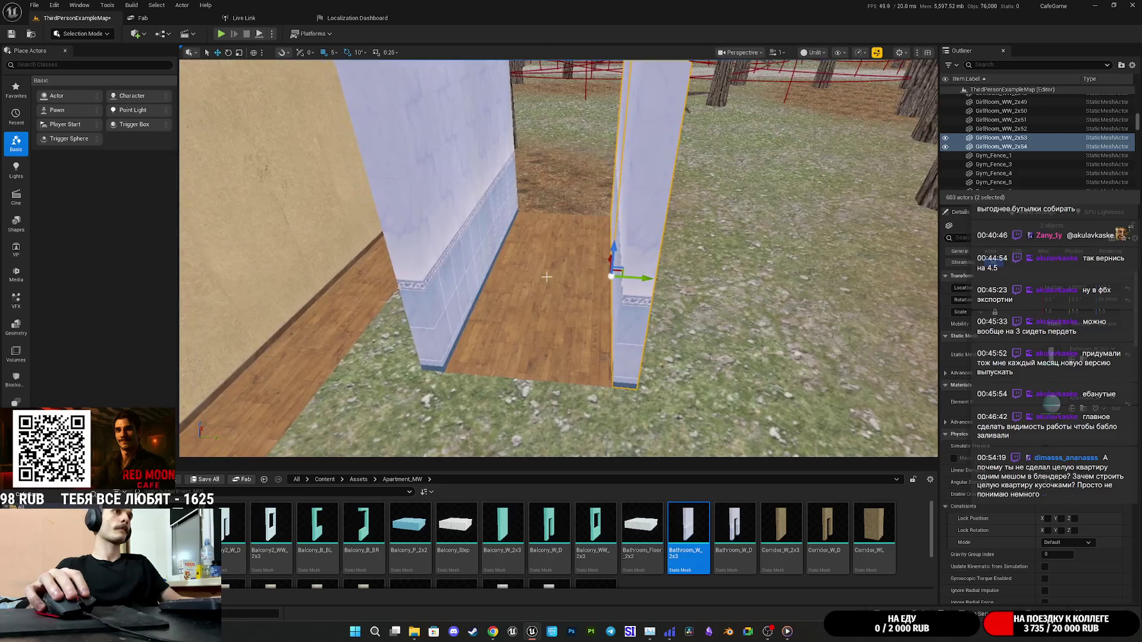
ctrl+click(548, 262)
ctrl+click(546, 232)
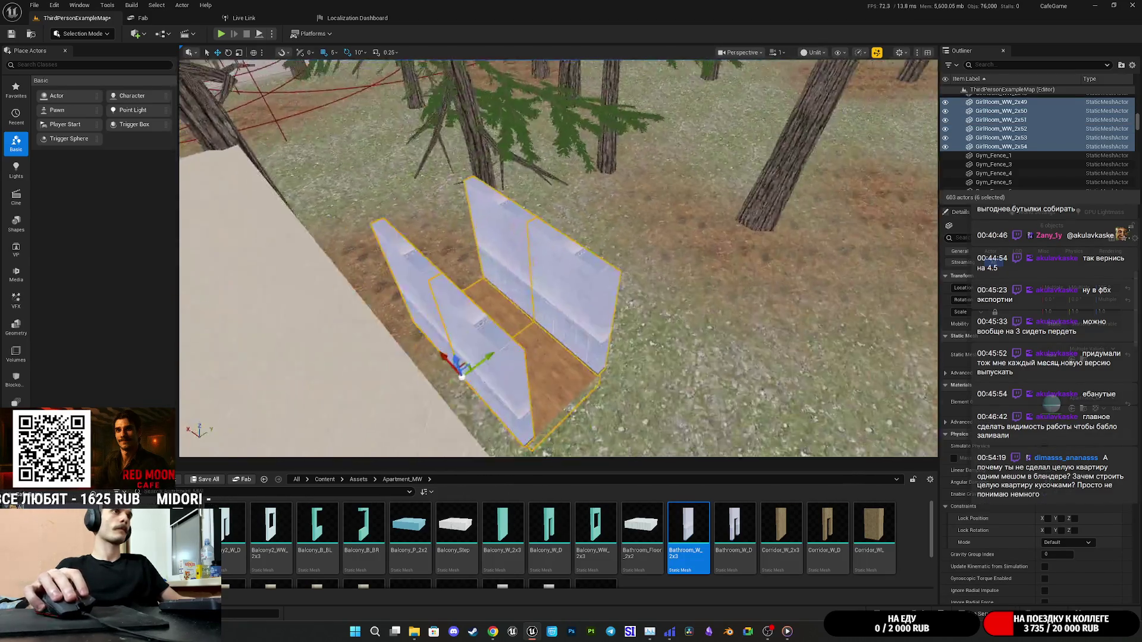
mouse_move(600, 221)
mouse_down()
mouse_move(660, 226)
mouse_move(631, 196)
mouse_move(618, 209)
mouse_move(660, 190)
mouse_up()
key(f)
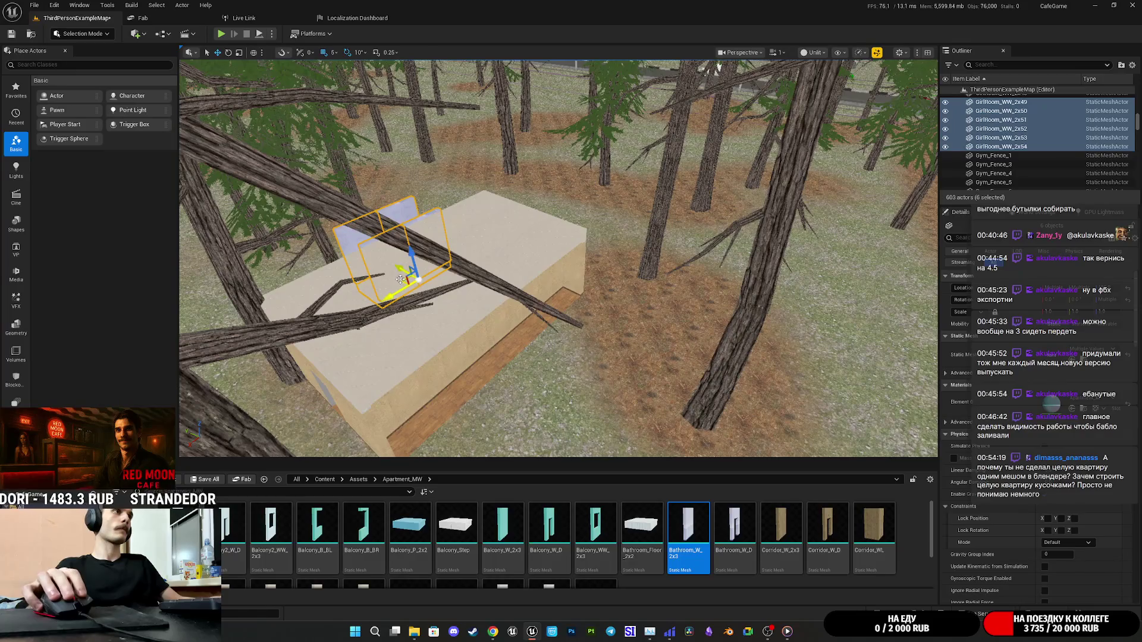
drag(472, 277, 876, 280)
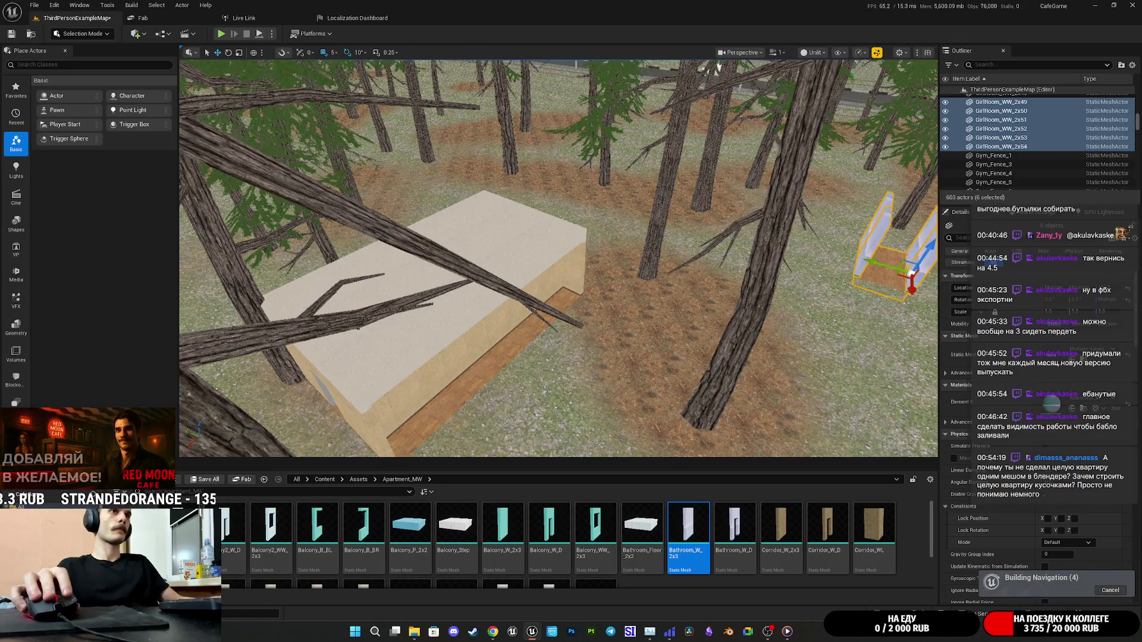
key(f)
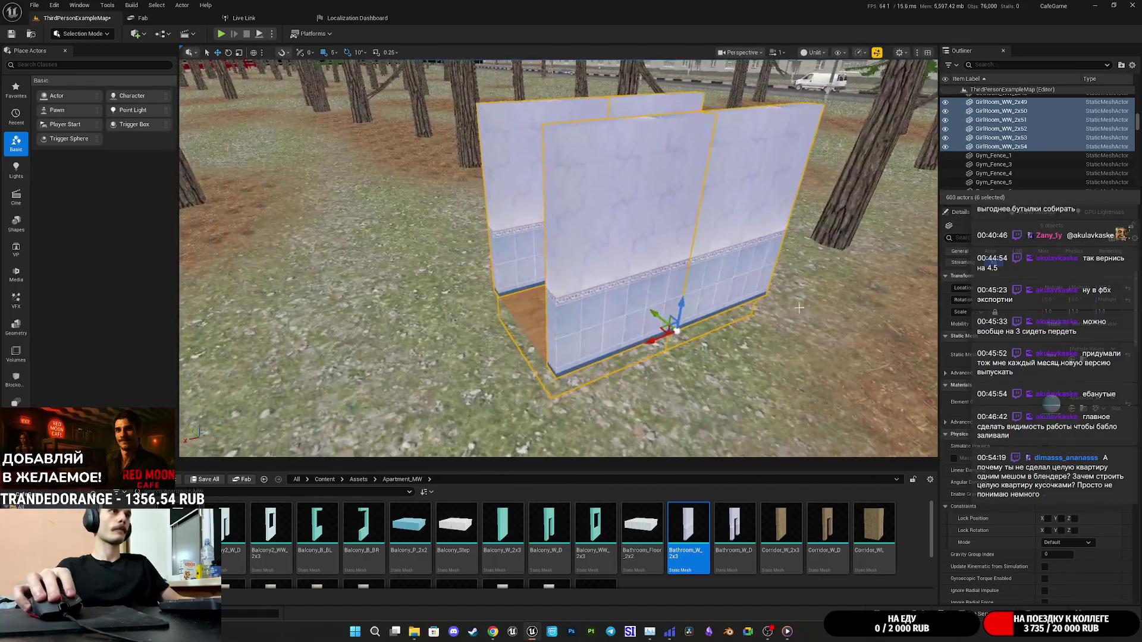
key(w)
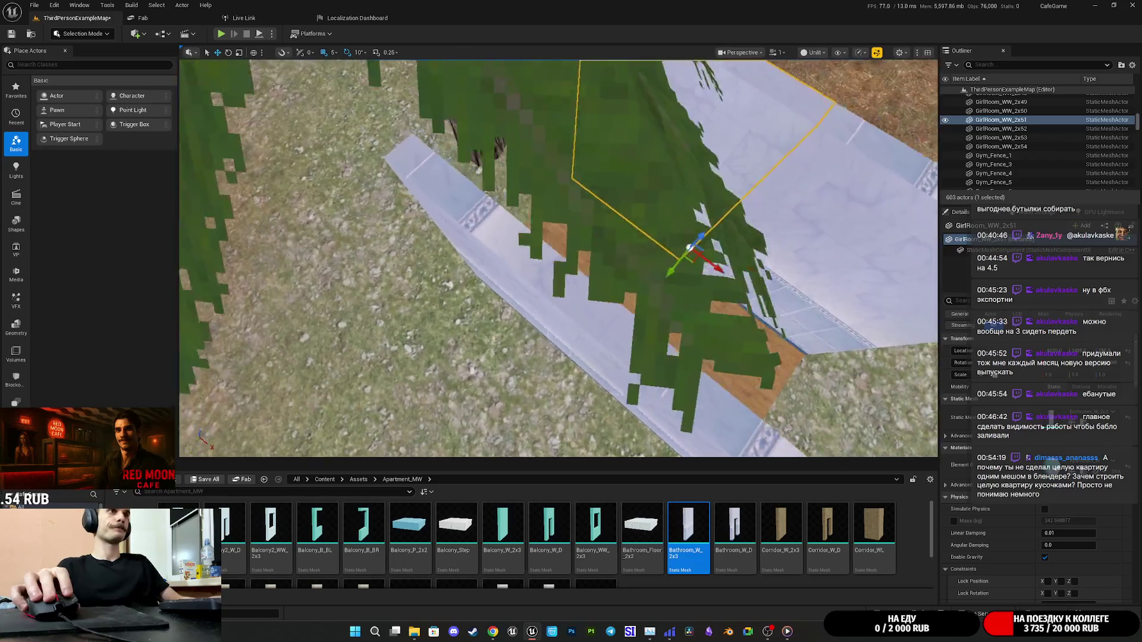
Duplicate a tiled wall and rotate the copy about -100° across the room's end.
click(684, 209)
key(ctrl+d)
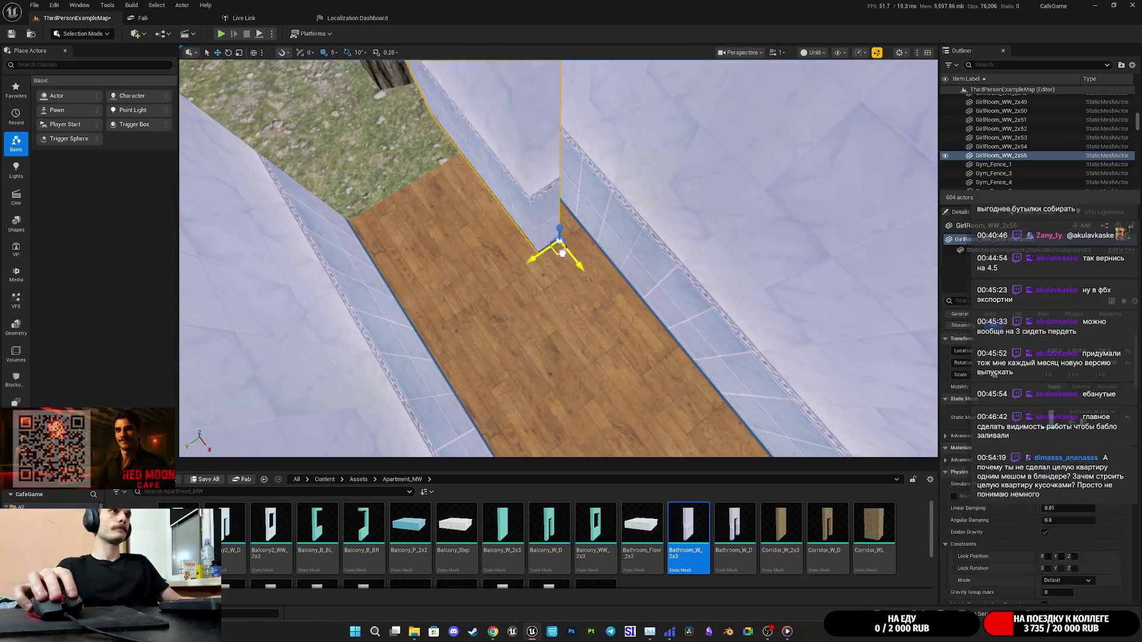
drag(647, 271, 459, 233)
key(e)
drag(516, 188, 505, 172)
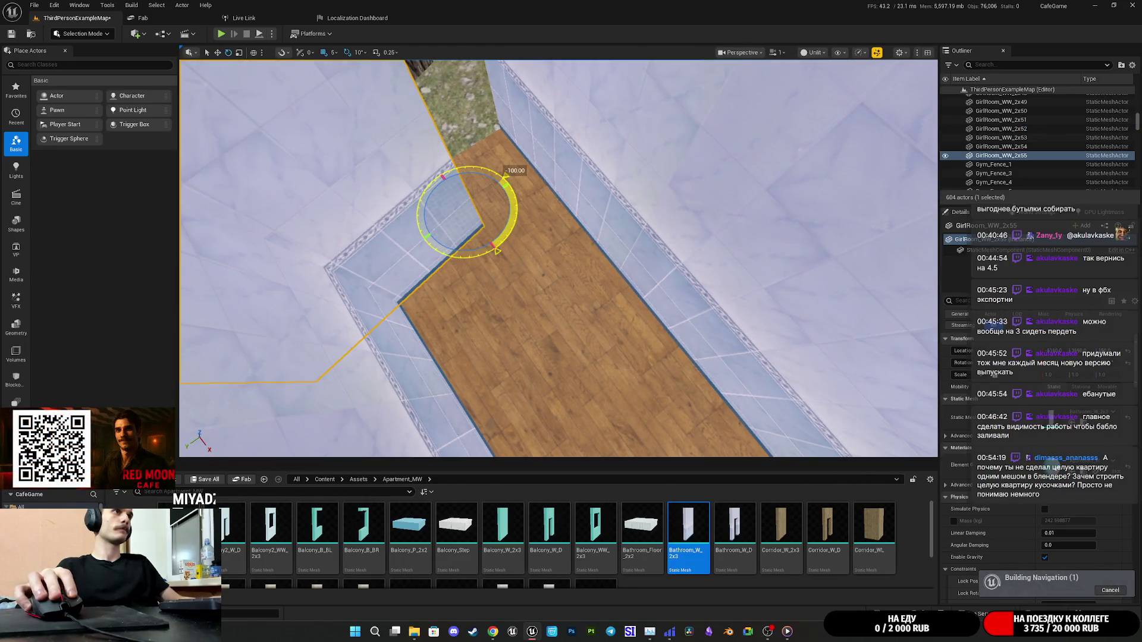
mouse_move(466, 224)
mouse_down()
mouse_move(471, 153)
mouse_move(499, 116)
mouse_up()
key(f)
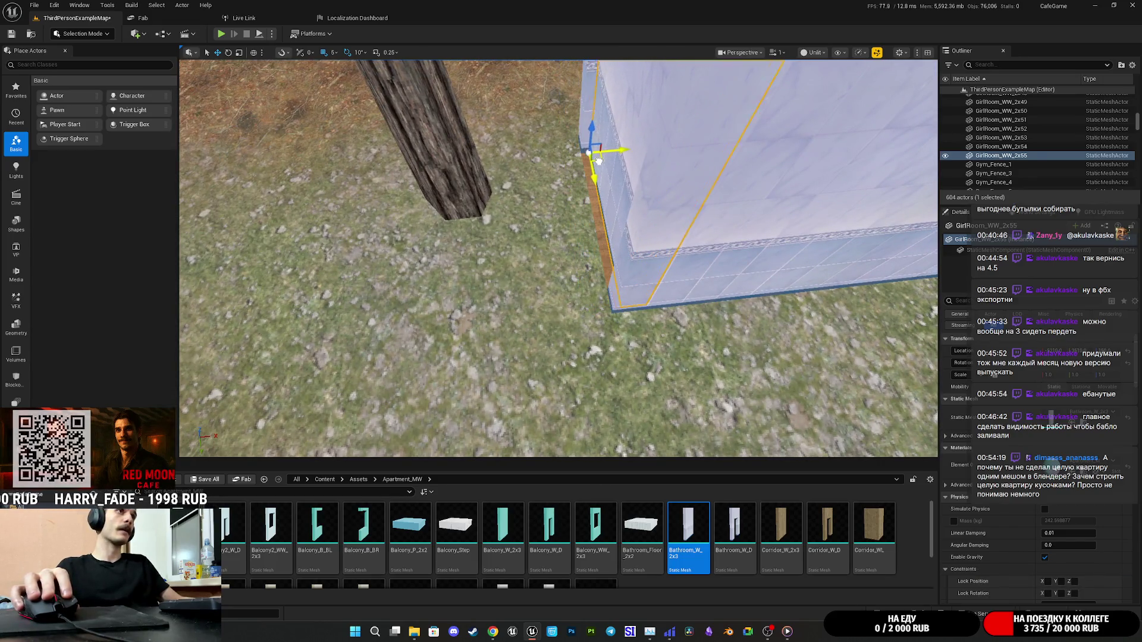
Inspect the tiled room from above and select both wooden floor pieces.
mouse_move(585, 161)
mouse_down()
mouse_move(592, 152)
mouse_move(648, 189)
mouse_up()
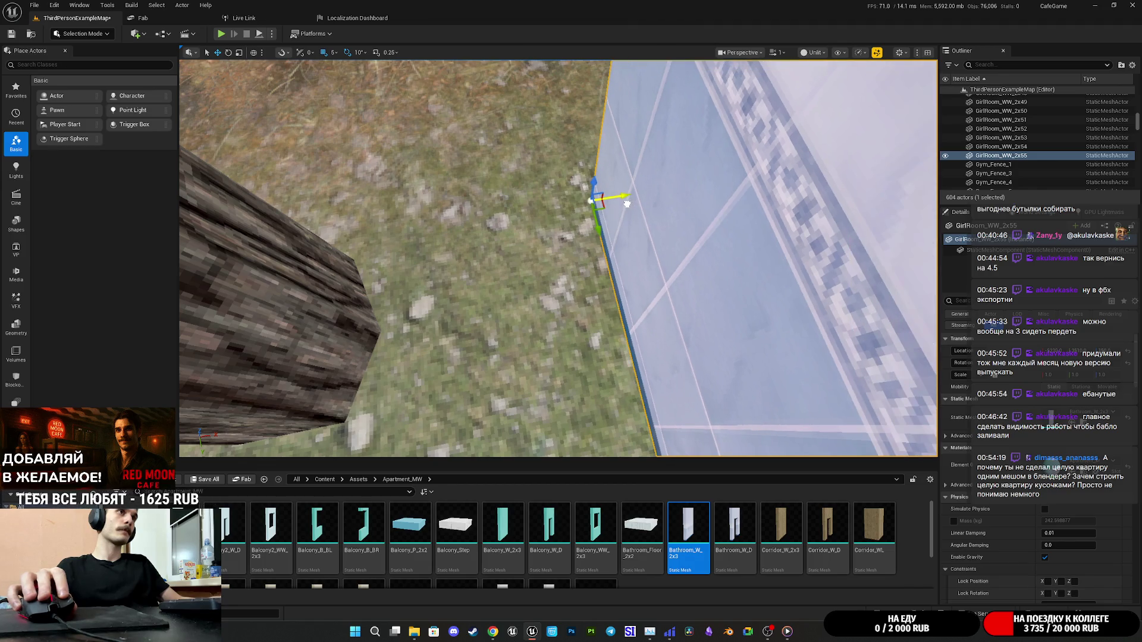
mouse_move(621, 205)
mouse_down()
mouse_move(561, 187)
mouse_move(618, 188)
mouse_up()
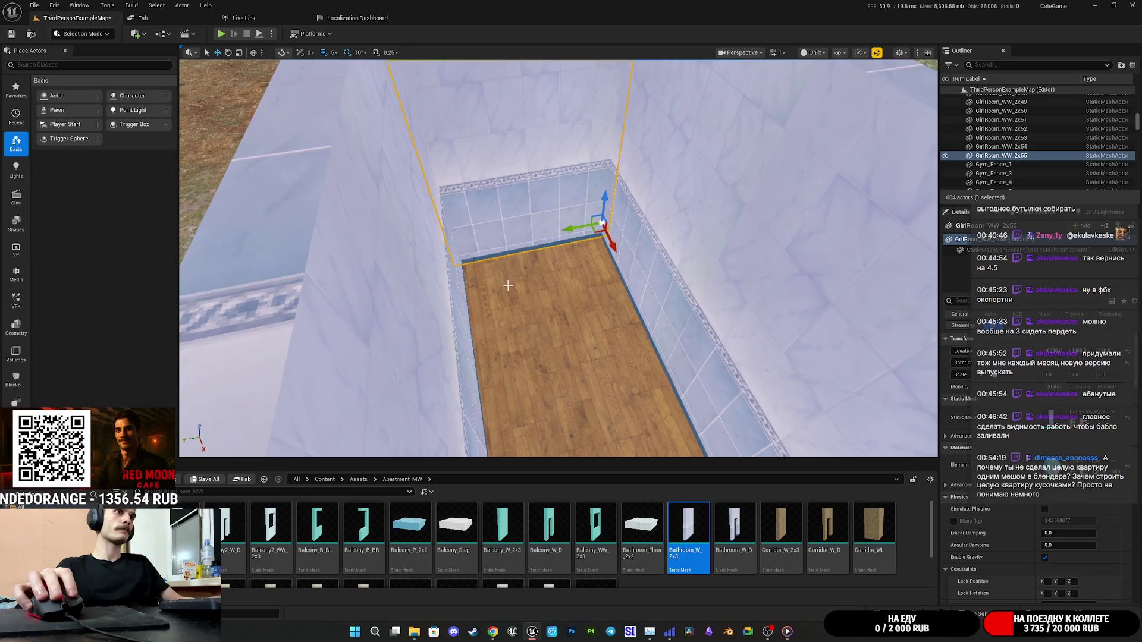
click(507, 285)
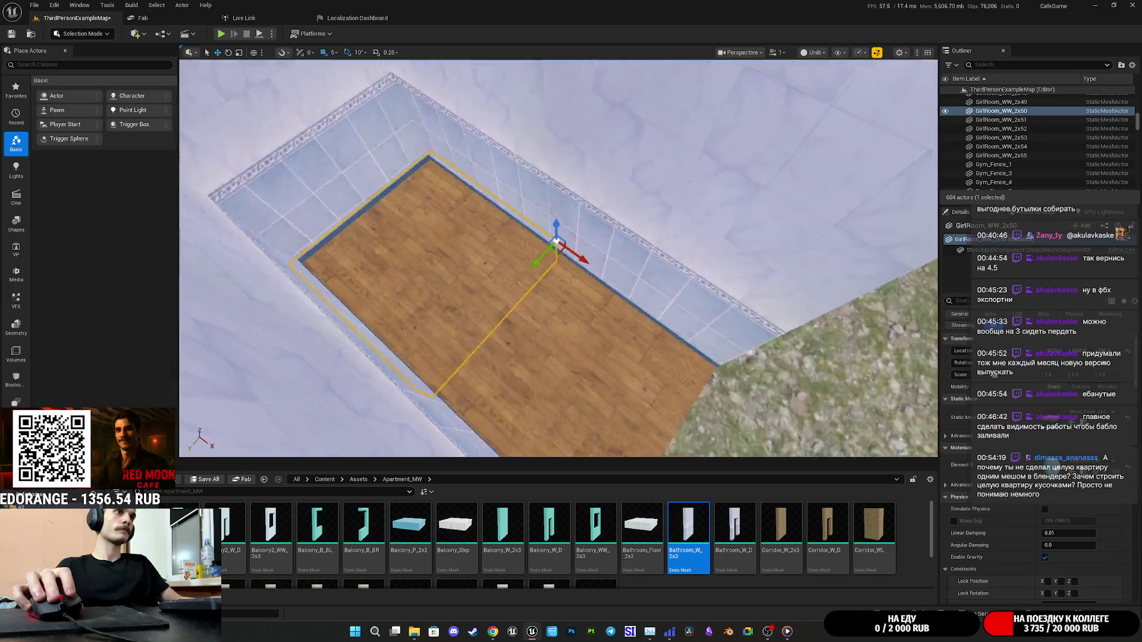
ctrl+click(550, 305)
scroll(690, 539, down, 3)
scroll(690, 539, up, 3)
Swap the selected floor pieces to the white-tiled Balcony_Step mesh.
click(456, 526)
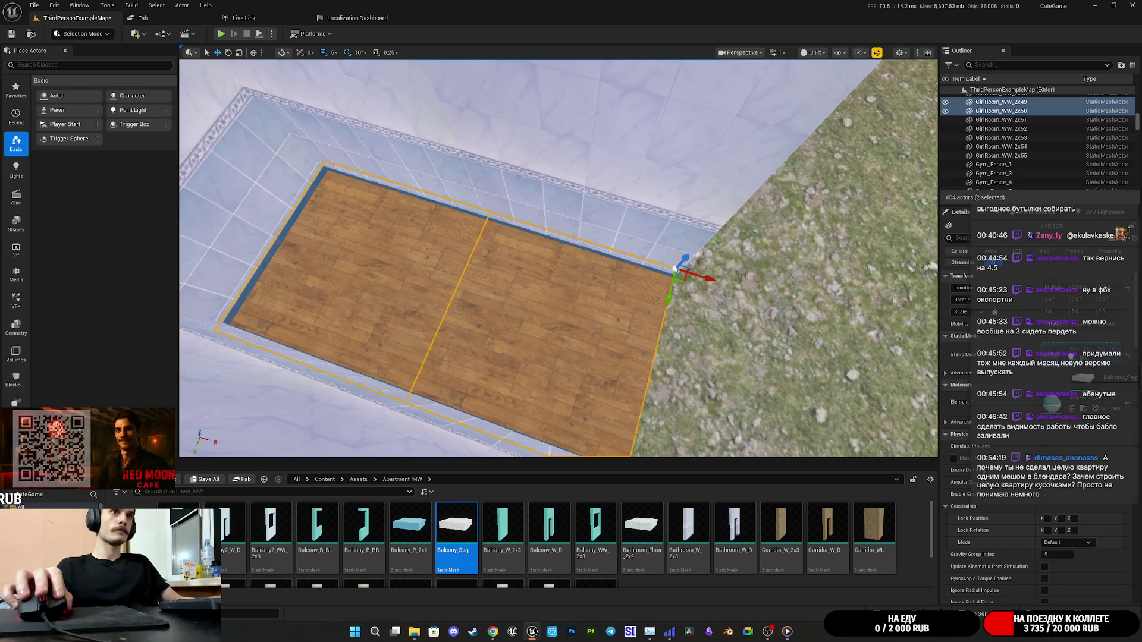
click(1071, 361)
scroll(559, 258, down, 5)
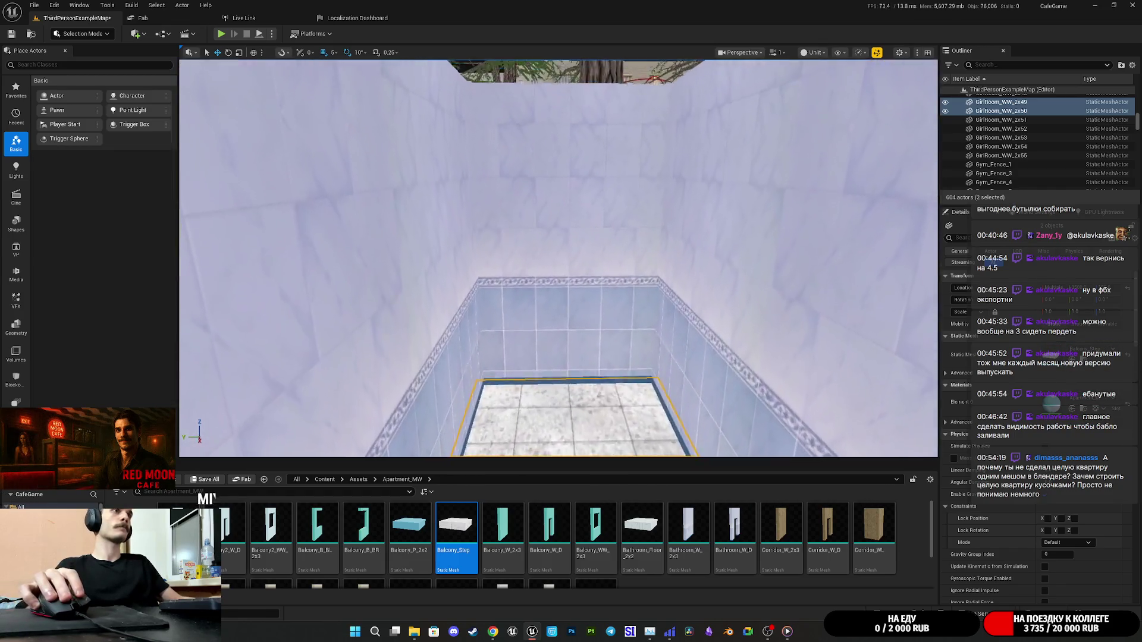
scroll(559, 258, up, 5)
Duplicate the bathroom's end wall and place the copy past the room's far end.
click(601, 250)
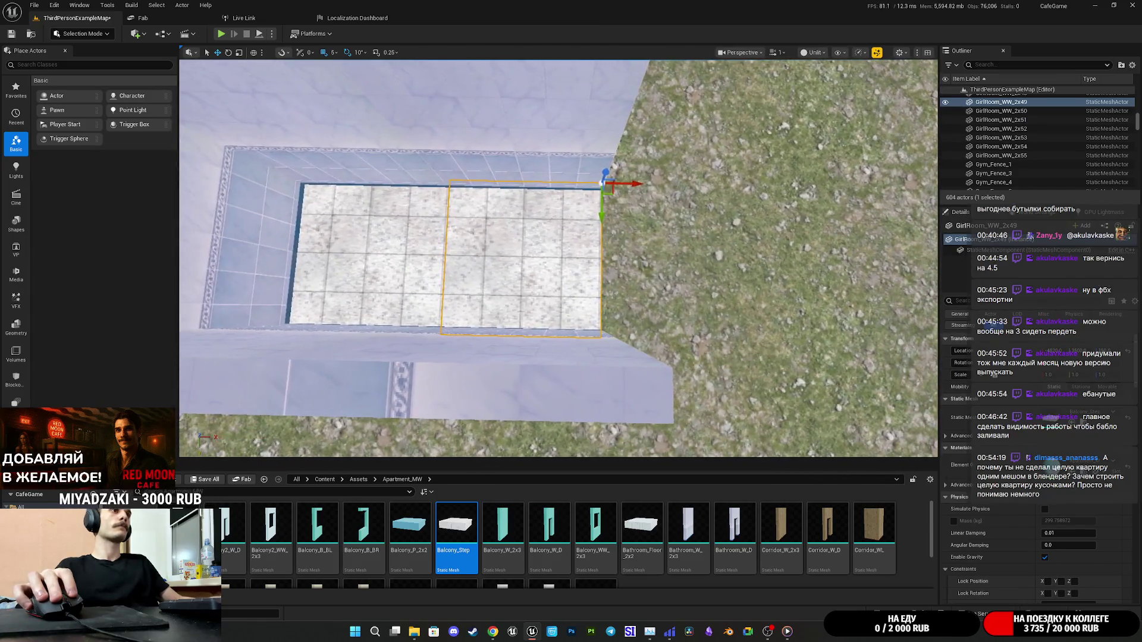
key(a)
key(d)
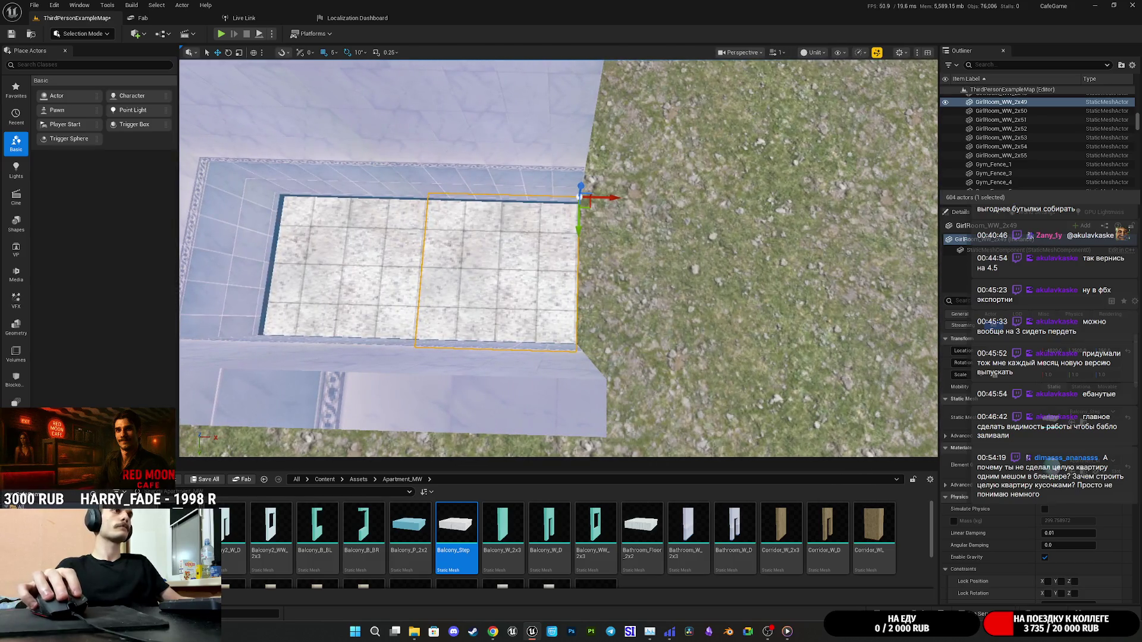
click(336, 187)
mouse_move(354, 203)
alt+mouse_down()
mouse_move(662, 205)
mouse_move(660, 257)
mouse_move(649, 261)
alt+mouse_up()
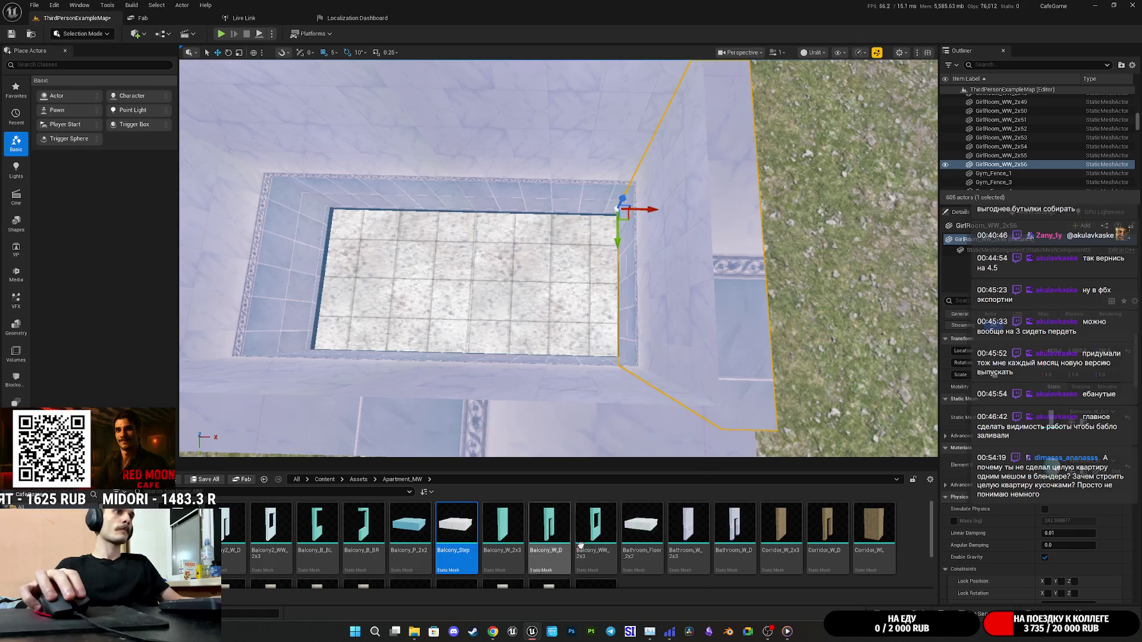
scroll(422, 523, down, 2)
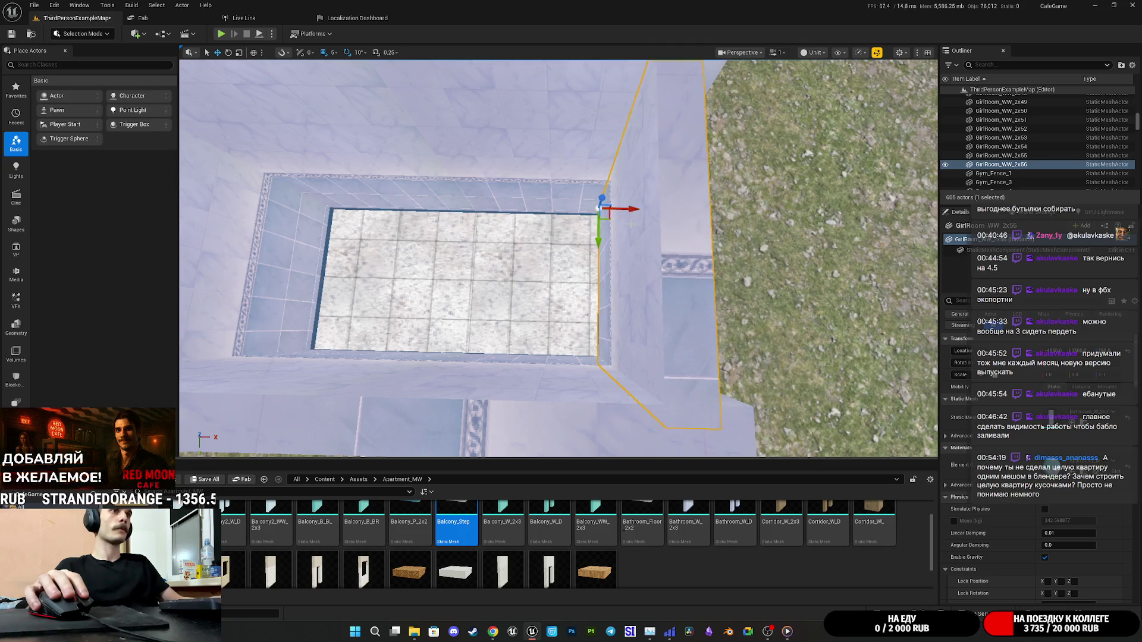
Nudge the copied end wall slightly into line with the room.
scroll(650, 210, up, 3)
scroll(535, 179, up, 2)
drag(536, 157, 551, 157)
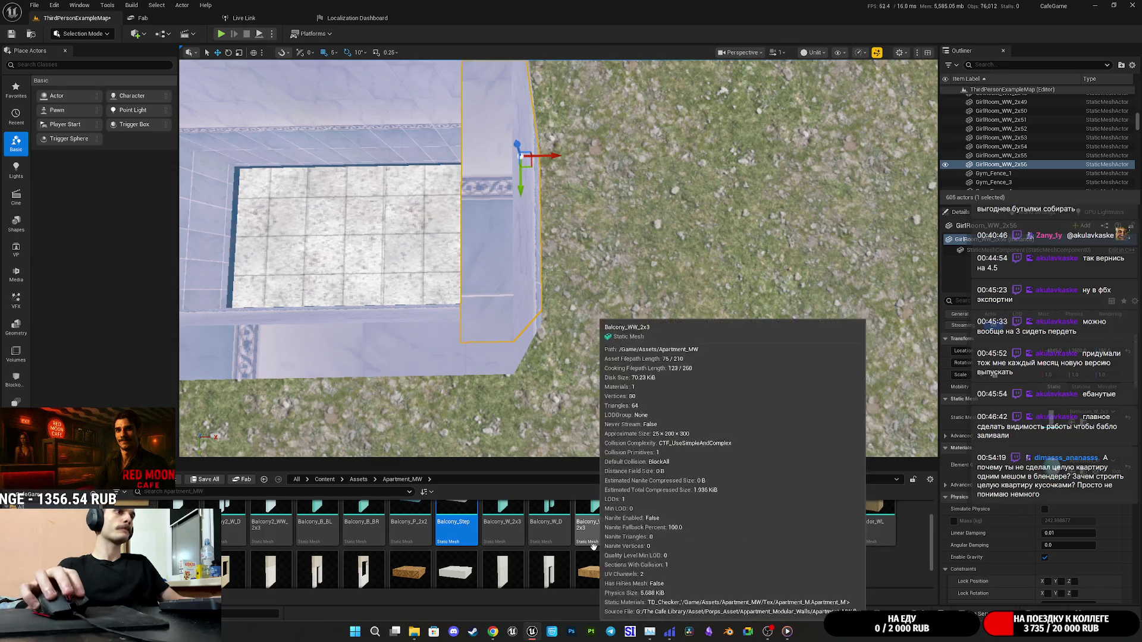
scroll(614, 516, up, 1)
drag(734, 532, 858, 484)
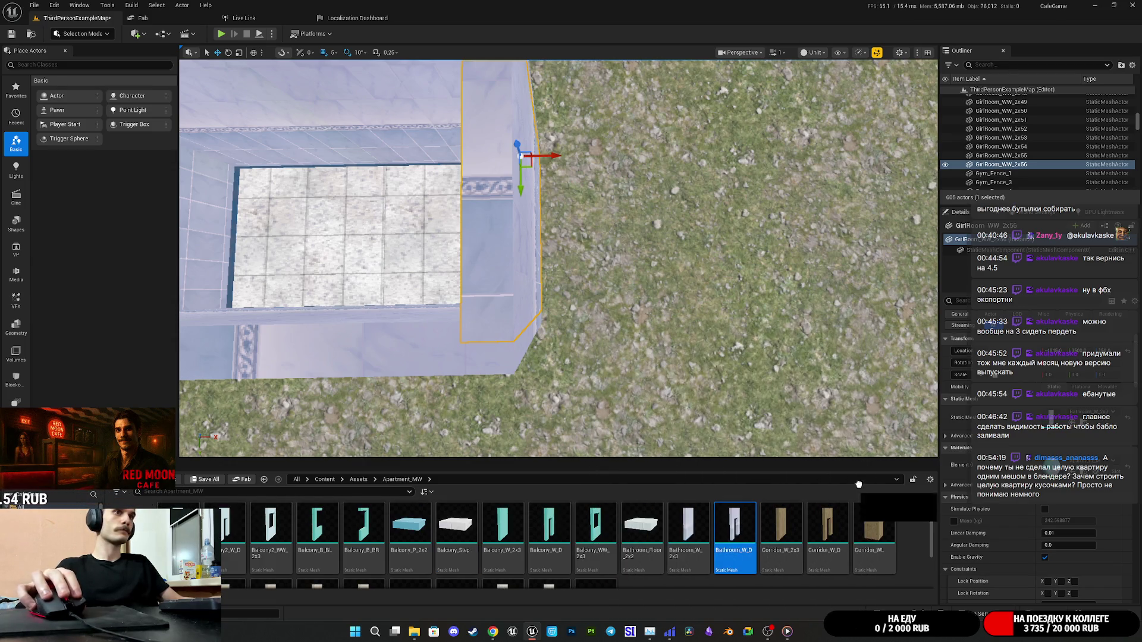
drag(559, 256, 487, 272)
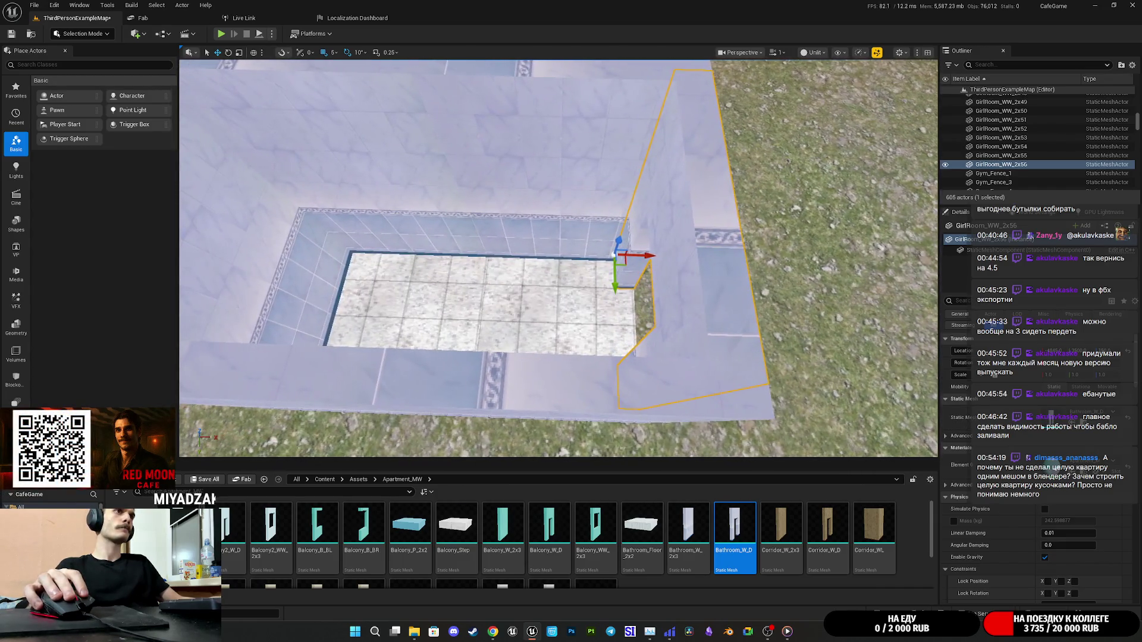
Duplicate the end wall outward and assign it the Corridor_W_D doorway mesh.
key(ctrl+d)
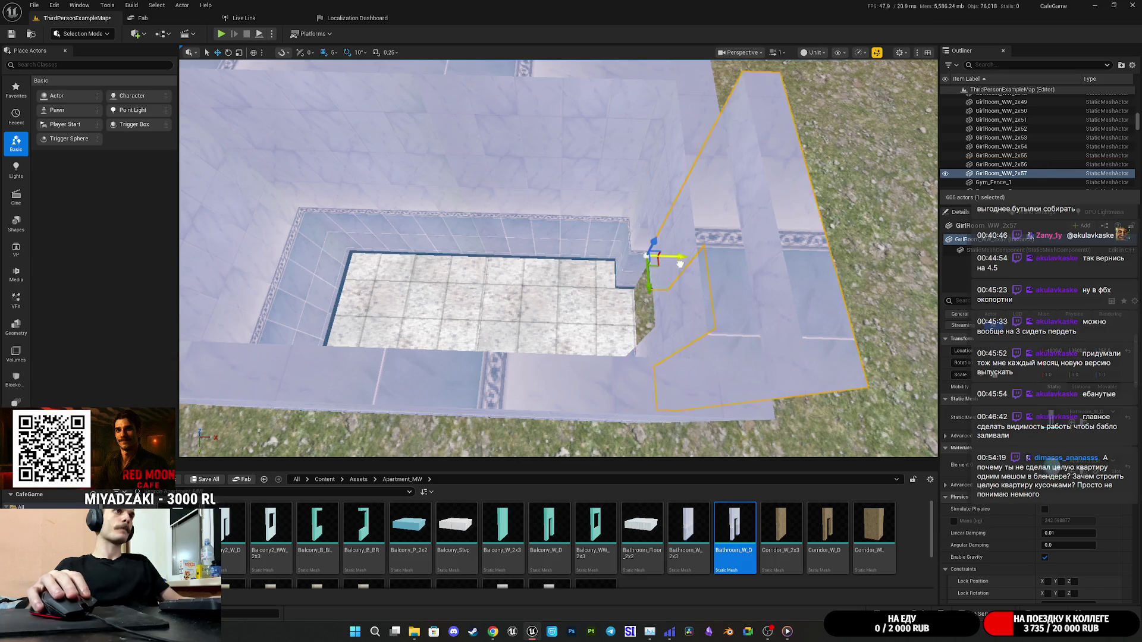
mouse_move(559, 256)
mouse_down()
mouse_move(535, 238)
mouse_move(562, 226)
mouse_move(563, 209)
mouse_up()
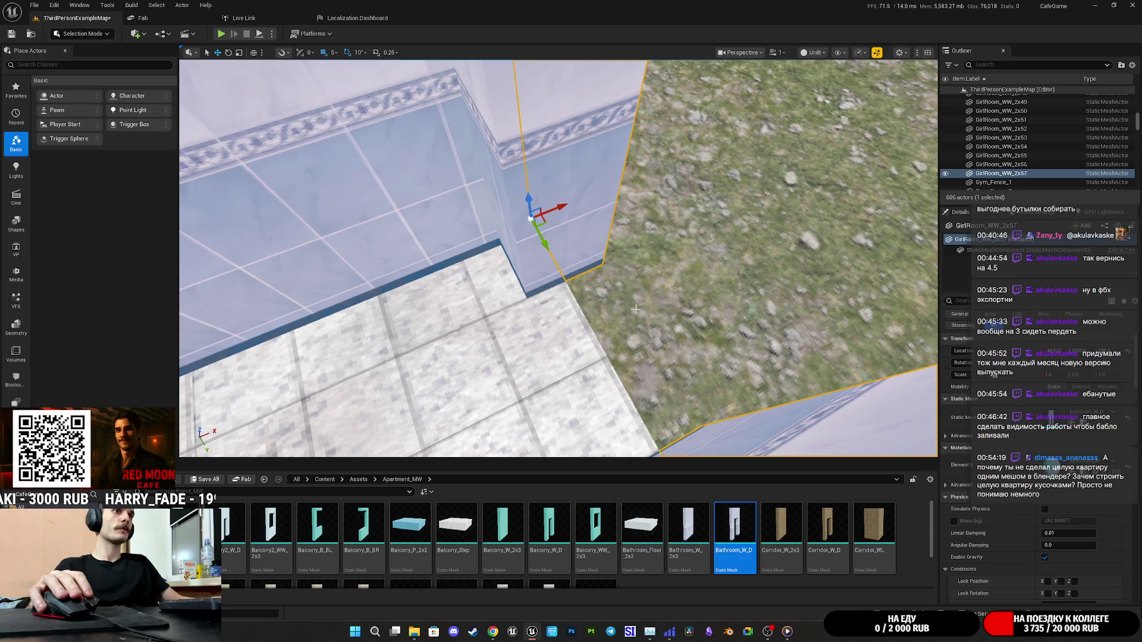
click(814, 515)
click(1053, 421)
mouse_move(560, 256)
mouse_down()
mouse_move(655, 330)
mouse_move(650, 395)
mouse_move(869, 427)
mouse_up()
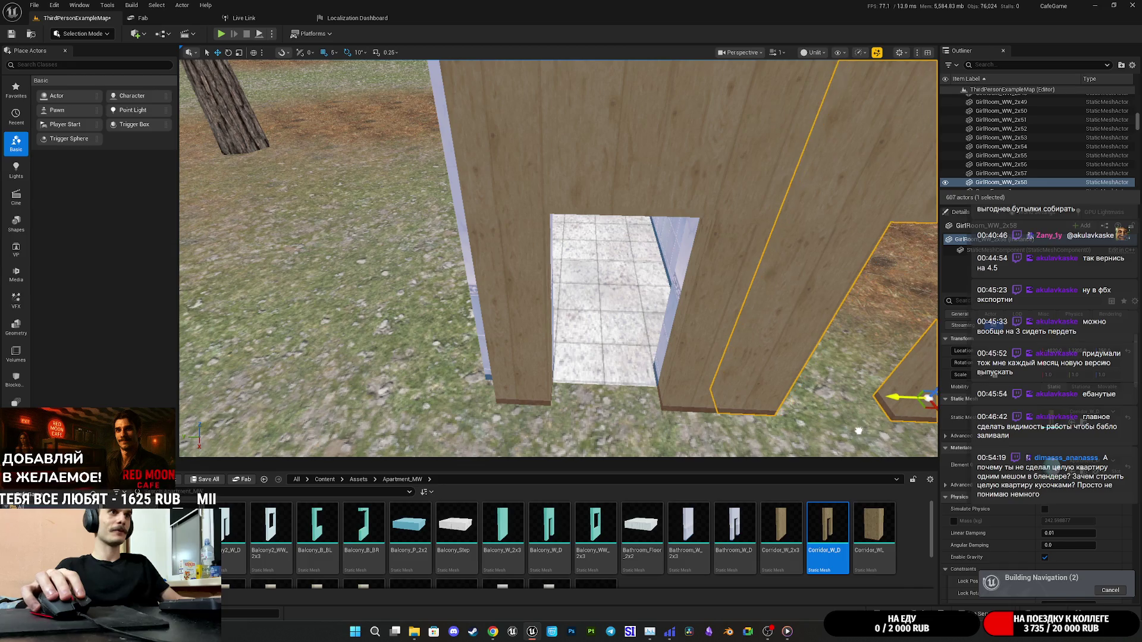
Duplicate the wooden doorway wall along the line and change the copy to Corridor_W_2x3.
scroll(865, 430, down, 6)
scroll(802, 383, down, 1)
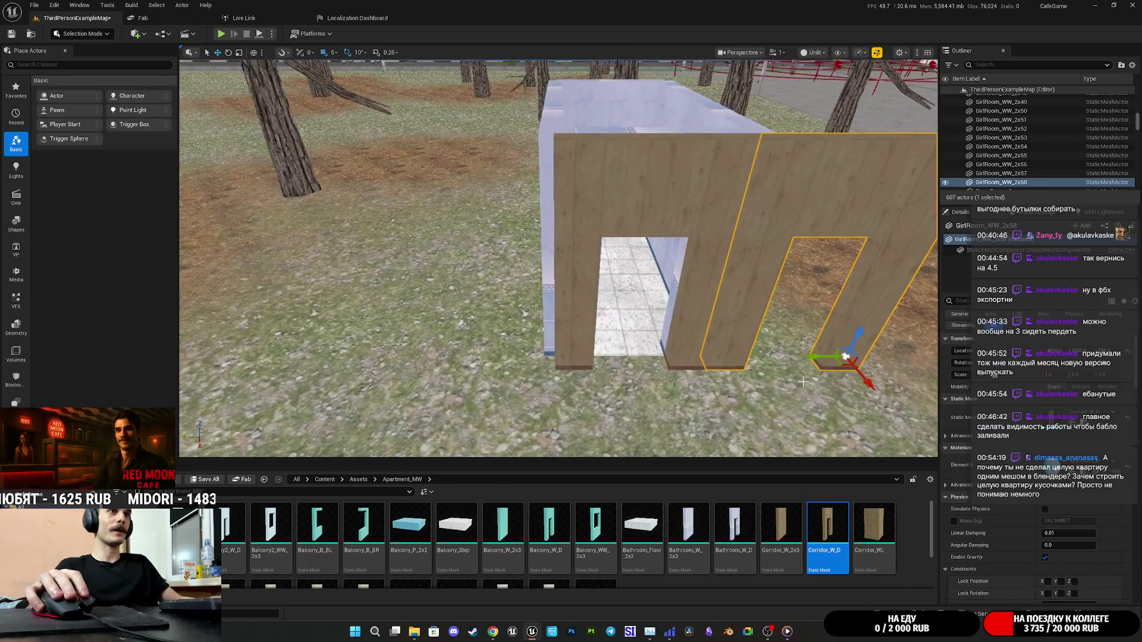
mouse_move(813, 356)
mouse_down()
mouse_move(543, 390)
mouse_move(522, 383)
mouse_move(530, 403)
mouse_up()
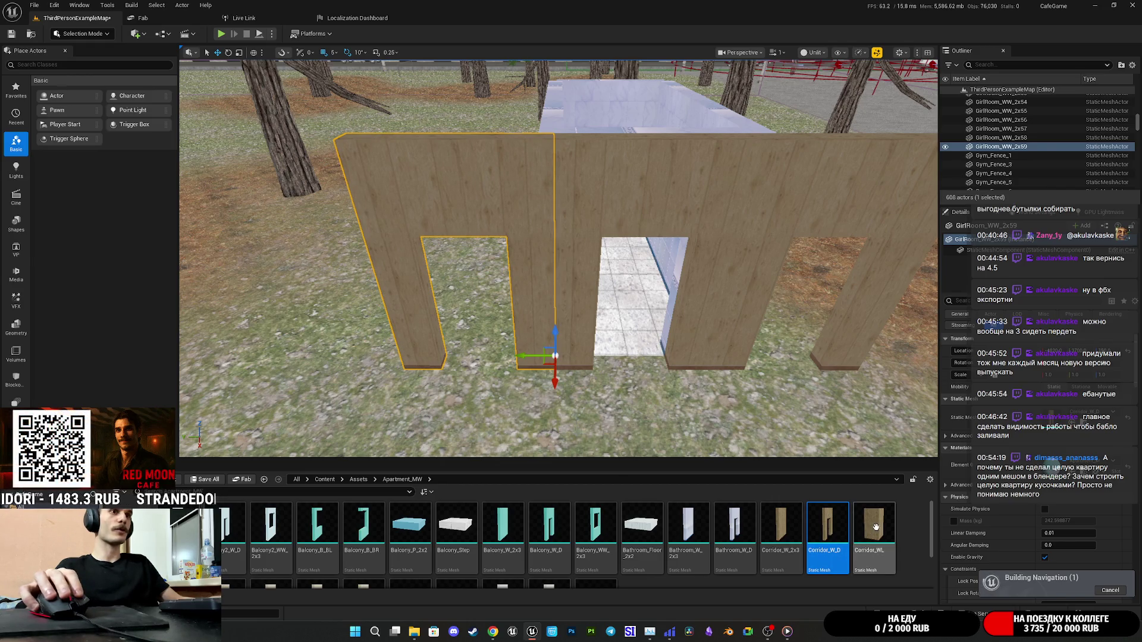
click(781, 527)
click(1053, 427)
Add more Corridor_W_2x3 wall copies and place a Linoleum_Floor_2x2 tile beside them.
scroll(675, 373, down, 5)
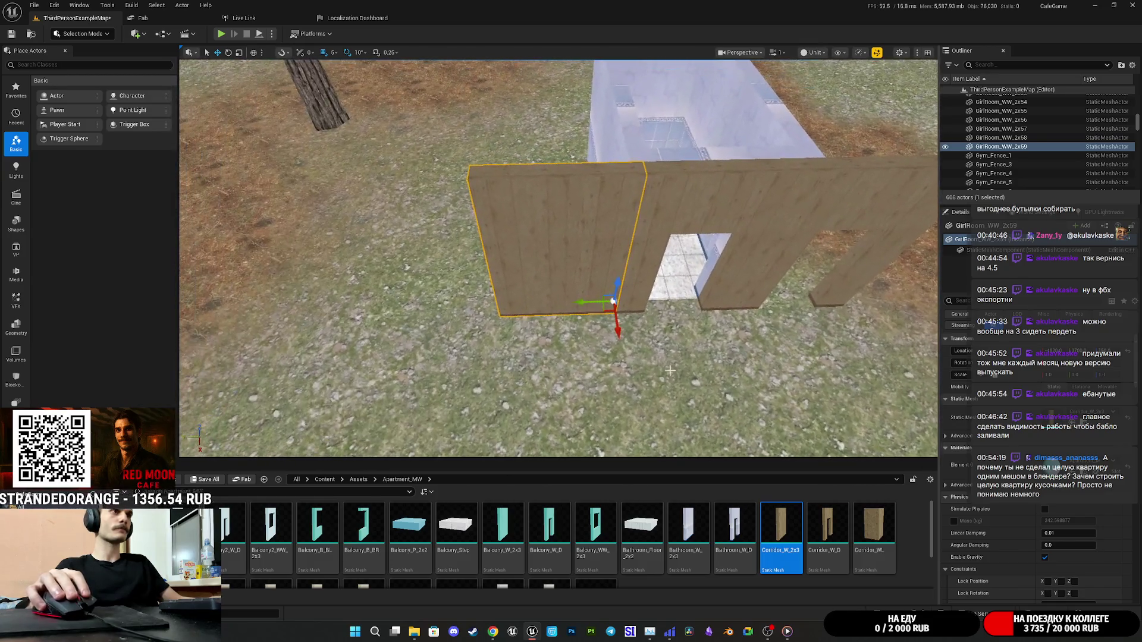
mouse_move(586, 317)
alt+mouse_down()
mouse_move(438, 327)
mouse_move(476, 333)
mouse_move(482, 369)
alt+mouse_up()
mouse_move(546, 328)
mouse_down()
mouse_move(476, 339)
mouse_move(547, 329)
mouse_up()
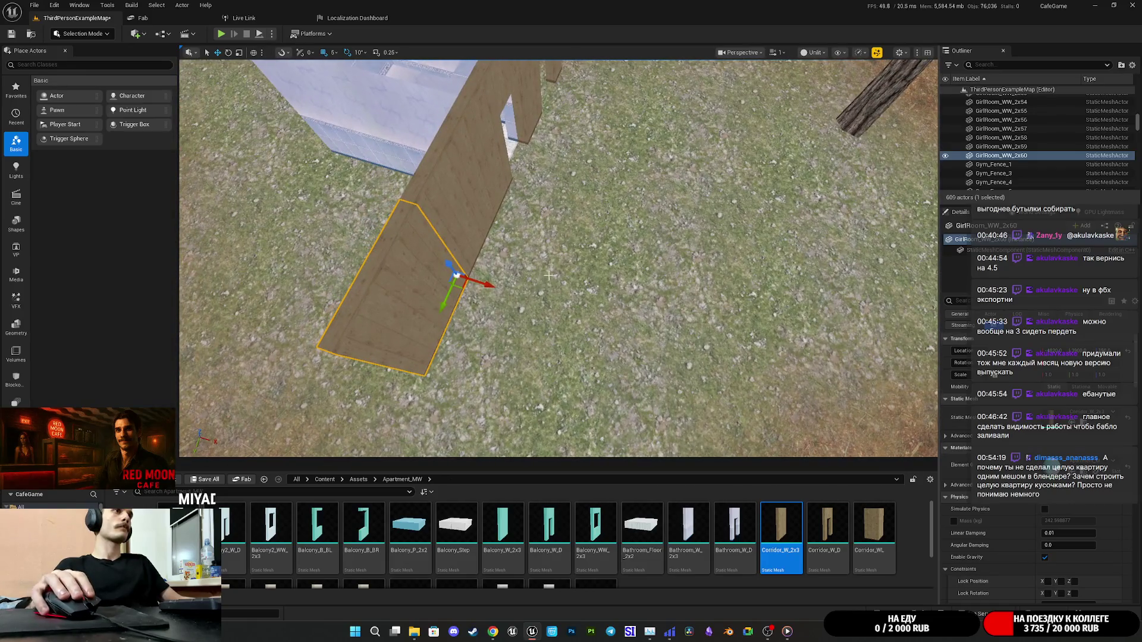
drag(548, 276, 538, 275)
drag(521, 330, 517, 332)
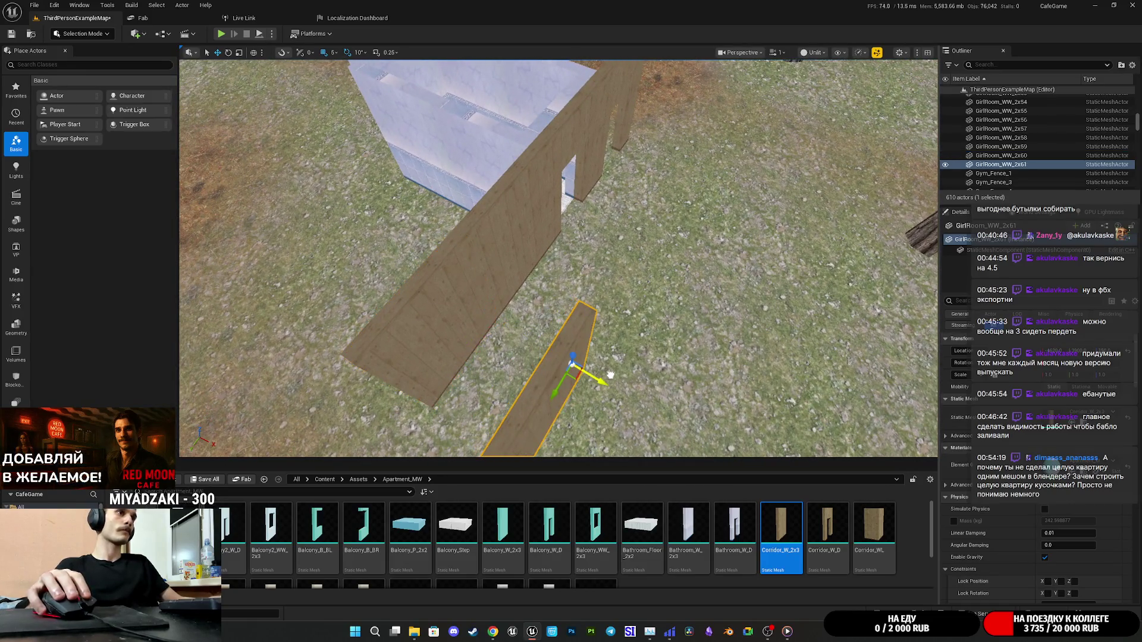
scroll(595, 542, down, 3)
drag(410, 538, 1071, 416)
drag(730, 389, 599, 323)
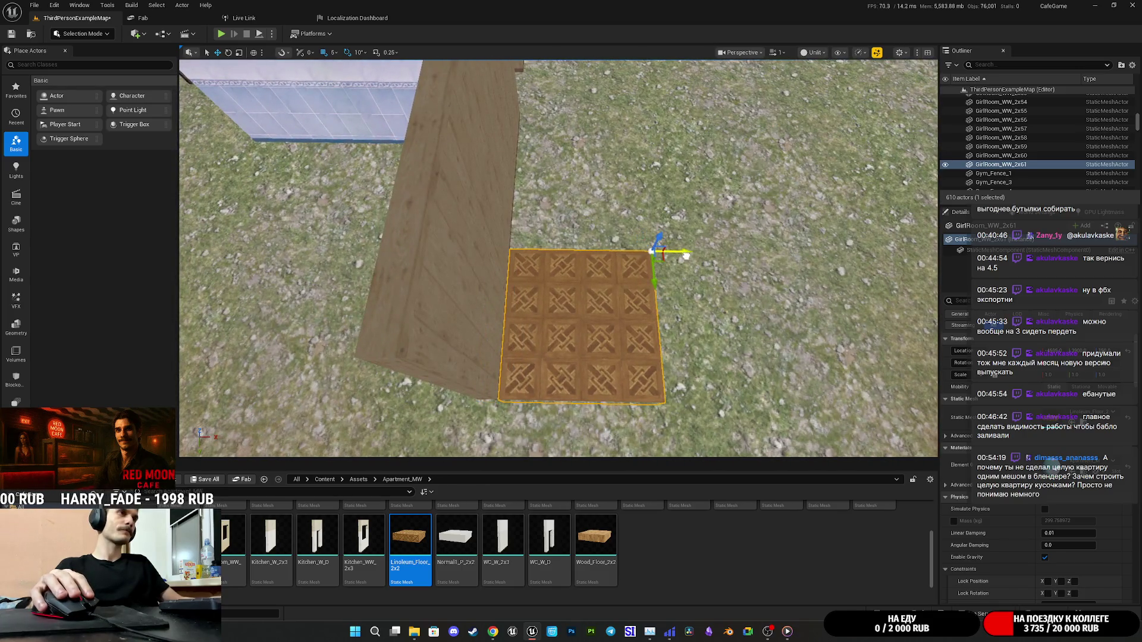
Slide the two wooden walls into line and duplicate one beside the linoleum tile.
drag(678, 262, 607, 241)
mouse_move(248, 322)
mouse_down()
mouse_move(356, 333)
mouse_move(679, 204)
mouse_up()
mouse_move(719, 117)
mouse_down()
mouse_move(654, 179)
mouse_move(842, 275)
mouse_move(601, 288)
mouse_move(586, 285)
mouse_move(577, 244)
mouse_move(587, 359)
mouse_move(802, 367)
mouse_up()
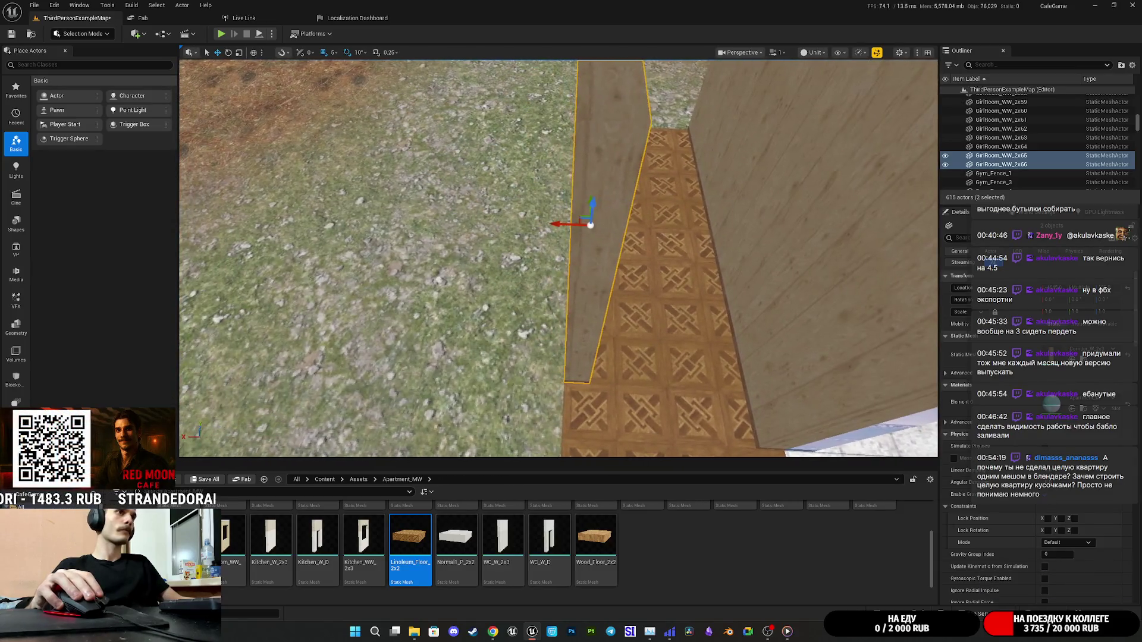
drag(557, 225, 559, 234)
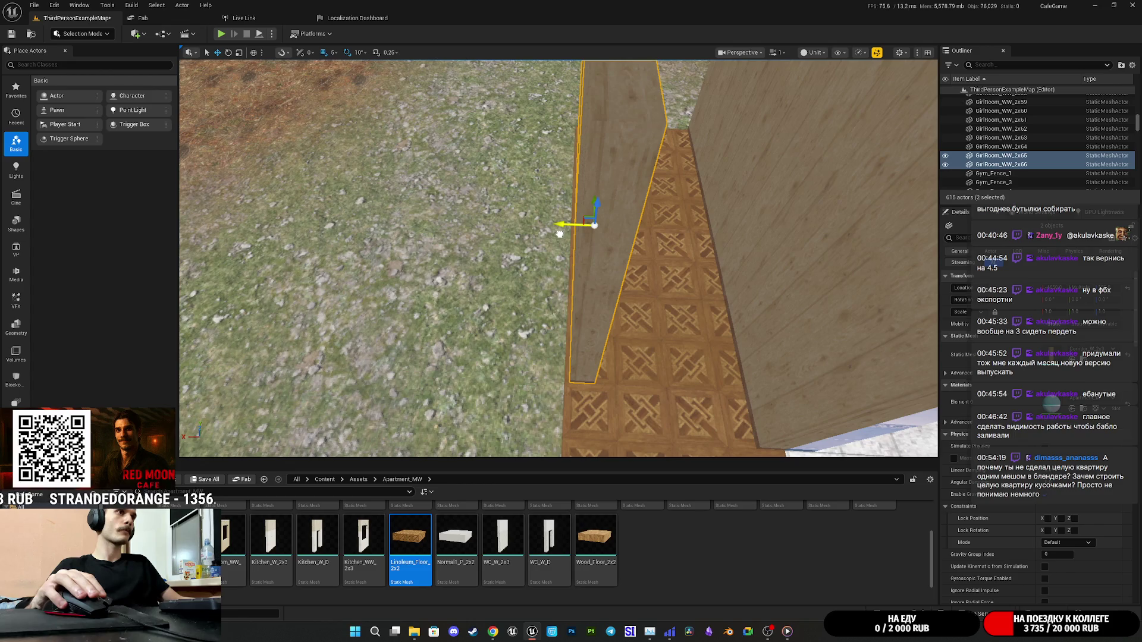
click(564, 331)
drag(563, 331, 678, 335)
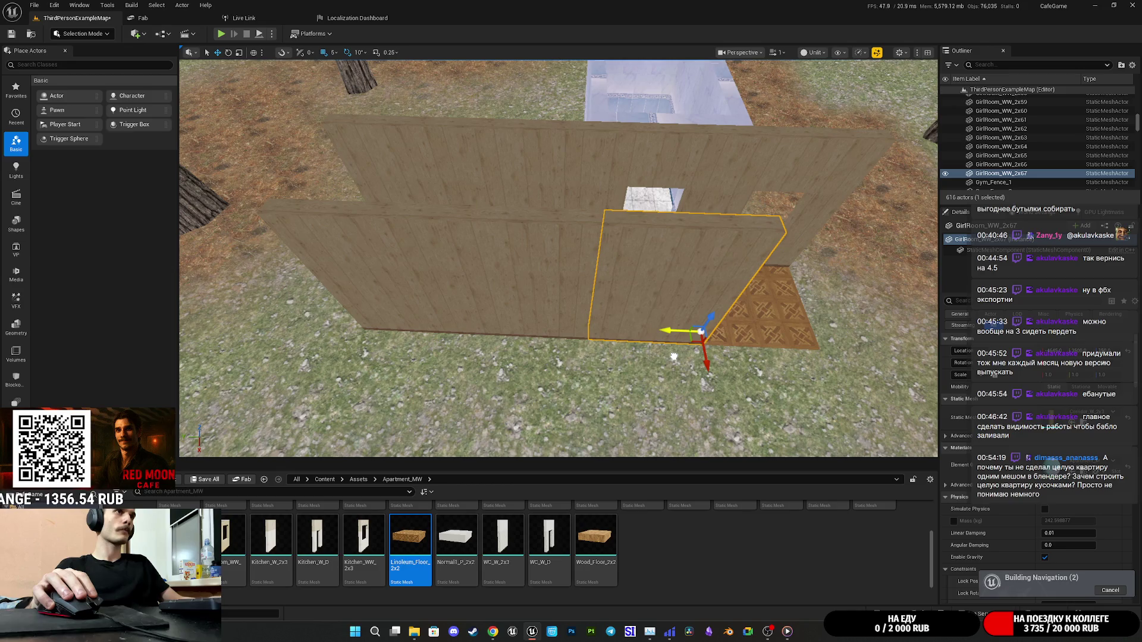
mouse_move(675, 359)
mouse_down()
mouse_move(517, 333)
mouse_move(650, 324)
mouse_move(670, 309)
mouse_up()
key(ctrl+z)
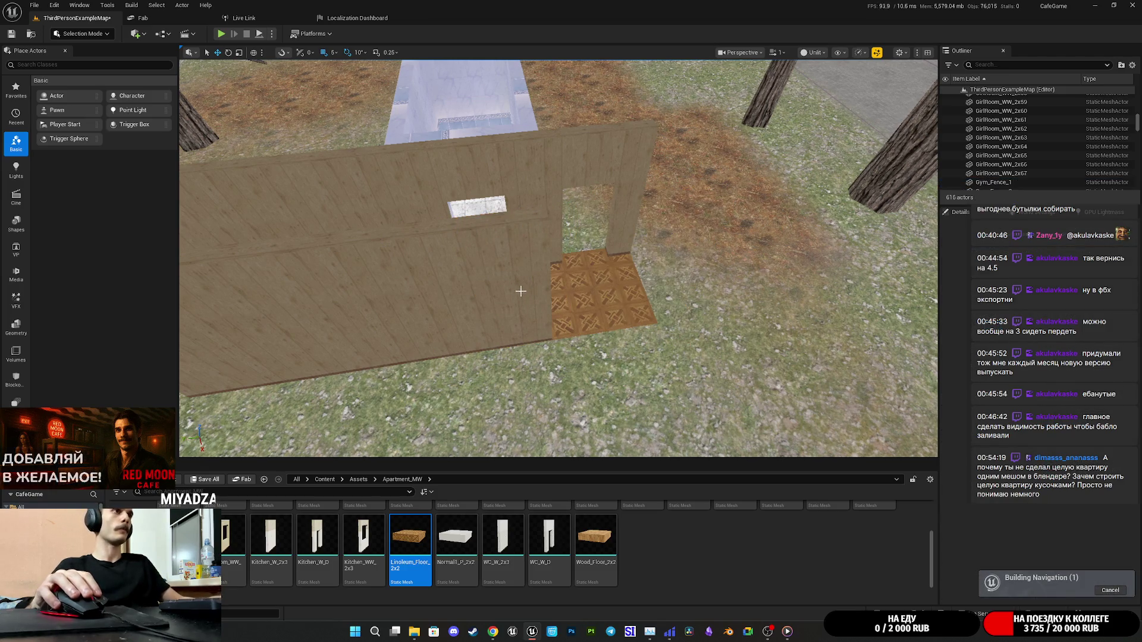
click(518, 290)
Change the wall's mesh to Corridor_WL and turn it 90° to form a corner.
scroll(595, 553, up, 2)
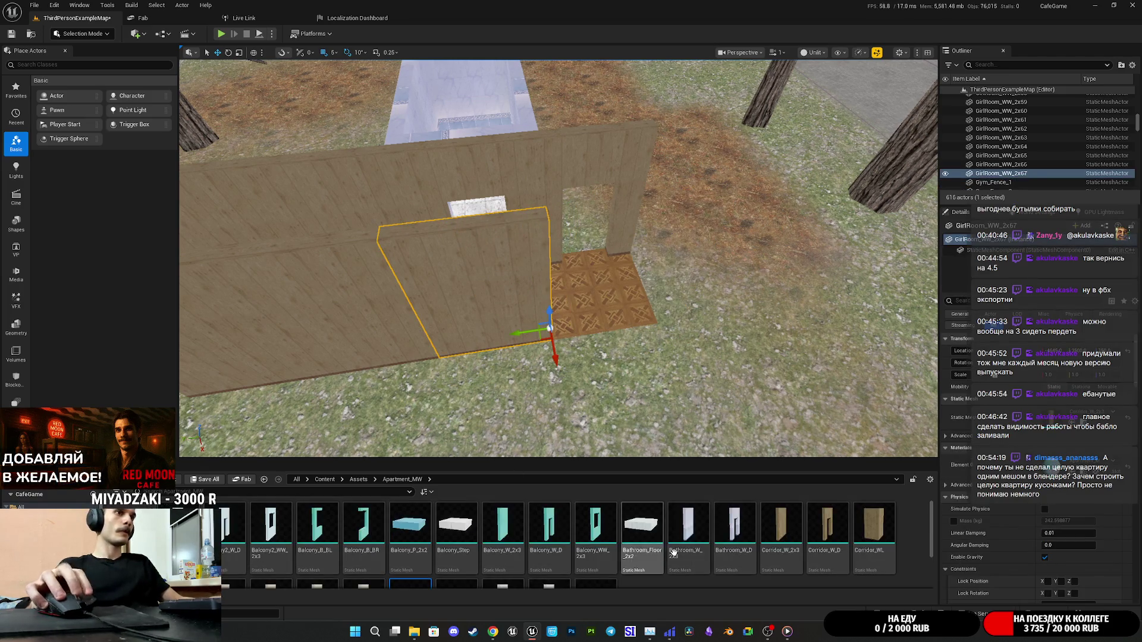
drag(1065, 412, 1065, 411)
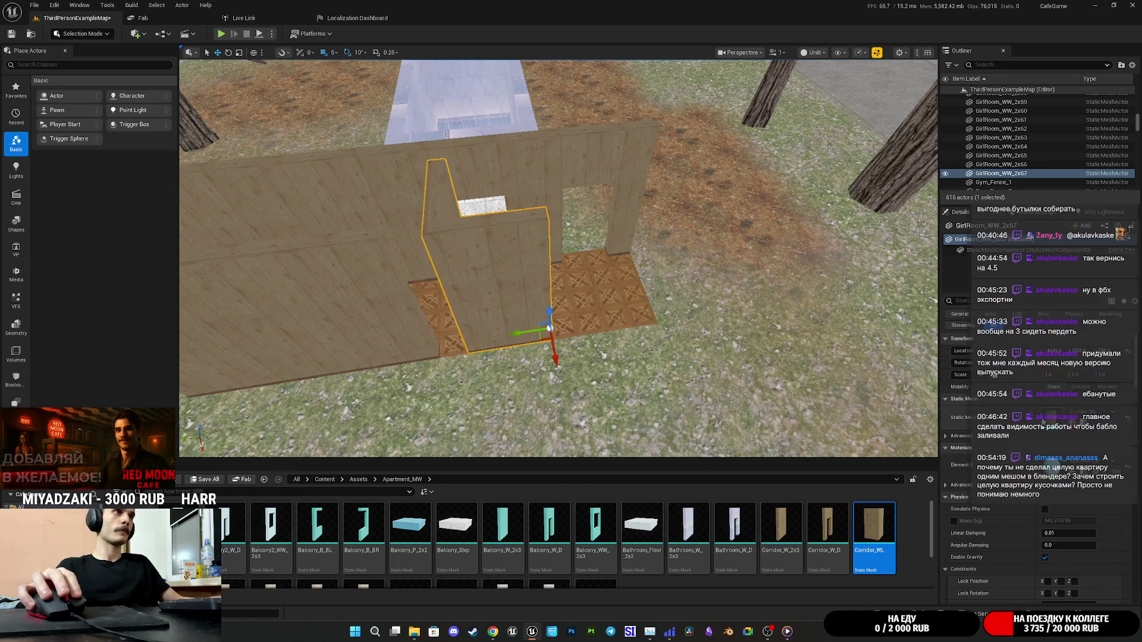
key(f)
mouse_move(601, 348)
mouse_down()
mouse_move(608, 326)
mouse_move(484, 342)
mouse_move(500, 428)
mouse_up()
key(f)
scroll(561, 290, up, 5)
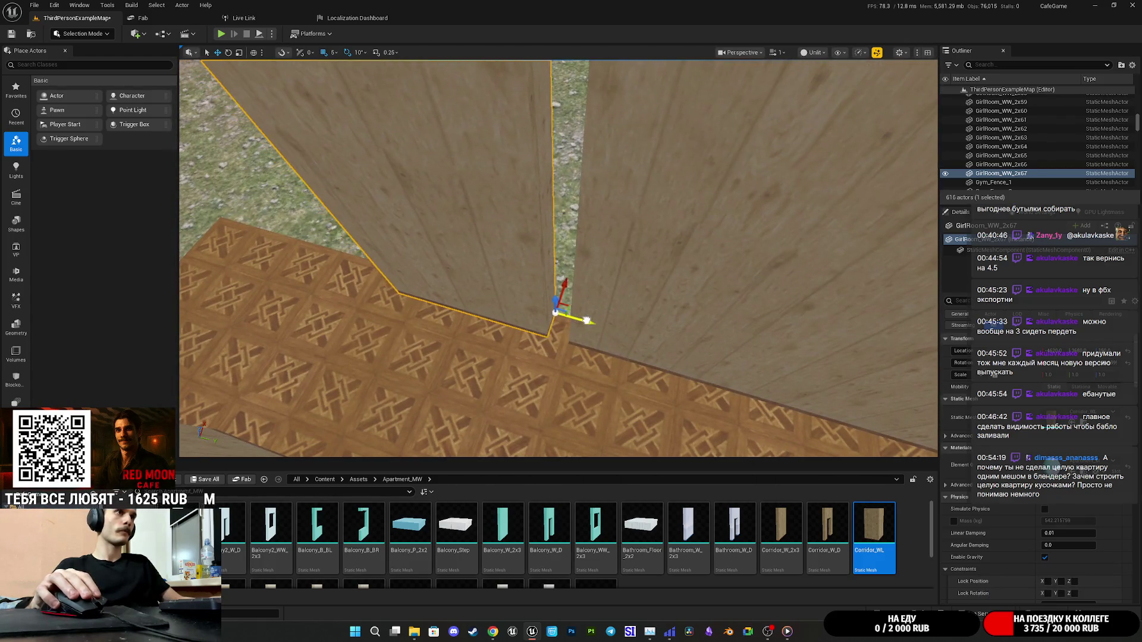
drag(586, 321, 586, 291)
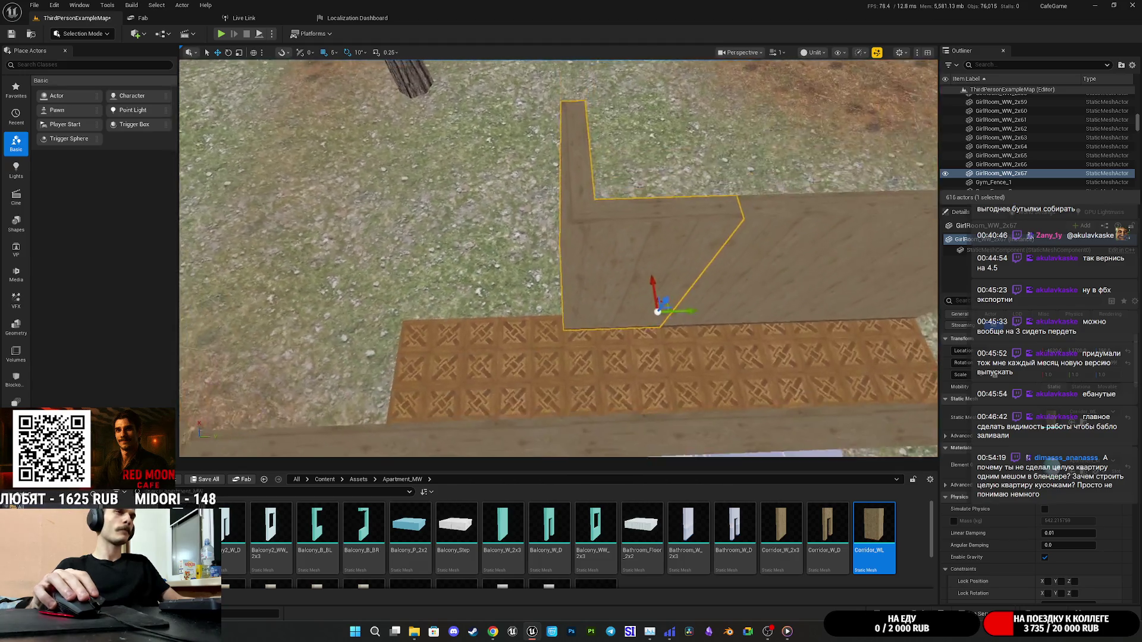
scroll(559, 259, down, 5)
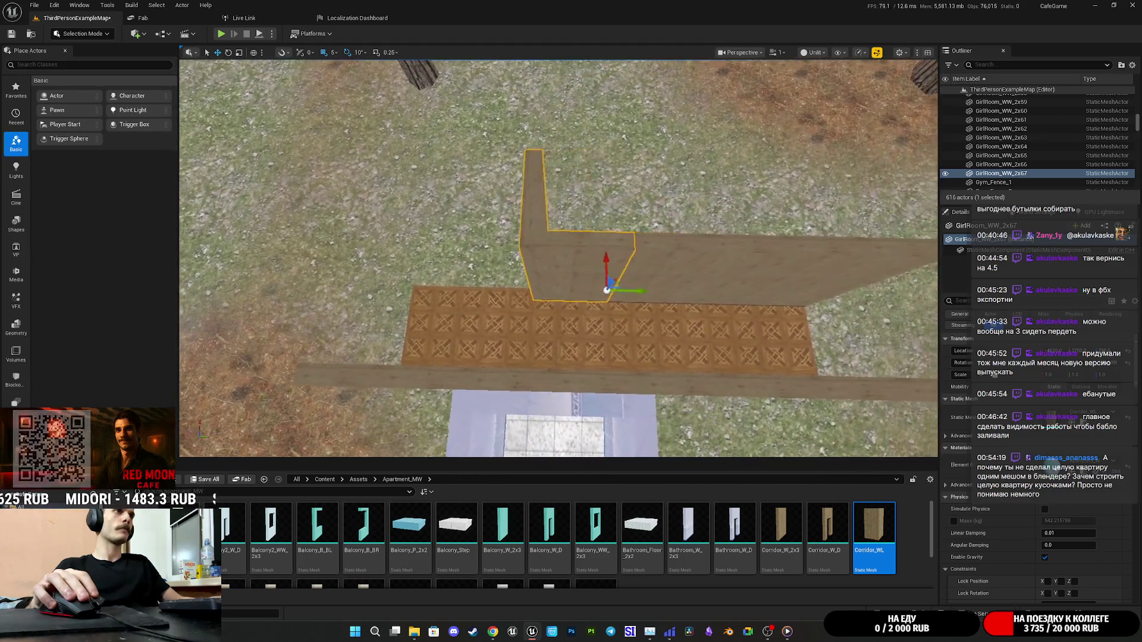
Duplicate the long wooden wall and fit the copy against the floor tile's corner.
click(542, 324)
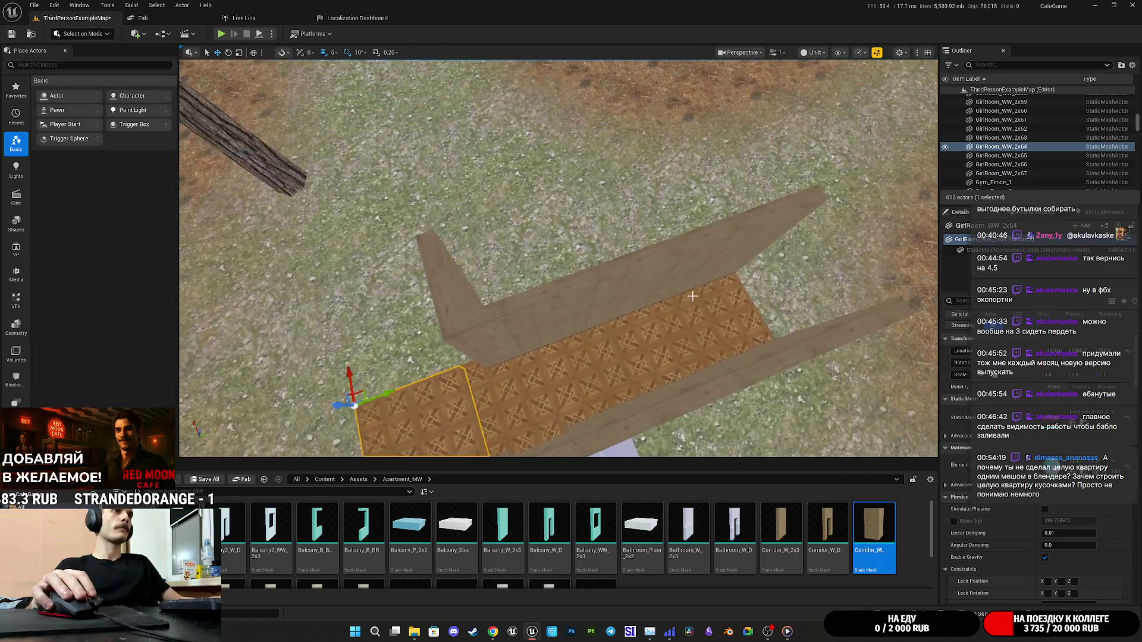
click(732, 262)
drag(725, 272, 725, 272)
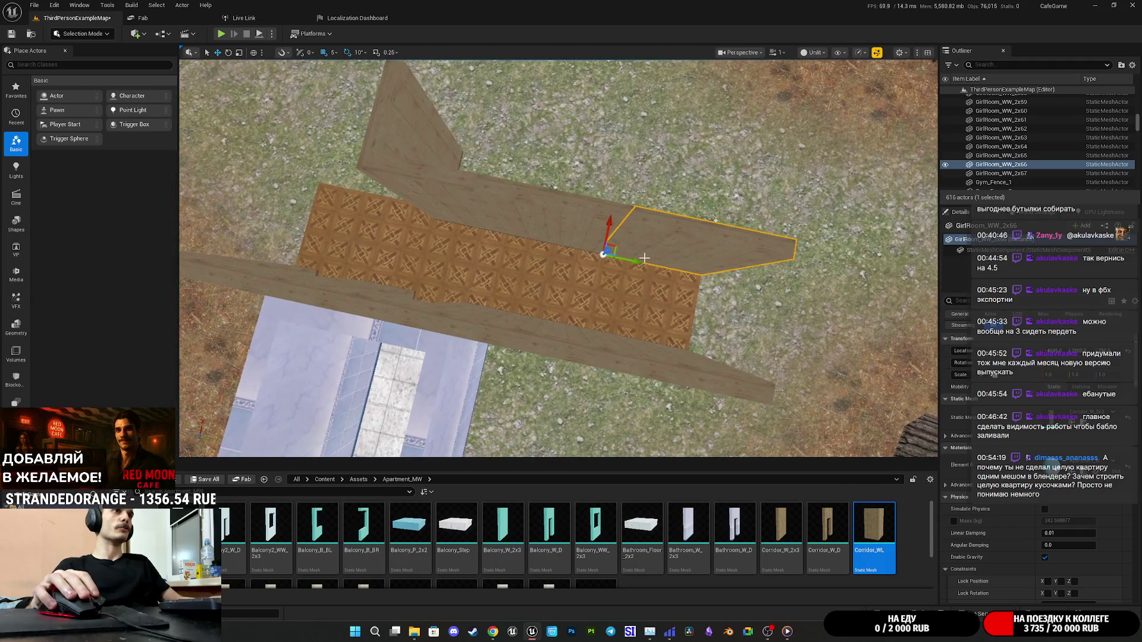
drag(645, 258, 364, 187)
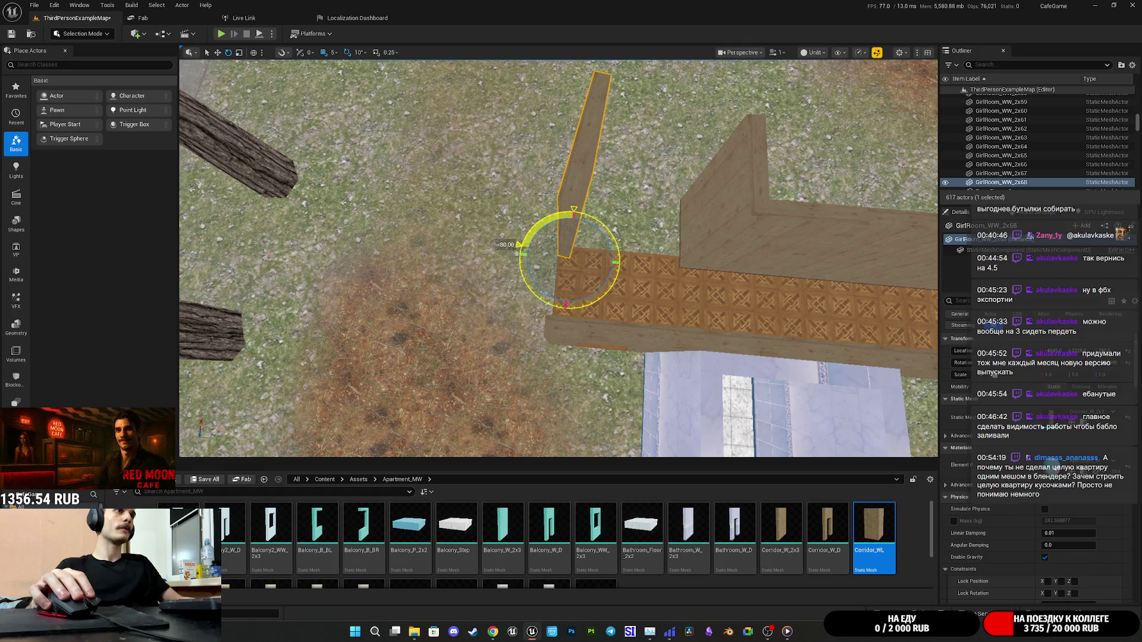
drag(523, 256, 577, 320)
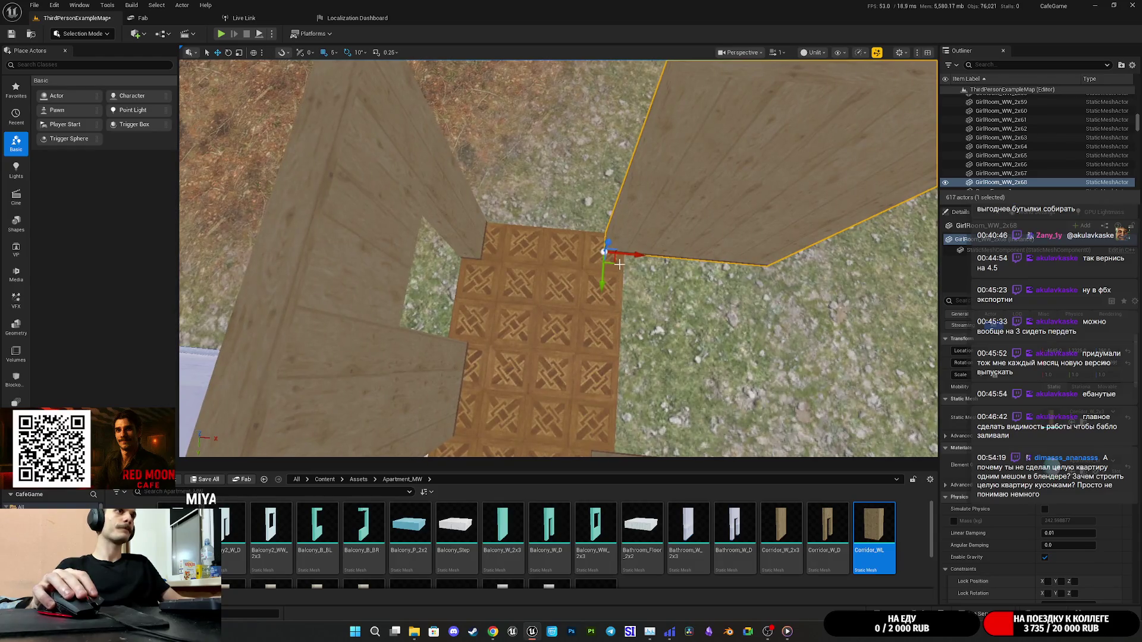
drag(660, 331, 669, 296)
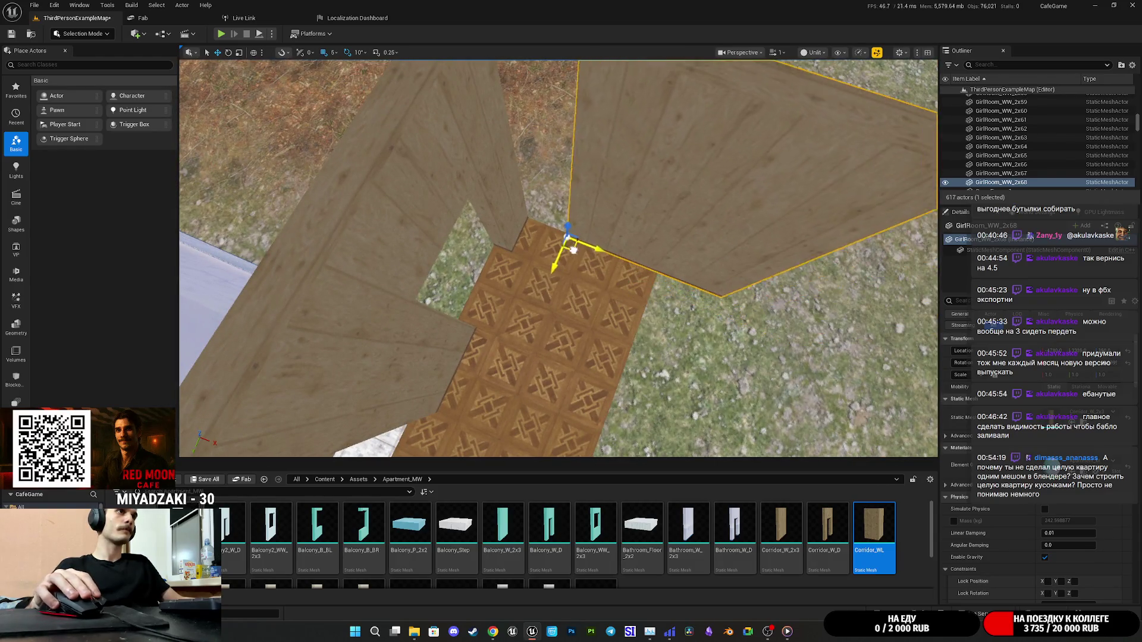
drag(575, 251, 528, 205)
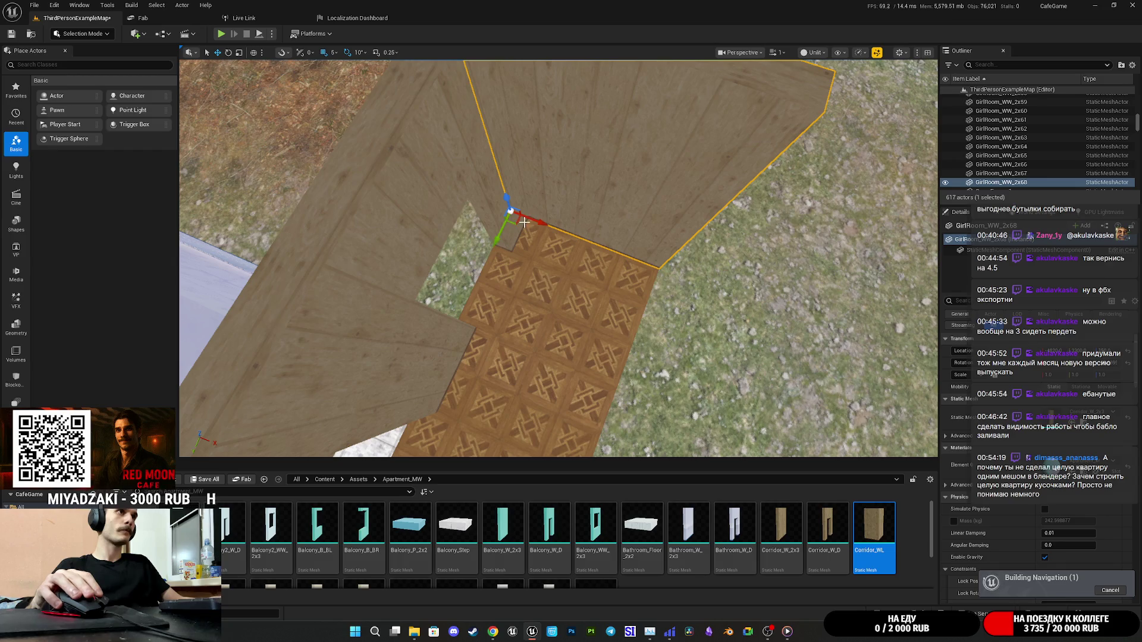
drag(496, 242, 496, 252)
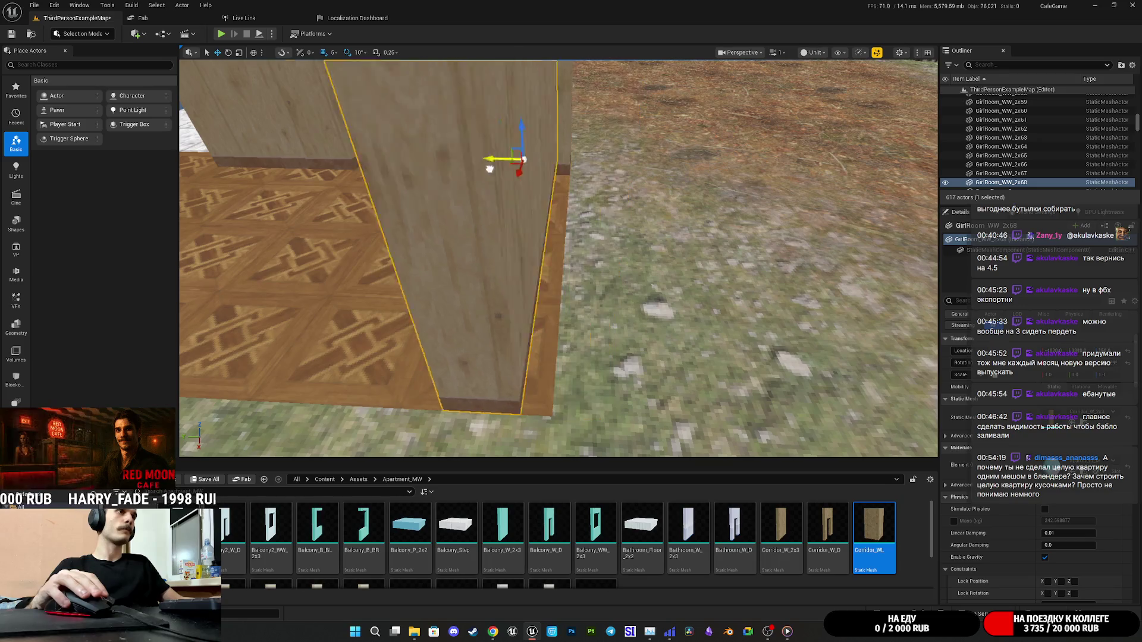
Add another wall copy along the line and duplicate the corridor floor tile.
drag(509, 191, 524, 212)
drag(605, 268, 560, 276)
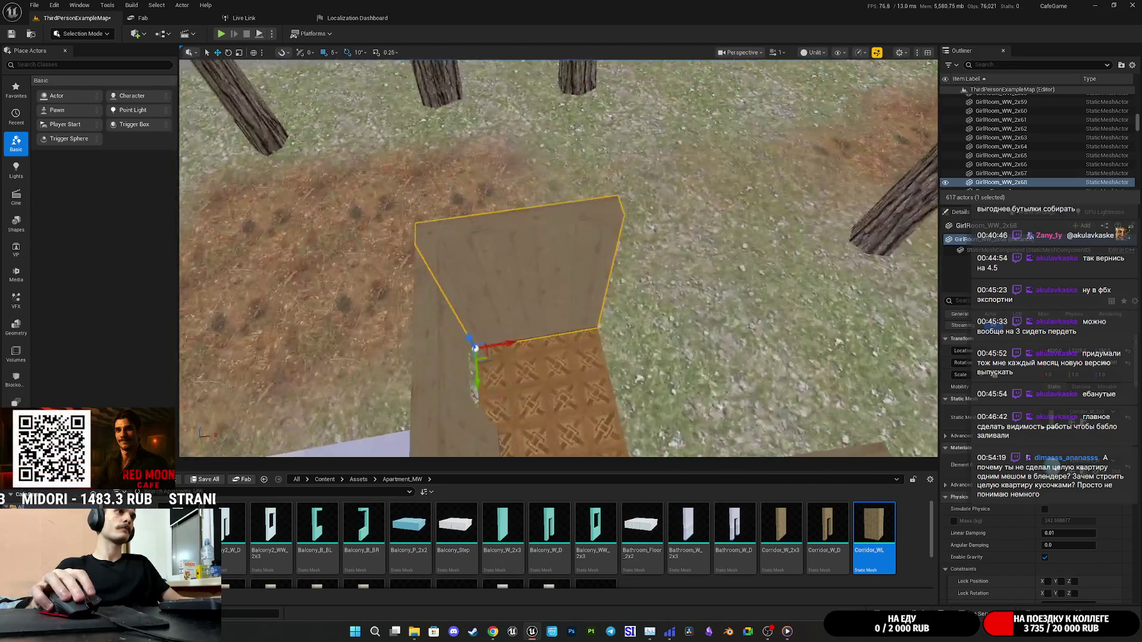
mouse_move(481, 338)
mouse_down()
mouse_move(624, 330)
mouse_move(664, 340)
mouse_up()
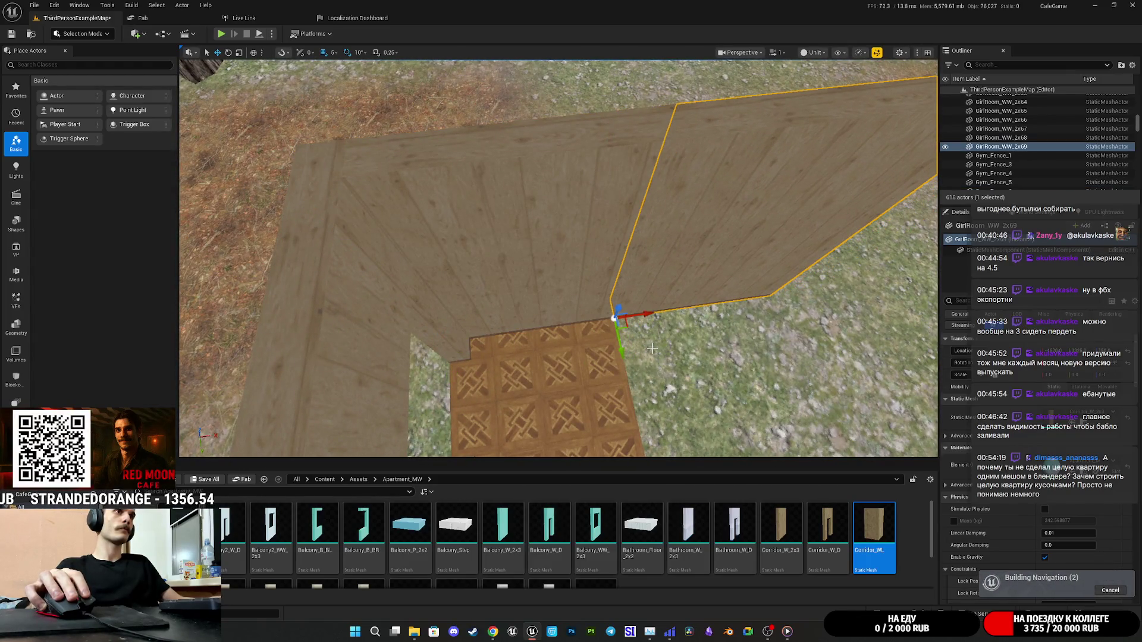
click(619, 357)
drag(548, 262, 689, 235)
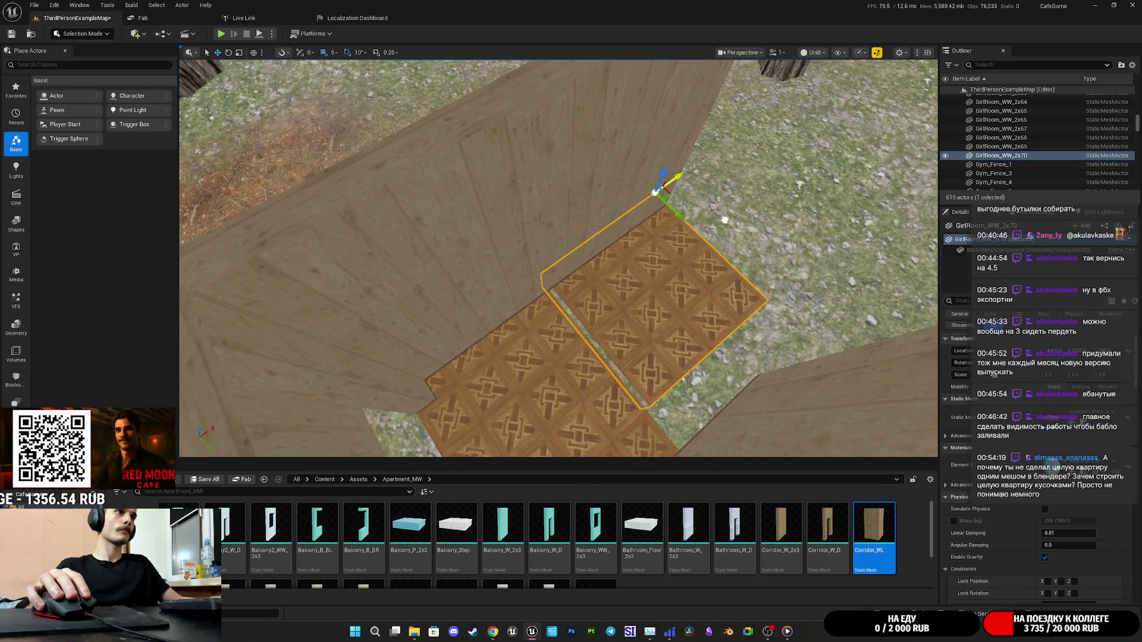
Select the corner wall piece plus two more wooden wall pieces and frame them in view.
mouse_move(724, 222)
mouse_down()
mouse_move(689, 223)
mouse_move(690, 193)
mouse_up()
click(623, 276)
drag(623, 276, 576, 277)
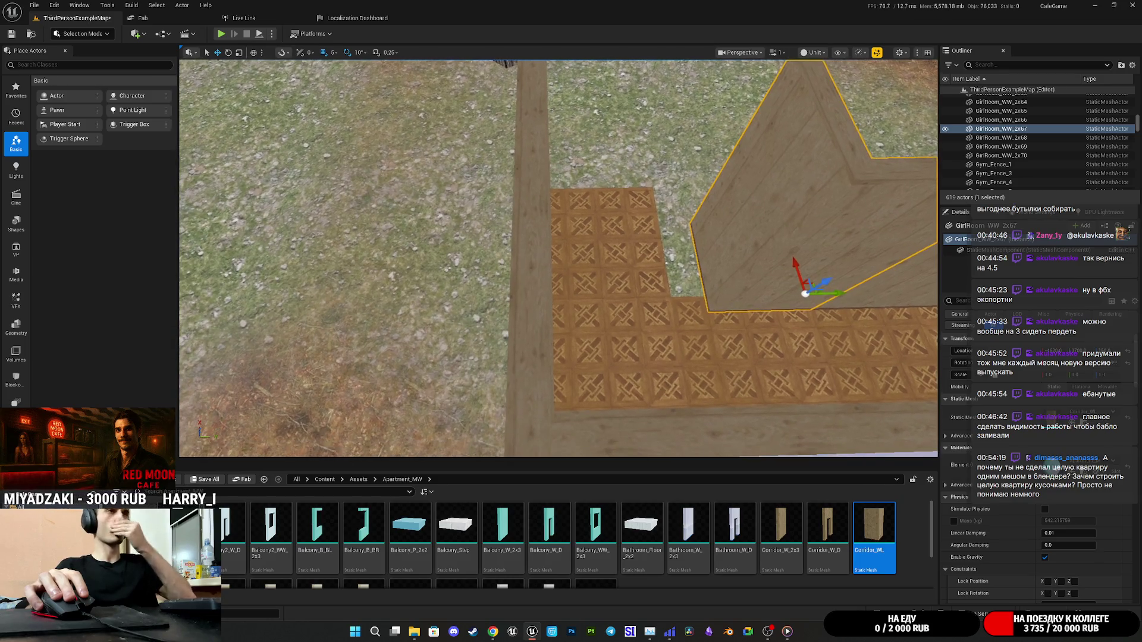
key(f)
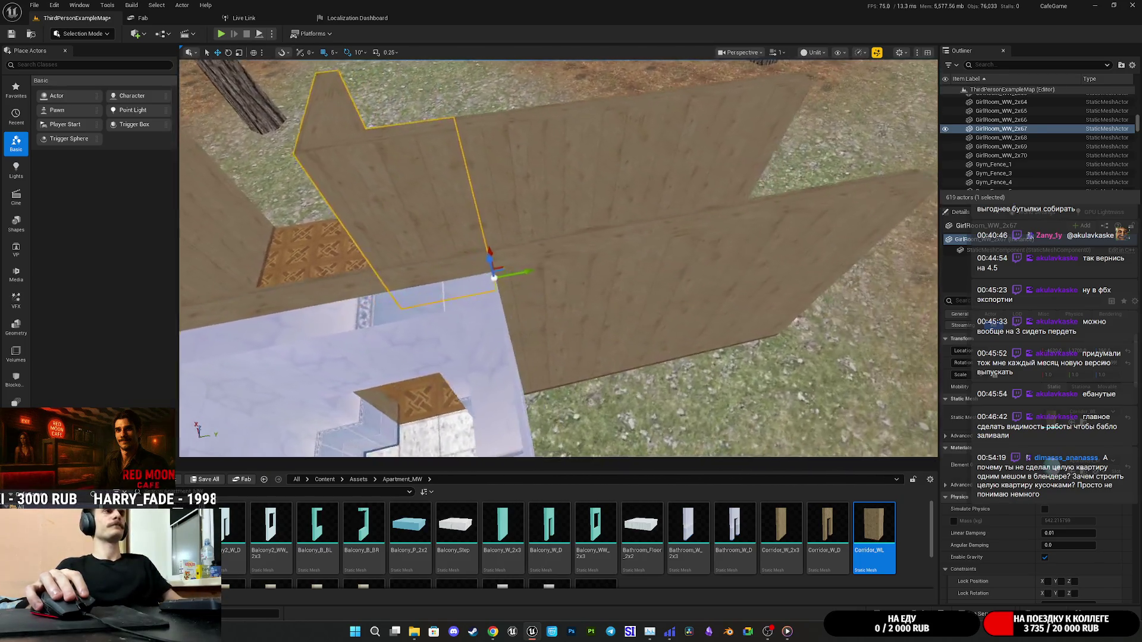
ctrl+click(702, 273)
key(f)
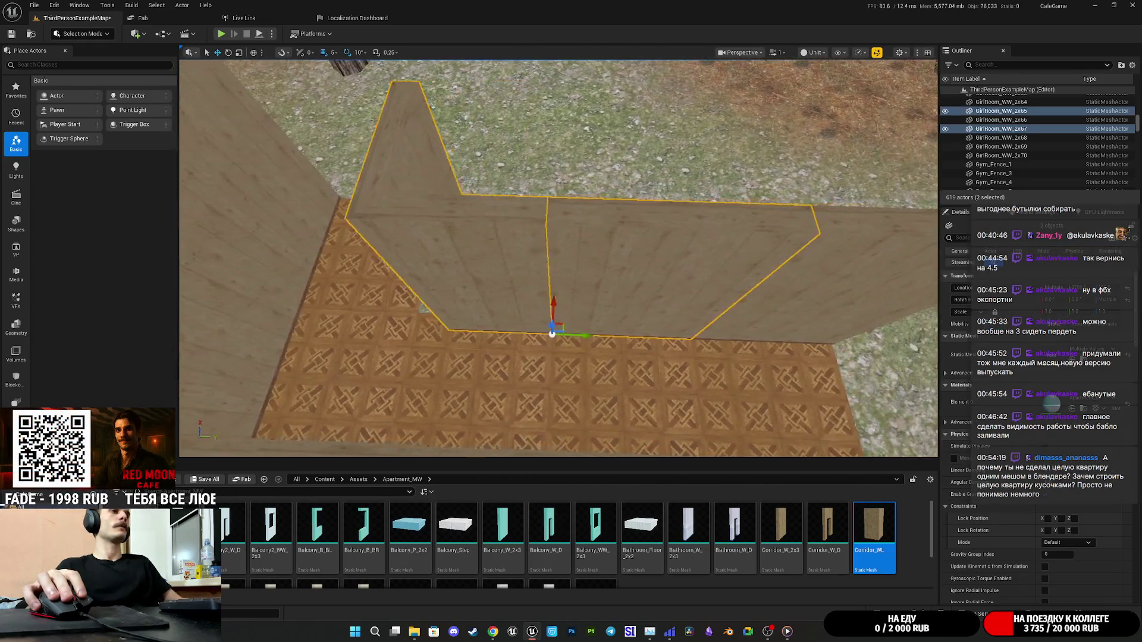
ctrl+click(701, 281)
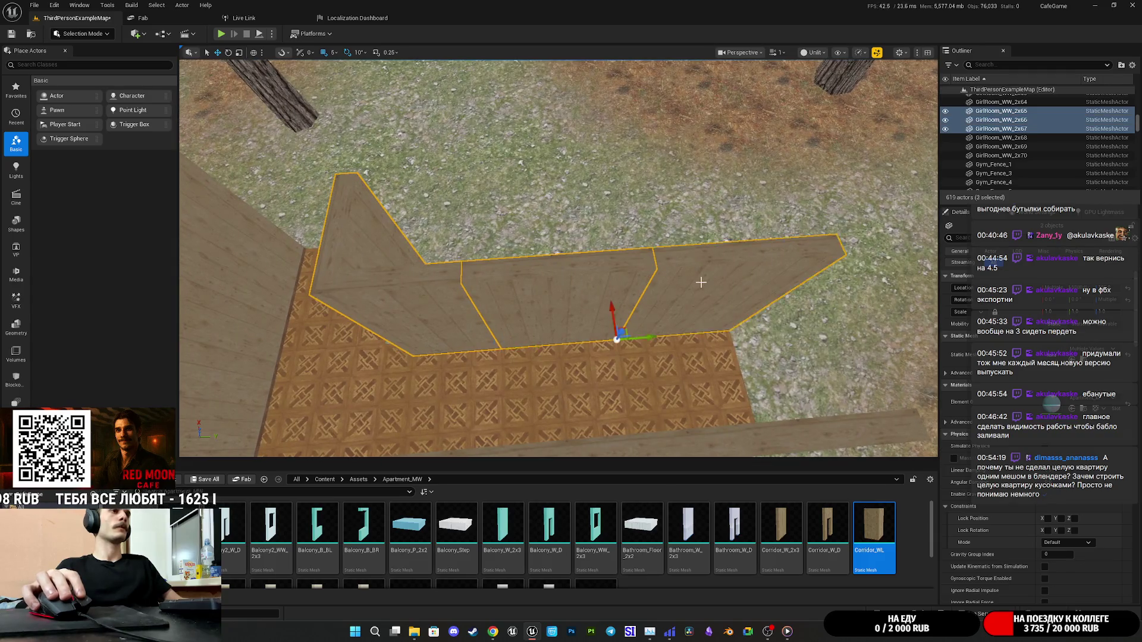
key(f)
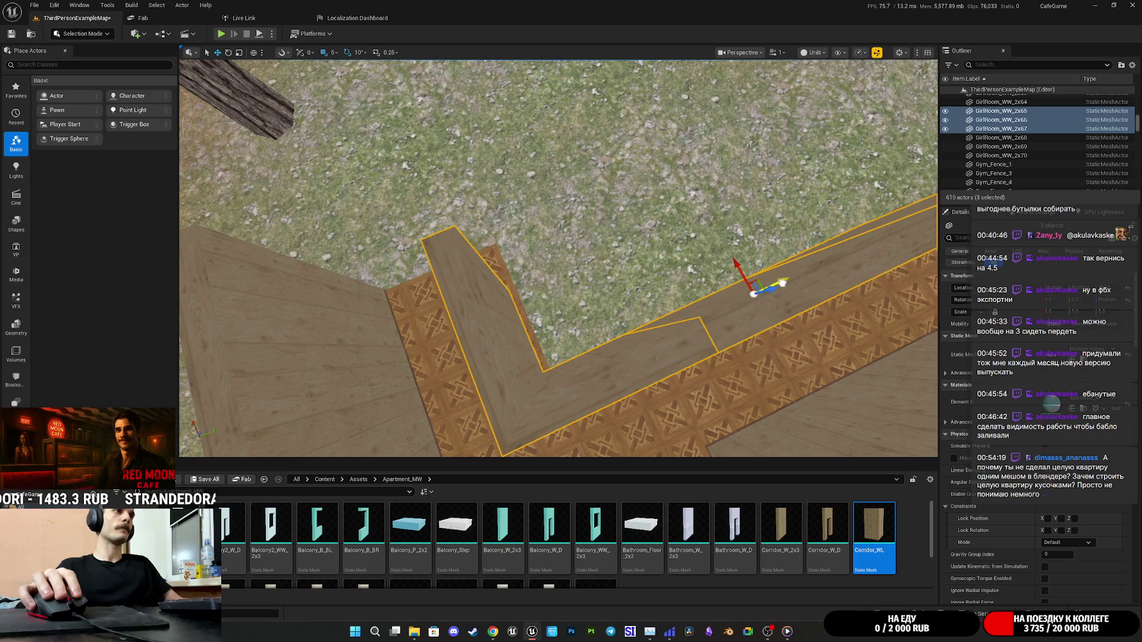
Position a single wooden wall piece, then pick the lower wall and the bathroom's two floor slabs.
click(785, 278)
key(f)
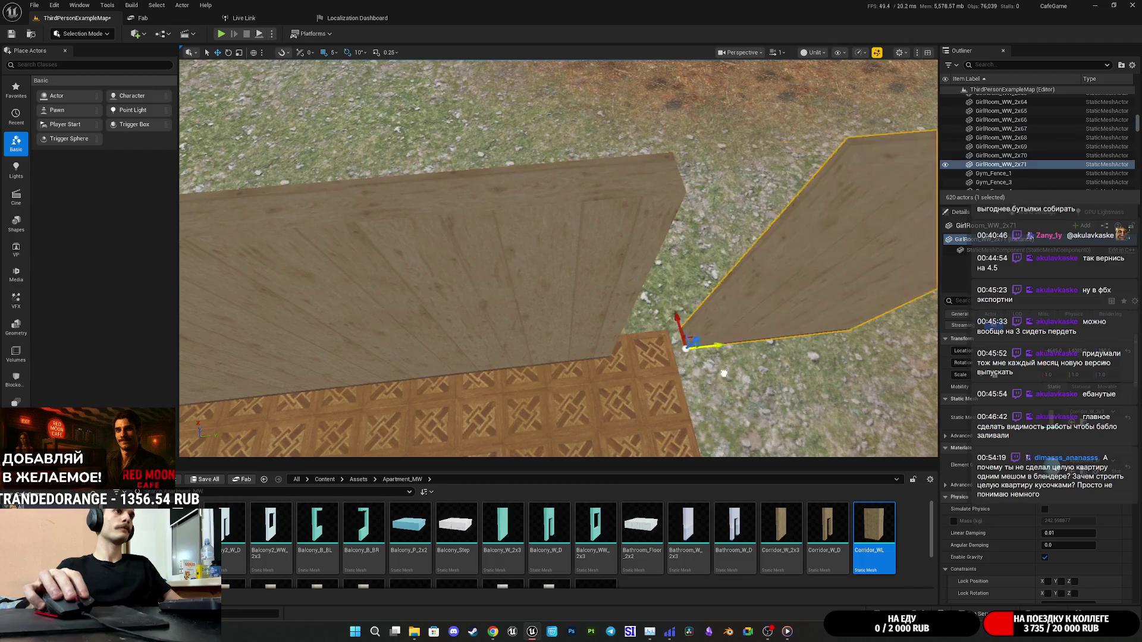
mouse_move(651, 399)
mouse_down()
mouse_move(524, 380)
mouse_move(517, 342)
mouse_up()
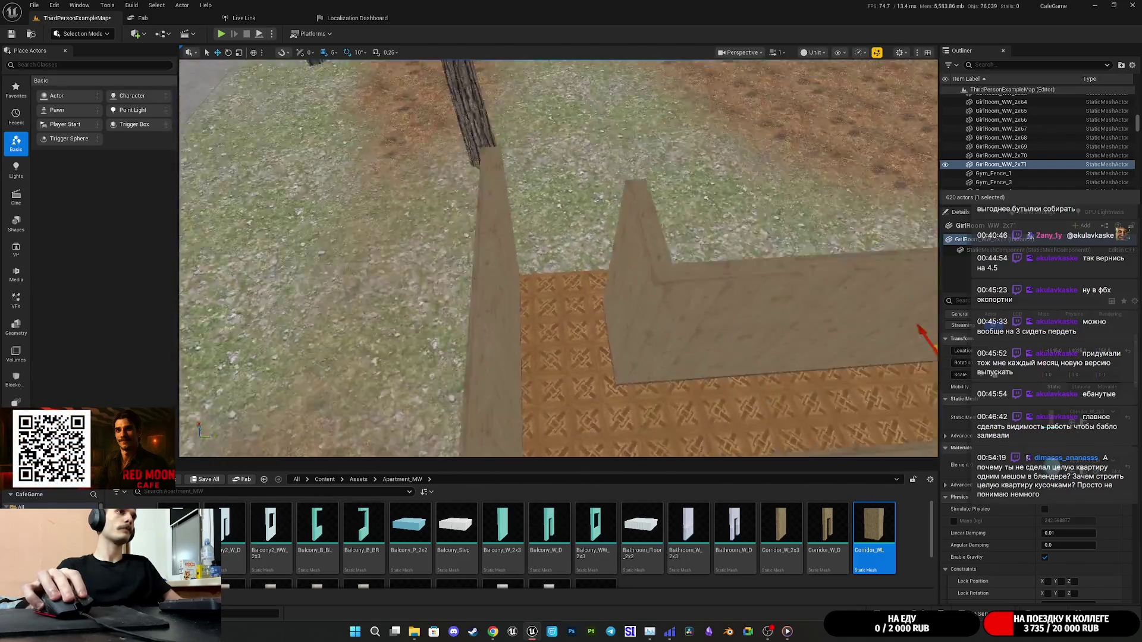
drag(721, 281, 684, 297)
click(603, 380)
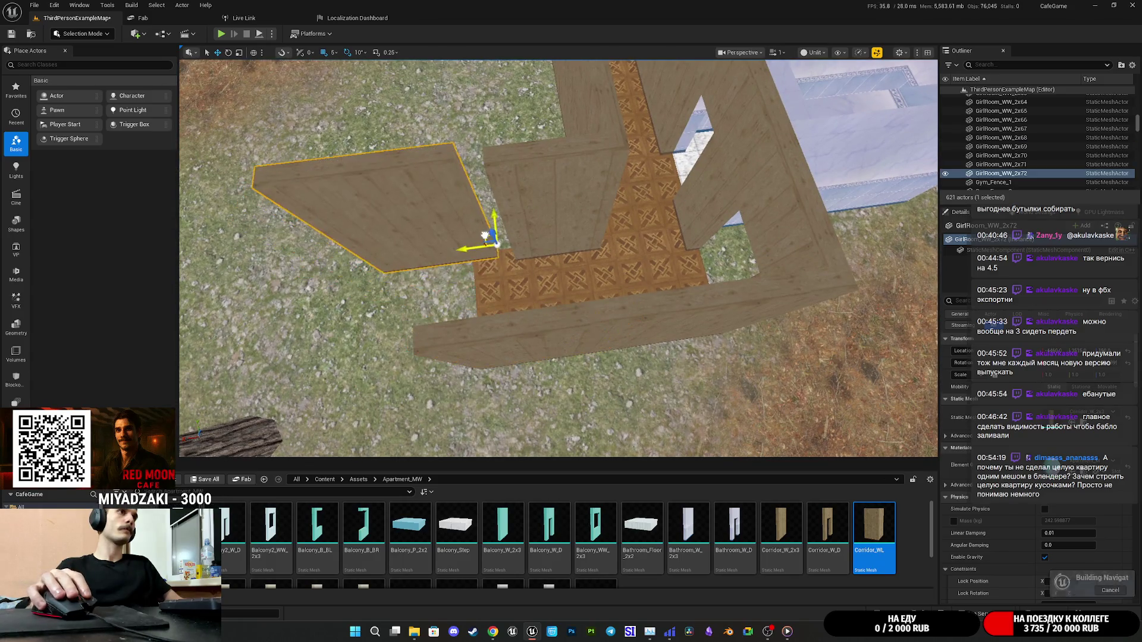
mouse_move(515, 245)
mouse_down()
mouse_move(546, 296)
mouse_move(505, 311)
mouse_move(648, 257)
mouse_move(501, 327)
mouse_up()
click(647, 257)
Copy the two floor slabs upward and lower them to seal the bathroom's top.
mouse_move(428, 294)
mouse_down()
mouse_move(387, 97)
mouse_move(561, 276)
mouse_move(427, 295)
mouse_move(440, 142)
mouse_move(461, 131)
mouse_up()
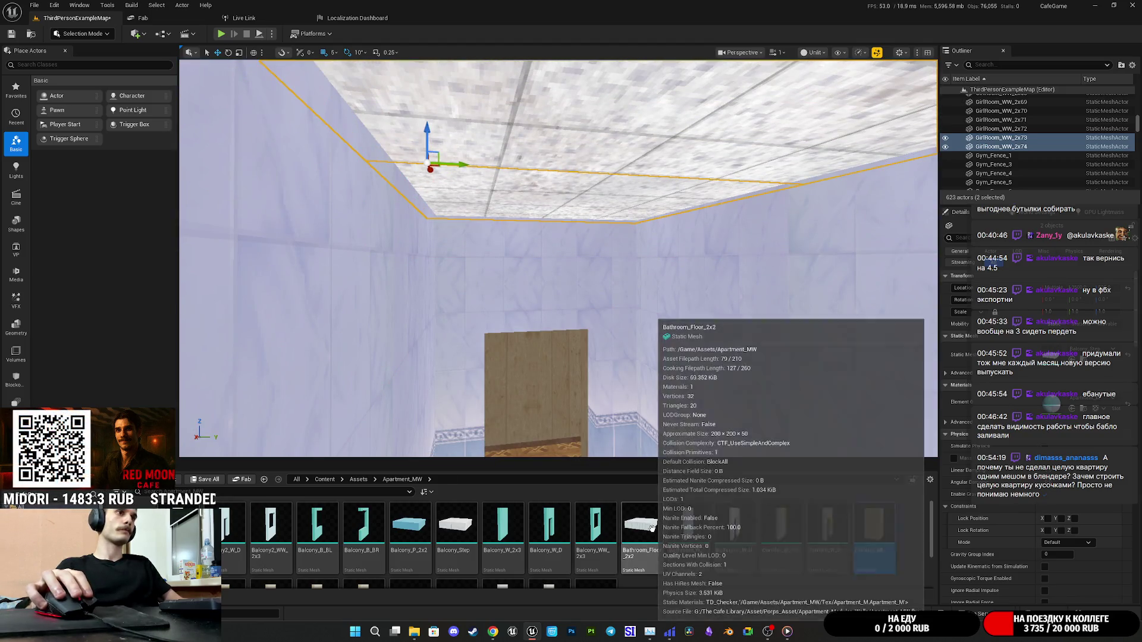
scroll(581, 533, down, 2)
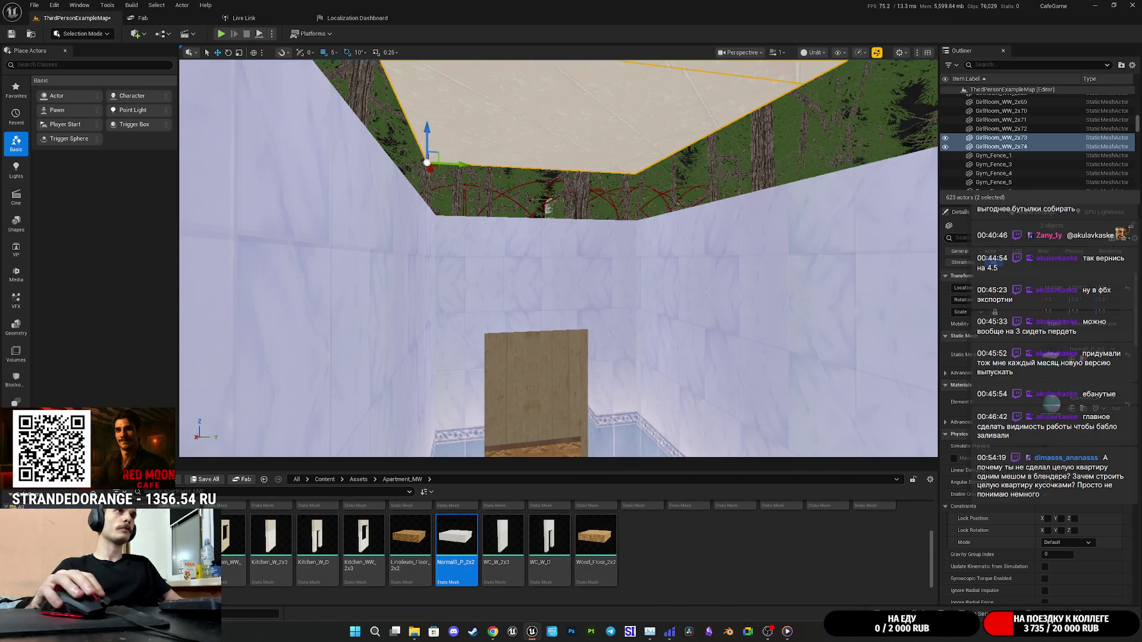
mouse_move(427, 162)
mouse_down()
mouse_move(430, 252)
mouse_move(432, 226)
mouse_move(452, 222)
mouse_move(417, 222)
mouse_move(416, 256)
mouse_move(416, 196)
mouse_move(411, 262)
mouse_move(416, 238)
mouse_move(550, 227)
mouse_up()
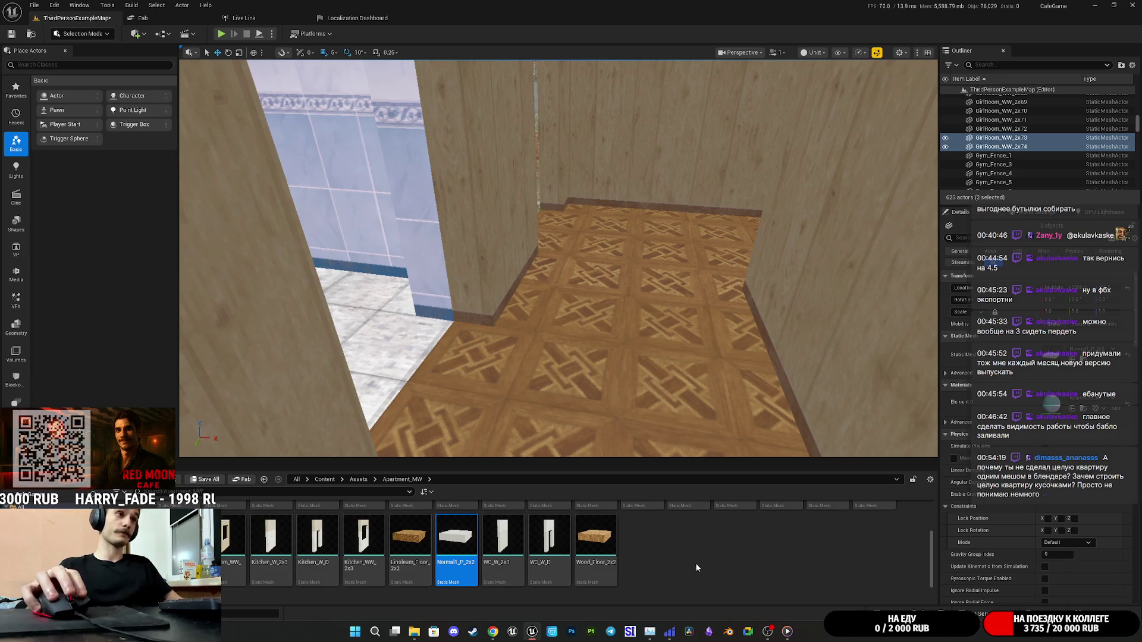
scroll(695, 563, up, 2)
Open the doorway wall's mesh, GirlRoom_W_D, in the mesh editor with Ctrl+E.
mouse_move(637, 356)
mouse_down()
mouse_move(619, 351)
mouse_move(612, 303)
mouse_move(559, 250)
mouse_move(515, 166)
mouse_move(453, 184)
mouse_move(379, 261)
mouse_up()
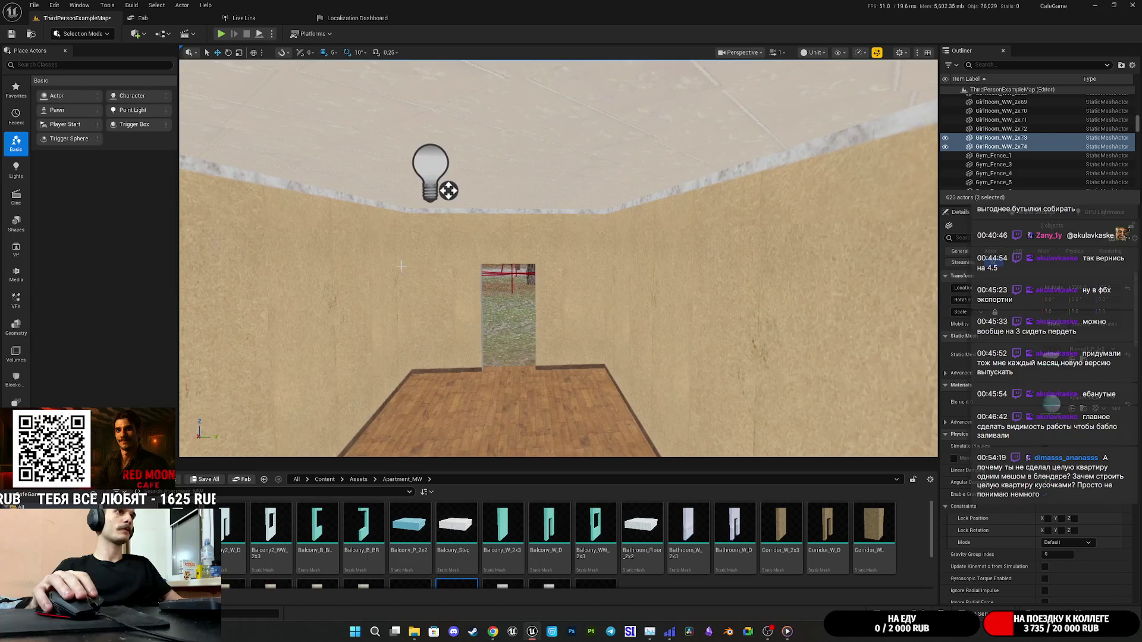
click(560, 319)
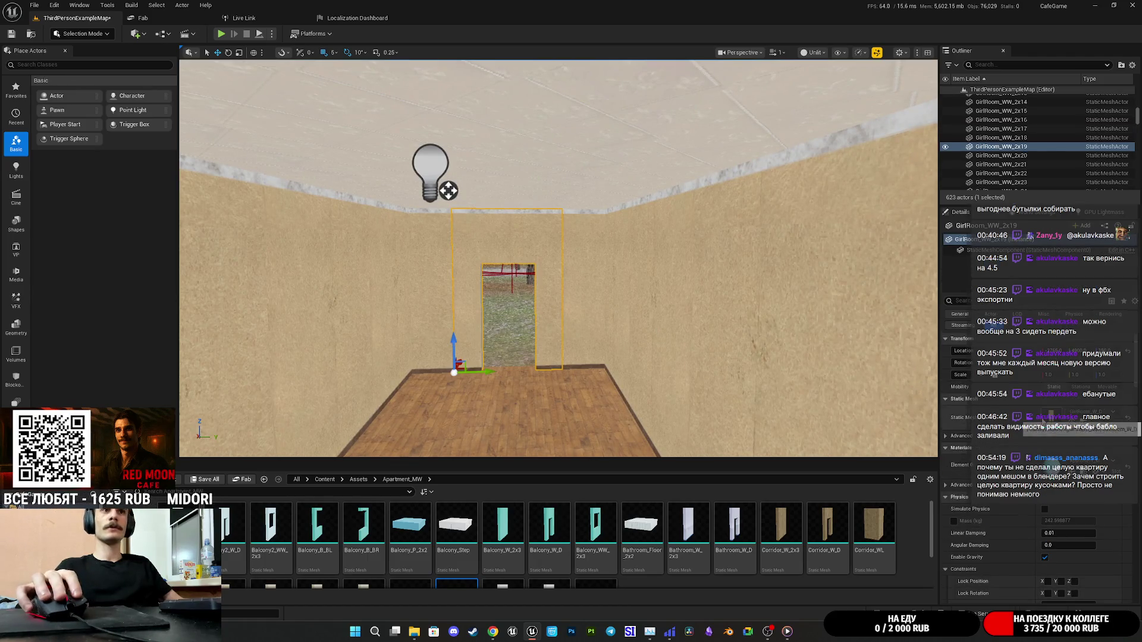
key(ctrl+e)
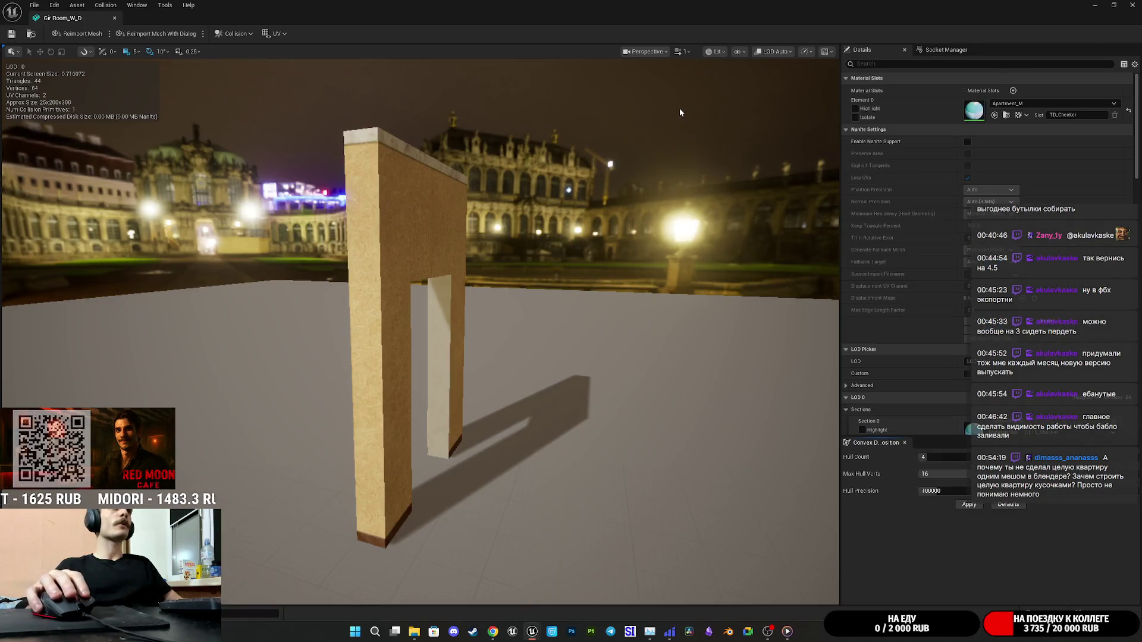
Pick a collision option for the GirlRoom_W_D doorway mesh, then close the mesh editor.
click(245, 35)
click(253, 156)
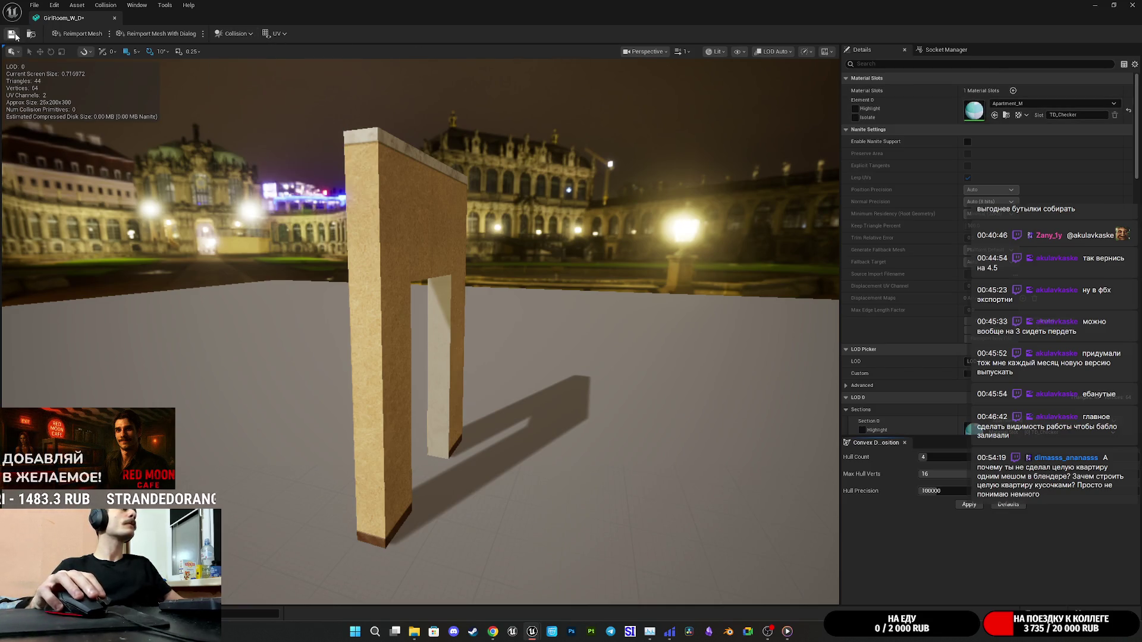
key(alt+Tab)
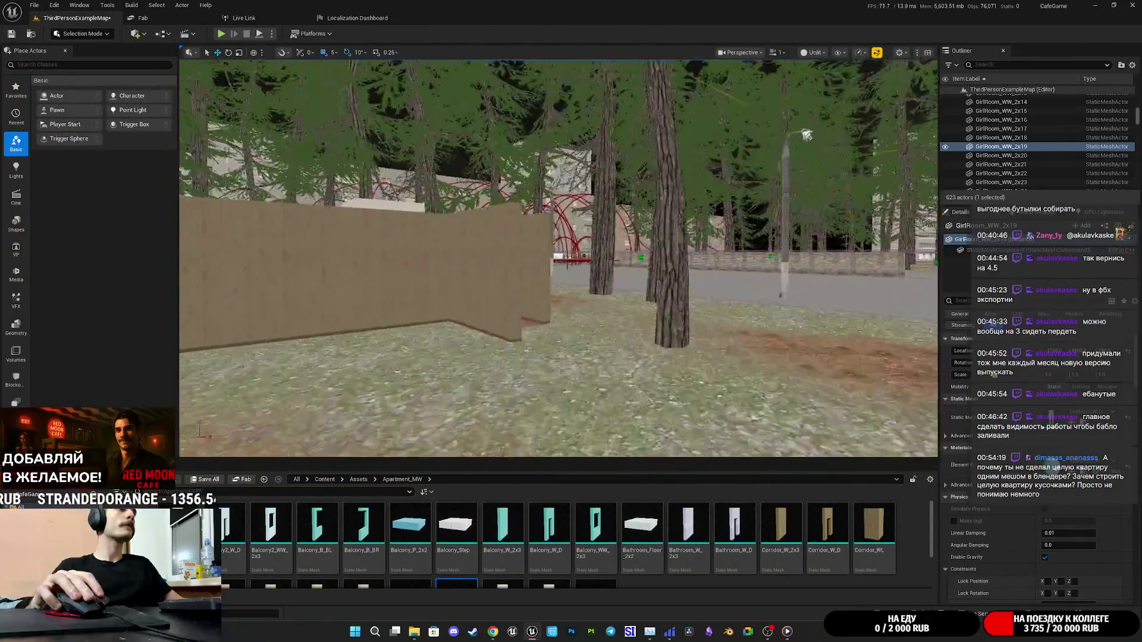
key(w)
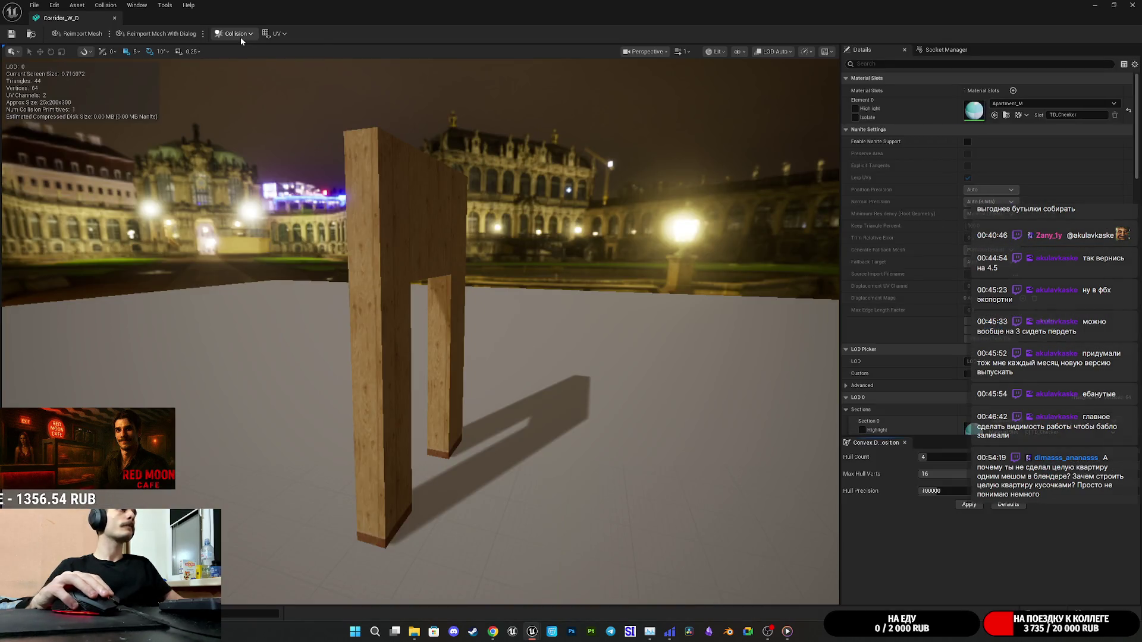
click(236, 34)
click(140, 106)
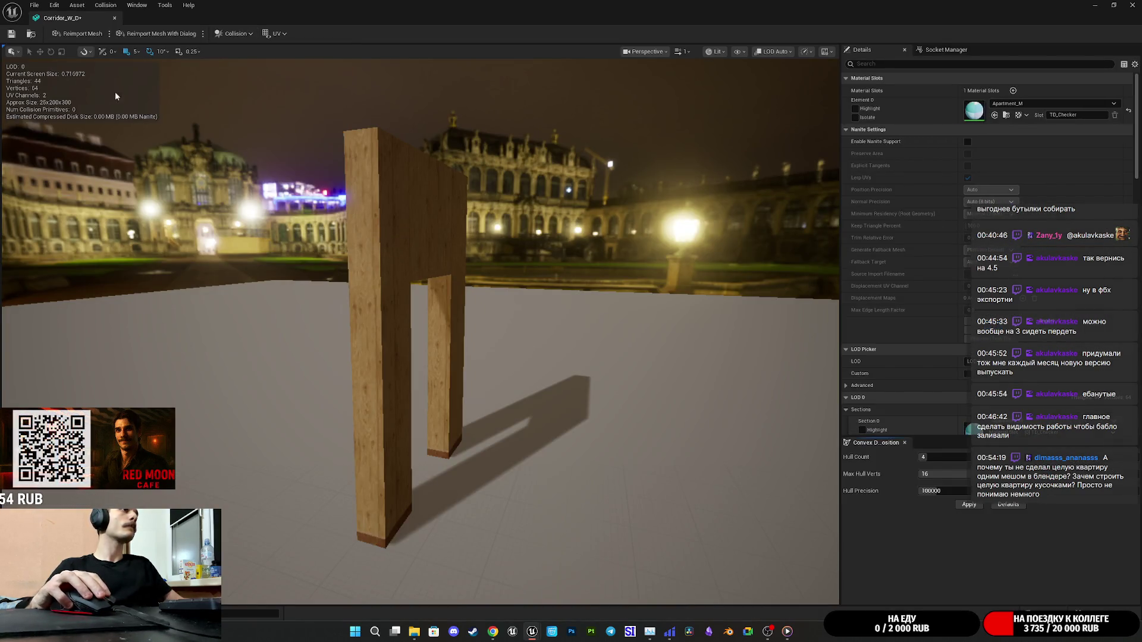
click(1133, 5)
Duplicate the beige room's ceiling point light as PointLight15 beside the wooden room walls.
mouse_move(906, 158)
mouse_down()
mouse_move(832, 143)
mouse_move(821, 179)
mouse_move(845, 160)
mouse_up()
drag(668, 127, 667, 128)
click(667, 127)
mouse_move(432, 228)
mouse_down()
mouse_move(879, 255)
mouse_move(714, 217)
mouse_up()
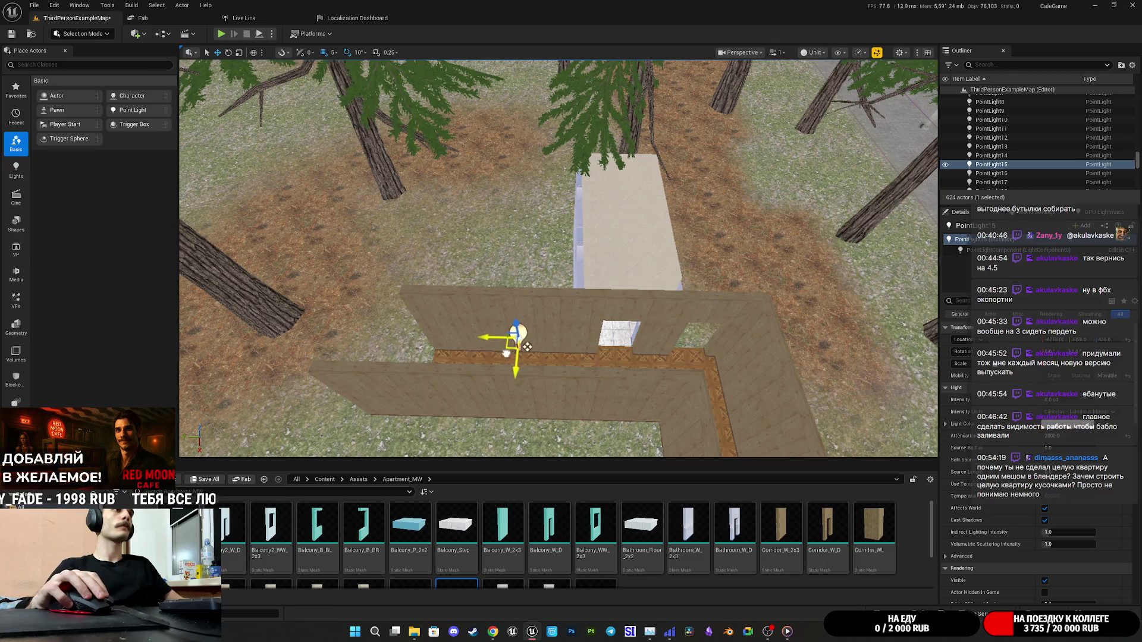
Give PointLight15 a warm orange light colour.
mouse_move(515, 352)
mouse_down()
mouse_move(556, 416)
mouse_move(561, 183)
mouse_up()
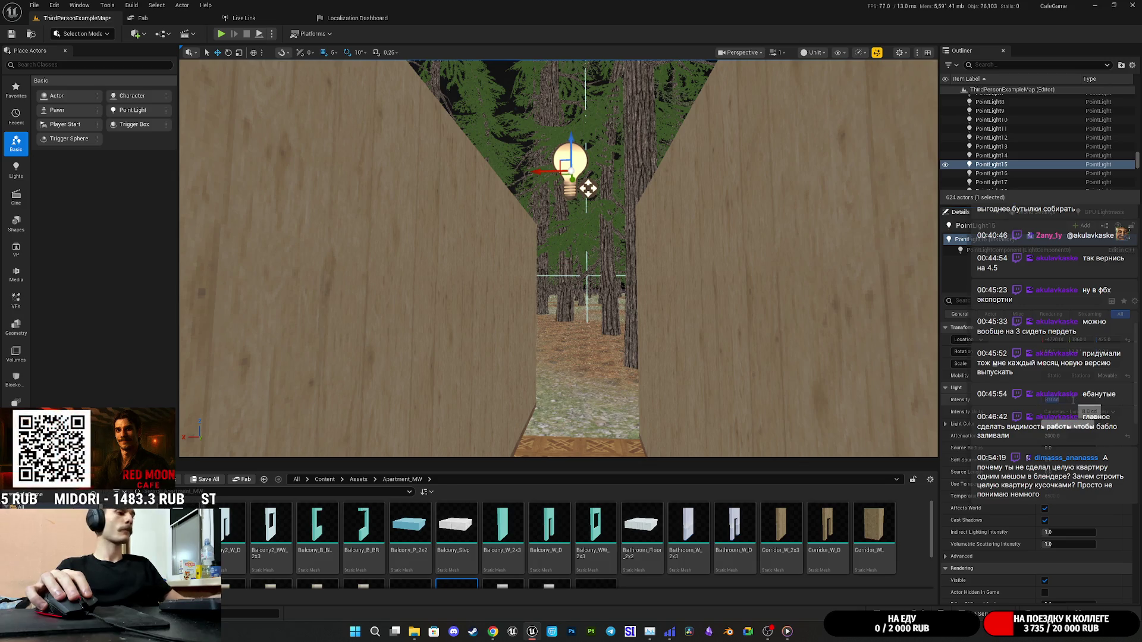
click(1067, 426)
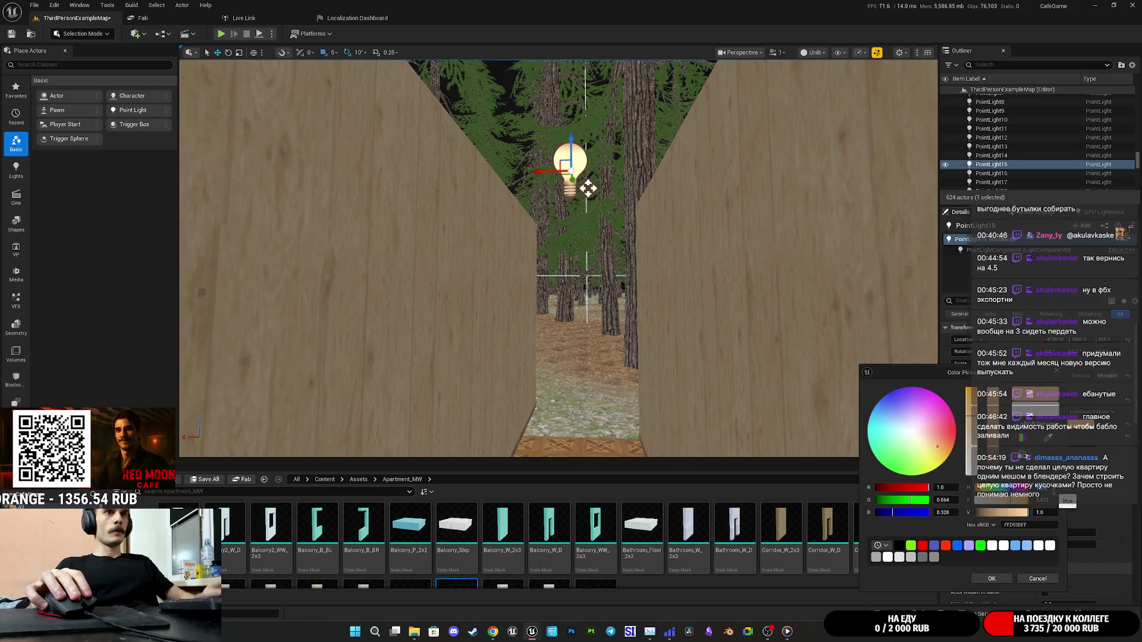
click(999, 579)
Place a duplicate point light, PointLight23, over the tiled bathroom.
drag(767, 395, 626, 294)
scroll(626, 293, down, 10)
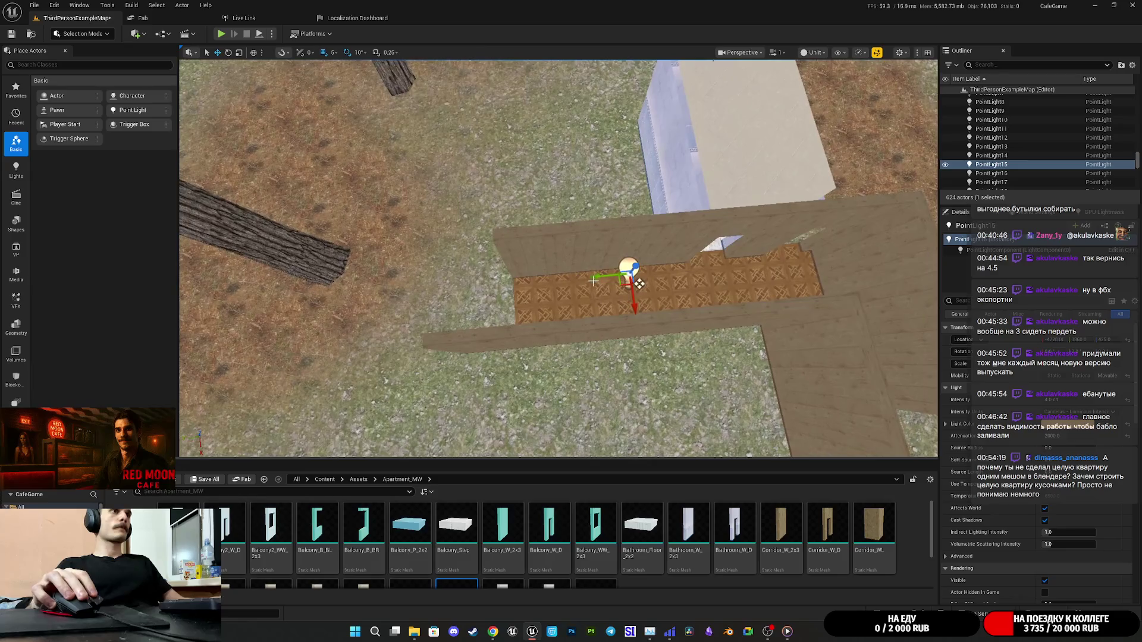
click(613, 288)
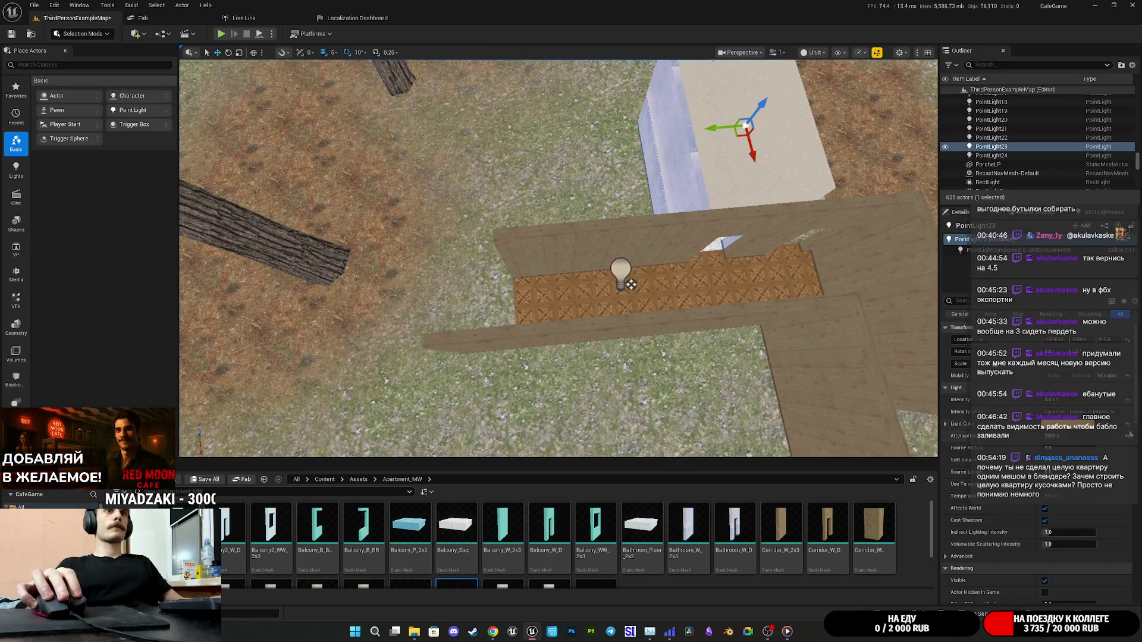
drag(630, 284, 629, 229)
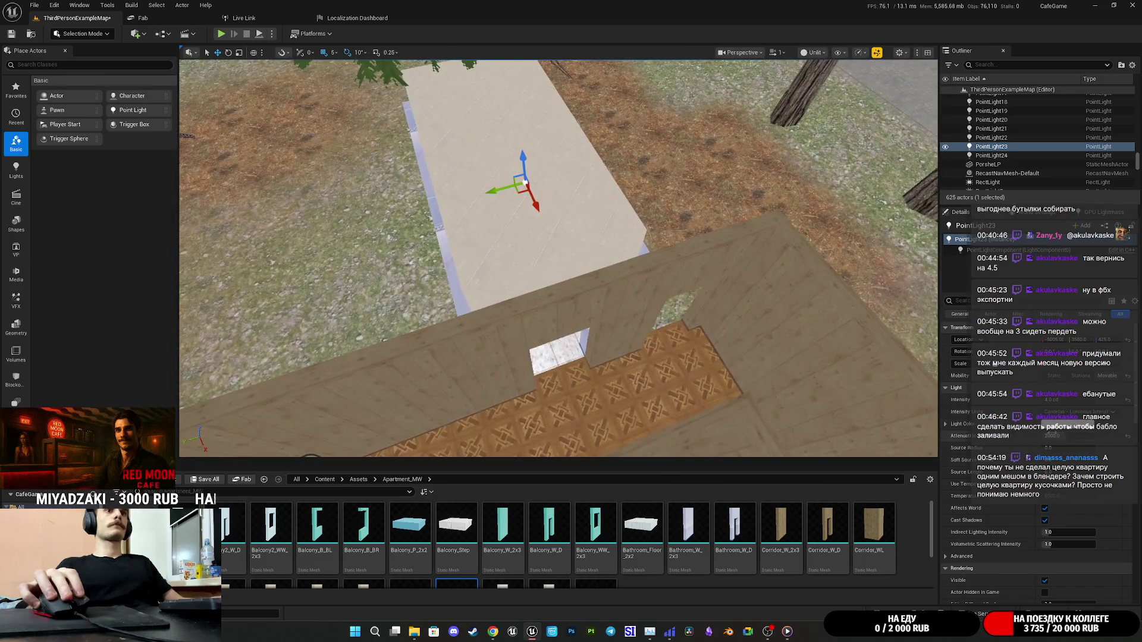
Select the first two tiled bathroom wall pieces.
key(f)
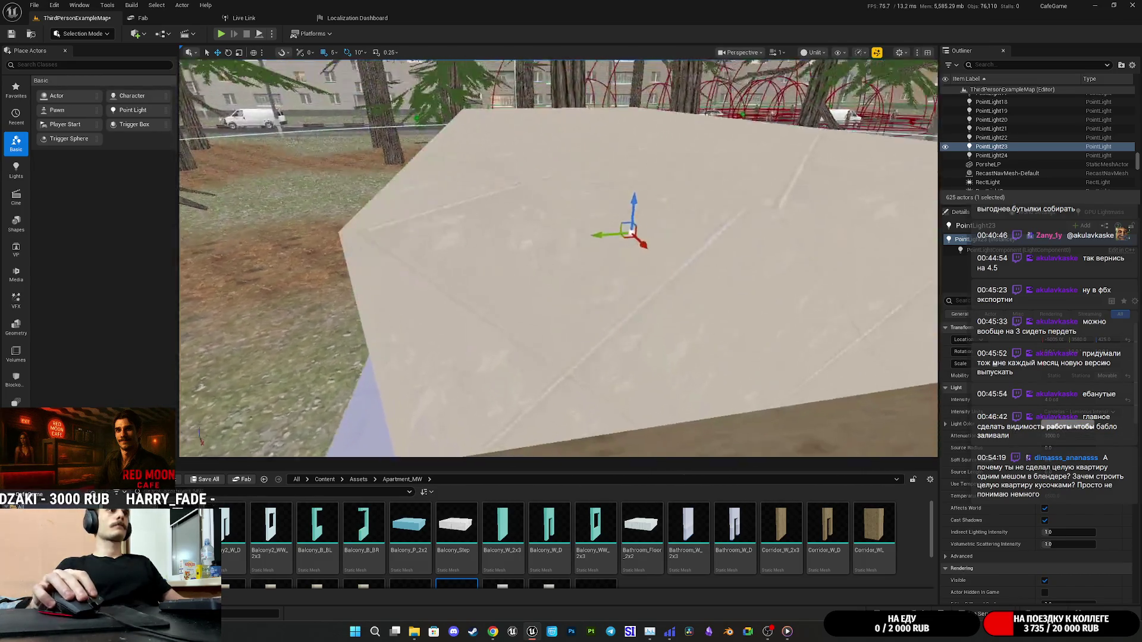
drag(594, 270, 688, 246)
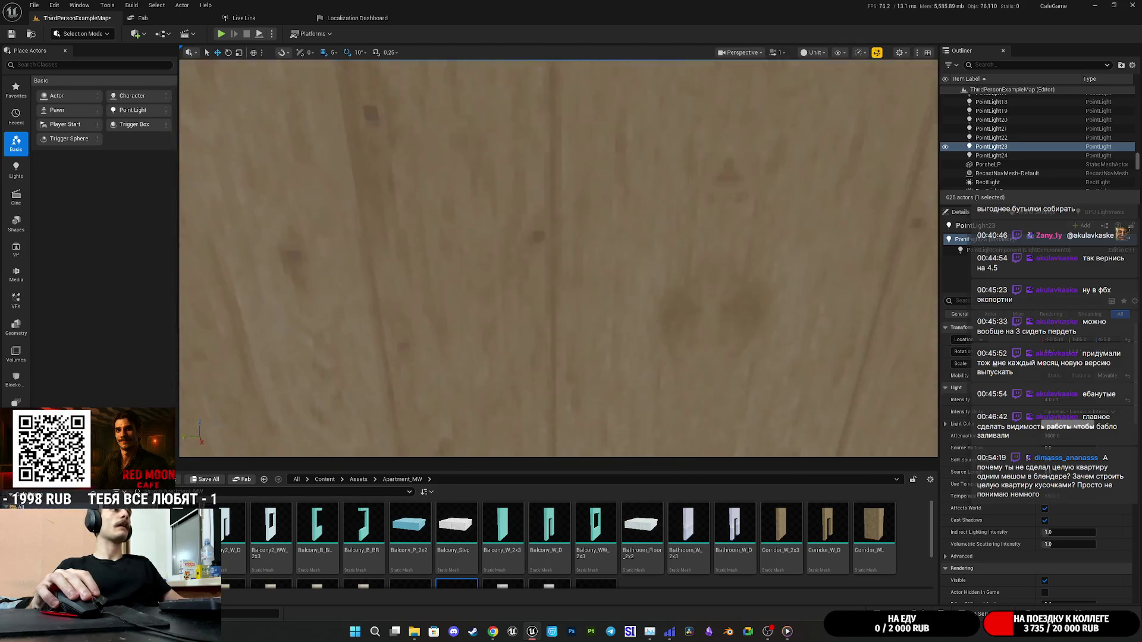
mouse_move(688, 246)
mouse_down()
mouse_move(654, 256)
mouse_move(601, 303)
mouse_up()
drag(571, 200, 571, 200)
click(480, 213)
drag(480, 212, 603, 244)
ctrl+click(598, 246)
Add the remaining walls, floor and both ceiling pieces to the selection, ten pieces total.
ctrl+click(477, 183)
drag(477, 184, 506, 242)
ctrl+click(505, 243)
ctrl+click(506, 242)
ctrl+click(505, 243)
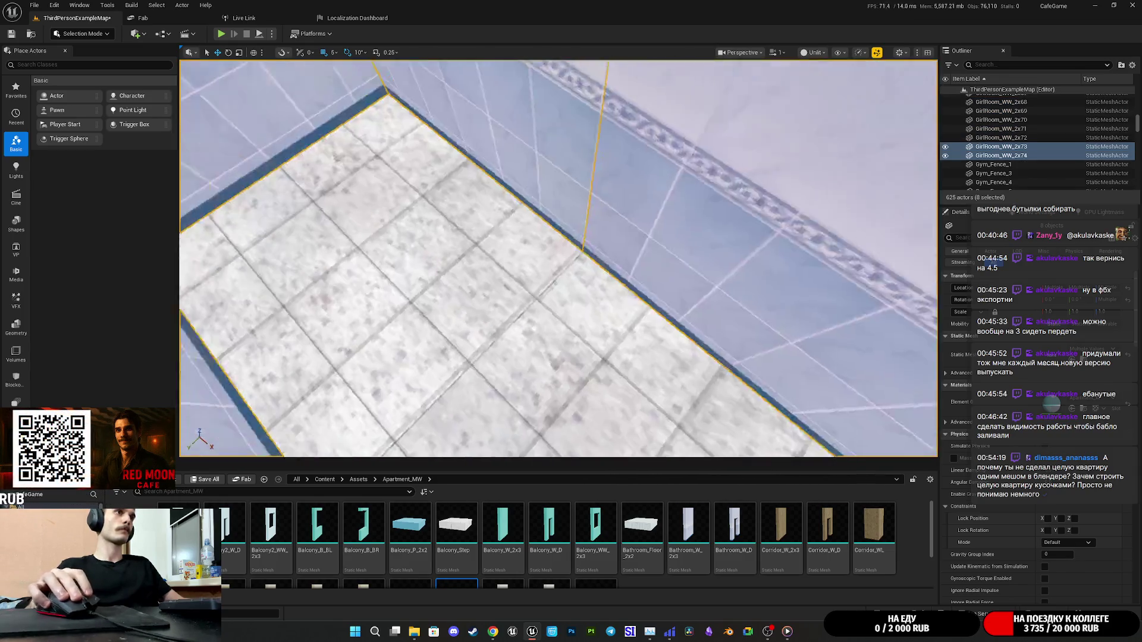
ctrl+click(436, 213)
drag(650, 347, 650, 347)
Duplicate the ten pieces with Ctrl+D and select the two copied floor slabs.
key(ctrl+d)
drag(447, 270, 577, 318)
click(577, 318)
ctrl+click(577, 357)
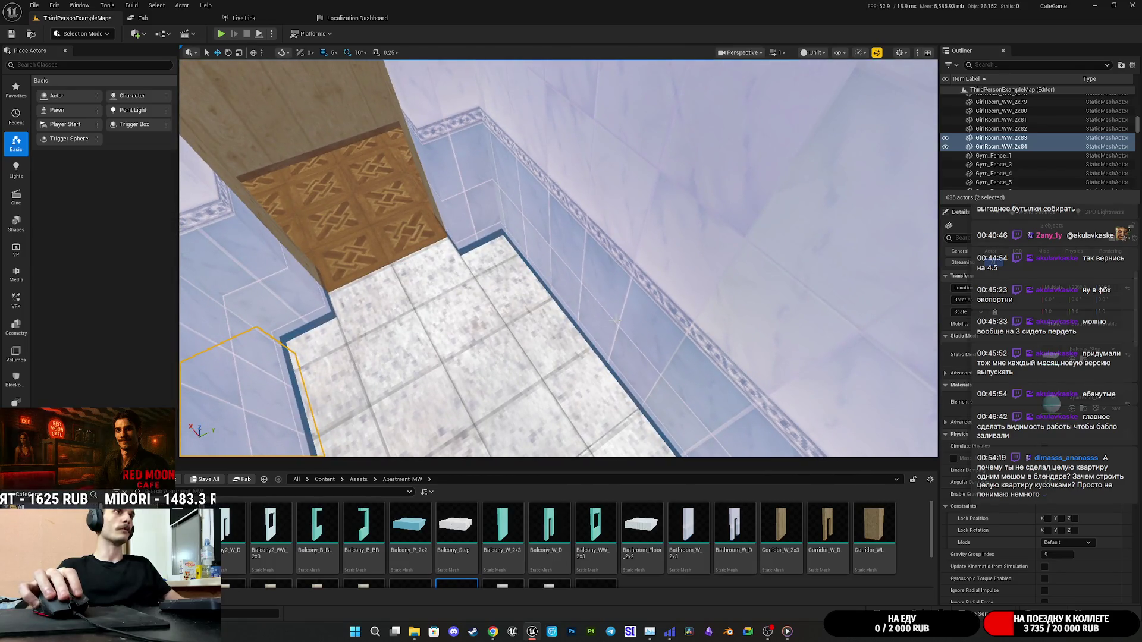
Duplicate the left tiled wall panel into the bathroom's right corner.
click(616, 333)
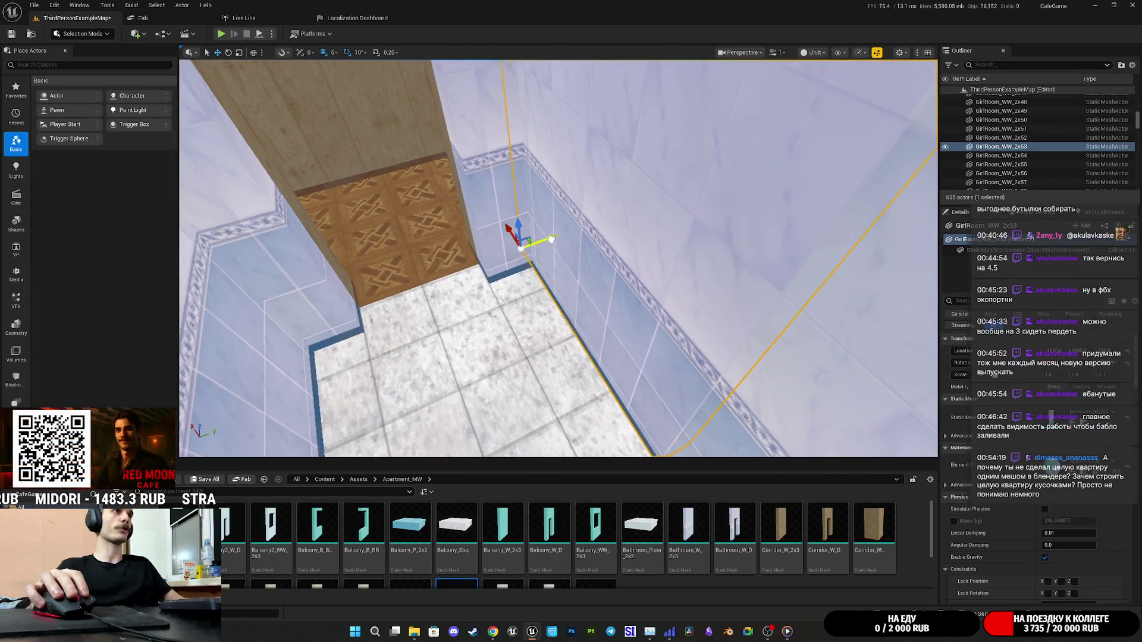
drag(686, 230, 685, 230)
click(519, 277)
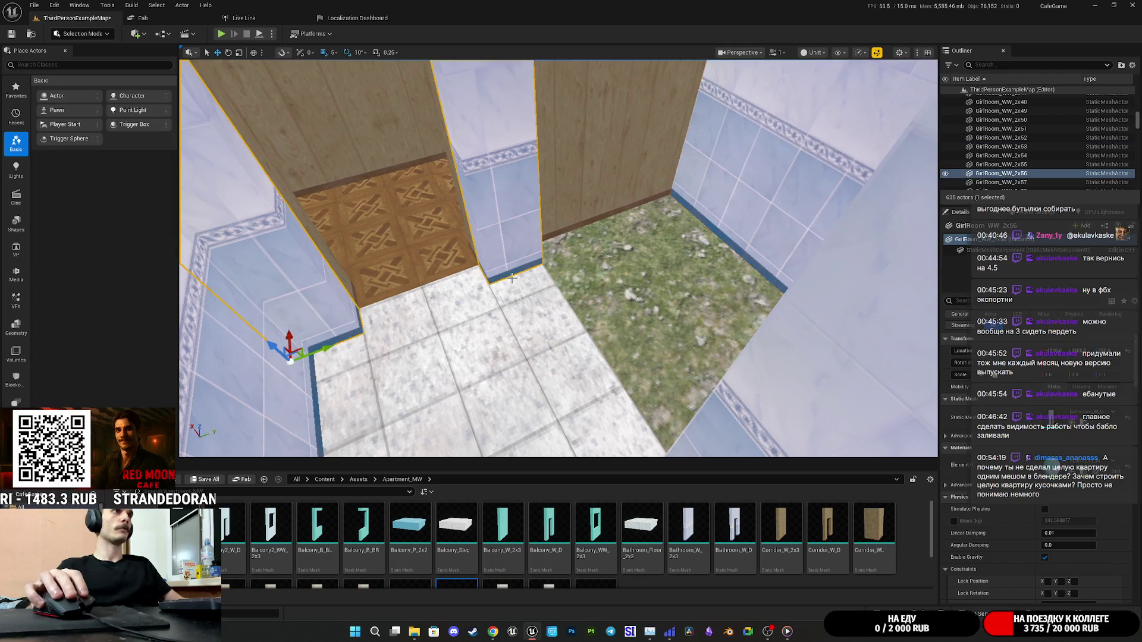
alt+drag(329, 348, 606, 279)
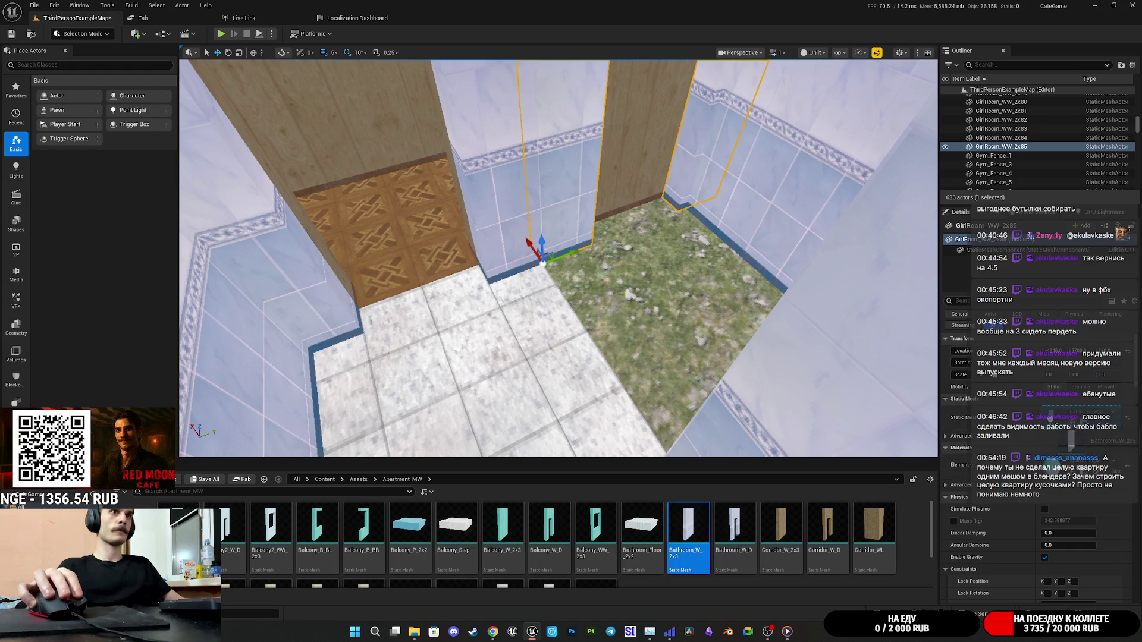
key(ctrl+z)
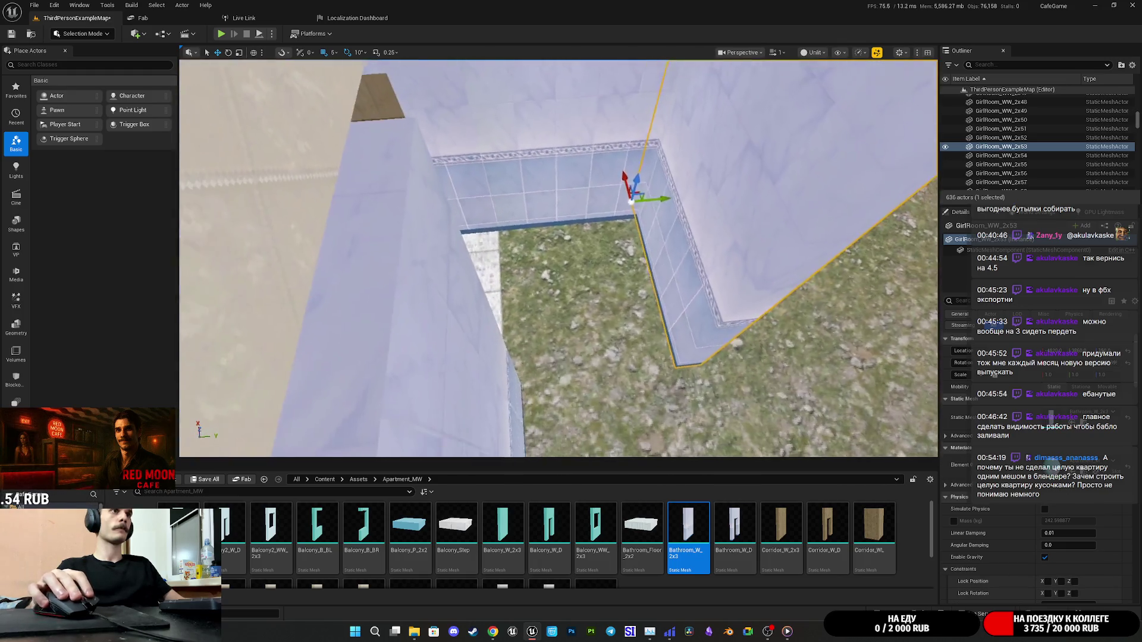
Select the right and corner wall panels, ending on GirlRoom_WW_2x54.
click(760, 215)
mouse_move(760, 216)
mouse_down()
mouse_move(544, 281)
mouse_move(688, 254)
mouse_move(214, 279)
mouse_move(381, 280)
mouse_up()
ctrl+click(543, 281)
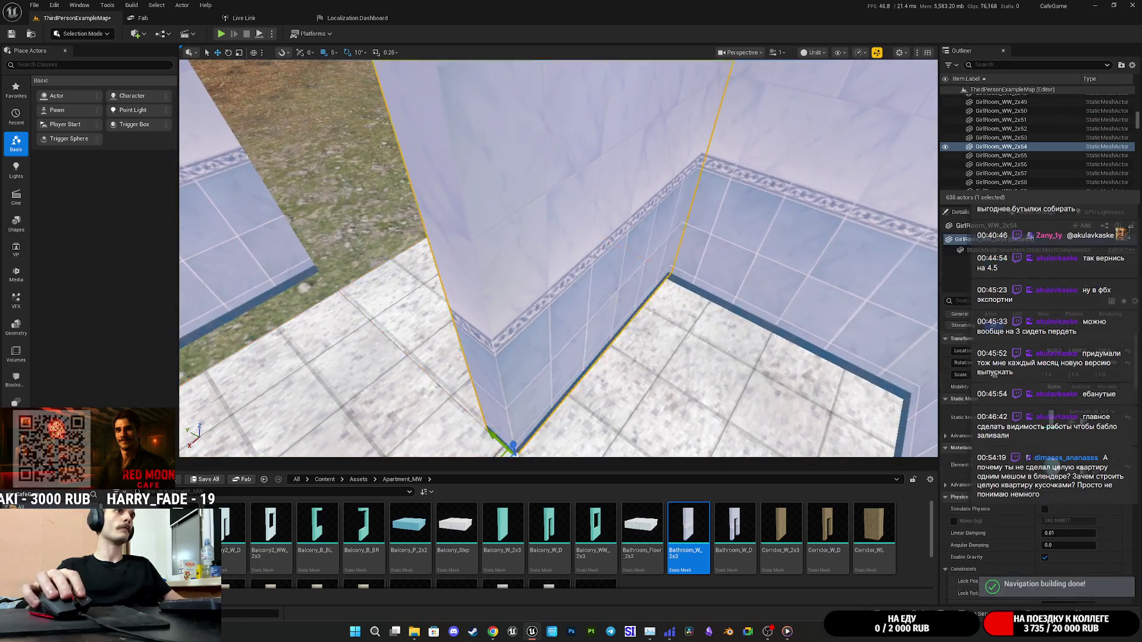
click(521, 357)
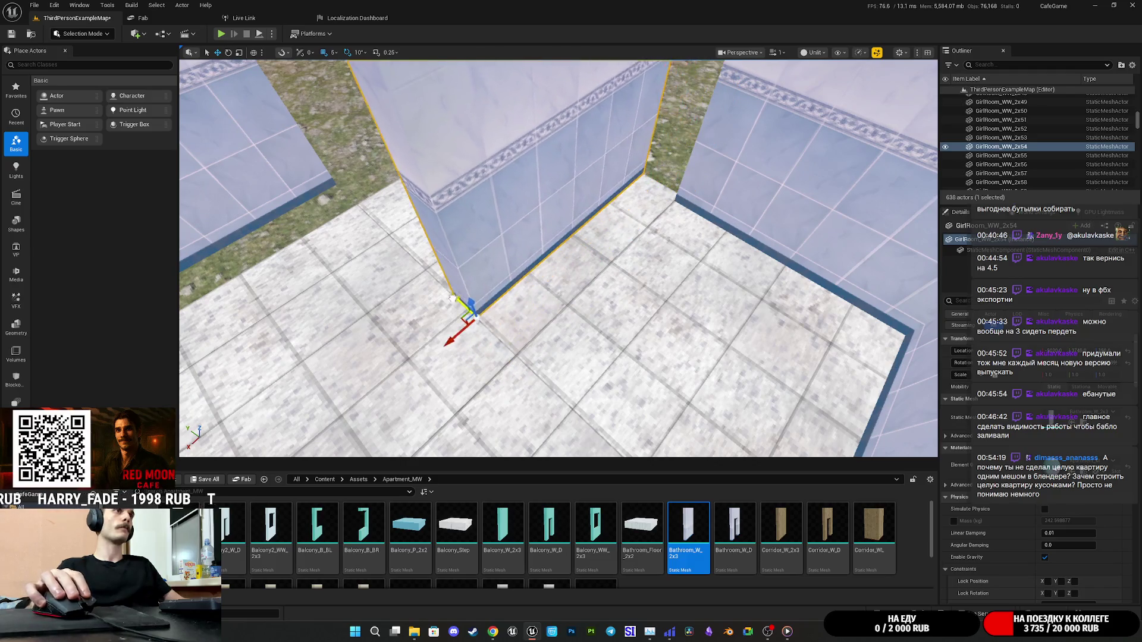
drag(635, 307, 635, 285)
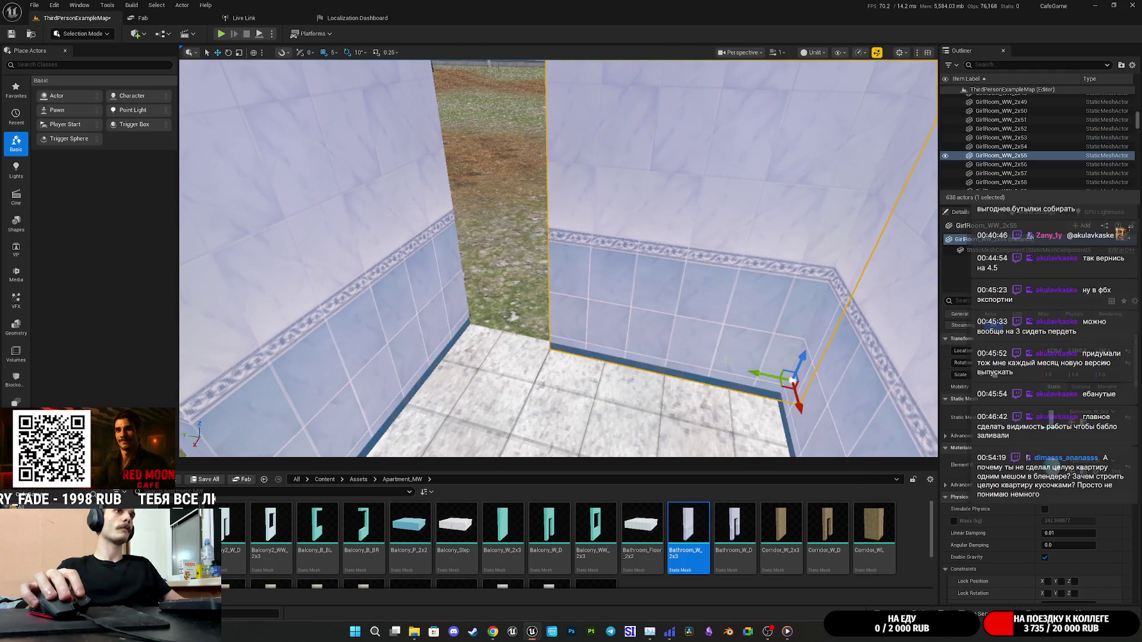
click(539, 367)
key(f)
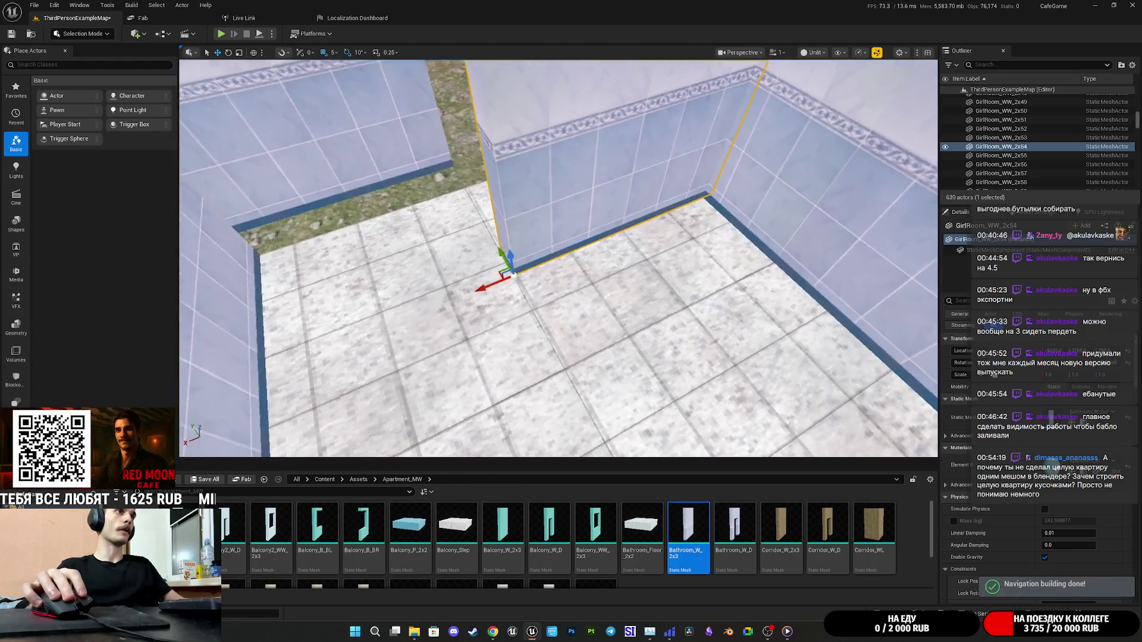
Duplicate the selected wall pieces leftward, then select the bathroom's back wall.
mouse_move(559, 261)
mouse_down()
mouse_move(440, 270)
mouse_move(538, 361)
mouse_move(535, 333)
mouse_move(476, 336)
mouse_up()
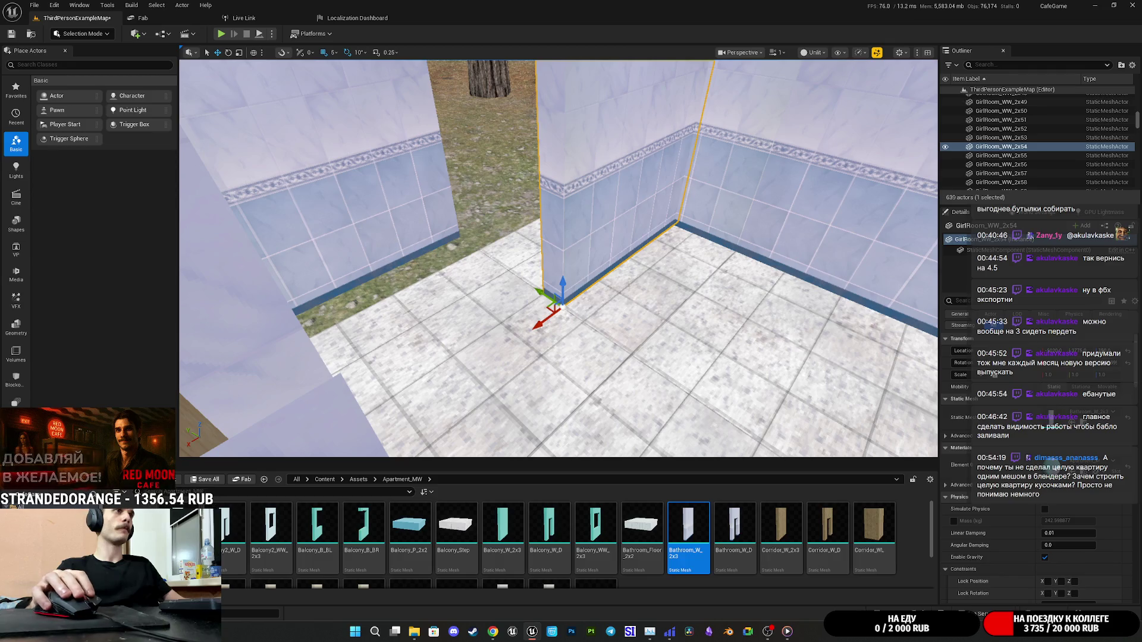
drag(251, 323, 214, 324)
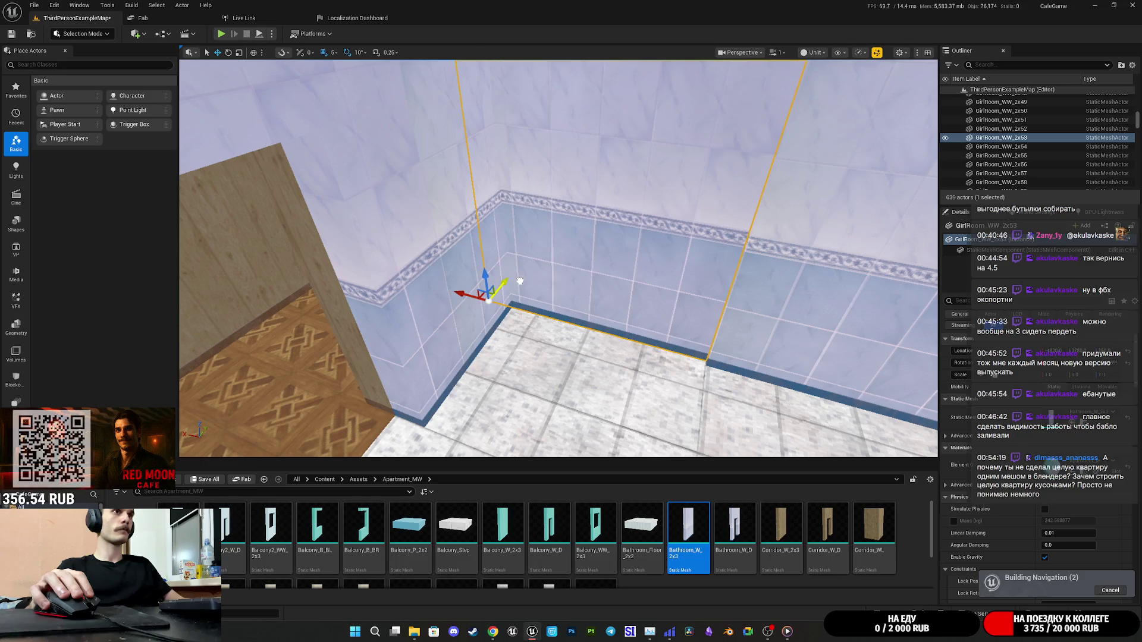
mouse_move(559, 256)
mouse_down()
mouse_move(530, 161)
mouse_move(536, 226)
mouse_move(523, 229)
mouse_up()
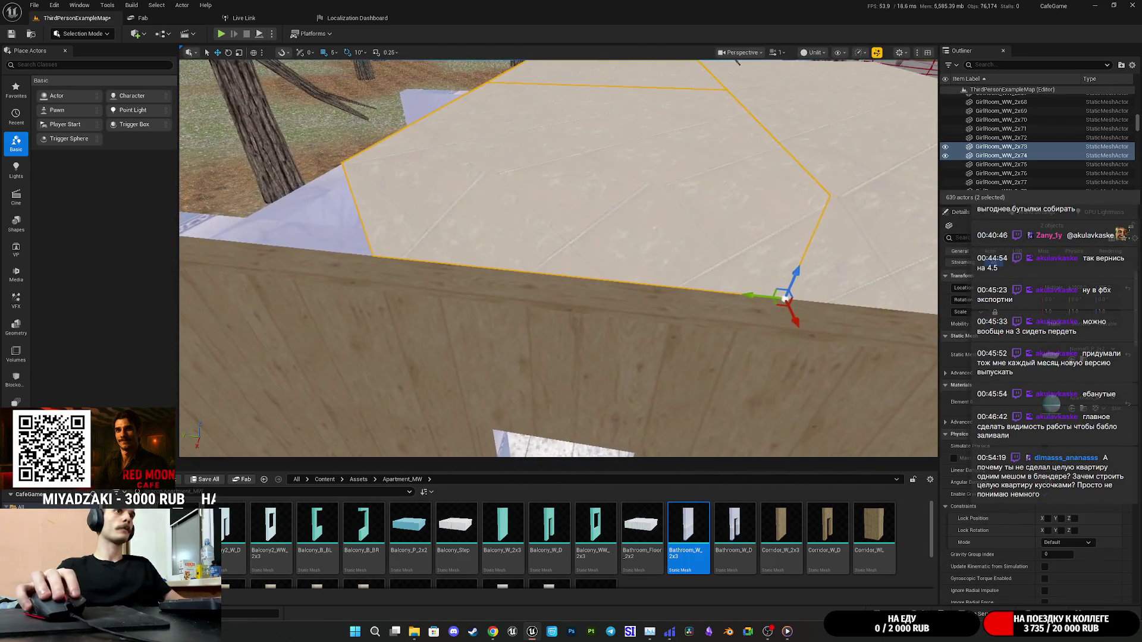
alt+drag(743, 295, 279, 283)
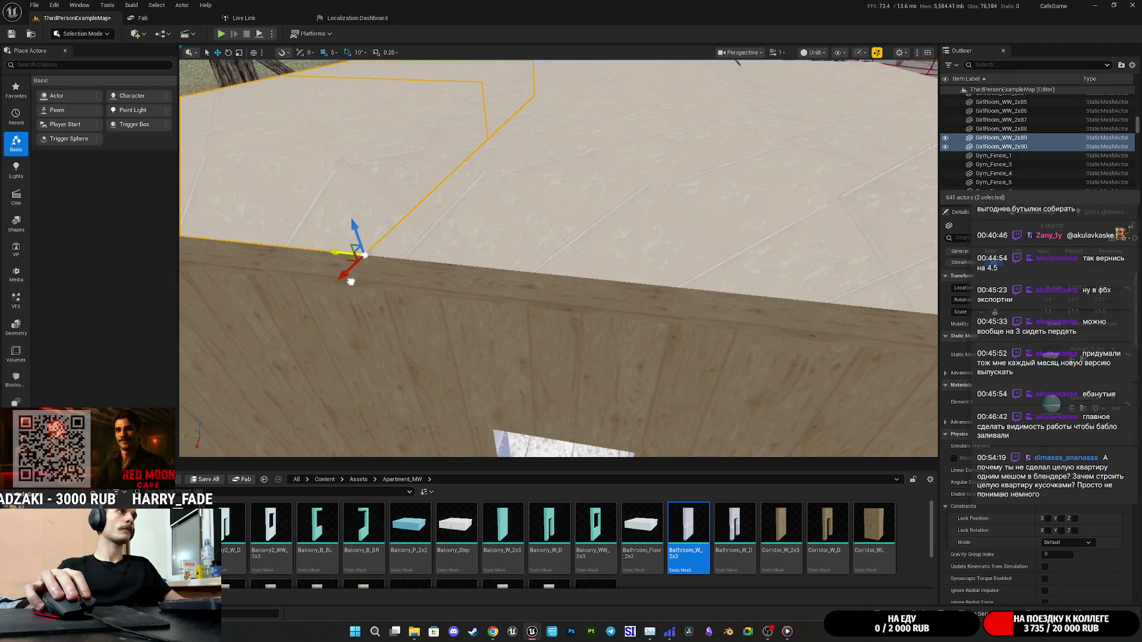
mouse_move(523, 229)
mouse_down()
mouse_move(527, 190)
mouse_move(526, 220)
mouse_move(581, 295)
mouse_up()
click(580, 295)
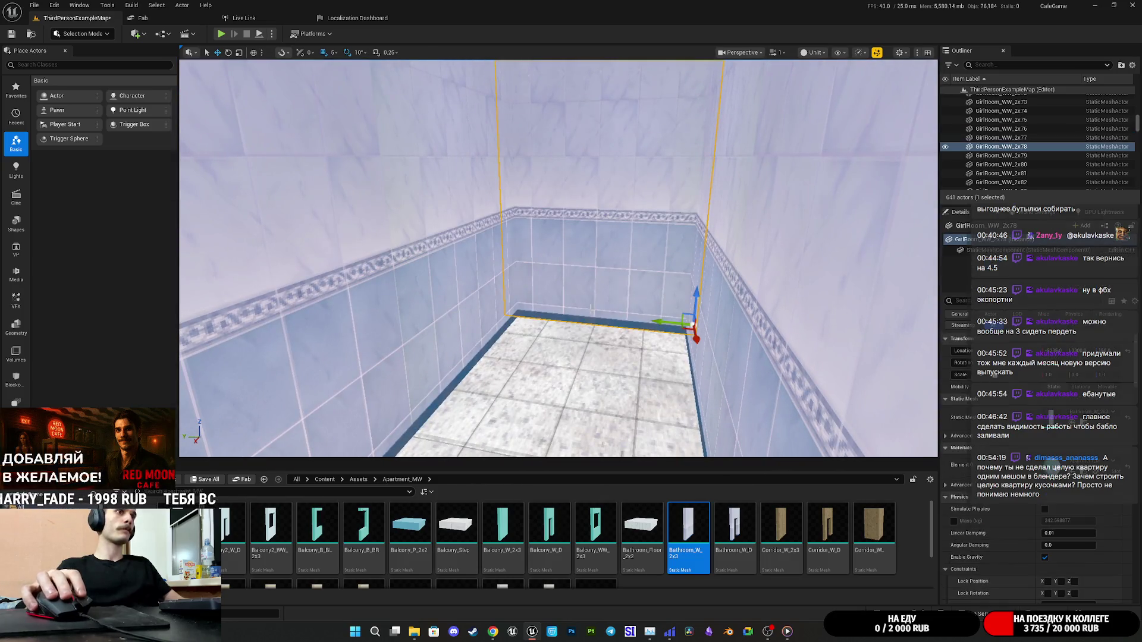
scroll(534, 543, down, 2)
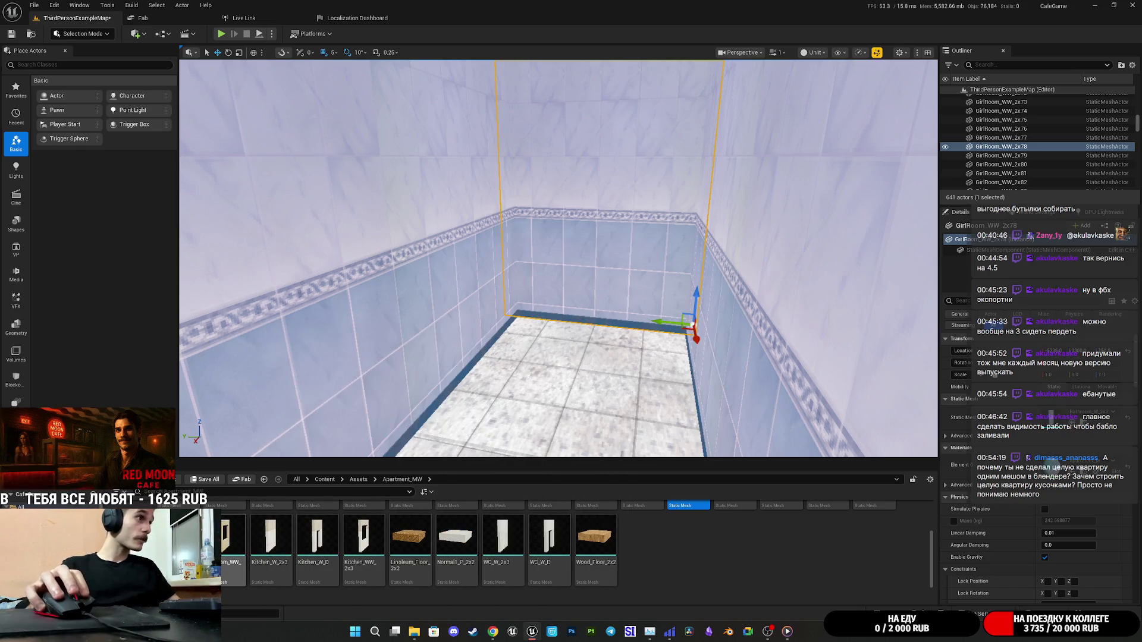
scroll(452, 565, up, 2)
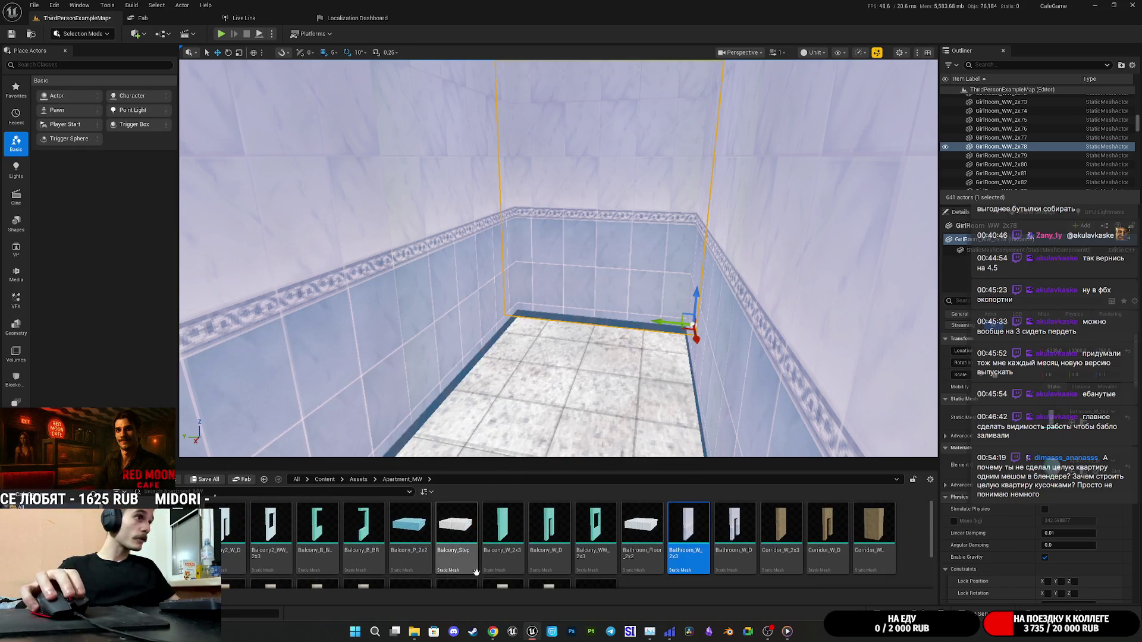
scroll(770, 560, down, 2)
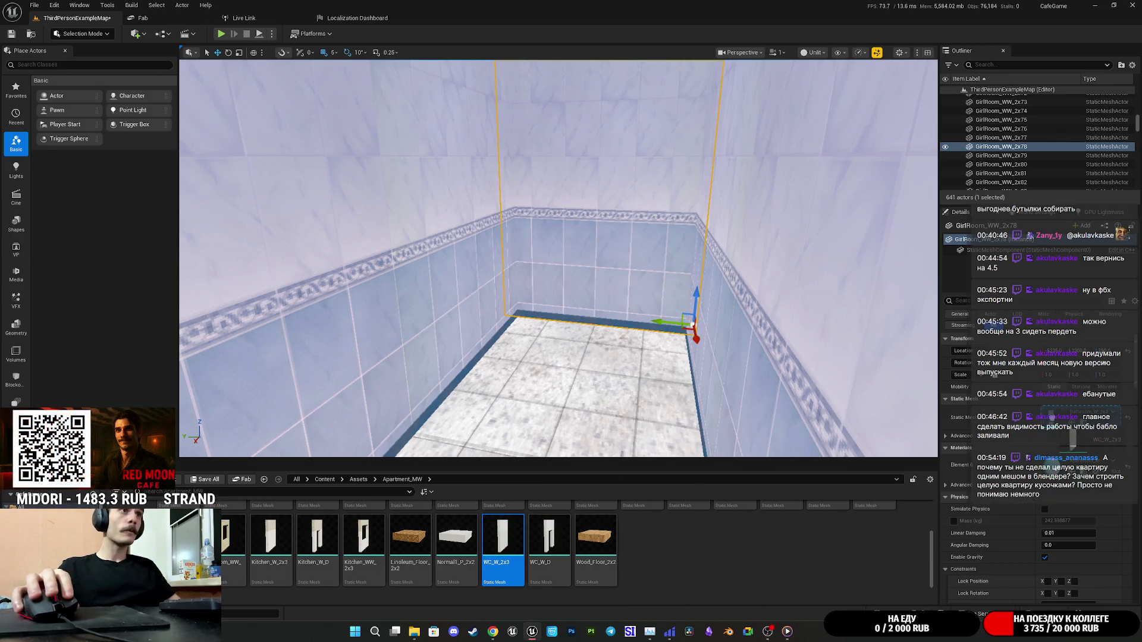
click(624, 282)
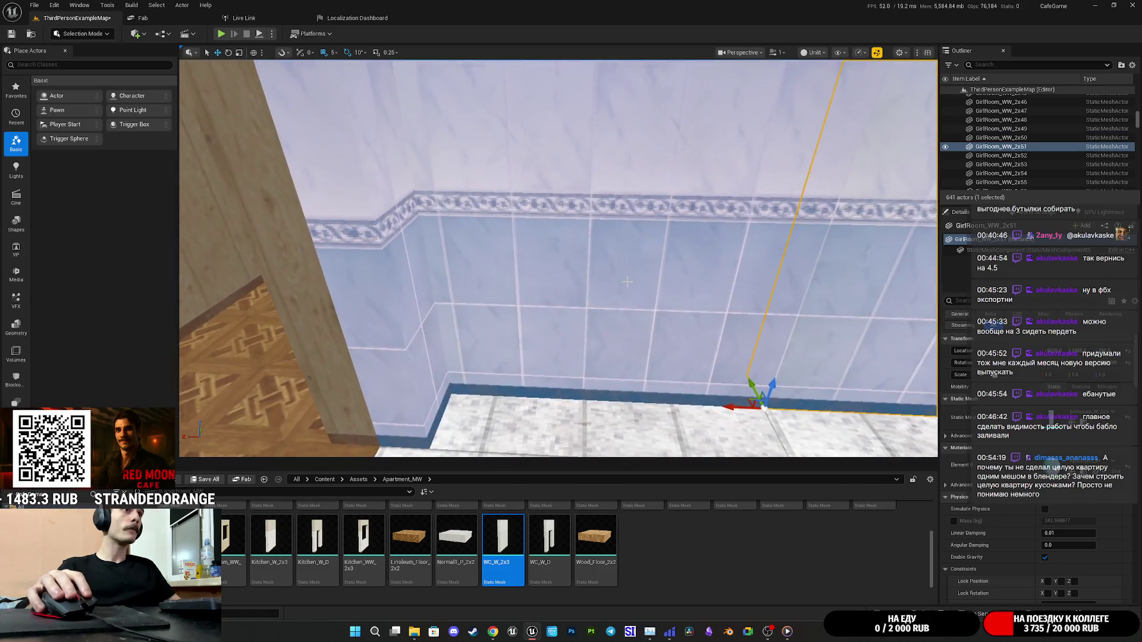
ctrl+click(624, 282)
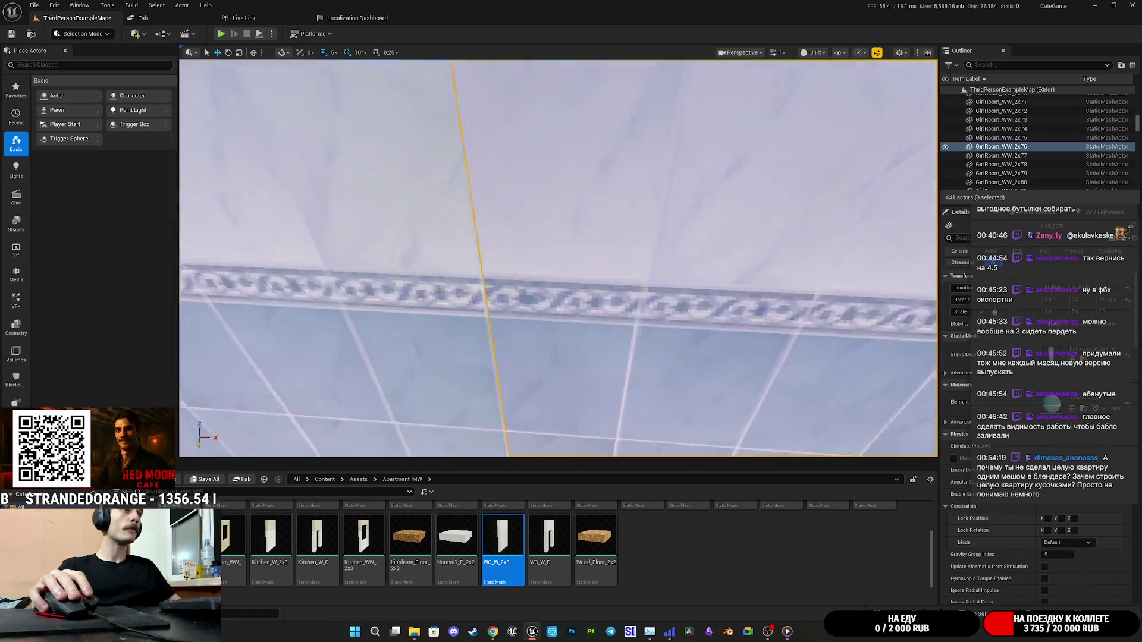
drag(636, 297, 636, 298)
drag(712, 332, 712, 332)
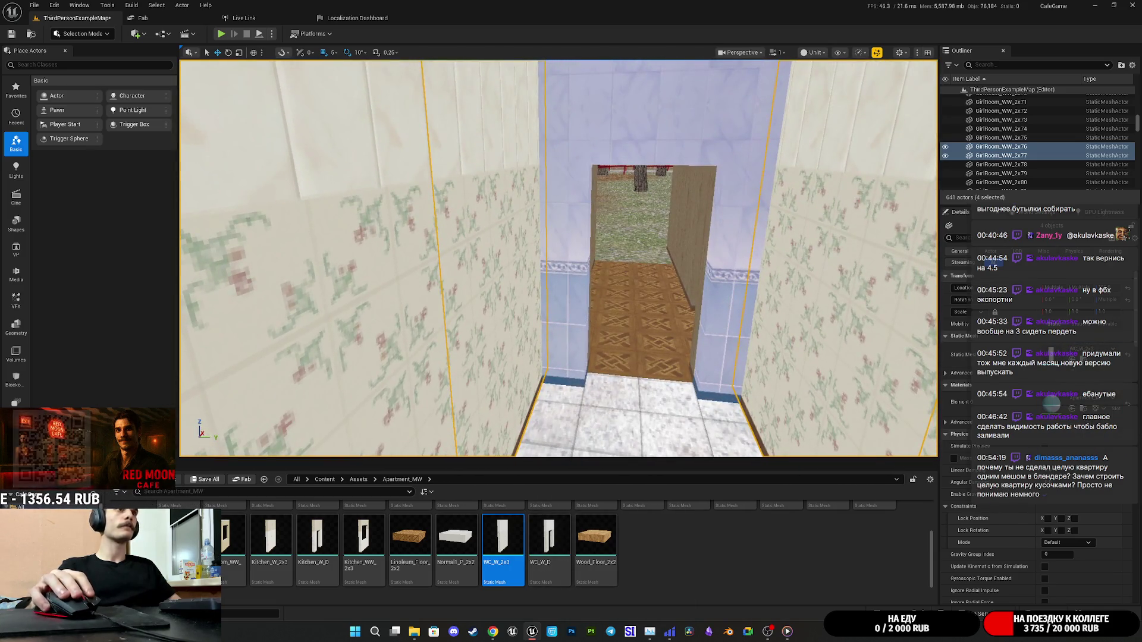
click(712, 332)
drag(565, 298, 587, 333)
click(566, 297)
ctrl+click(587, 333)
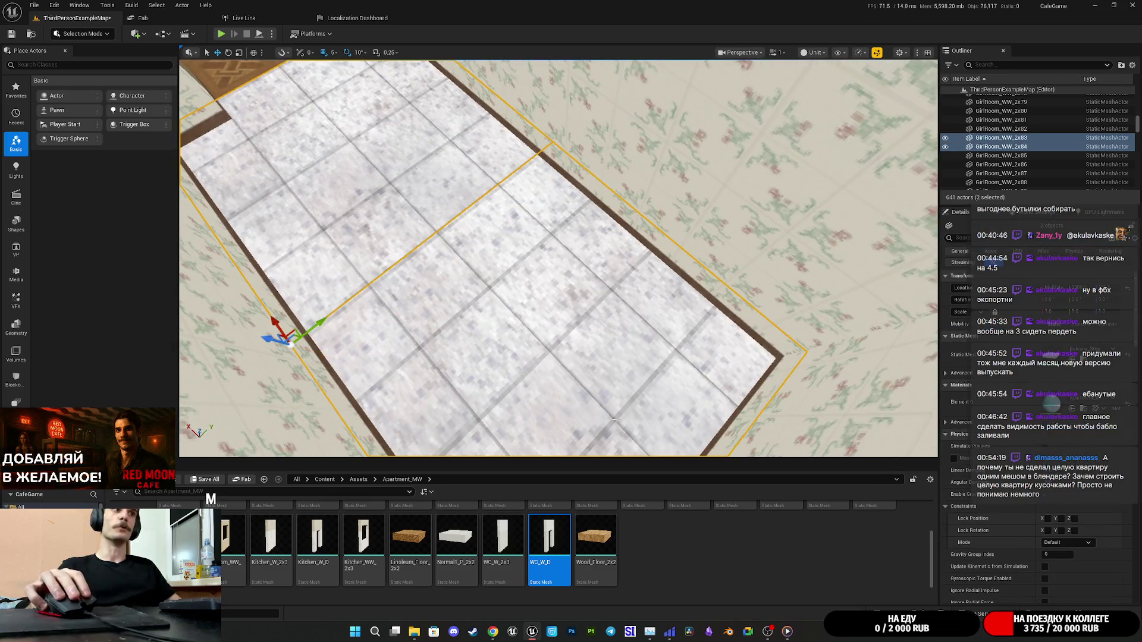
Replace the WC floor with the Bathroom_Floor_2x2 tile asset.
scroll(670, 530, up, 2)
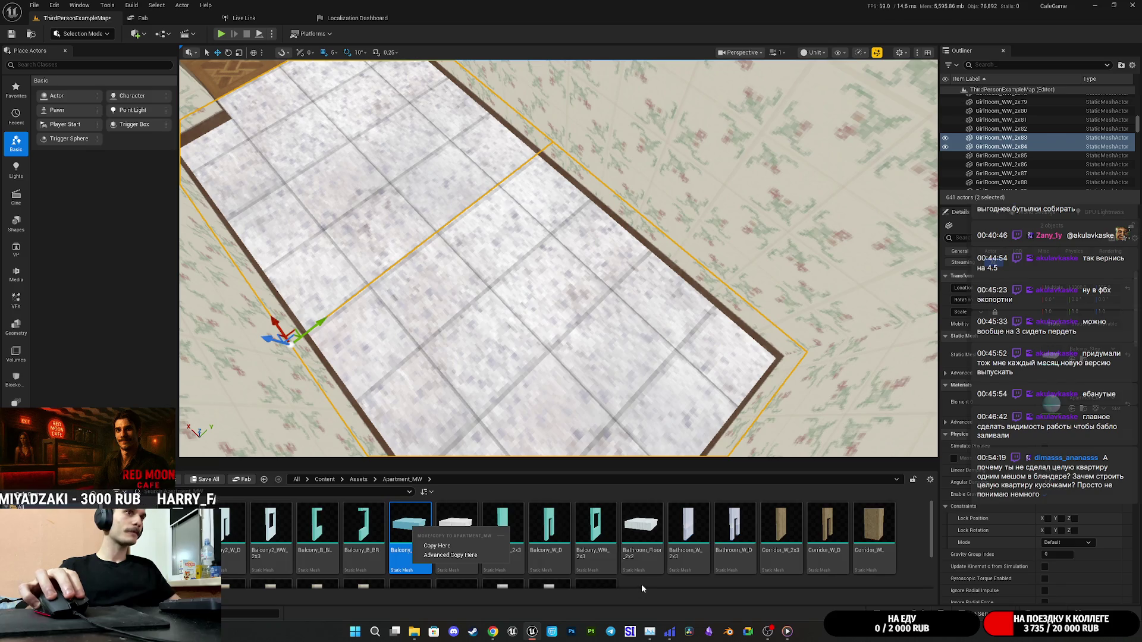
click(641, 586)
scroll(553, 561, down, 2)
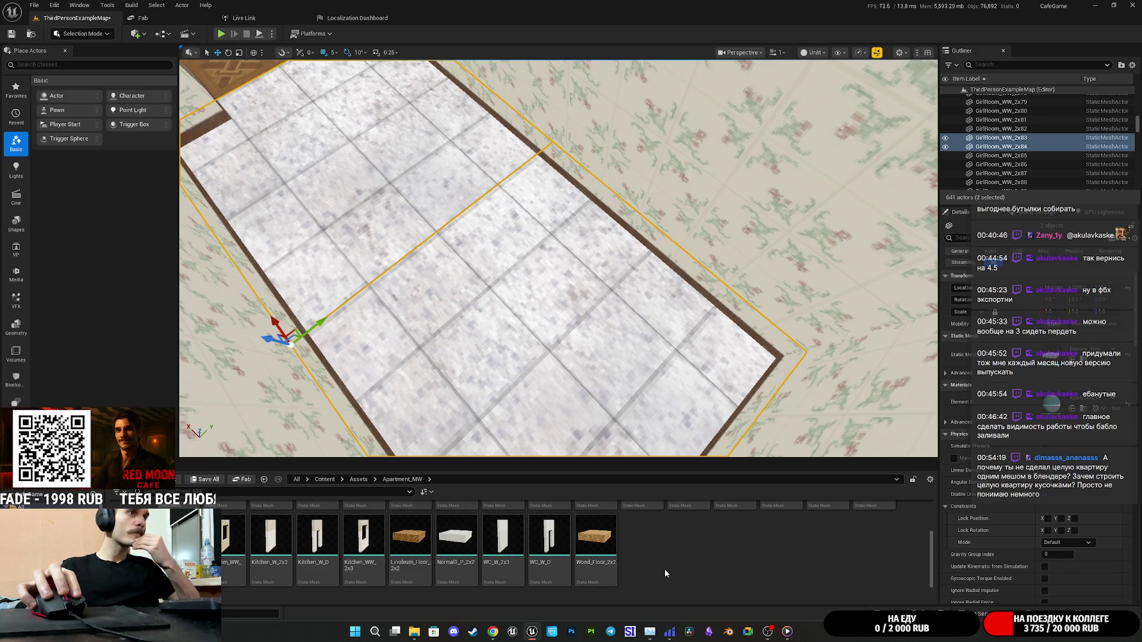
scroll(665, 568, up, 1)
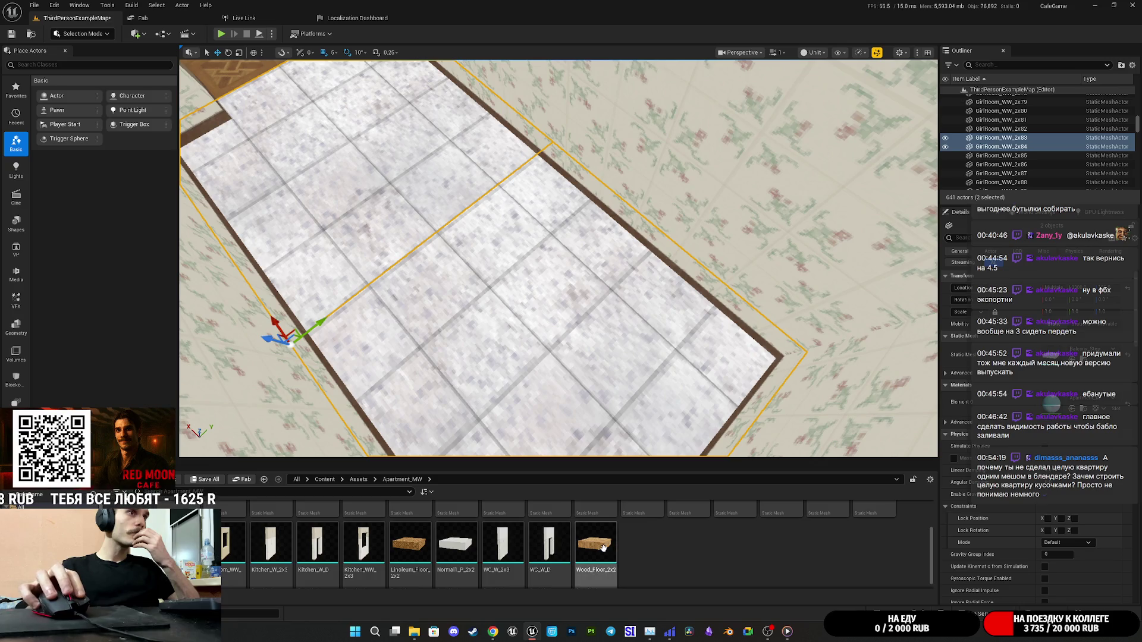
scroll(658, 556, up, 3)
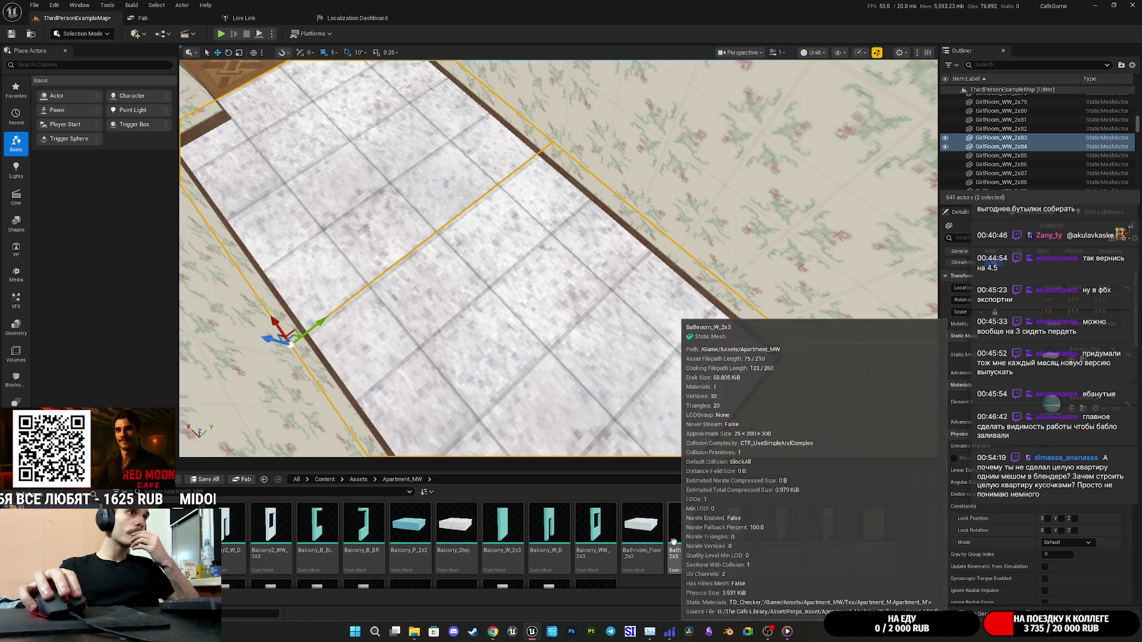
click(663, 526)
Rotate the new floor pieces and slide them back into the WC.
mouse_move(636, 316)
mouse_down()
mouse_move(622, 301)
mouse_move(619, 247)
mouse_up()
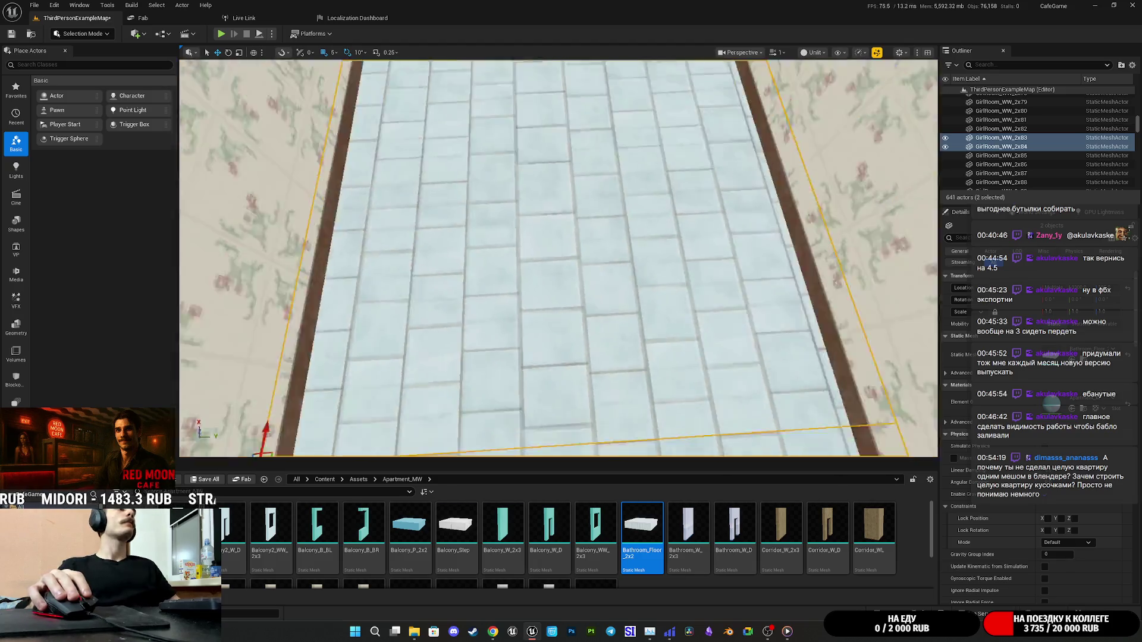
key(f)
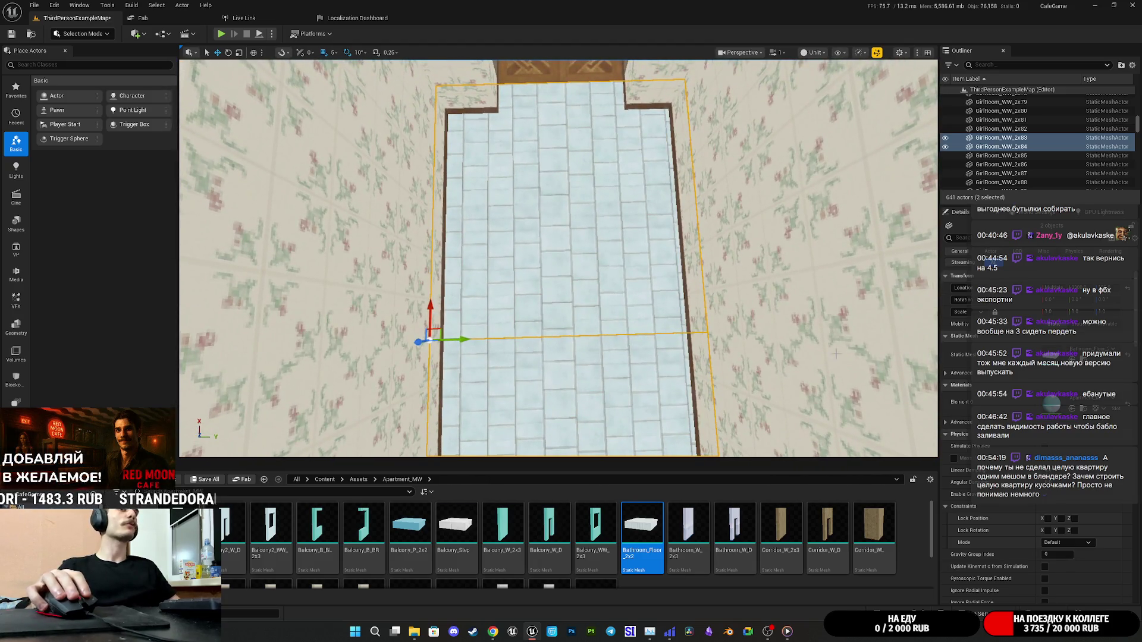
drag(609, 328, 571, 327)
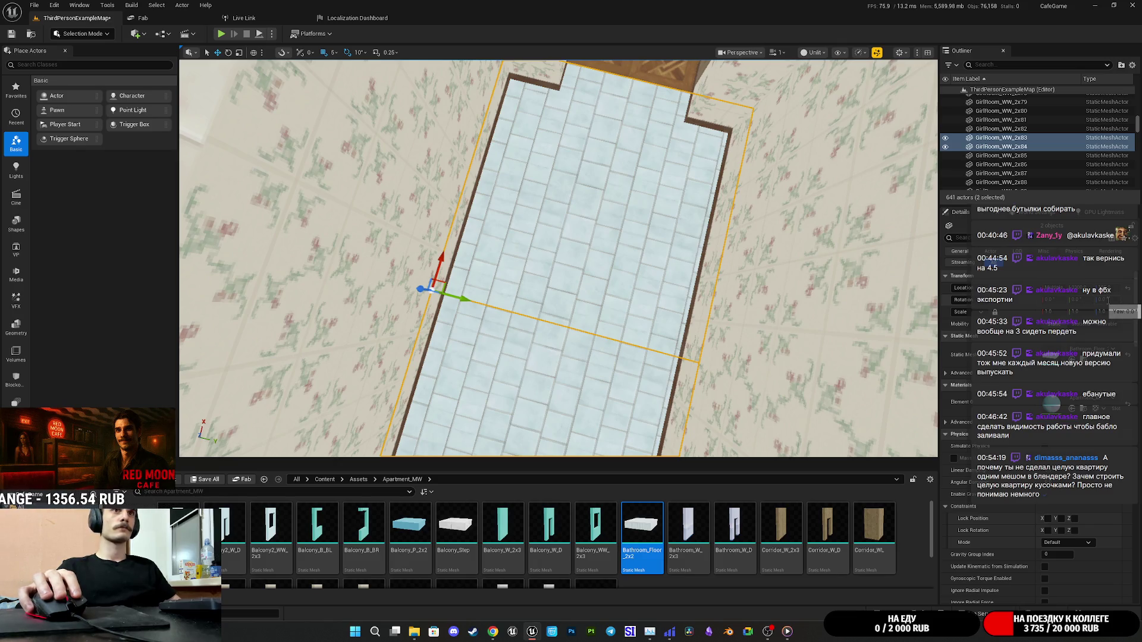
drag(1105, 300, 1105, 300)
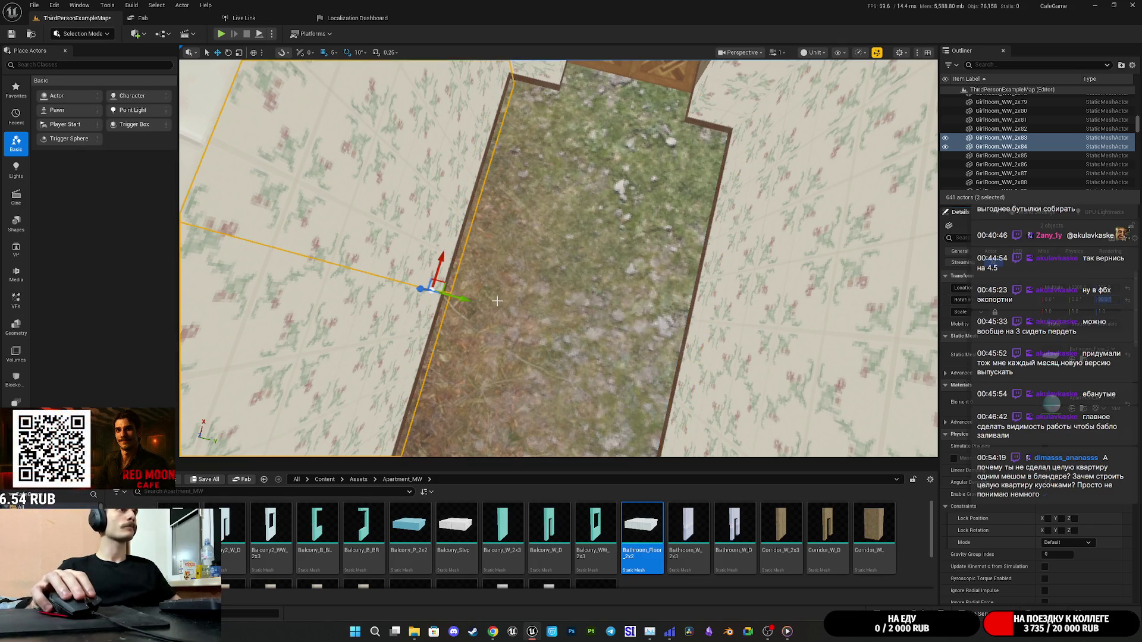
mouse_move(463, 300)
mouse_down()
mouse_move(714, 339)
mouse_move(690, 297)
mouse_move(581, 378)
mouse_up()
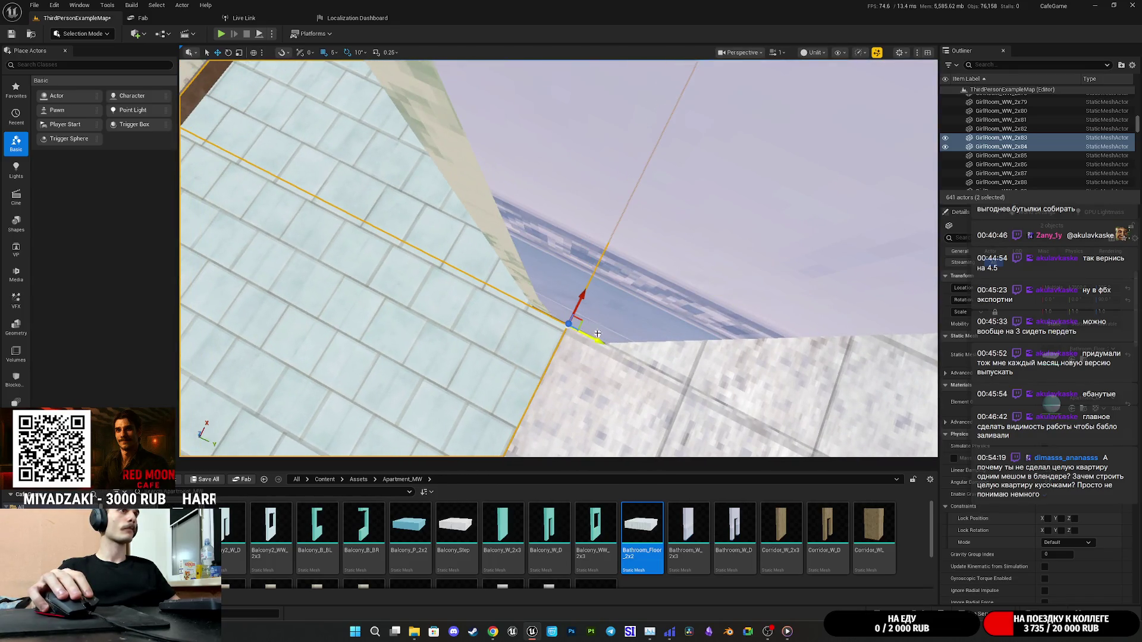
Check the floor from above and start a play test of the level.
key(f)
mouse_move(559, 297)
mouse_down()
mouse_move(559, 249)
mouse_move(535, 232)
mouse_move(518, 244)
mouse_move(523, 211)
mouse_up()
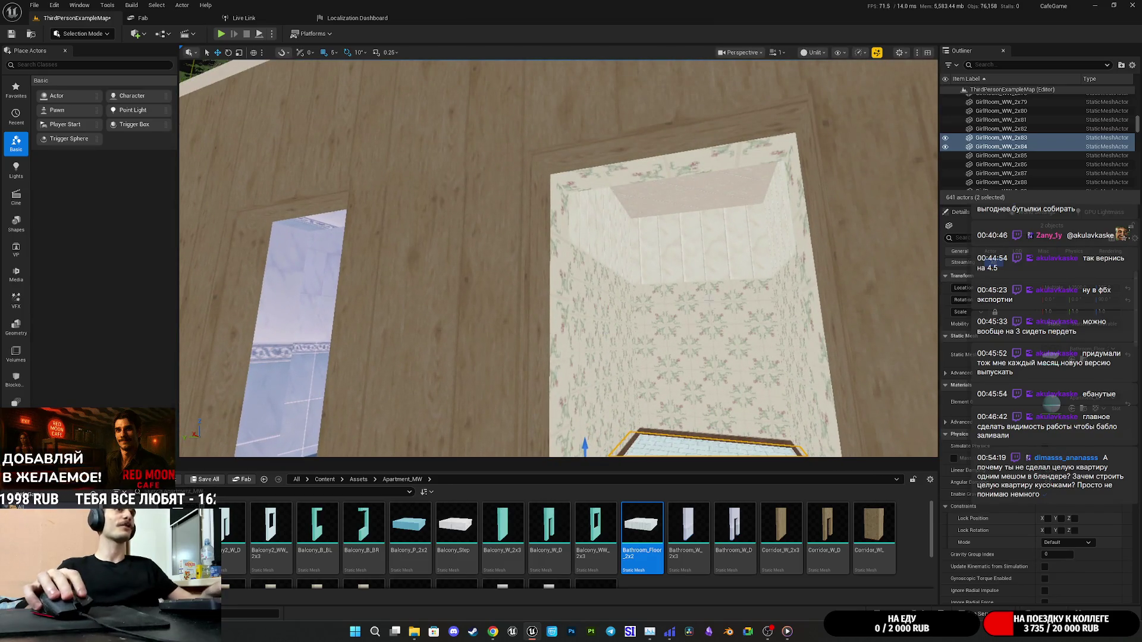
click(222, 34)
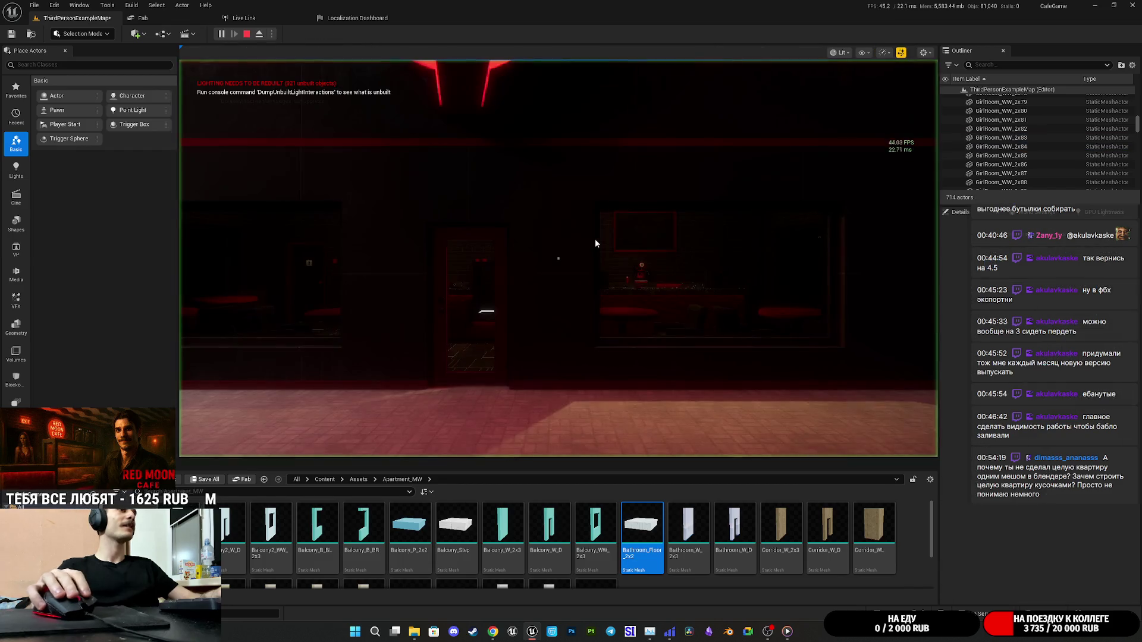
In fullscreen, walk through the lit room, out to the forest, and open the dark door.
key(F11)
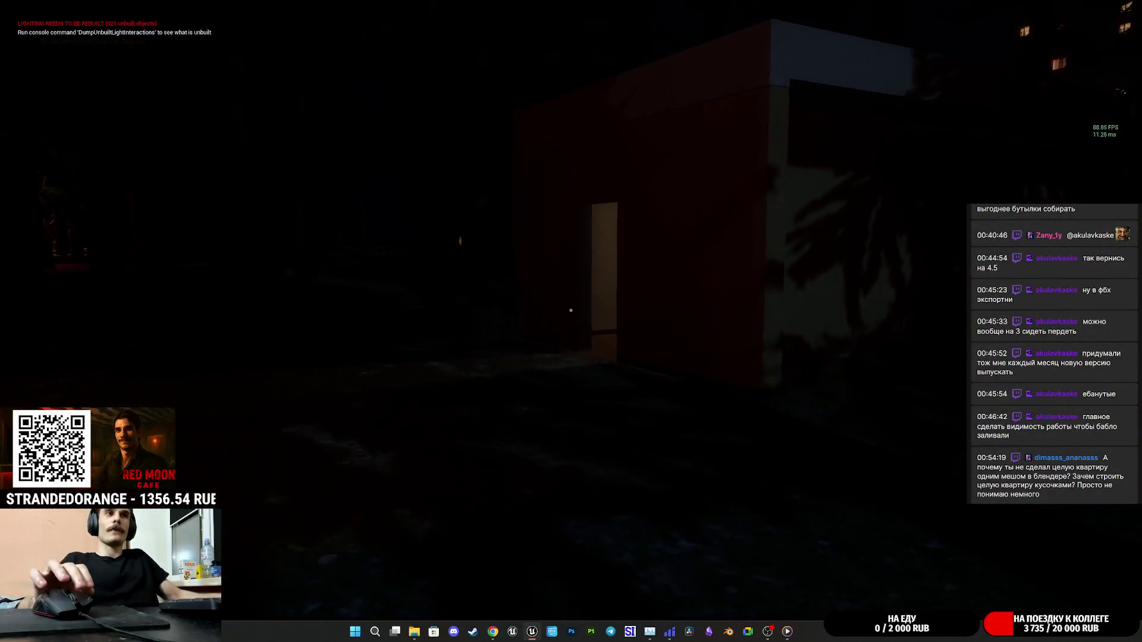
key(w)
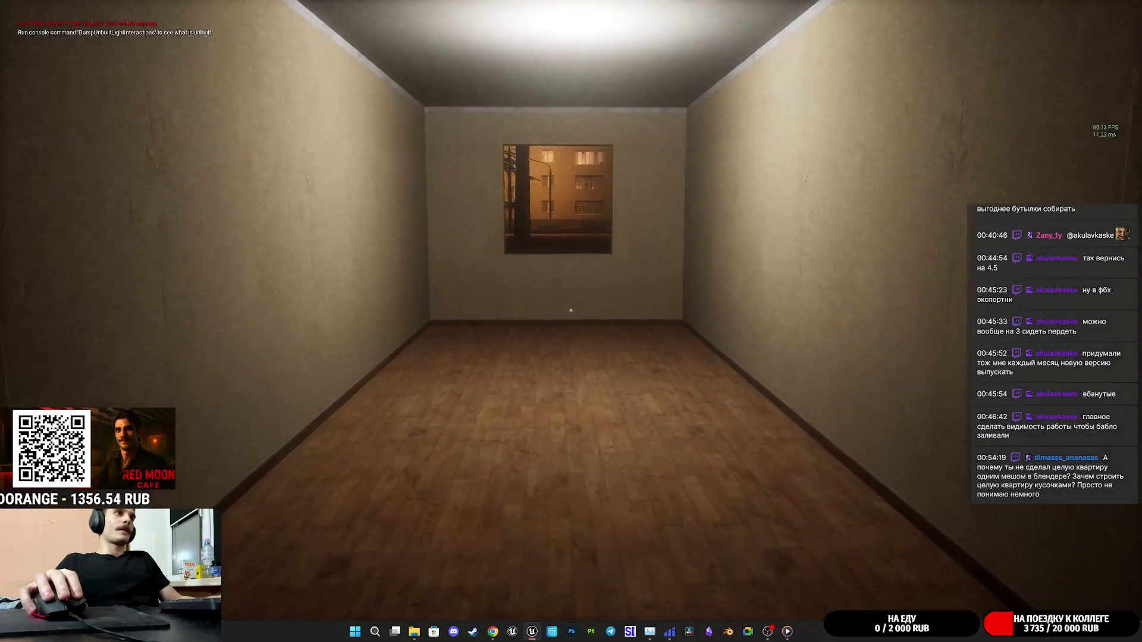
key(w)
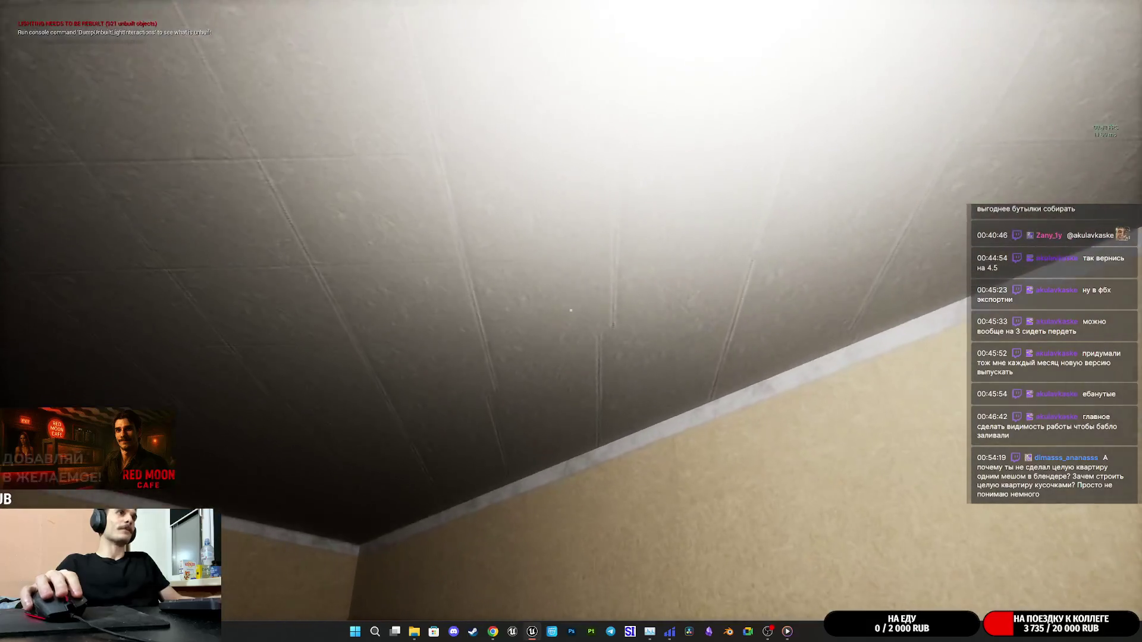
key(m)
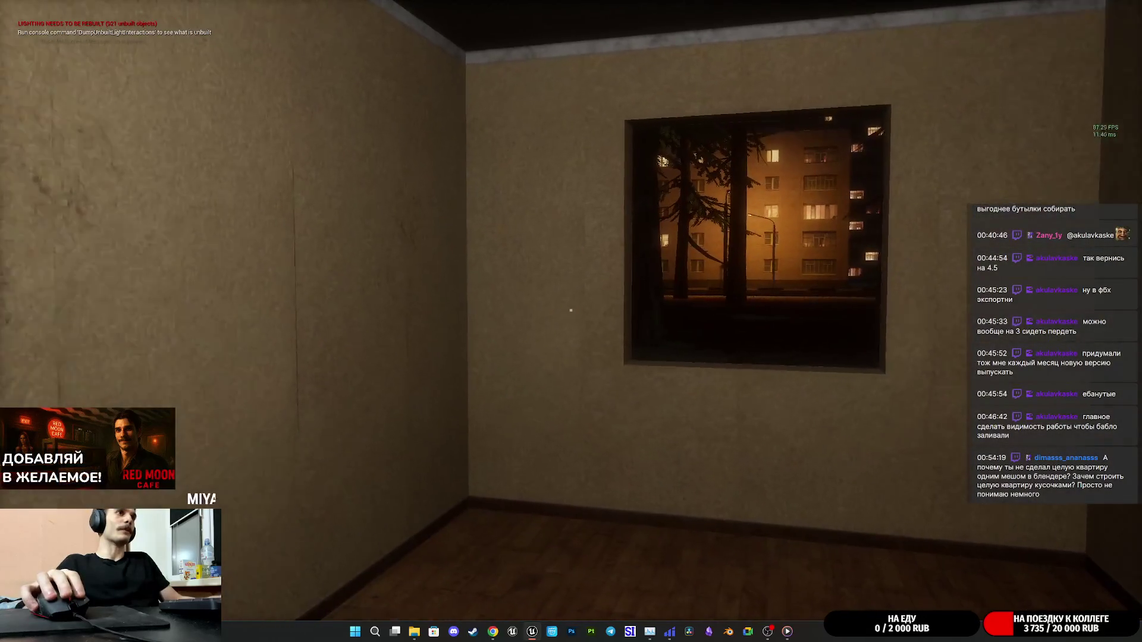
key(w)
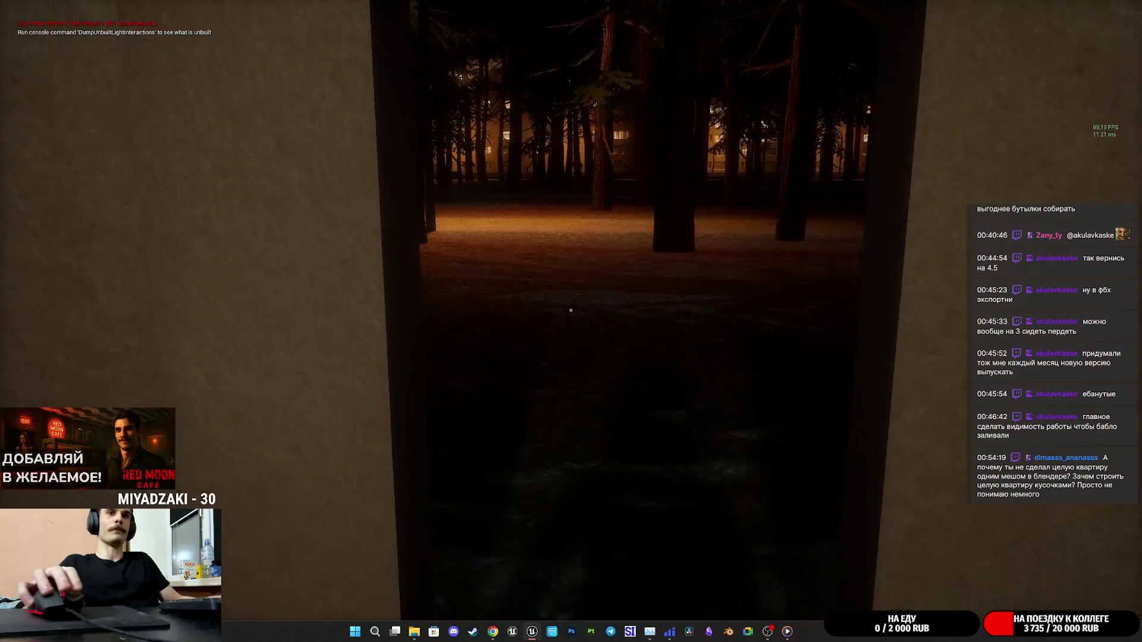
key(w)
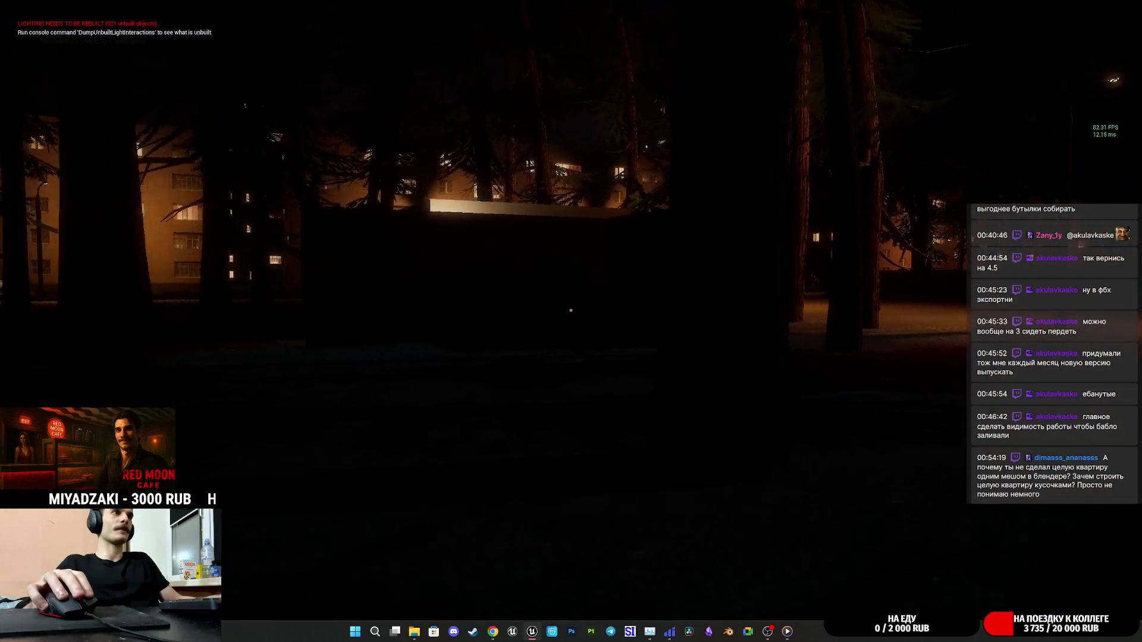
key(w)
key(w)
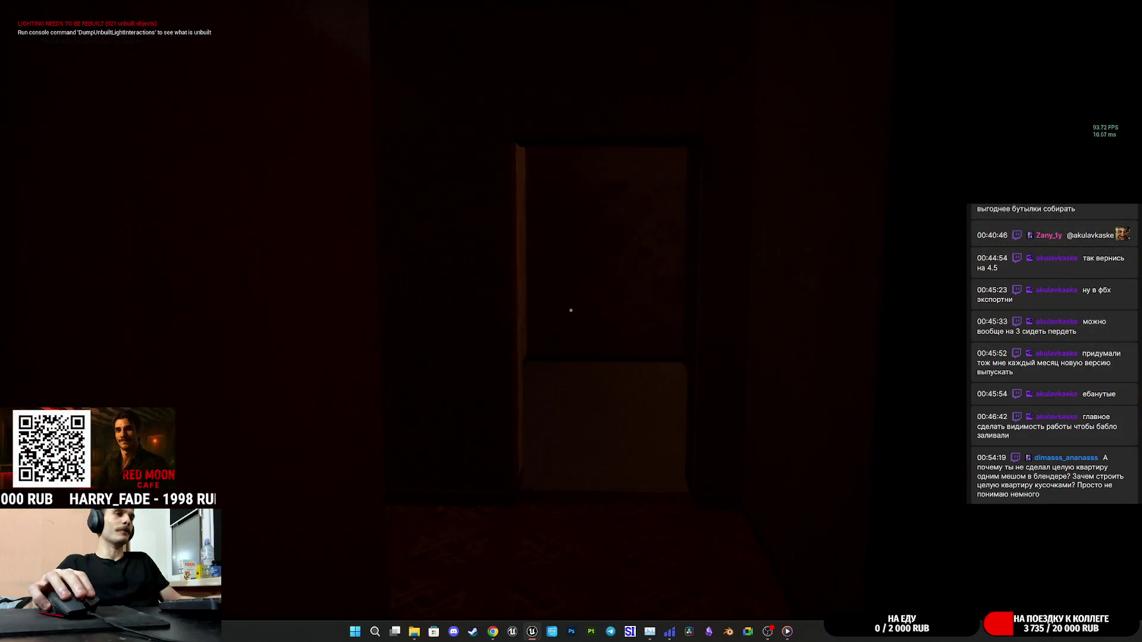
key(e)
key(w)
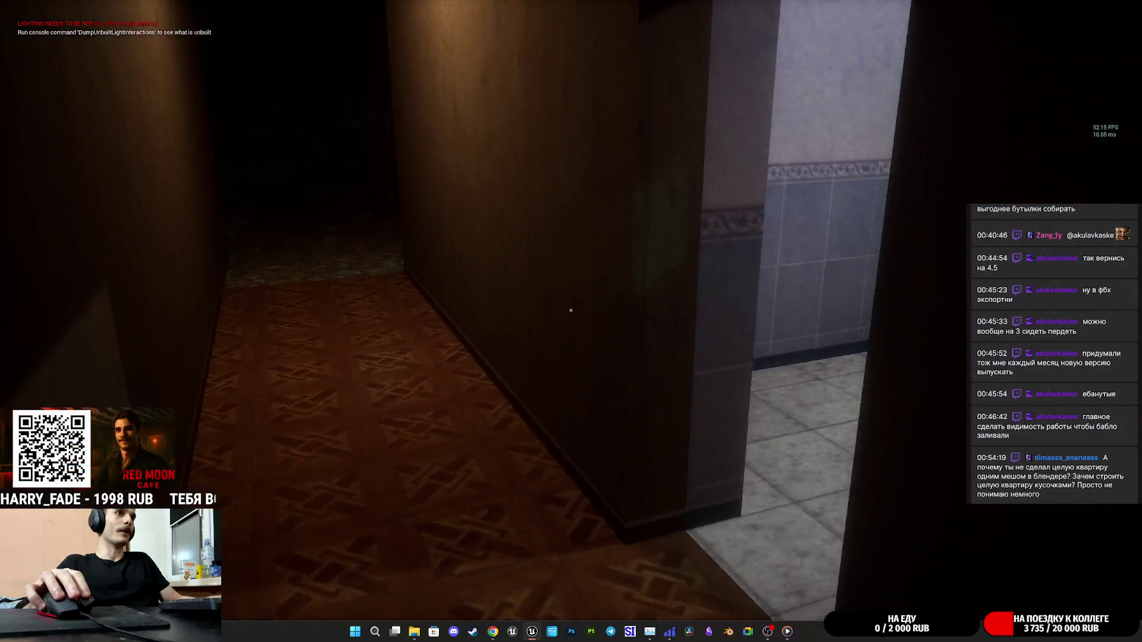
Walk down the wooden parquet corridor to the open bathroom doorway.
key(w)
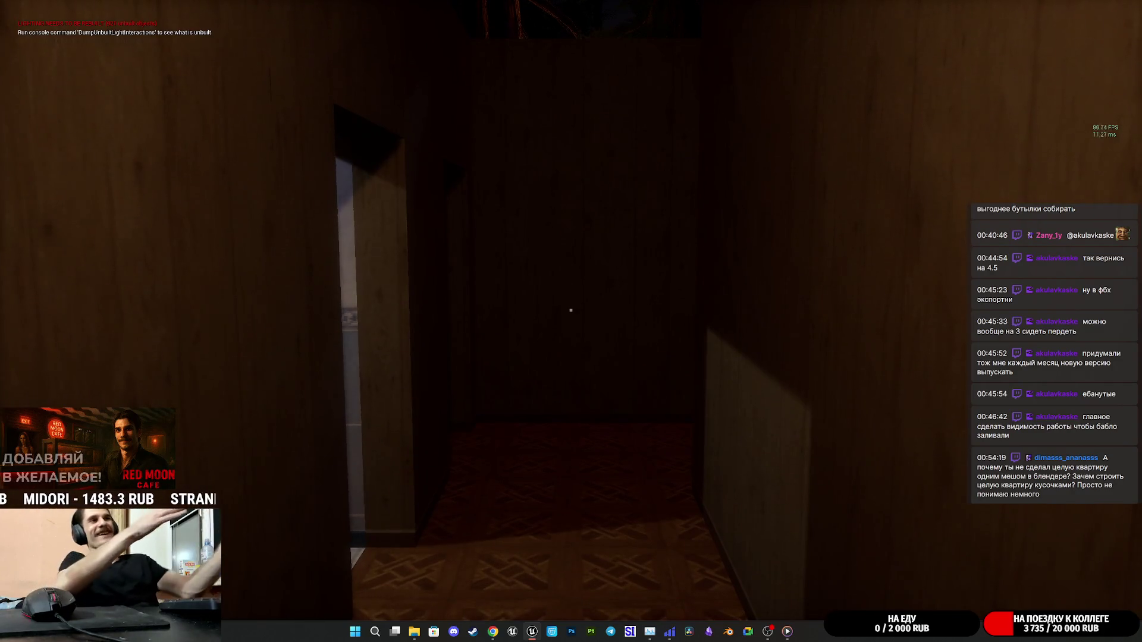
key(w)
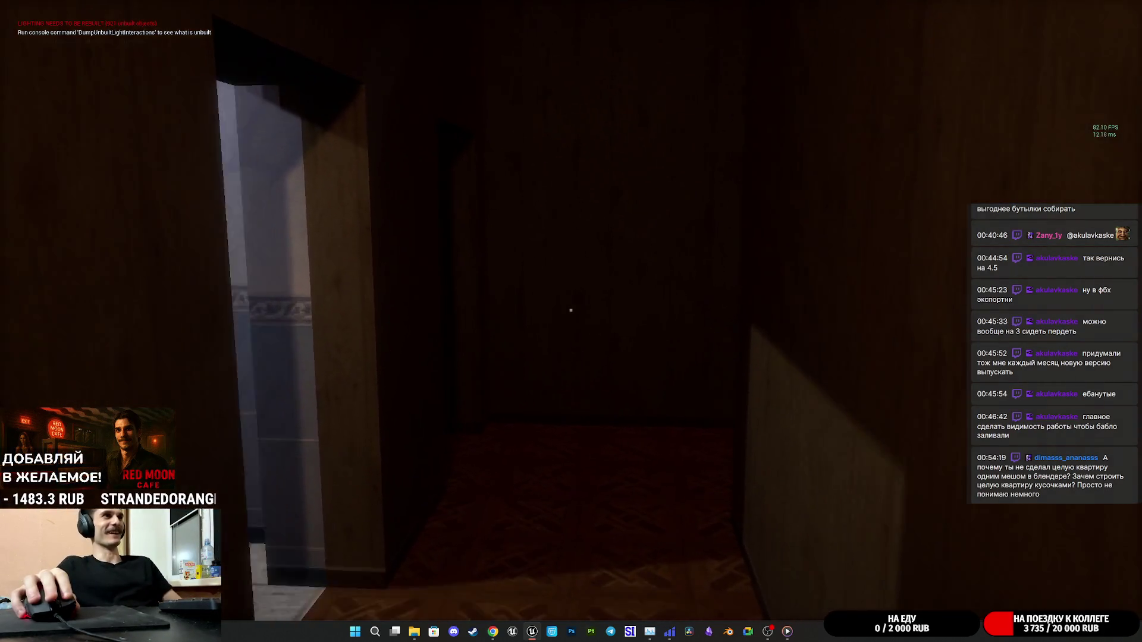
key(w)
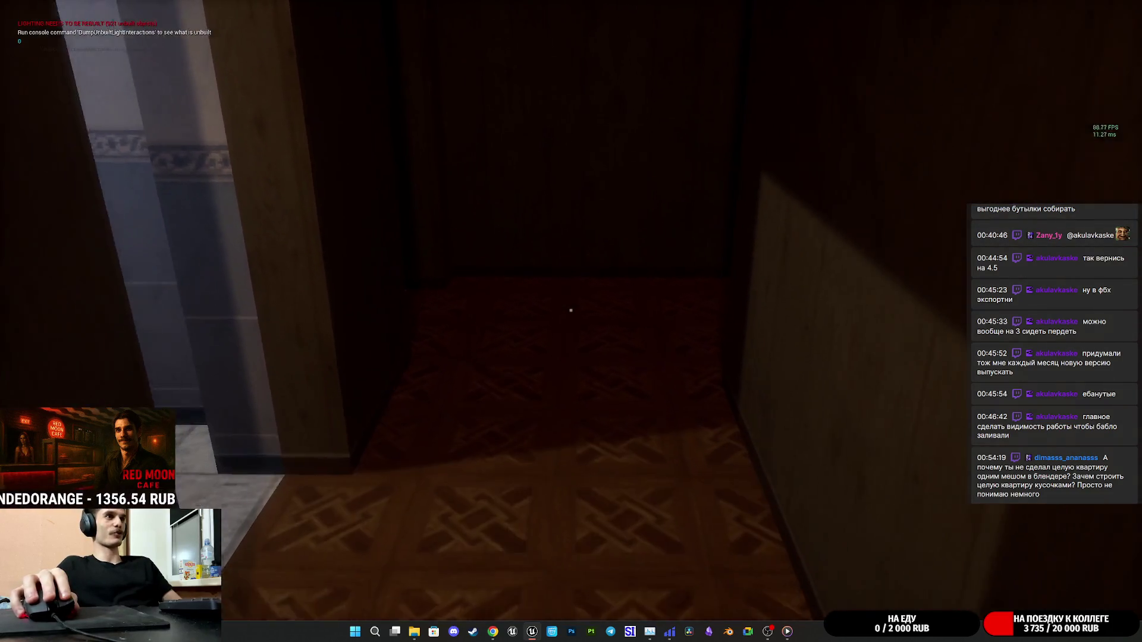
key(w)
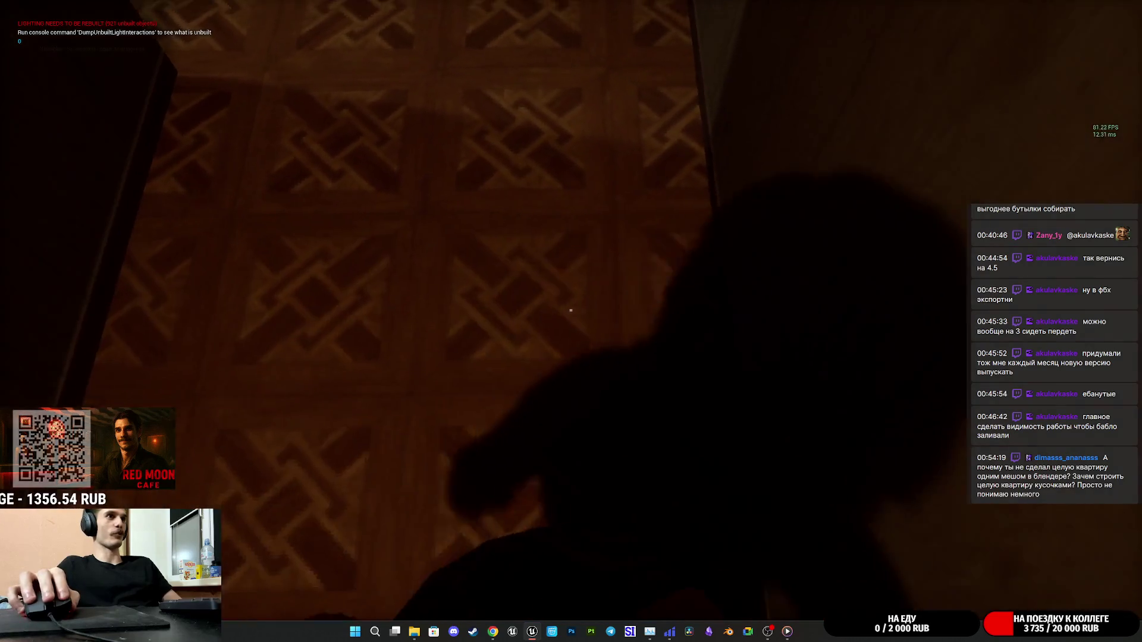
key(w)
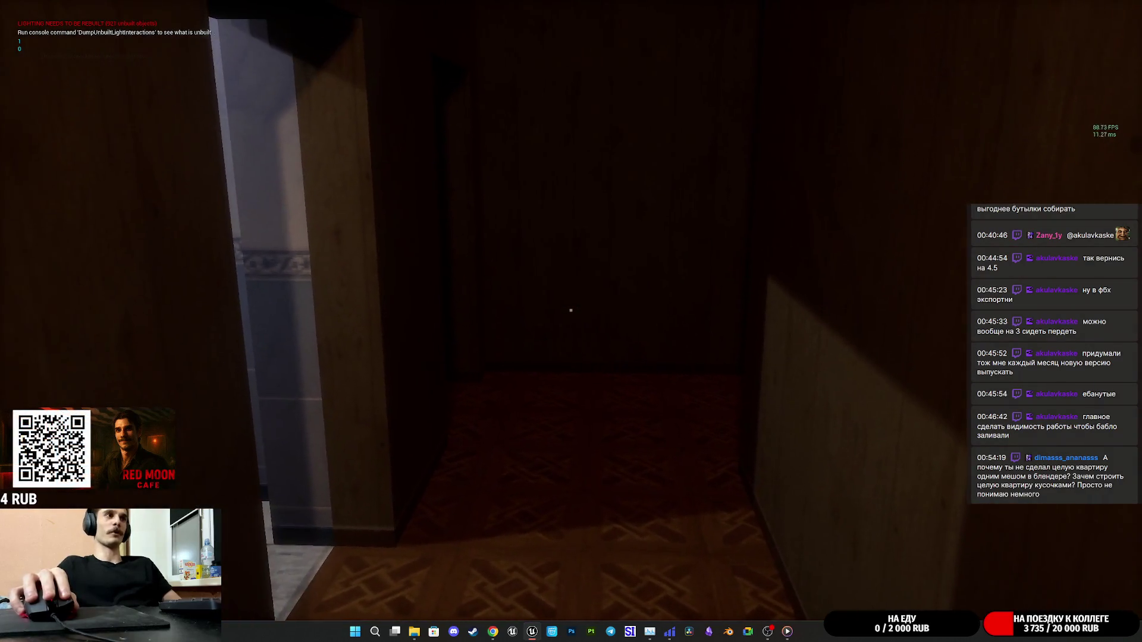
key(w)
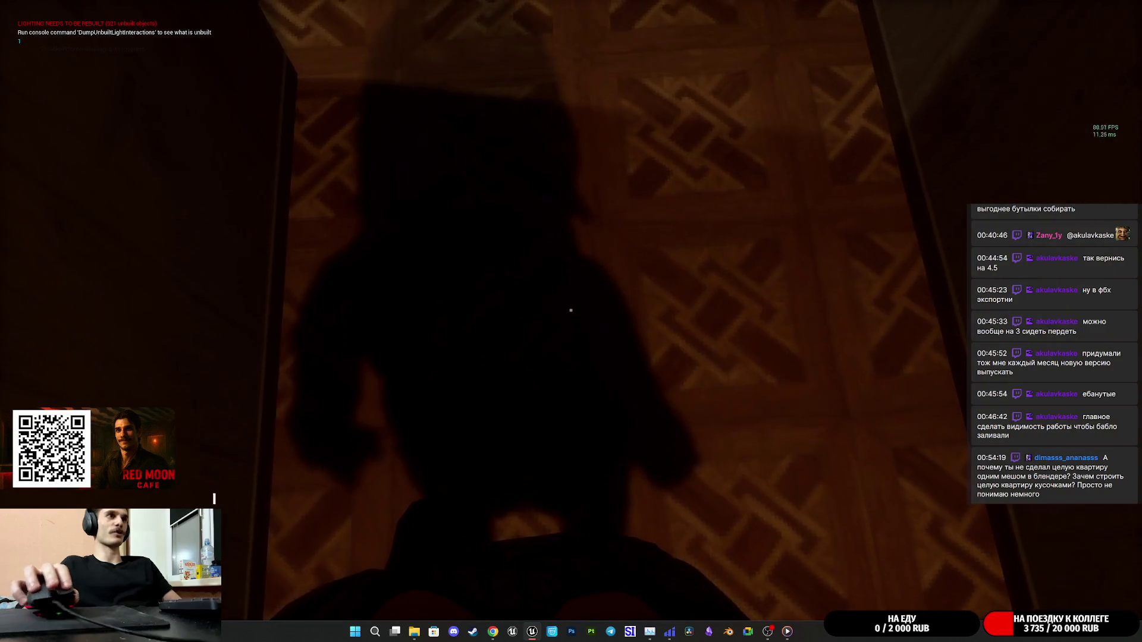
key(w)
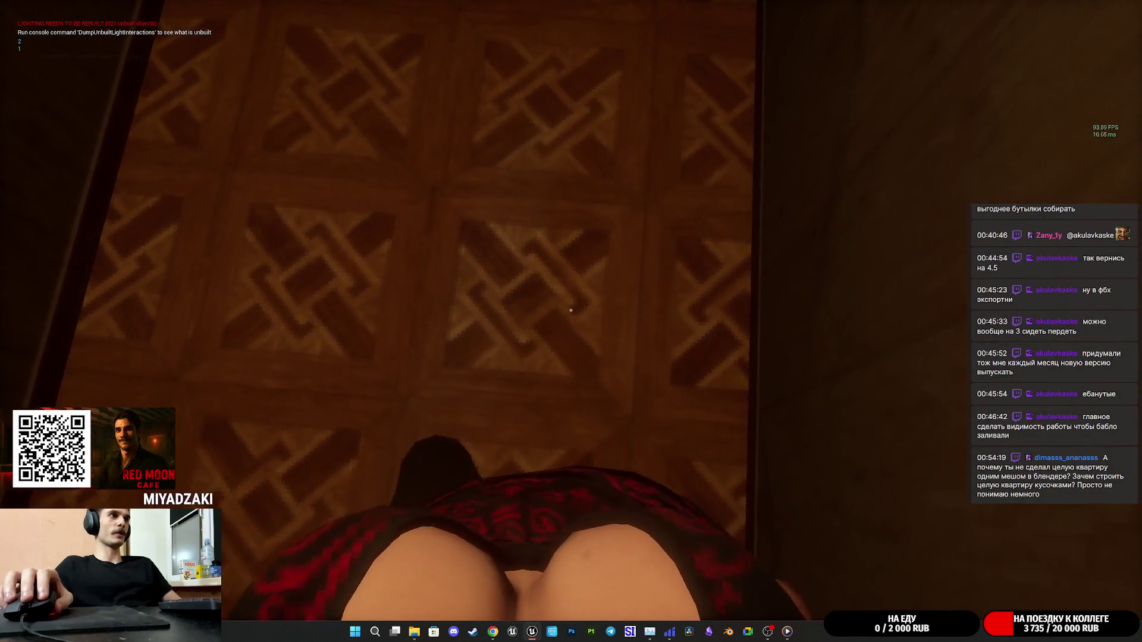
key(w)
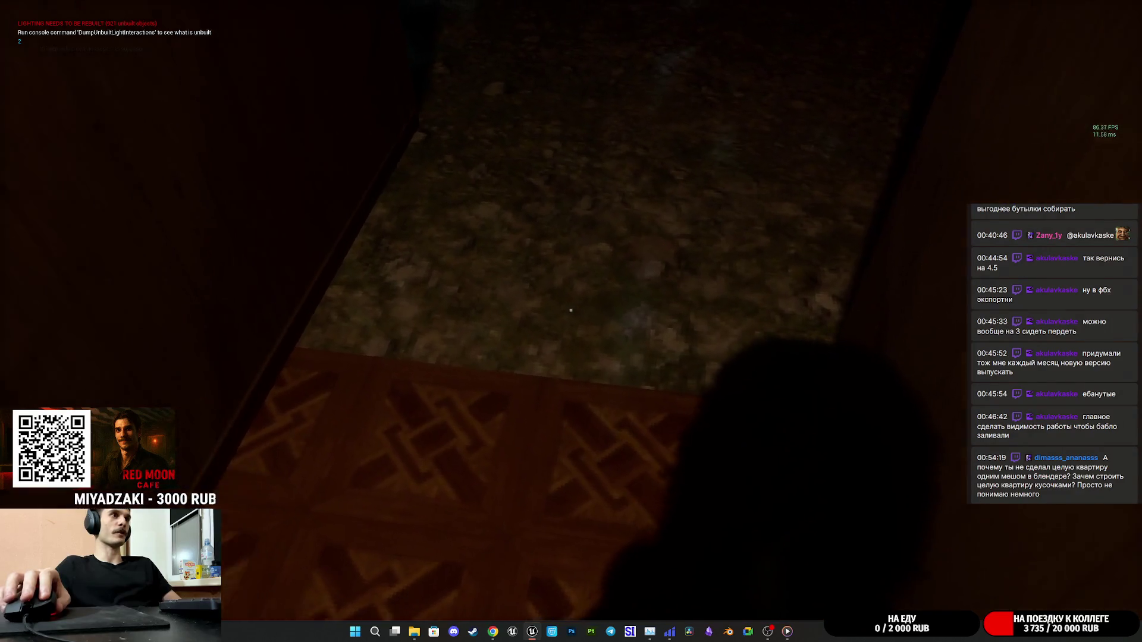
key(w)
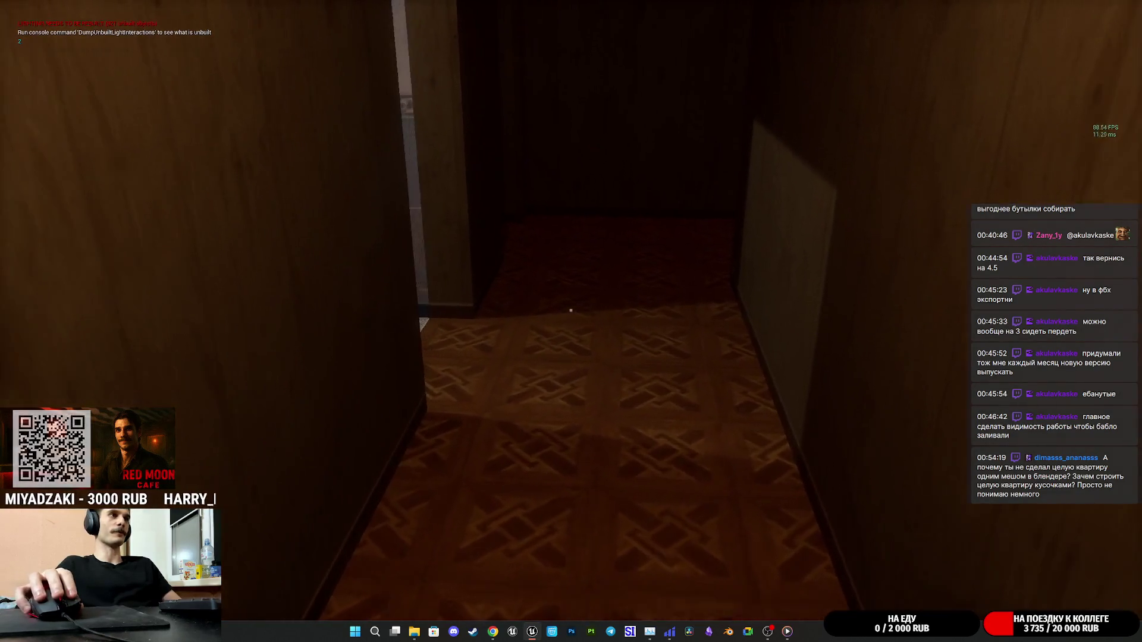
key(w)
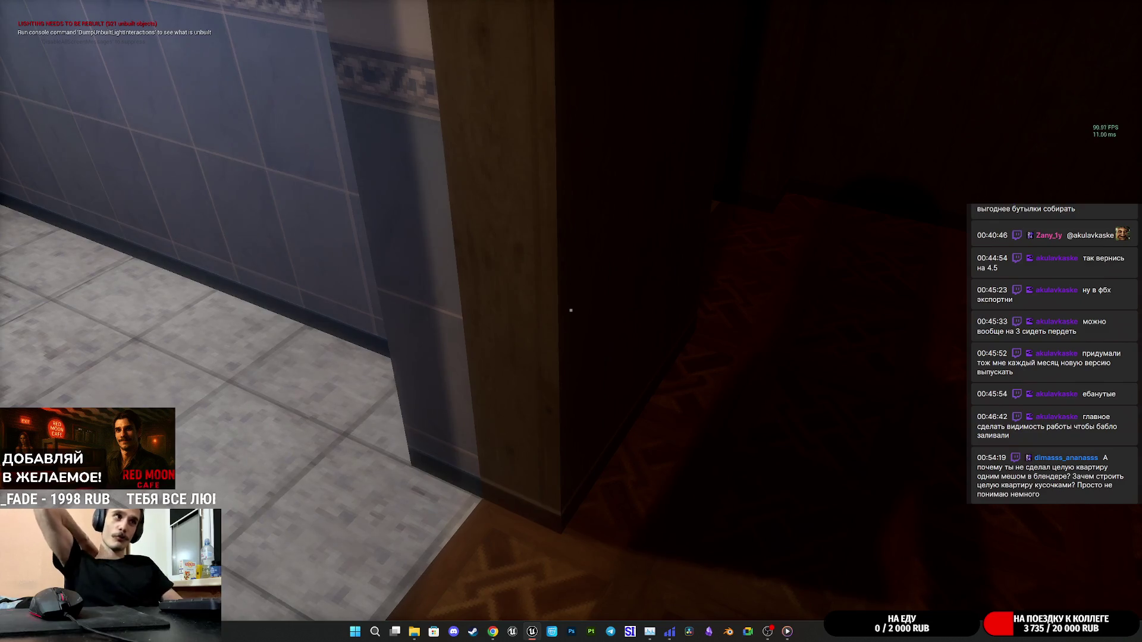
Enter the tiled bathroom twice, then end play and restore the editor layout.
key(w)
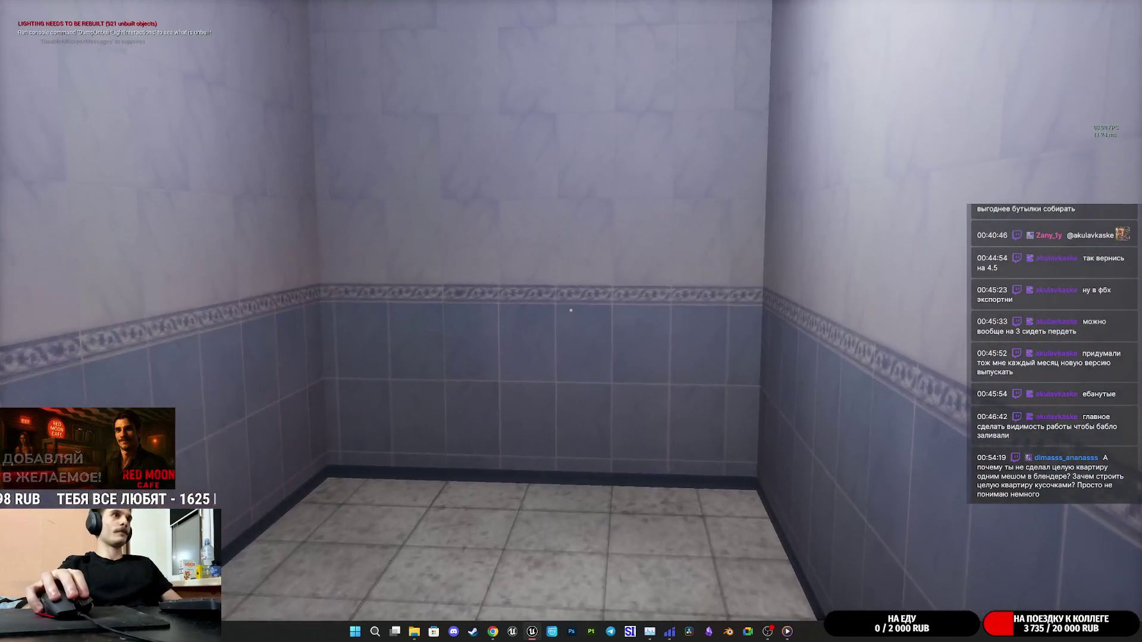
key(s)
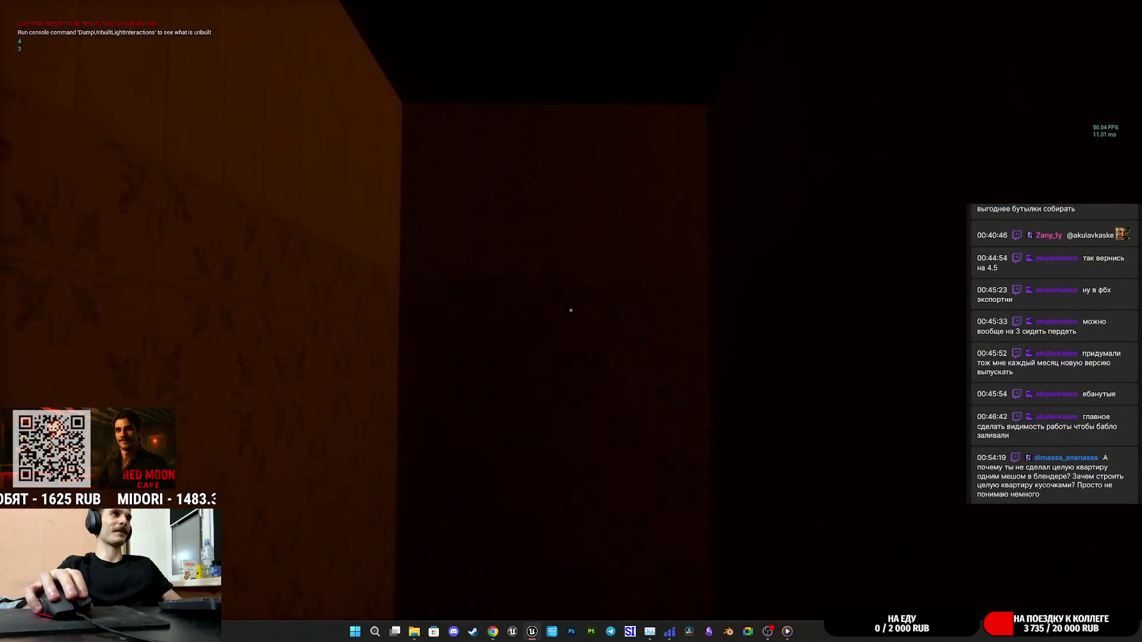
key(w)
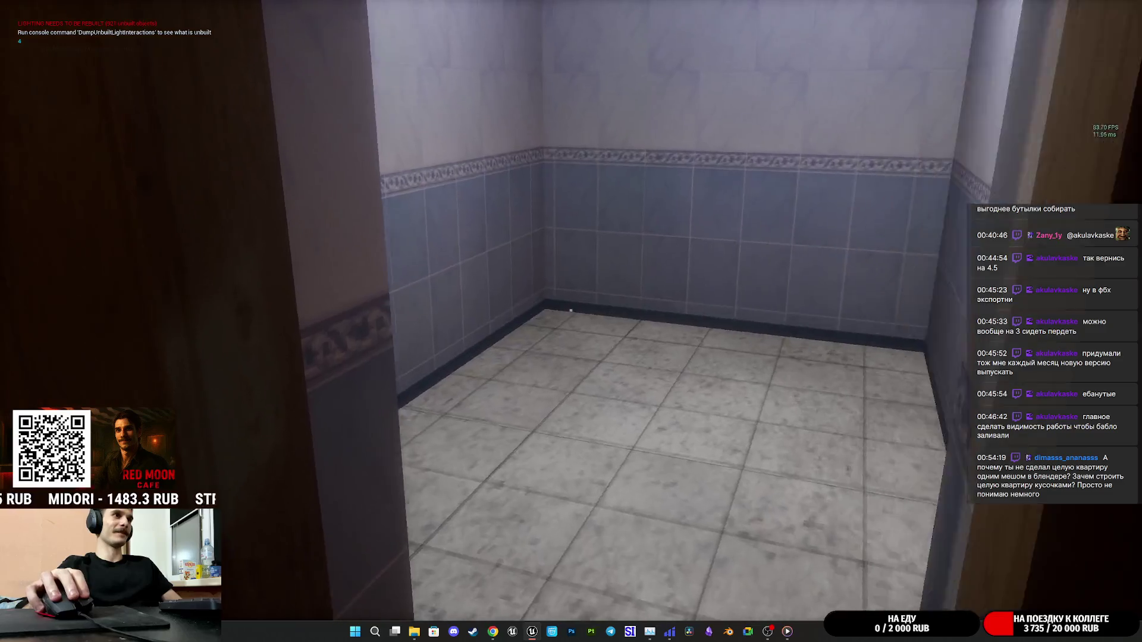
key(w)
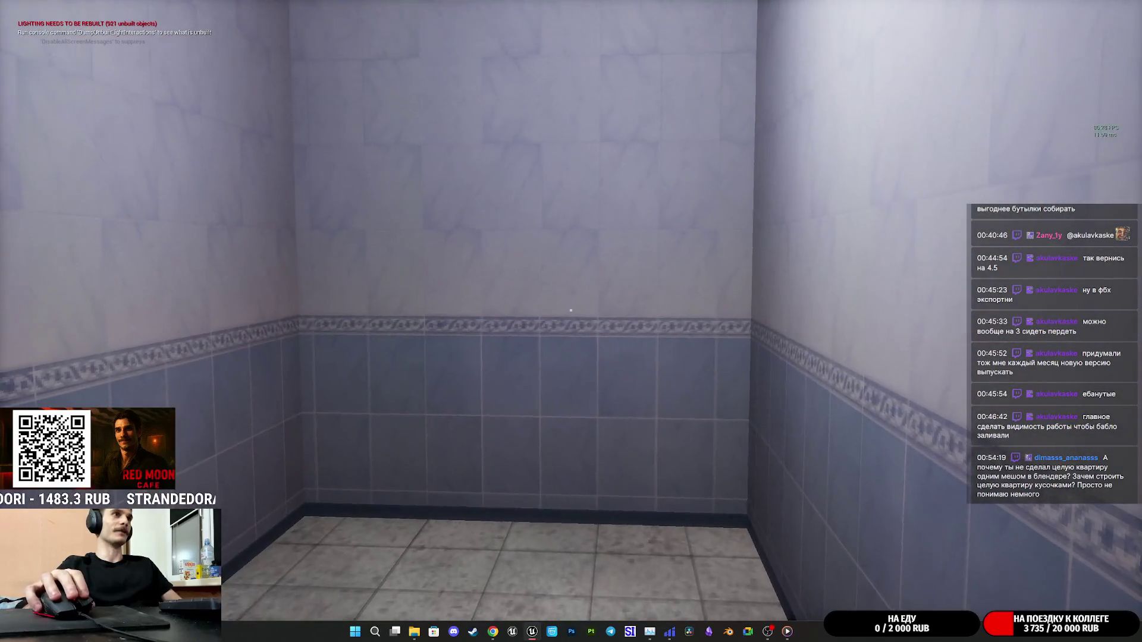
key(Escape)
key(F11)
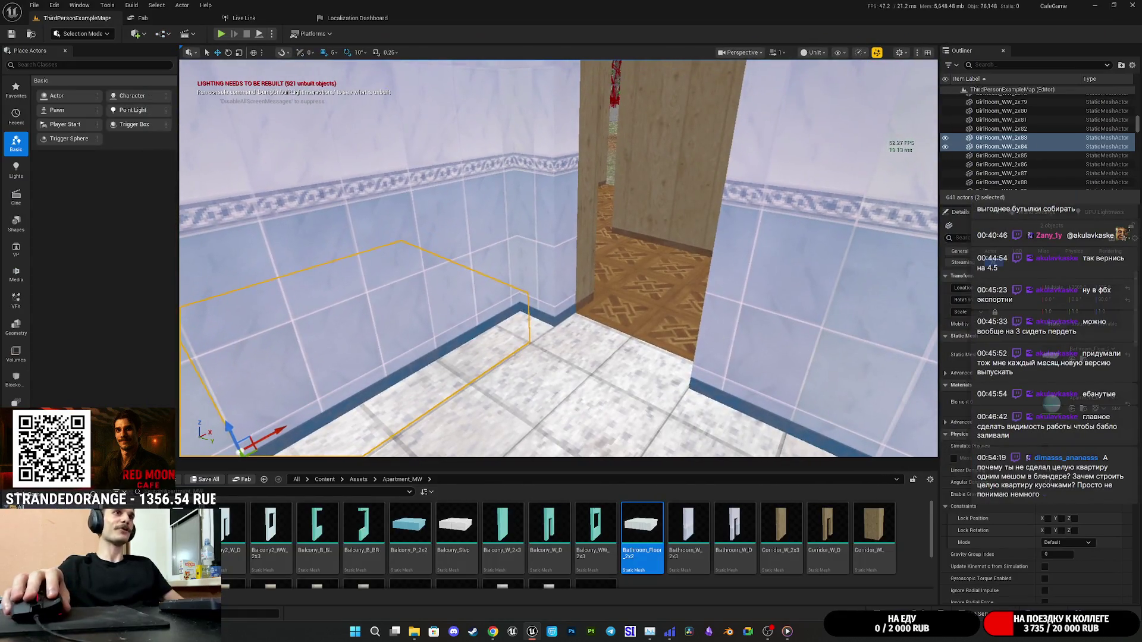
Remove collision from the bathroom doorway wall mesh.
click(751, 404)
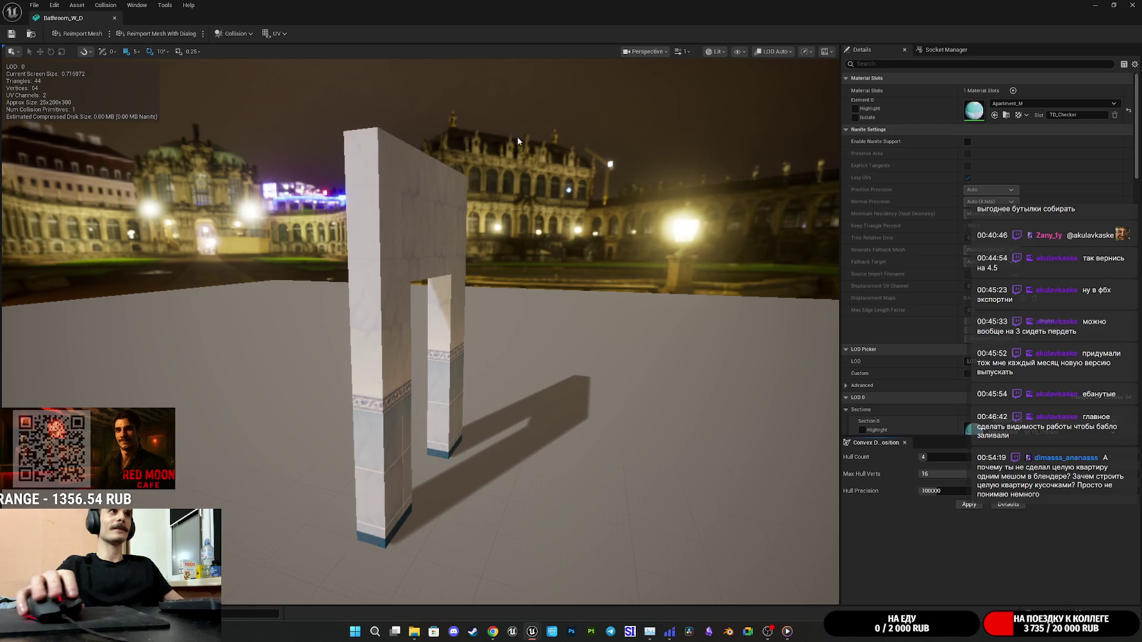
click(236, 34)
click(243, 155)
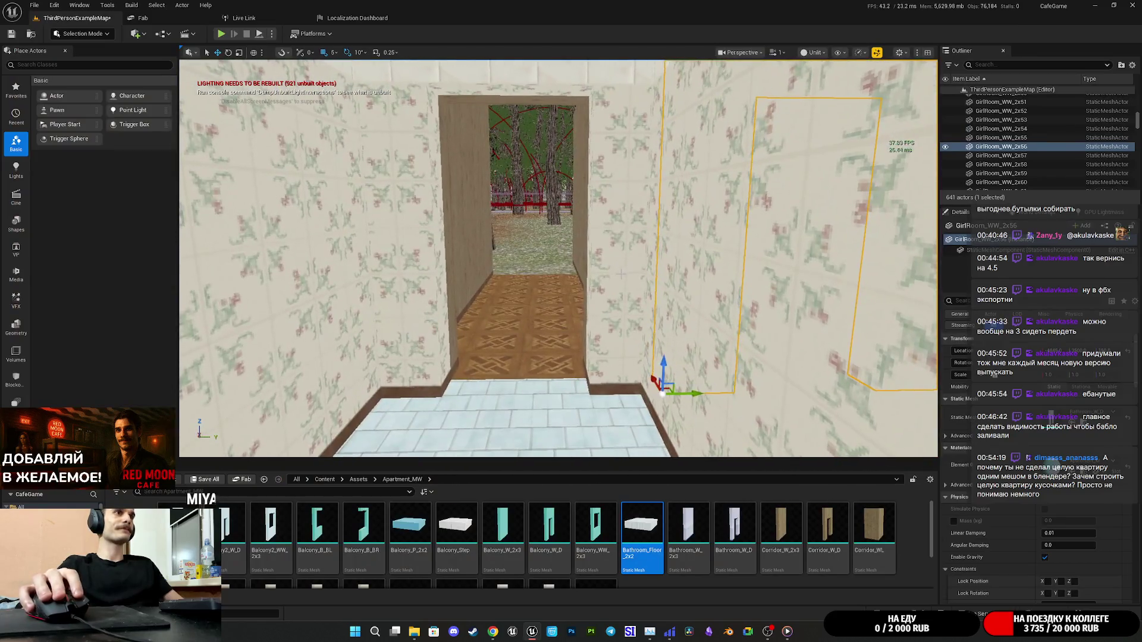
Remove collision from the WC_W_D doorway wall mesh and close the mesh editor.
click(393, 238)
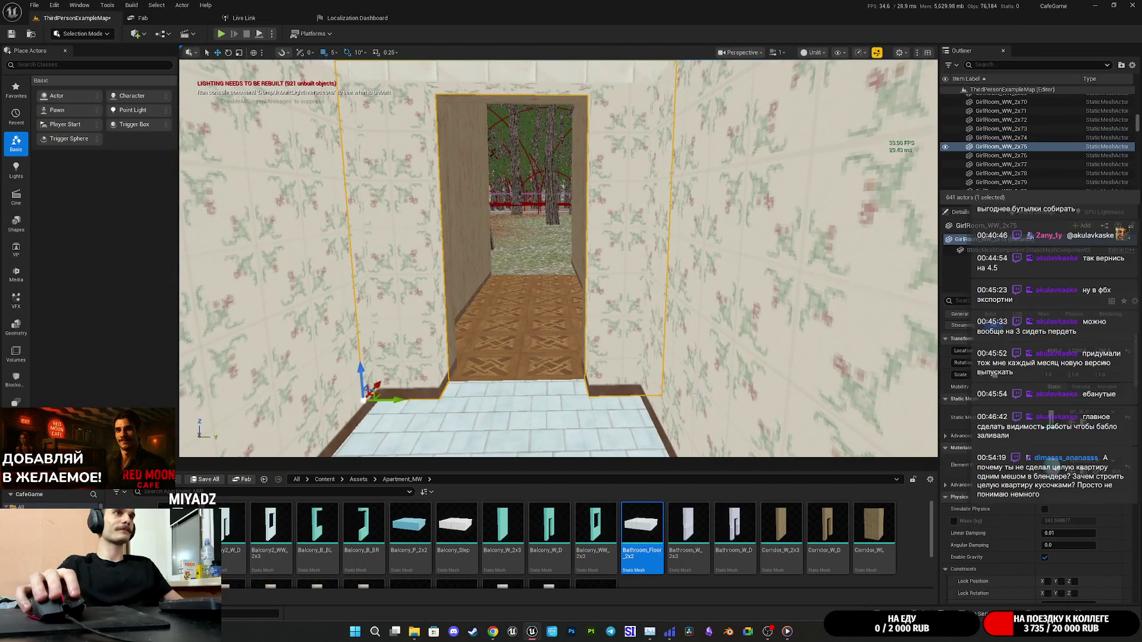
double_click(688, 523)
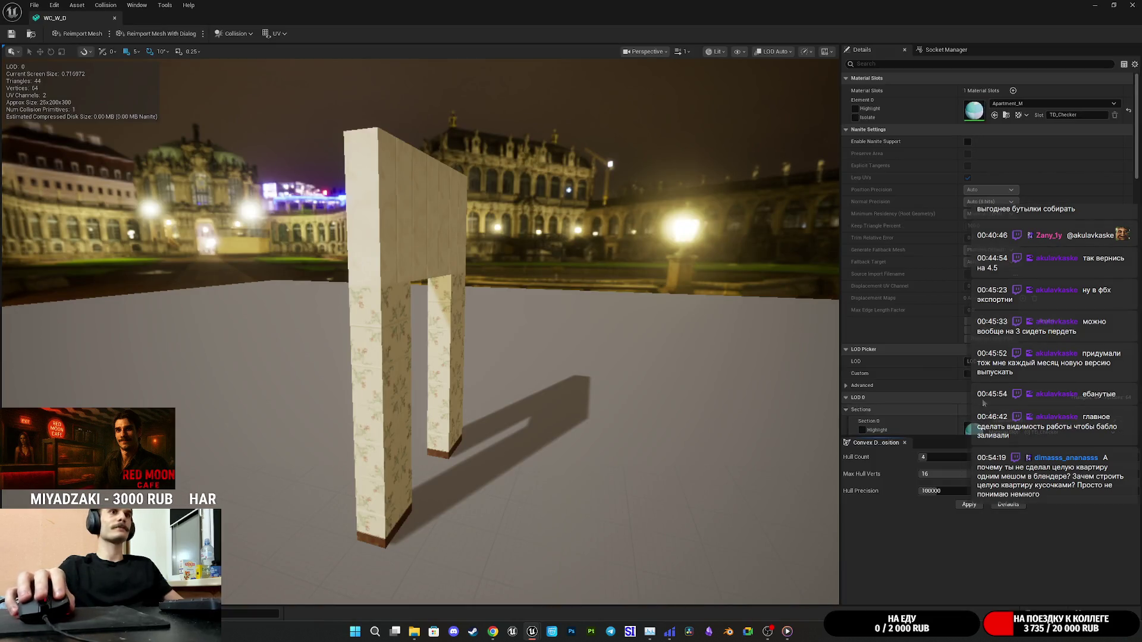
click(235, 34)
click(247, 154)
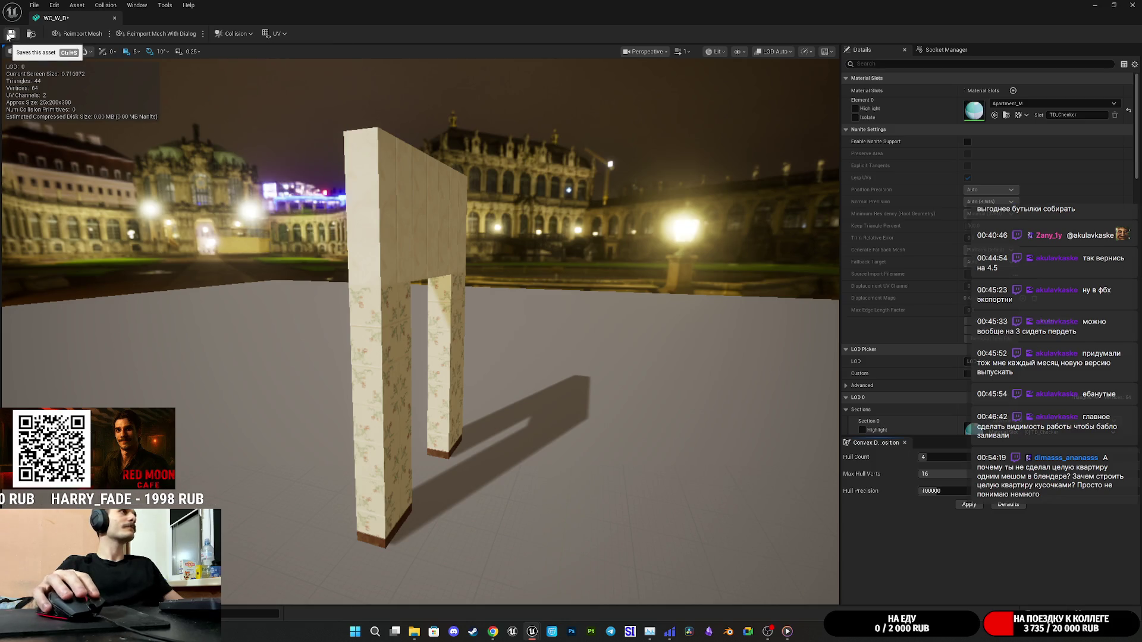
click(1132, 5)
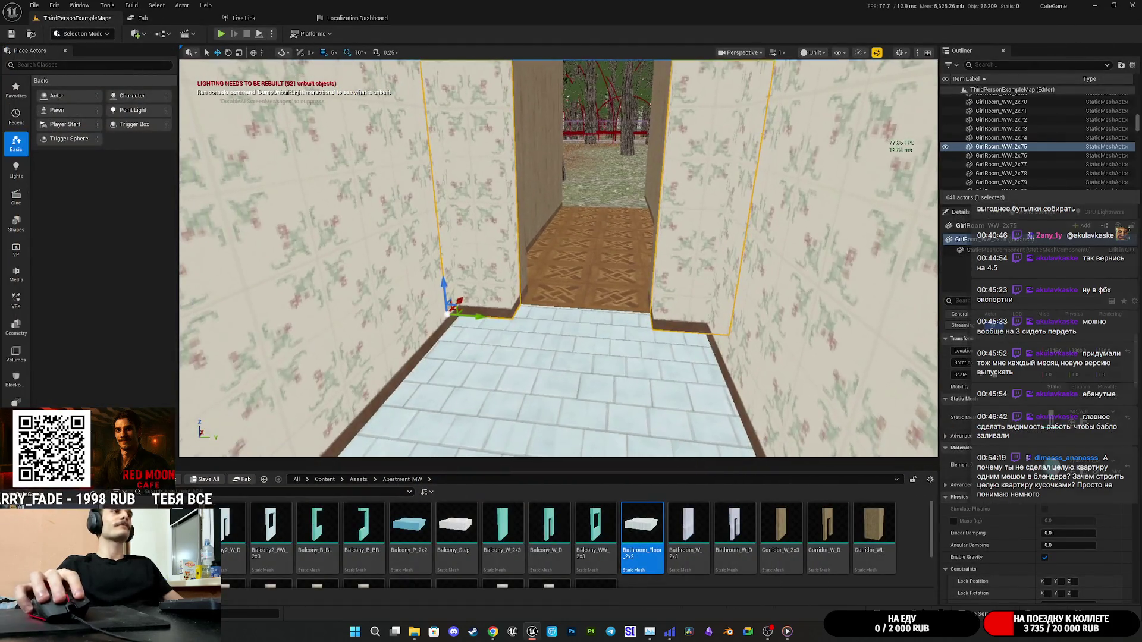
Duplicate the ceiling point light into the bathroom as PointLight25.
key(w)
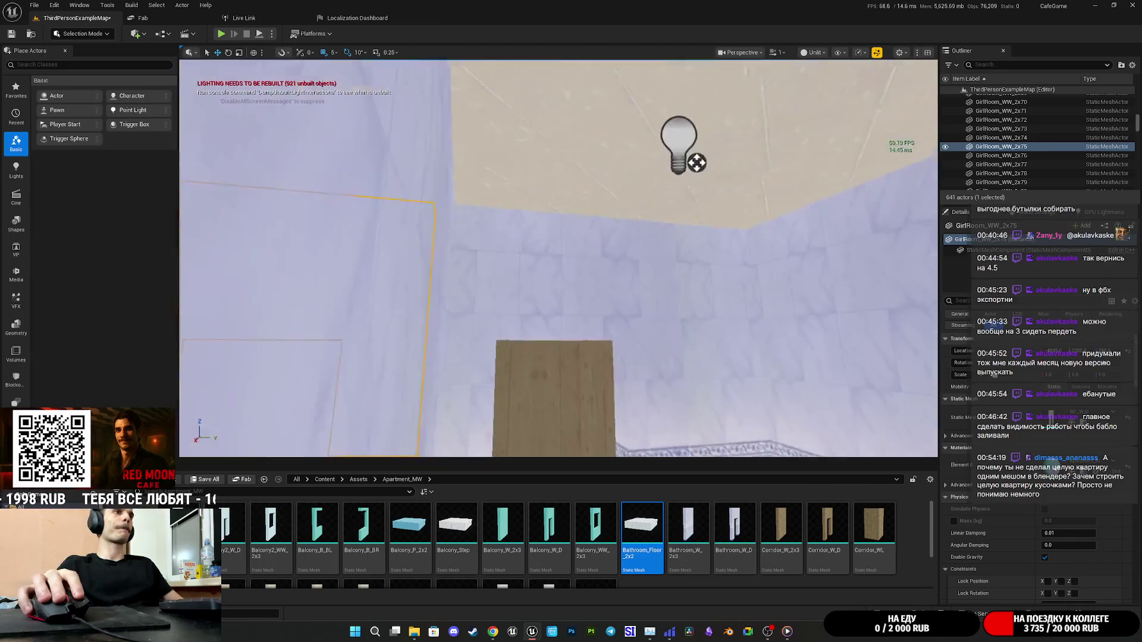
click(631, 209)
mouse_move(586, 238)
alt+mouse_down()
mouse_move(382, 249)
mouse_move(408, 219)
mouse_move(574, 118)
alt+mouse_up()
mouse_move(406, 154)
mouse_down()
mouse_move(422, 244)
mouse_move(323, 319)
mouse_up()
Save all changes and start a play test.
click(208, 480)
key(Return)
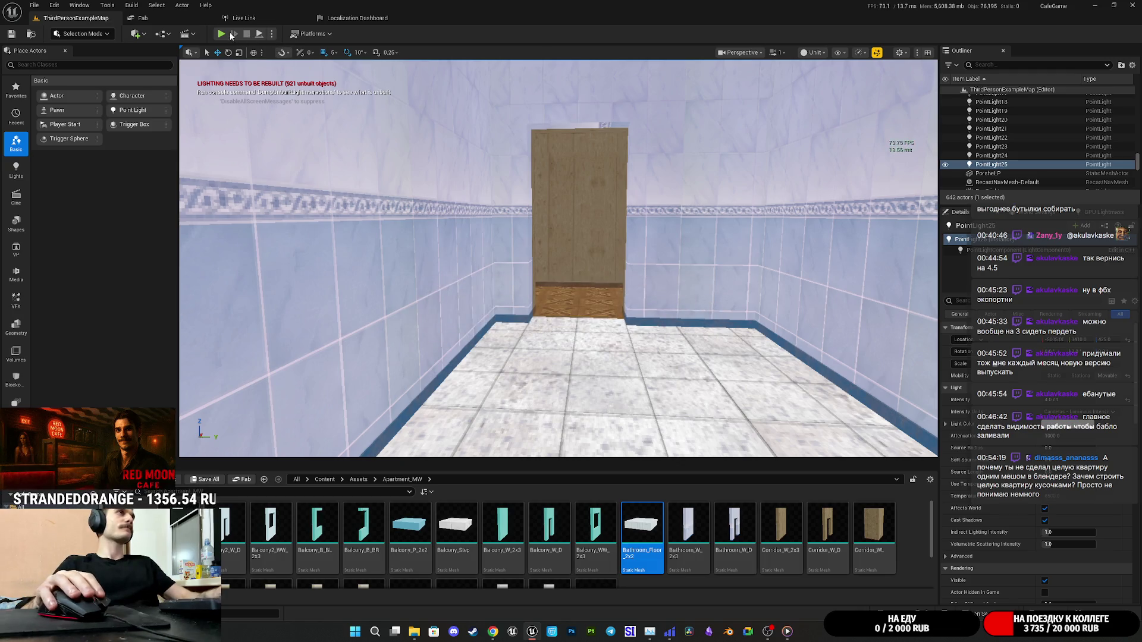
click(221, 34)
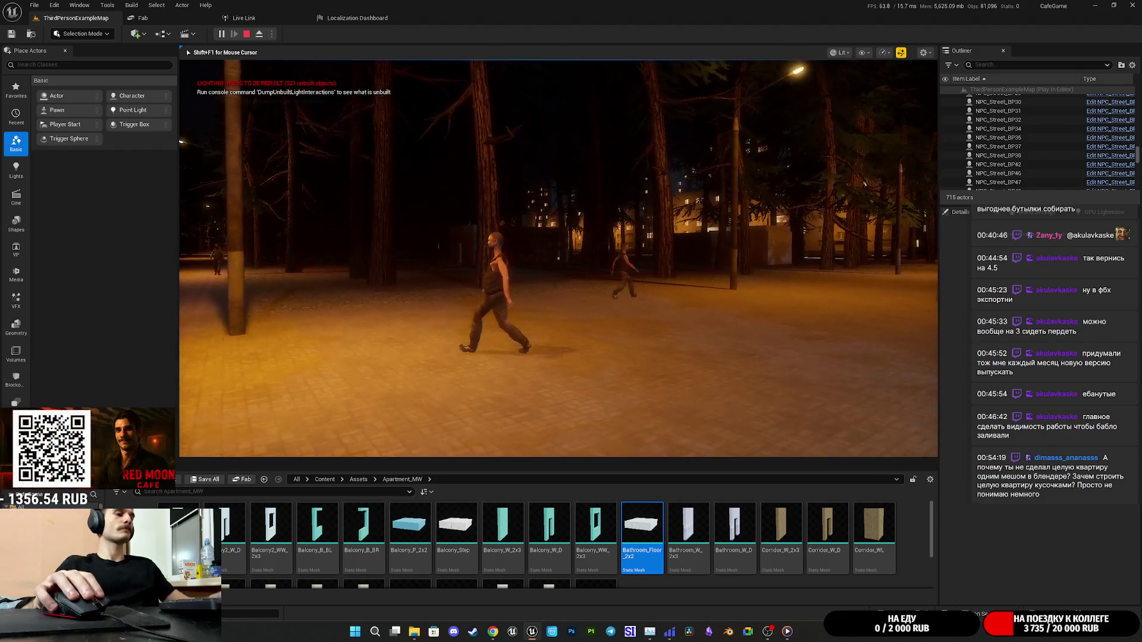
In fullscreen play mode, walk through the night park past the lit cafe courtyard to the apartment doorway.
key(F11)
key(w)
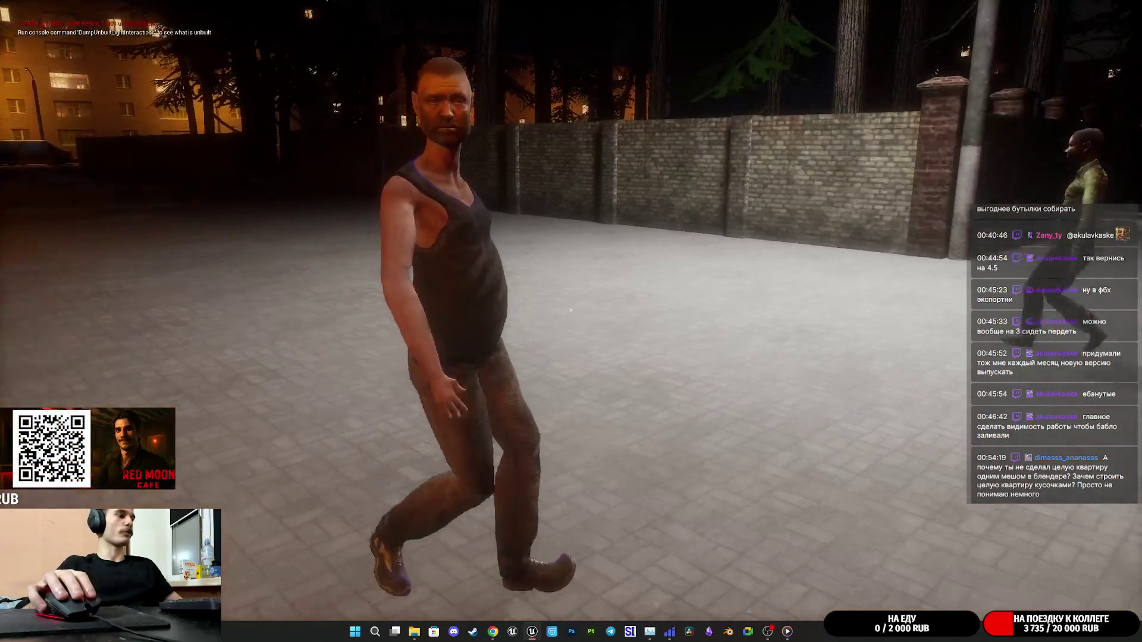
key(w)
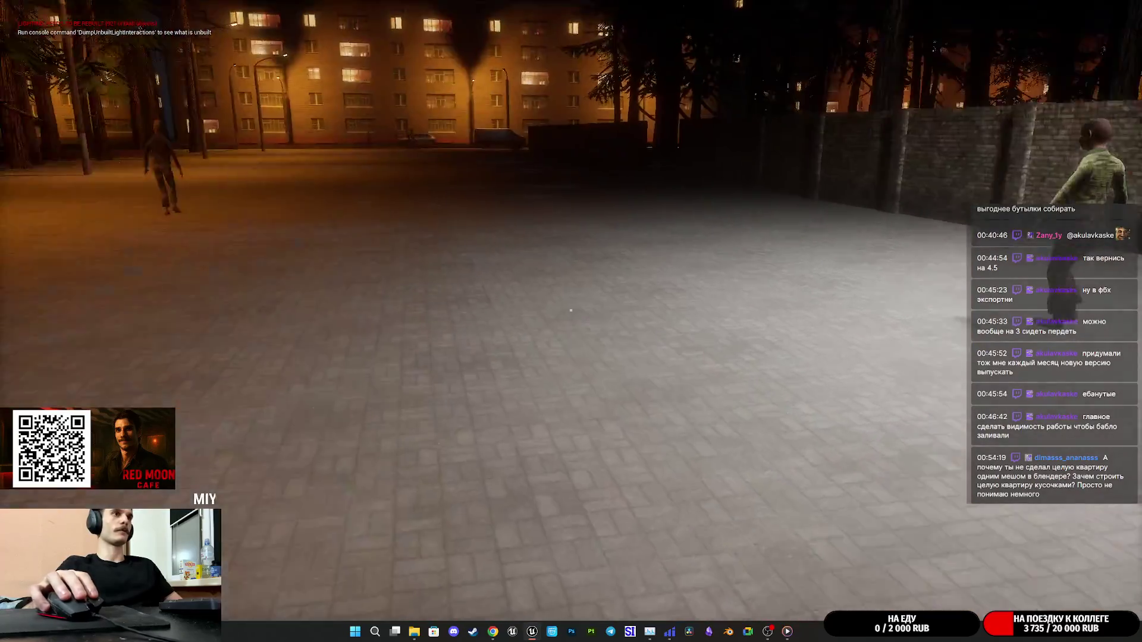
key(w)
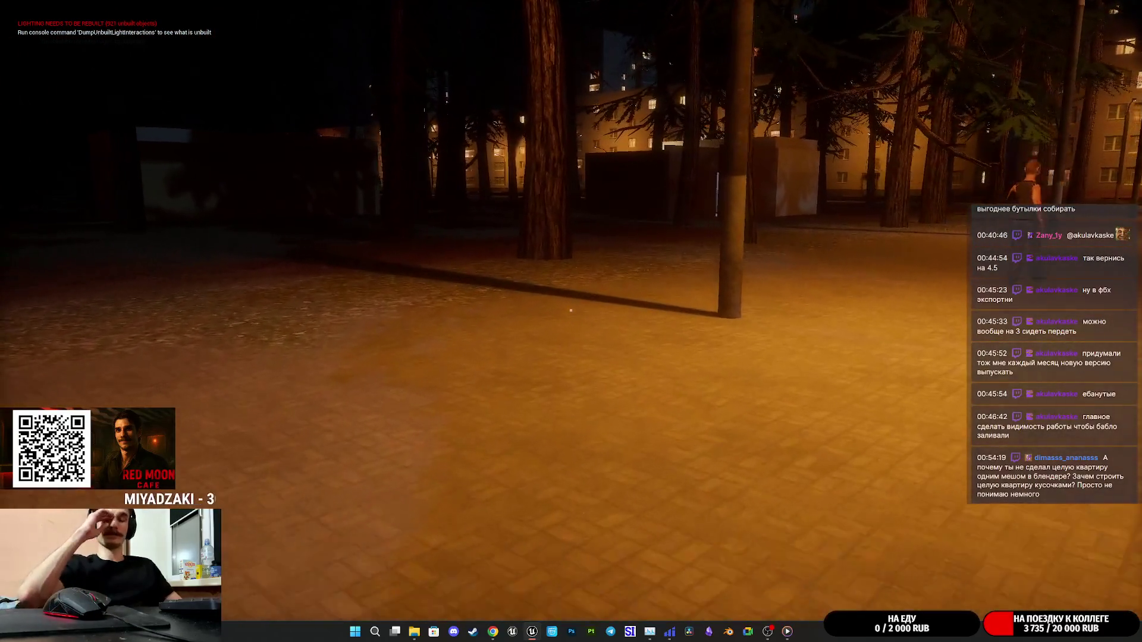
key(w)
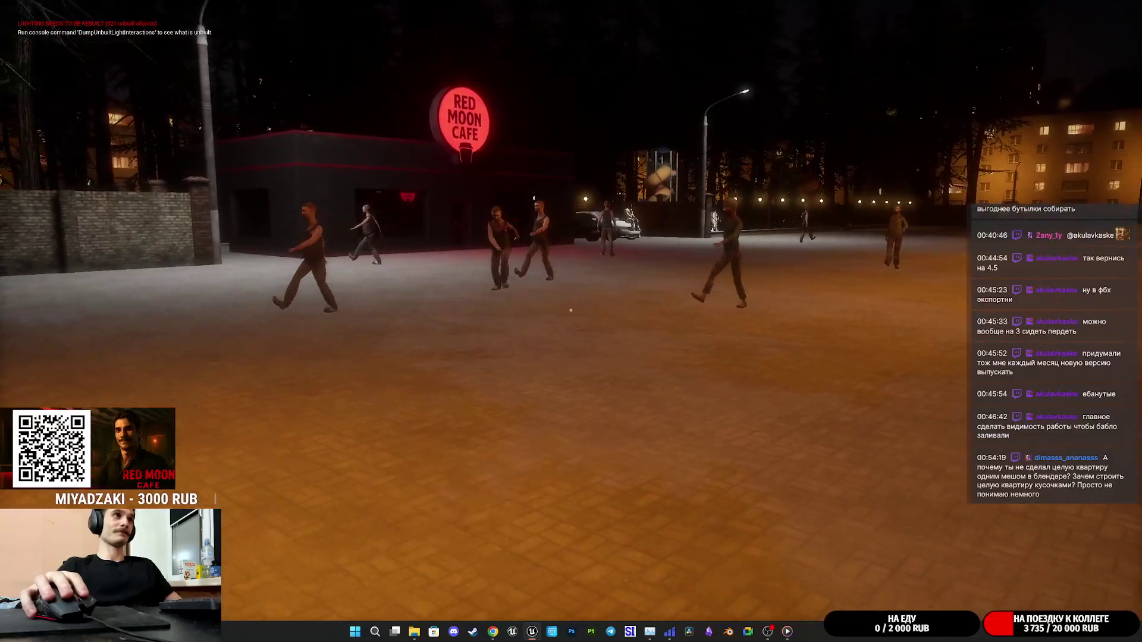
key(w)
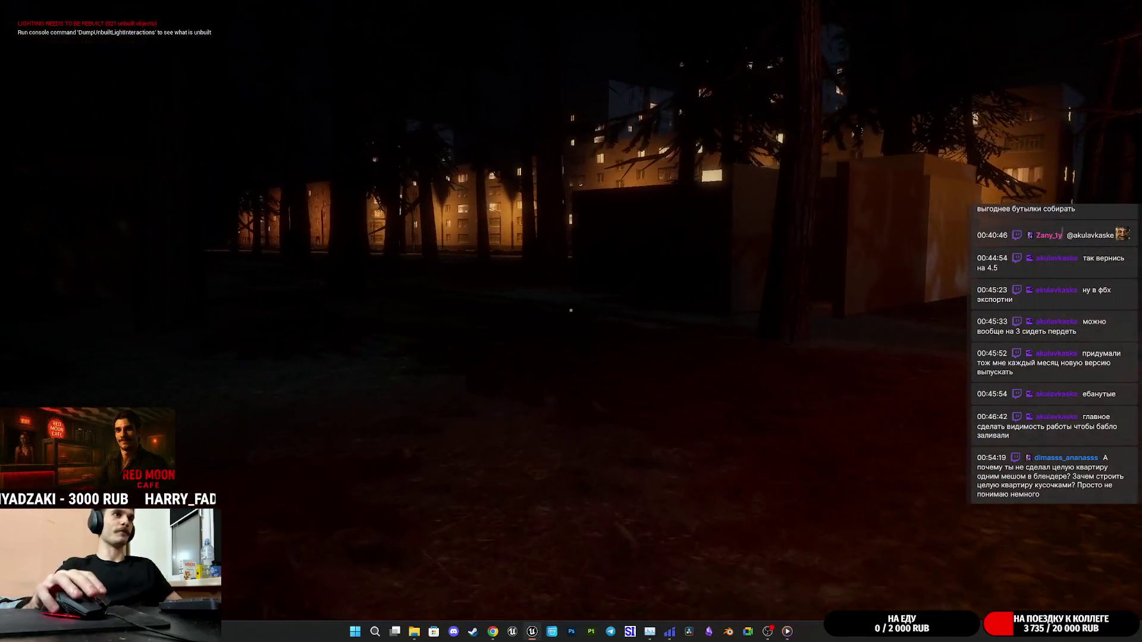
key(w)
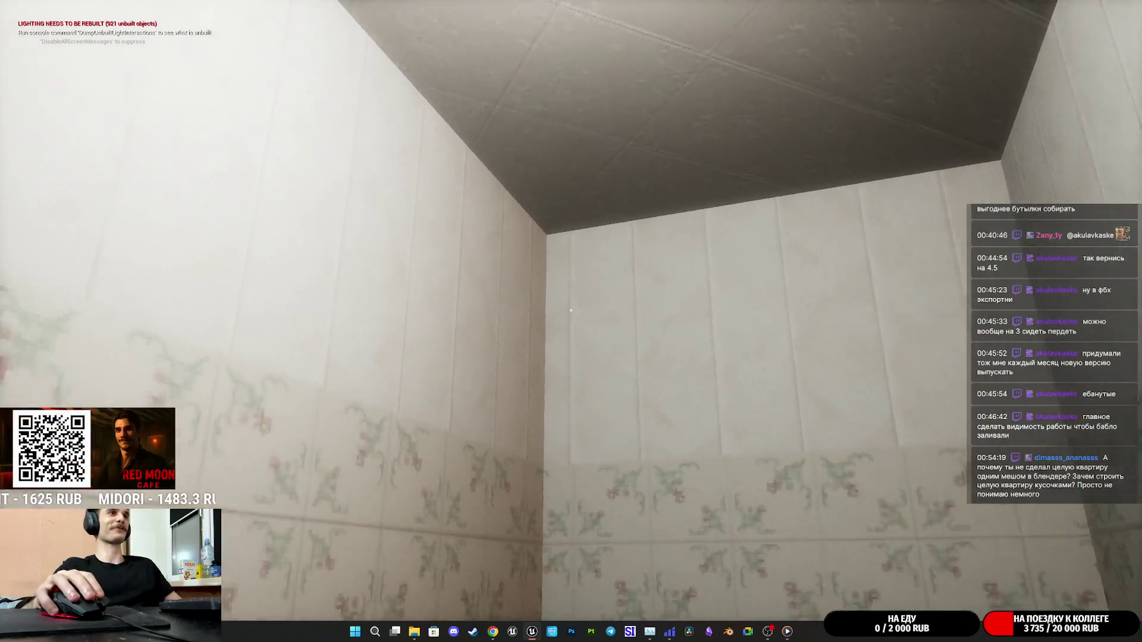
key(w)
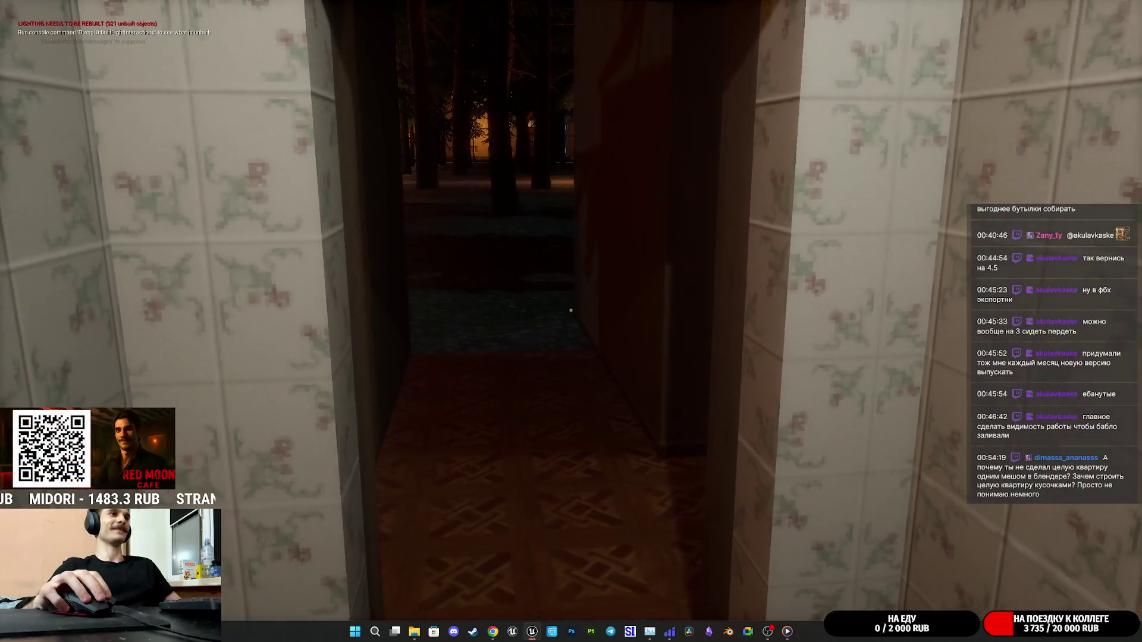
key(w)
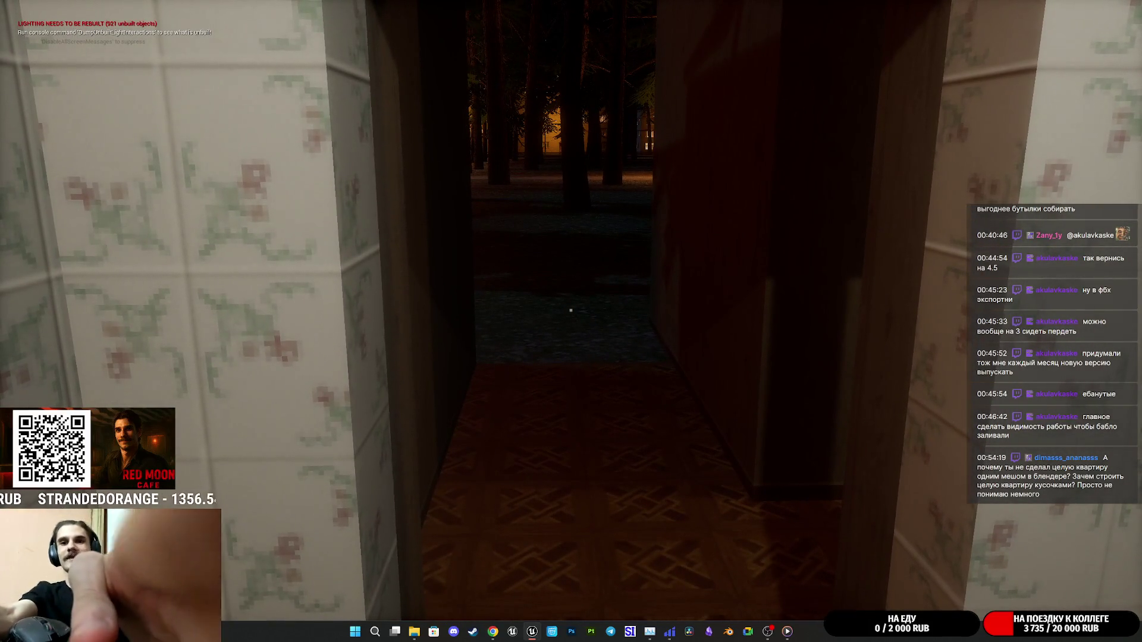
Walk down the corridor into the floral WC and blue-tiled bathroom, then exit play mode.
key(w)
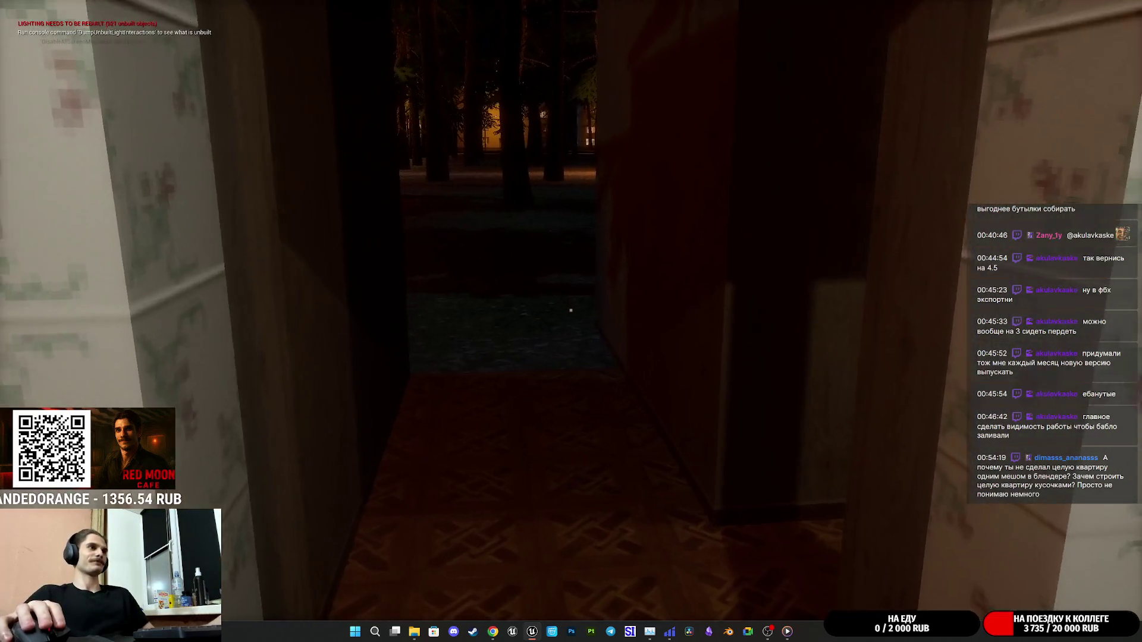
key(w)
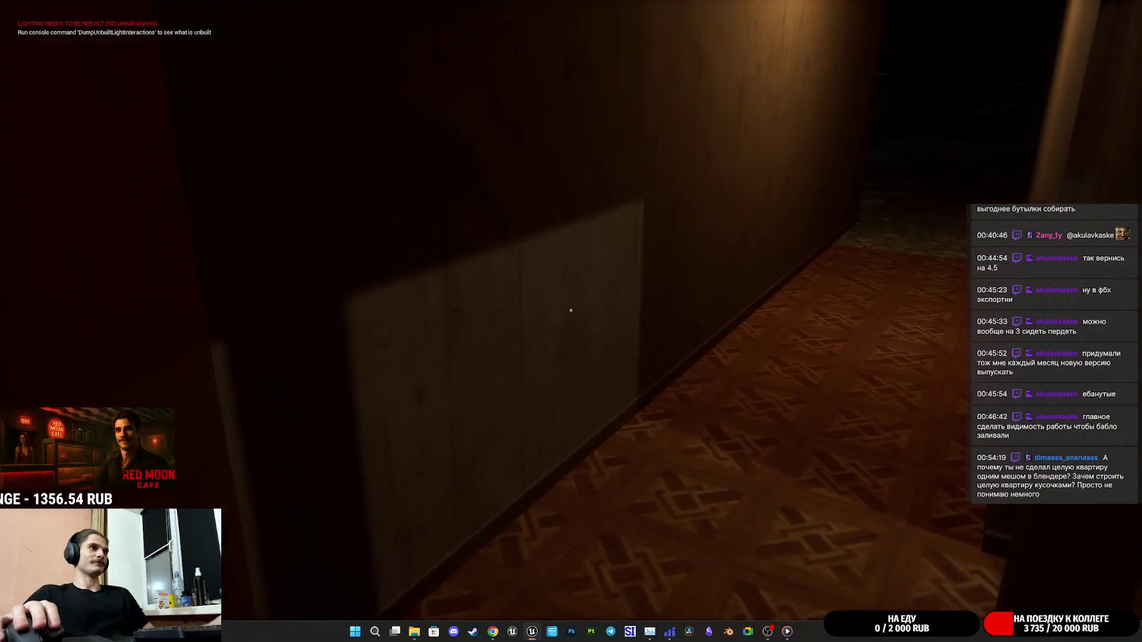
key(w)
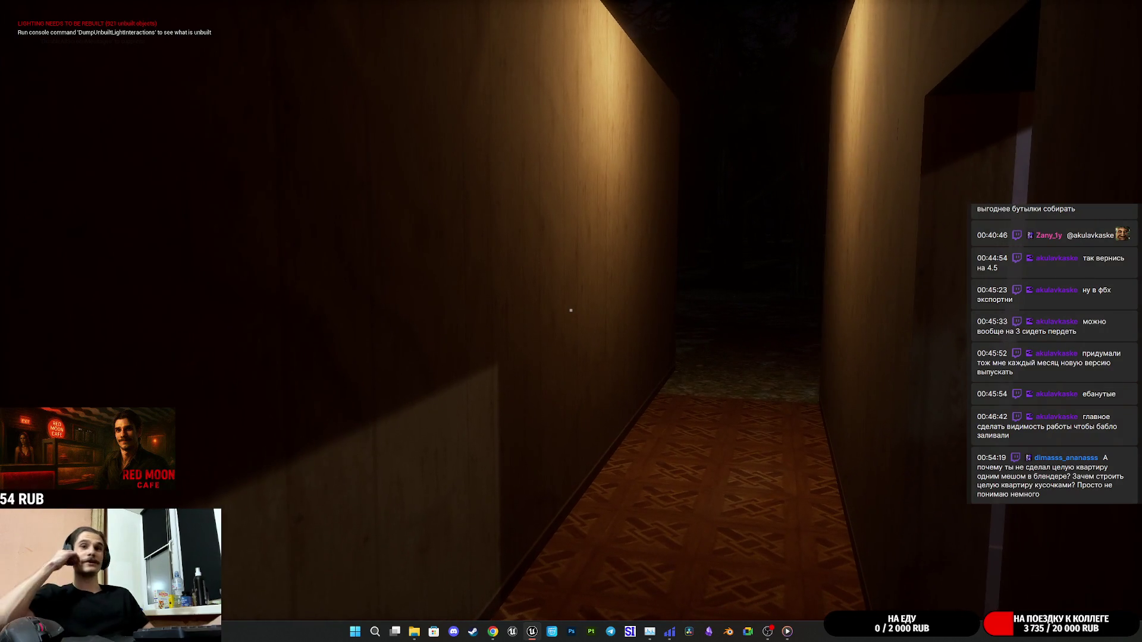
key(w)
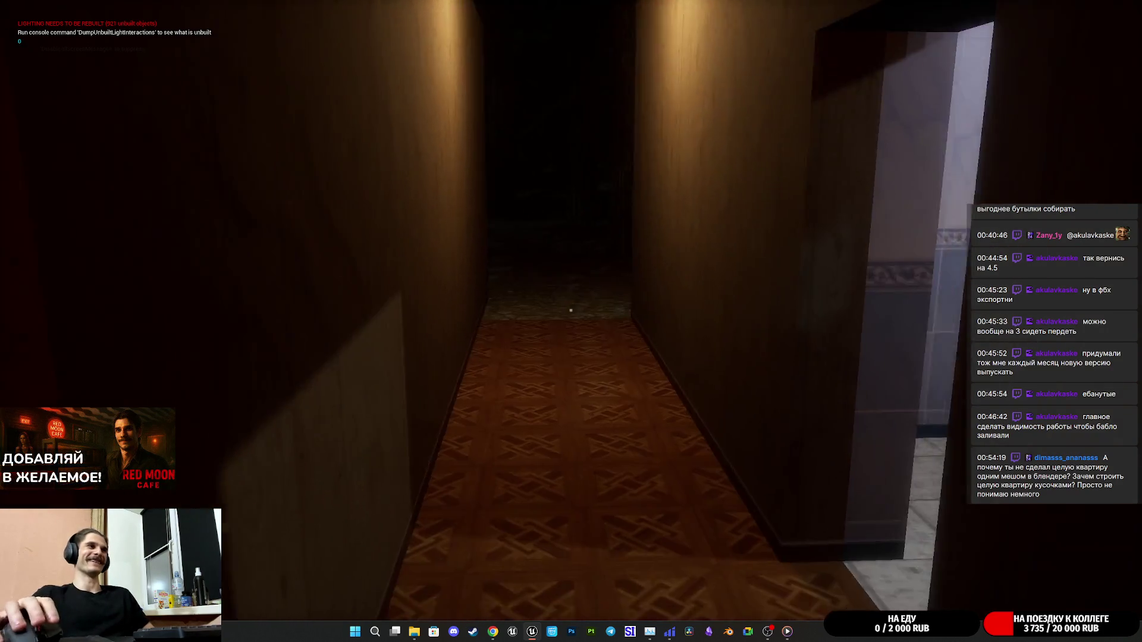
key(w)
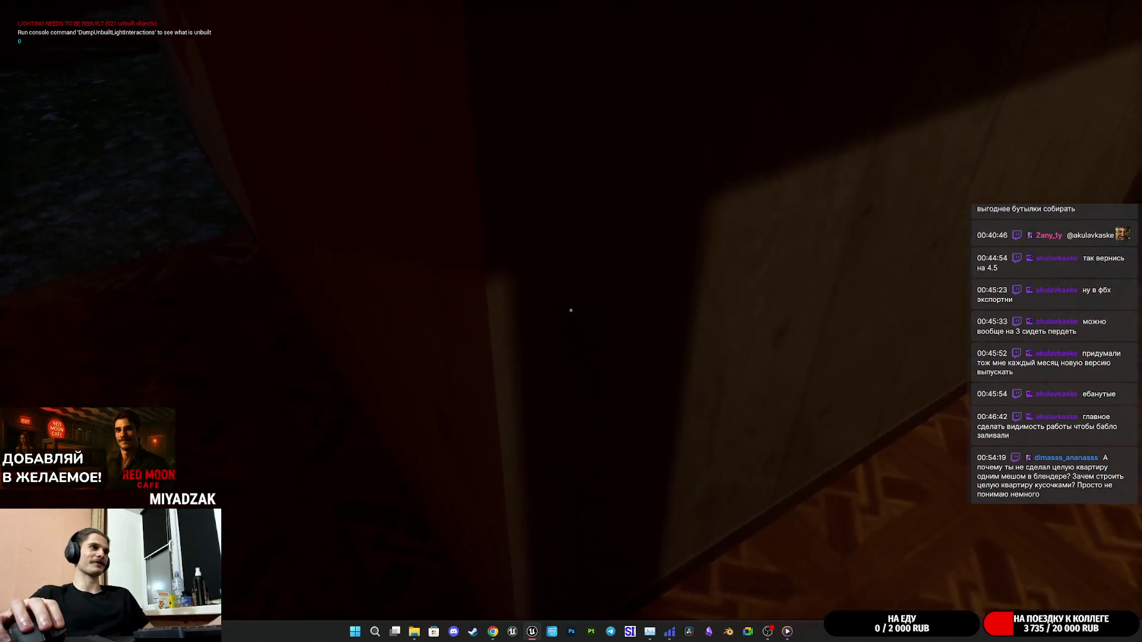
key(w)
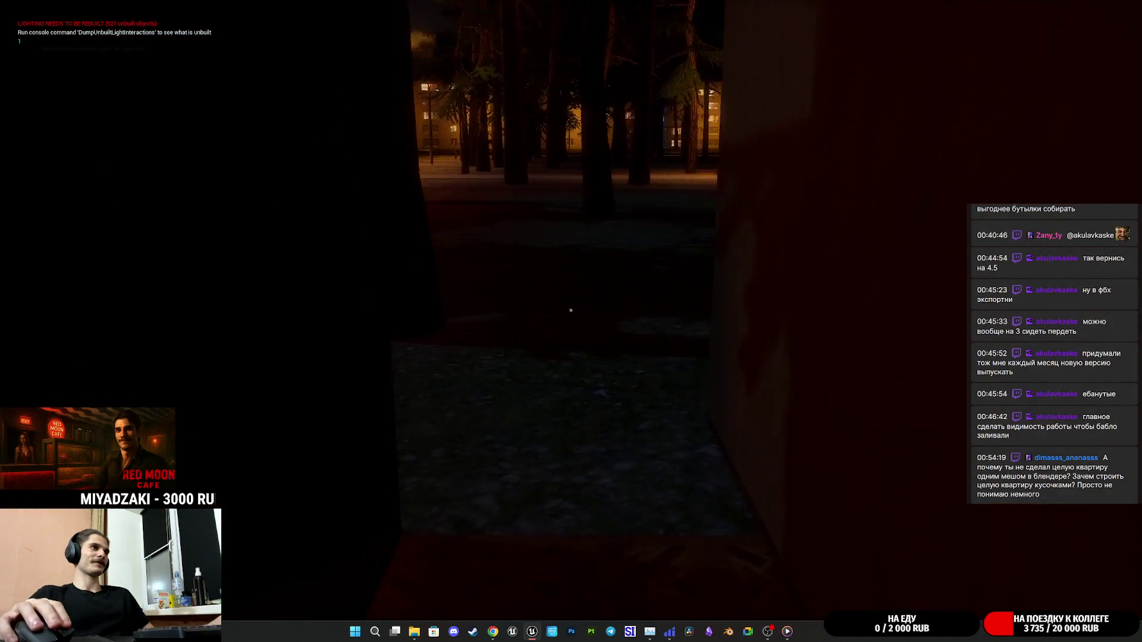
key(w)
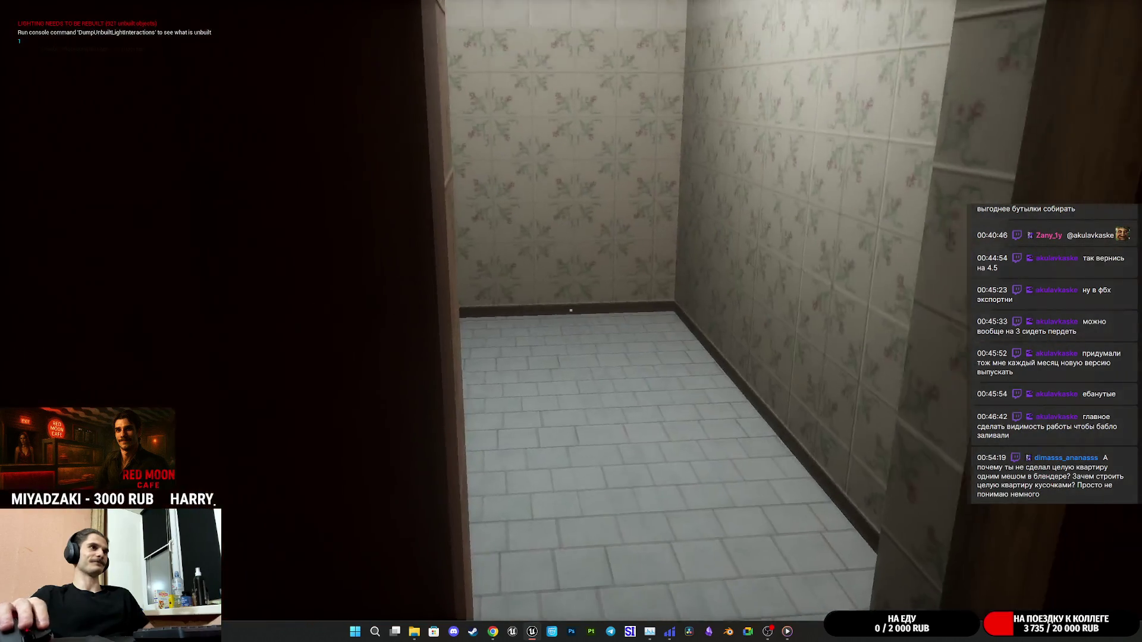
key(w)
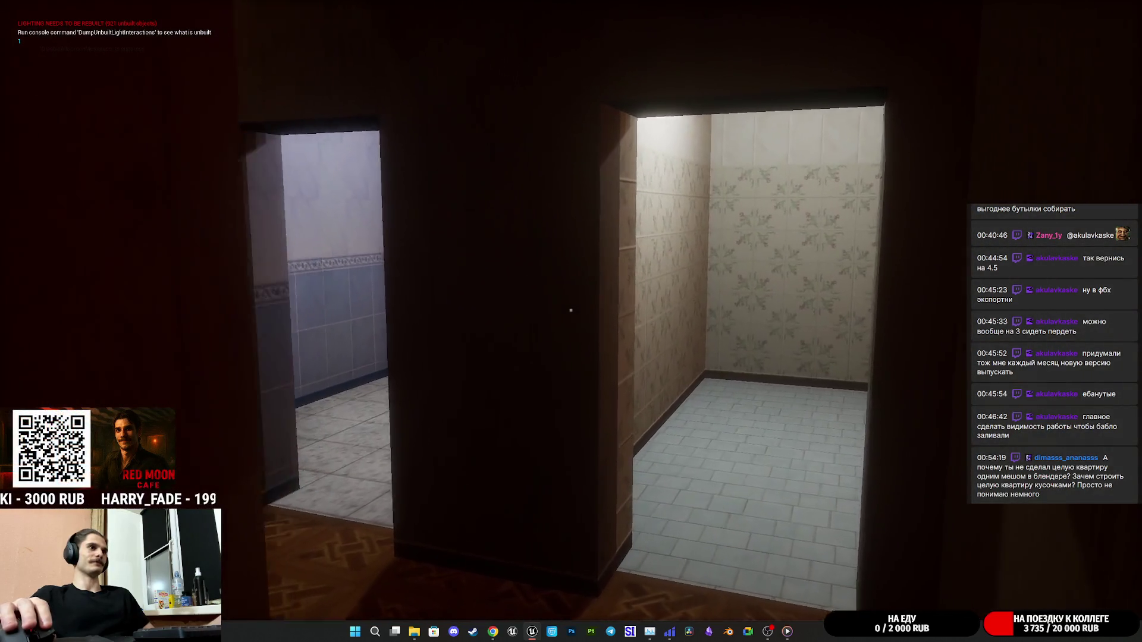
key(w)
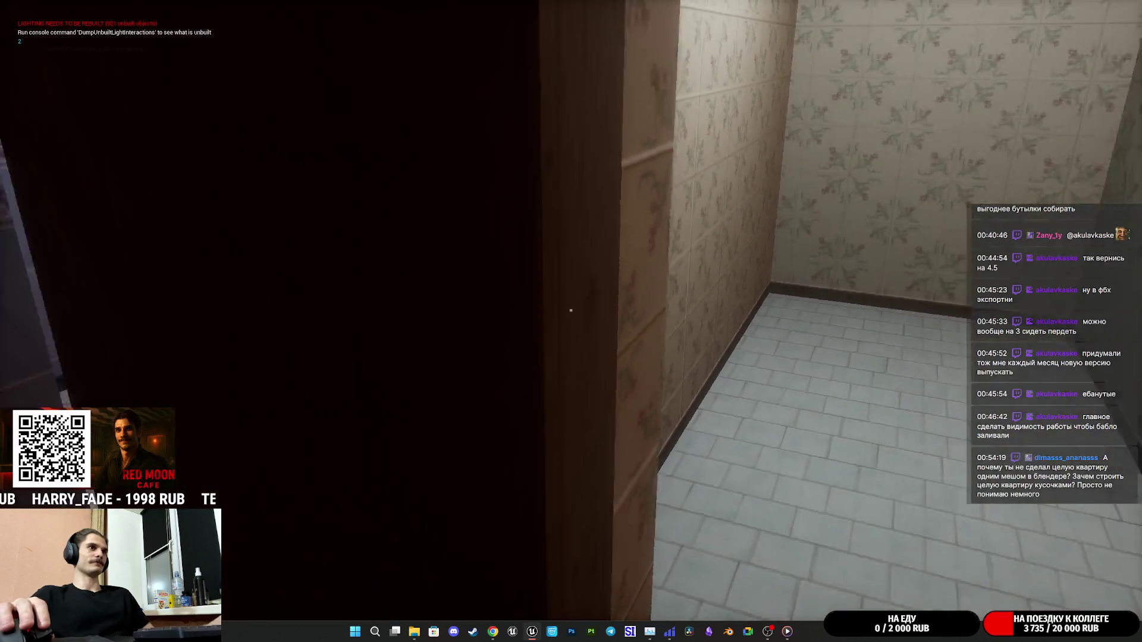
key(s)
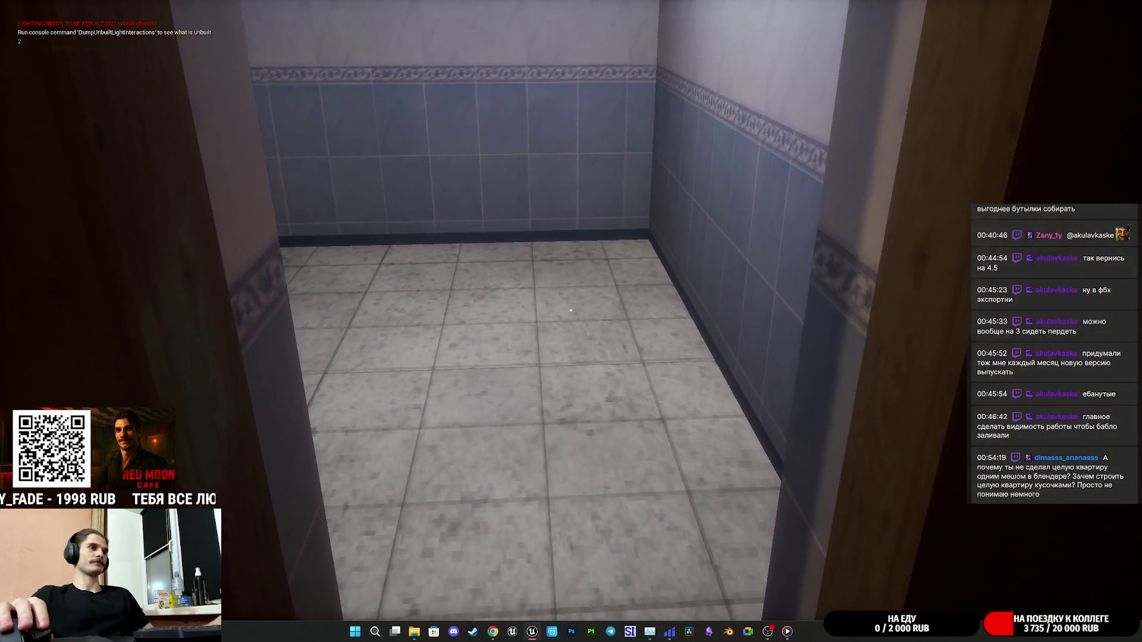
key(s)
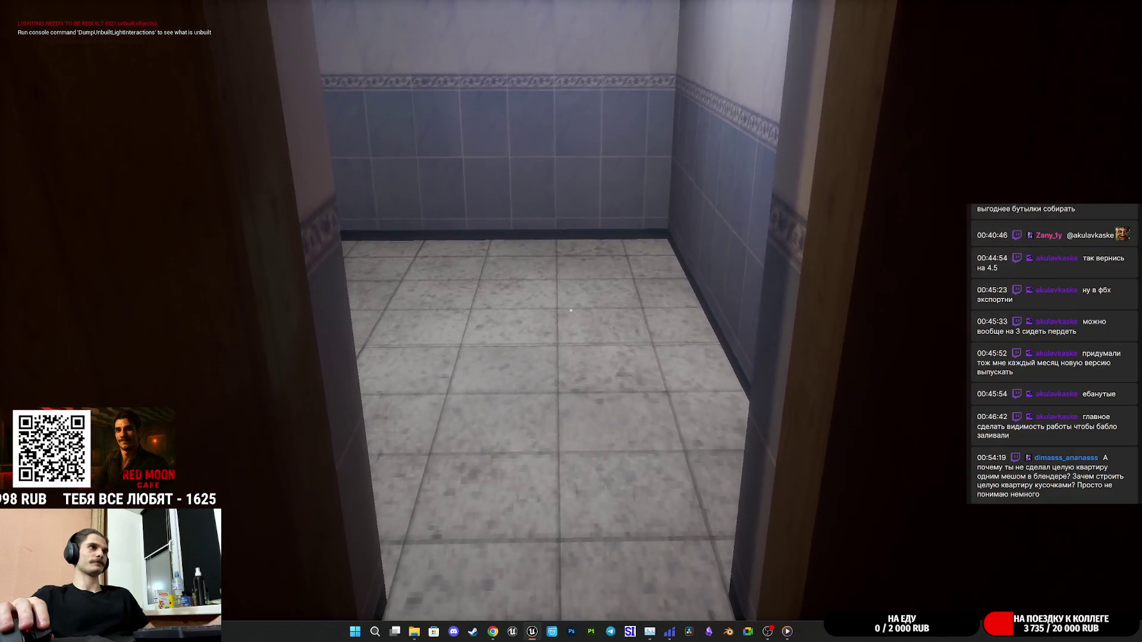
key(Escape)
key(s)
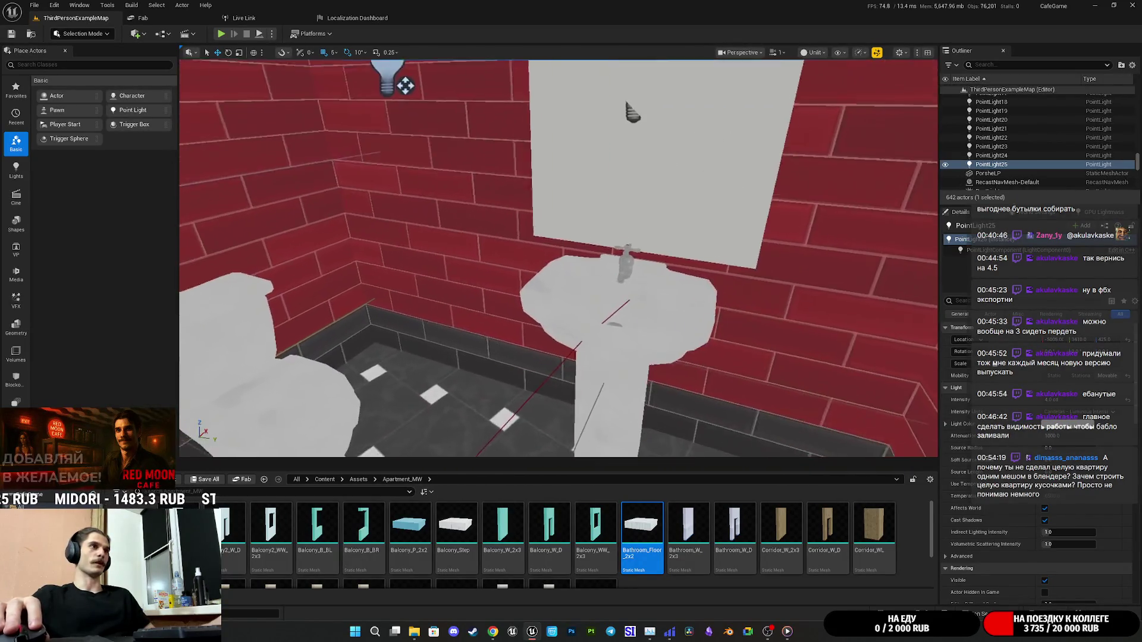
Alt-drag copies of the sink and toilet toward the apartment and focus the view on them.
click(656, 288)
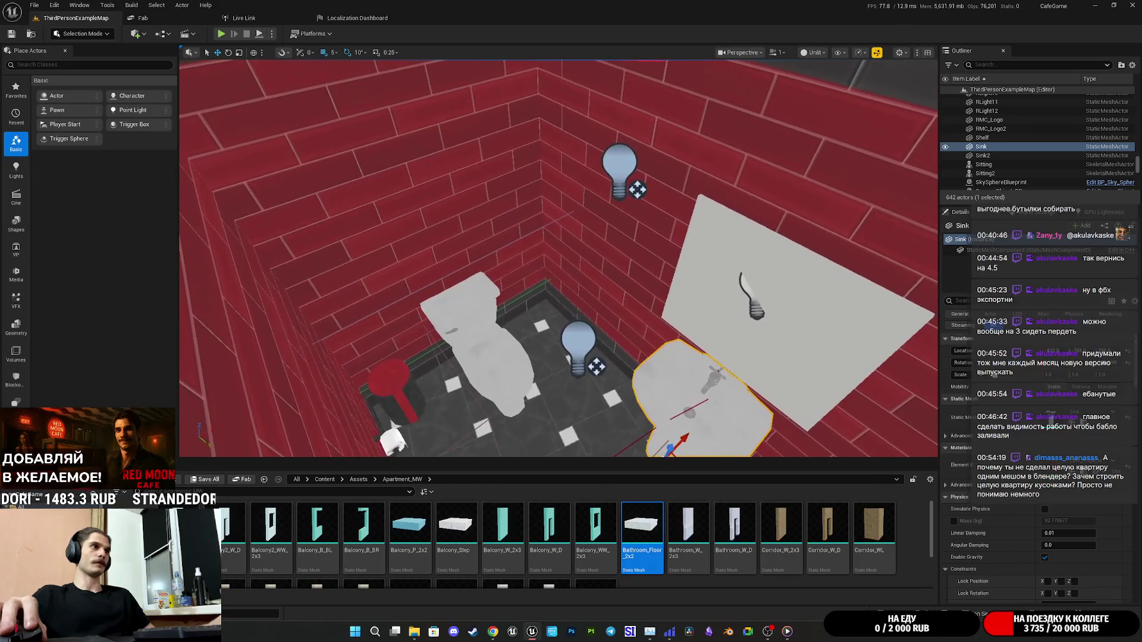
ctrl+click(516, 336)
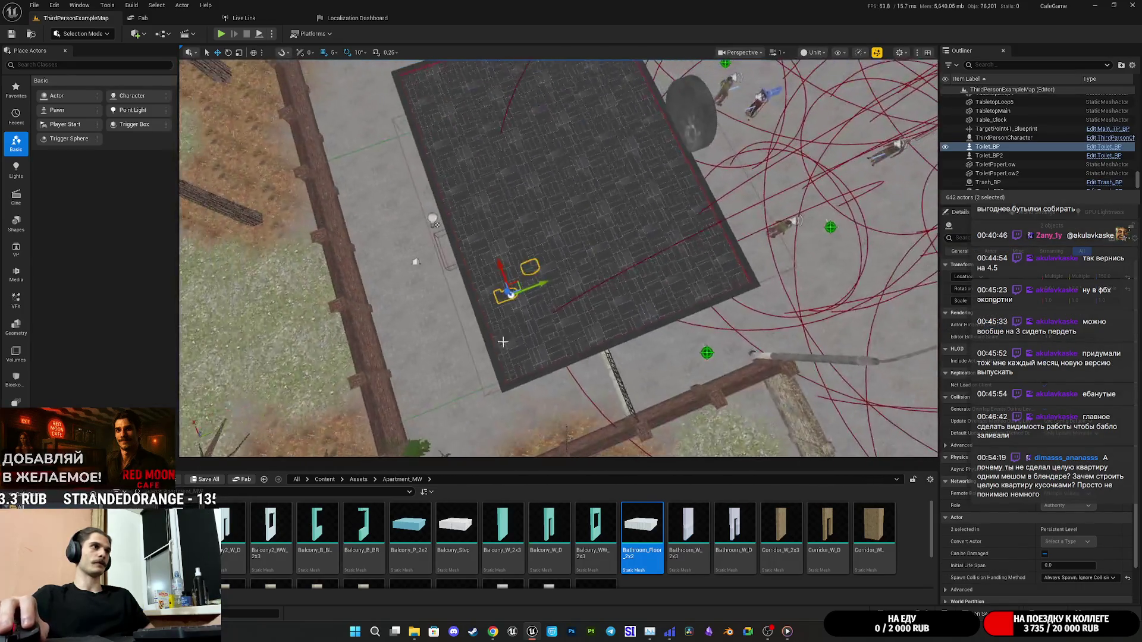
mouse_move(520, 282)
mouse_down()
mouse_move(916, 255)
mouse_move(780, 219)
mouse_up()
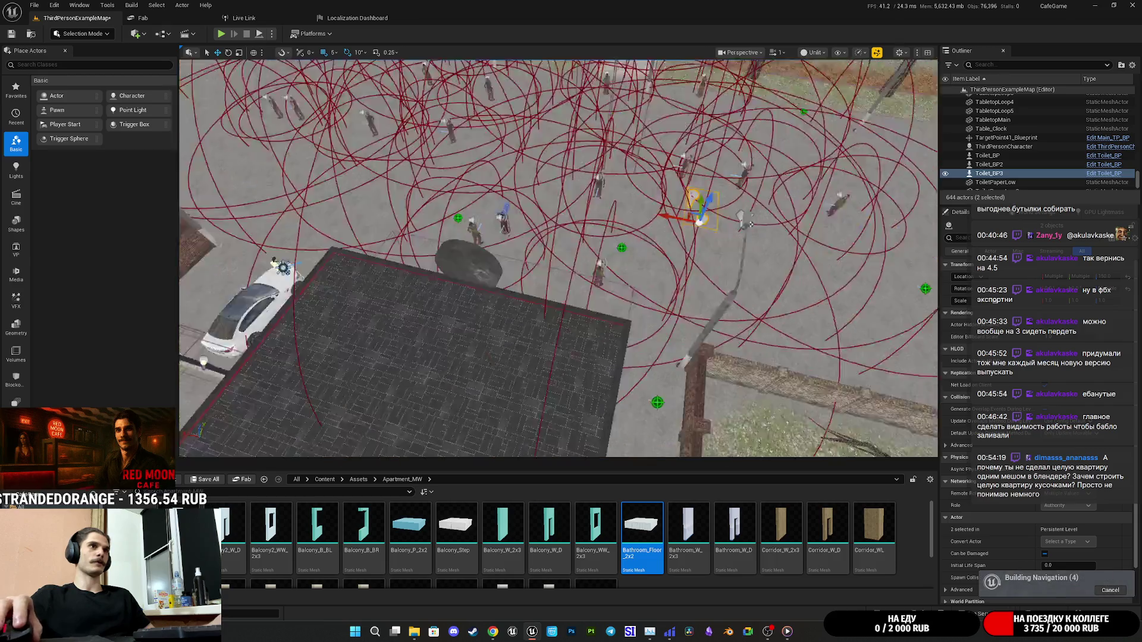
scroll(589, 307, down, 10)
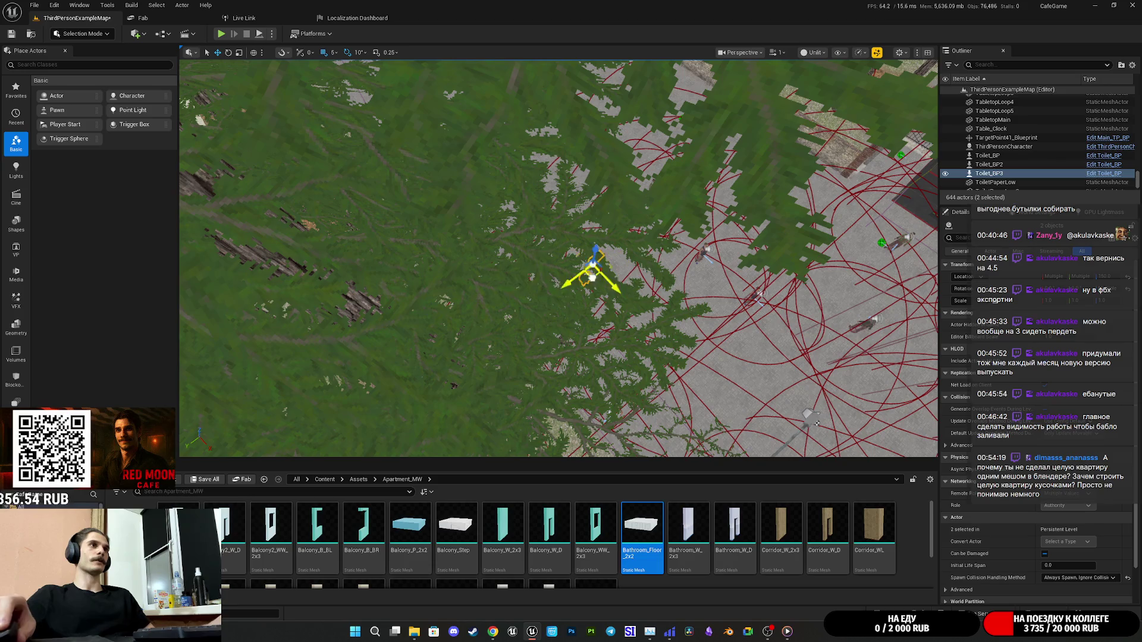
drag(592, 275, 208, 276)
scroll(460, 292, up, 8)
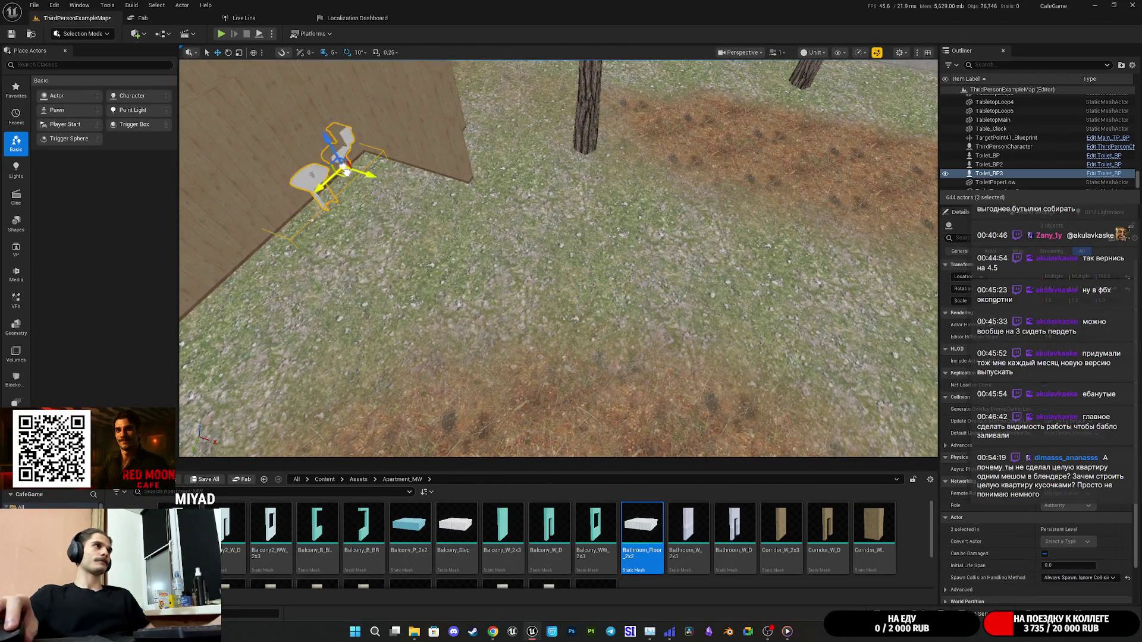
key(f)
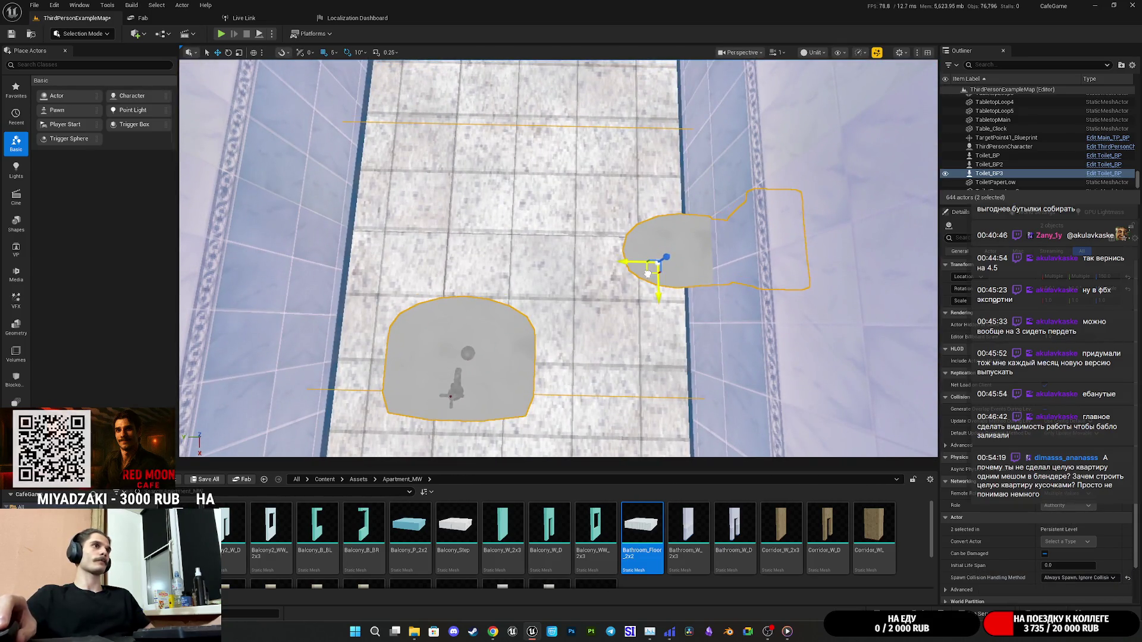
Move the copied toilet, Toilet_BP3, onto the floral WC's tiled floor.
drag(648, 273, 441, 242)
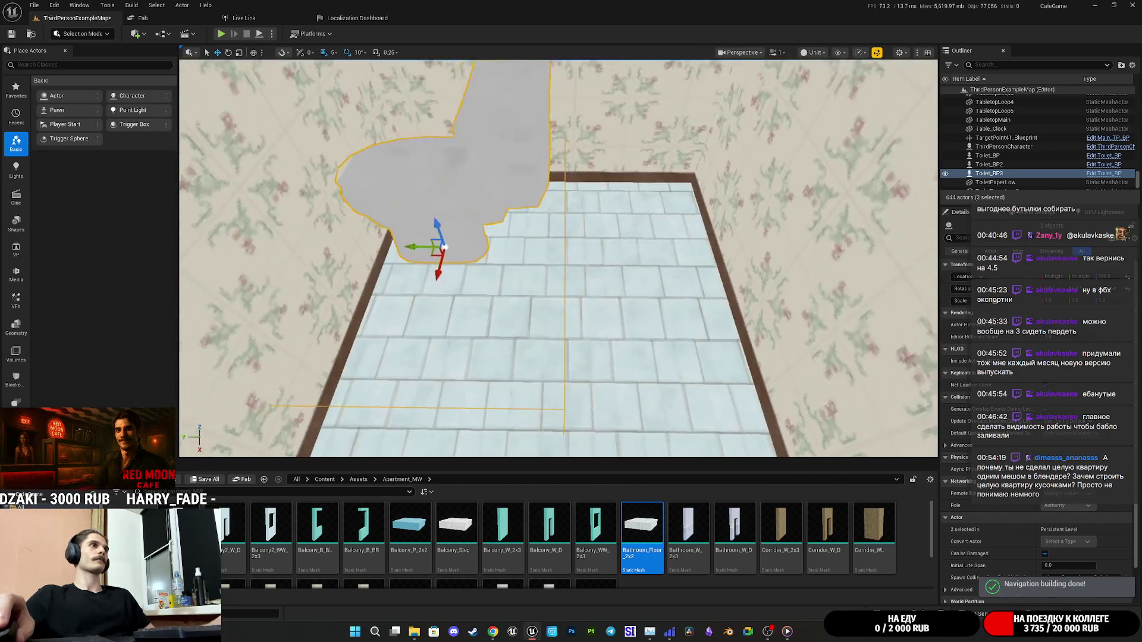
scroll(441, 243, down, 3)
click(464, 294)
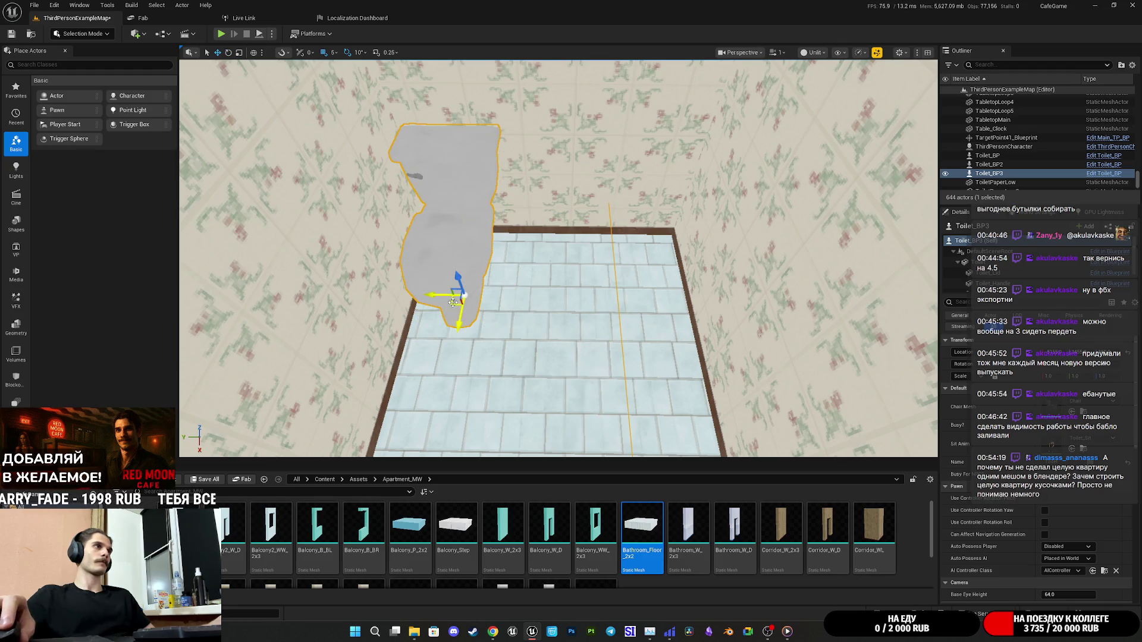
mouse_move(510, 313)
mouse_down()
mouse_move(552, 354)
mouse_move(535, 333)
mouse_move(464, 357)
mouse_move(428, 309)
mouse_move(452, 285)
mouse_move(447, 268)
mouse_up()
Inspect the WC wall pieces, then slide Sink3 along X against the blue-tiled bathroom's back wall.
click(536, 209)
ctrl+click(416, 190)
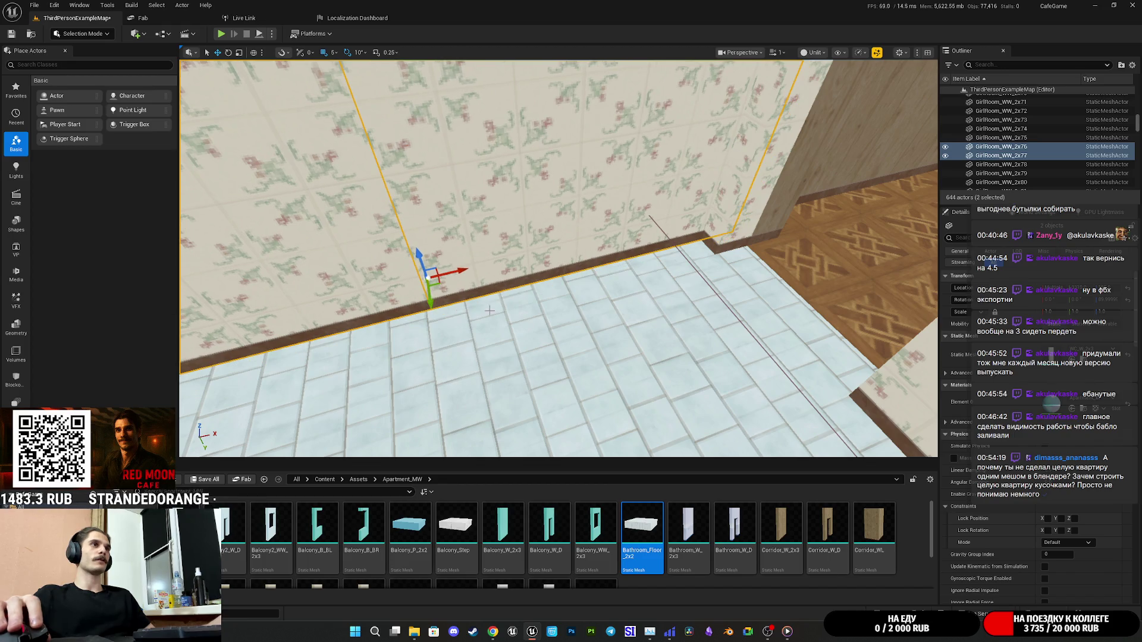
drag(447, 268, 565, 321)
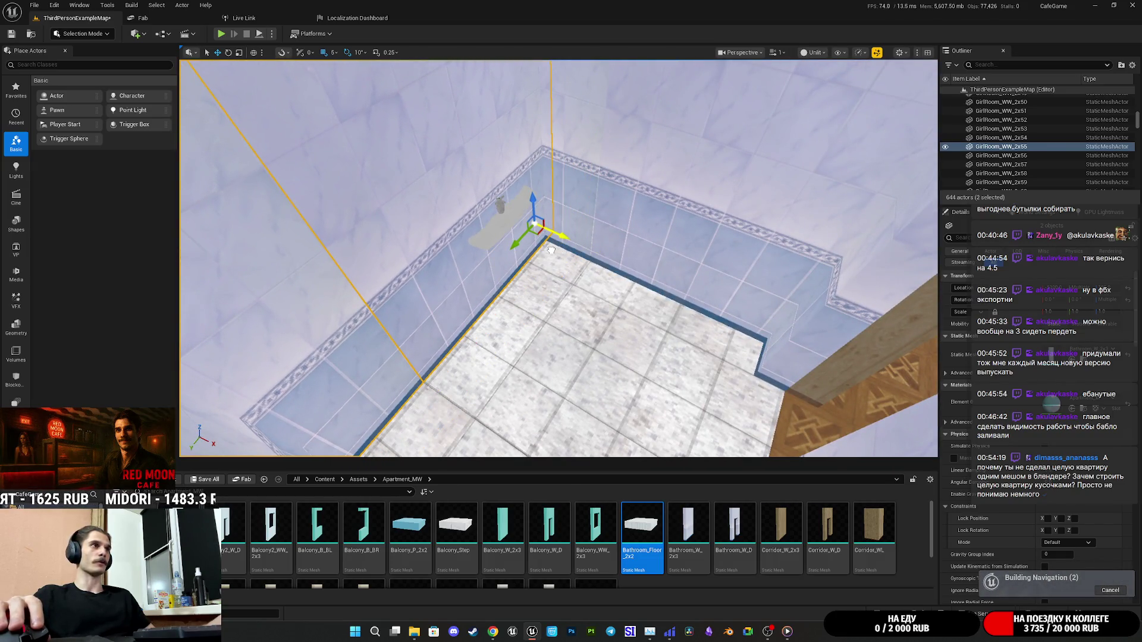
click(500, 227)
drag(526, 289, 577, 305)
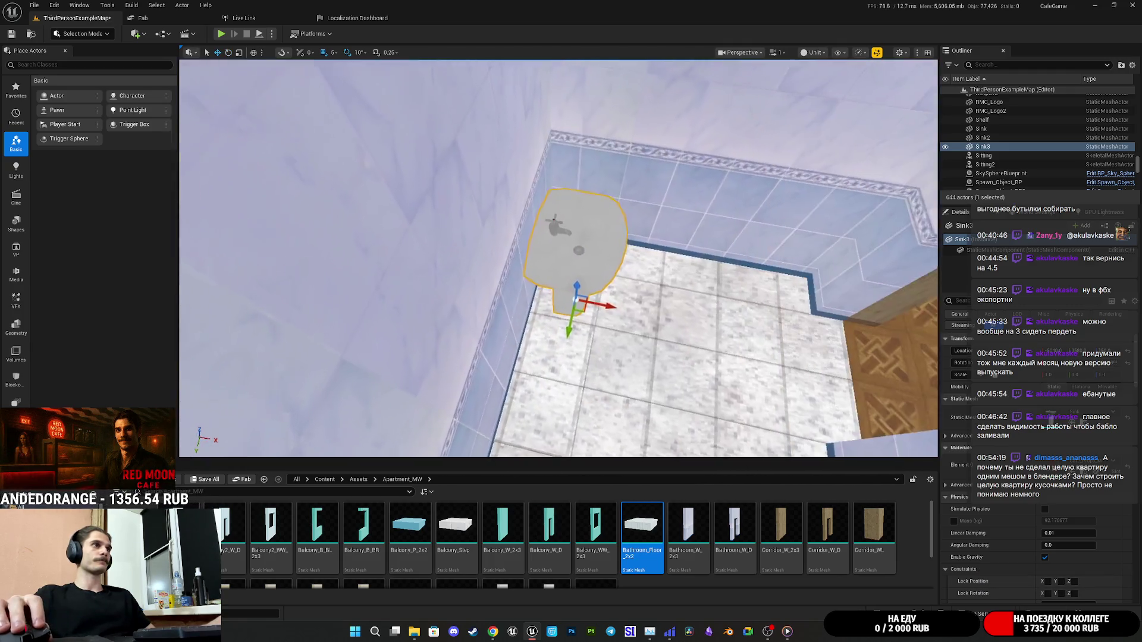
scroll(594, 330, up, 2)
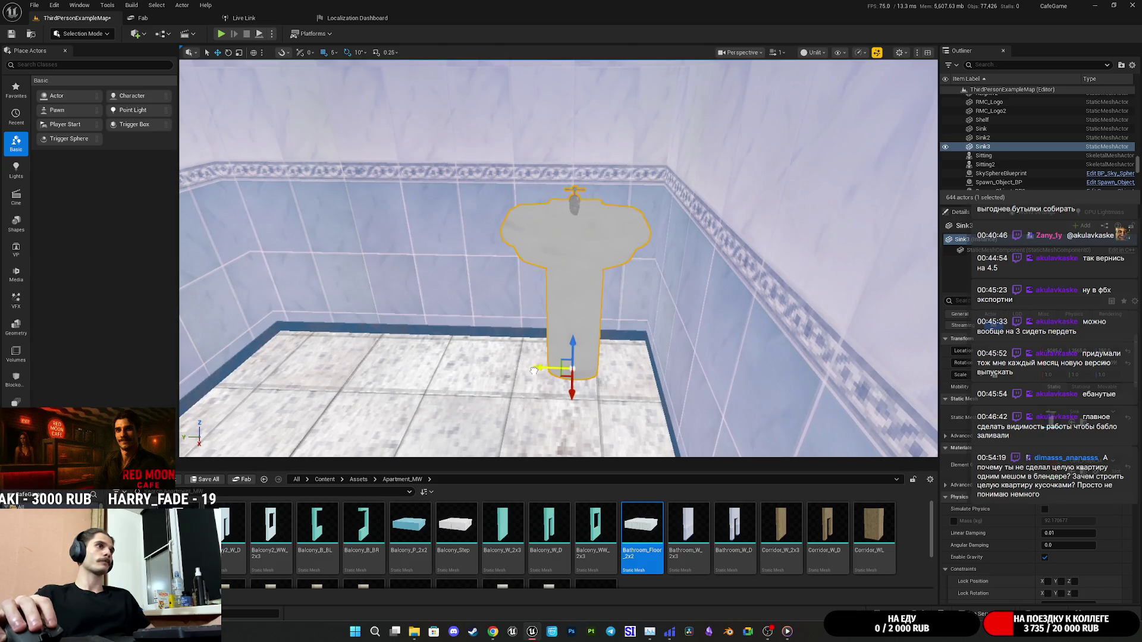
Select the WC wall pieces and slide one wall piece along its axis.
click(455, 232)
ctrl+click(456, 232)
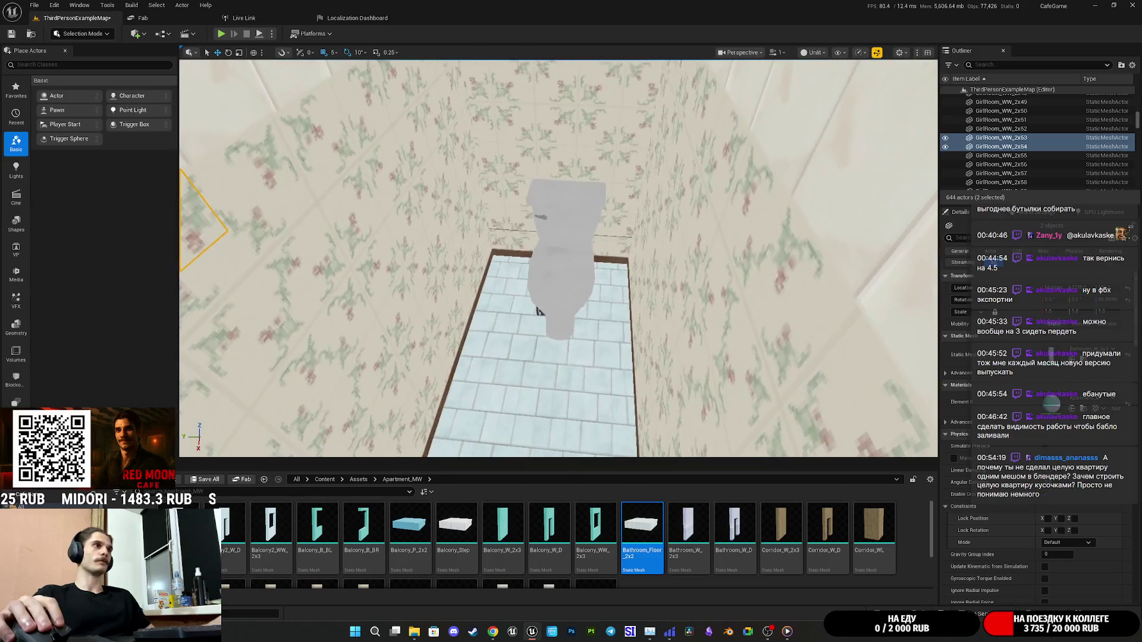
click(539, 310)
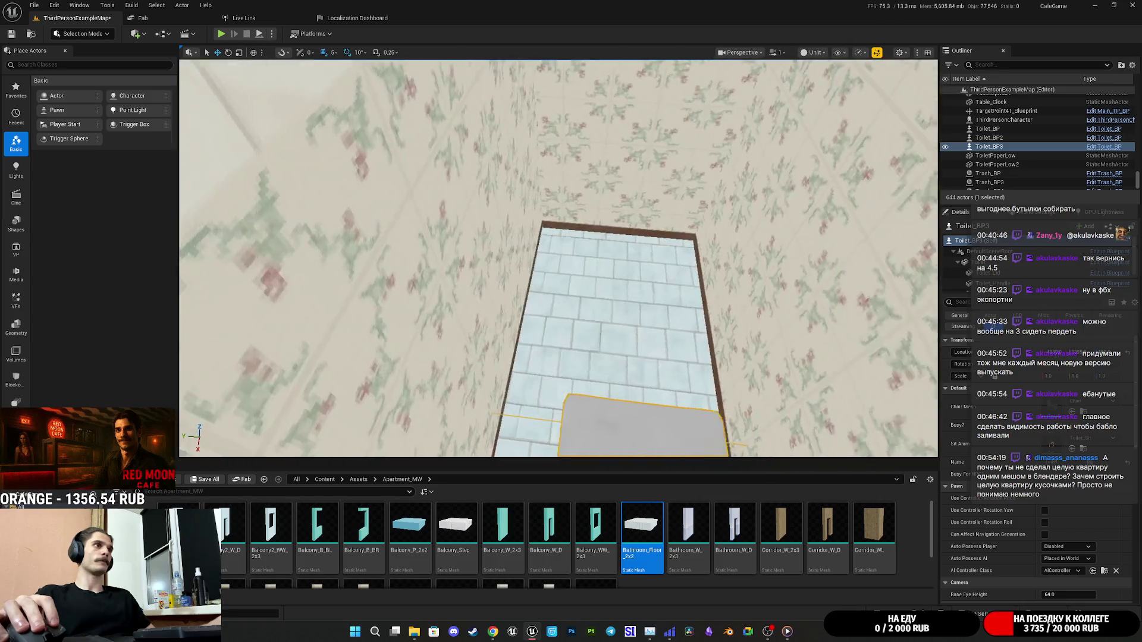
click(603, 186)
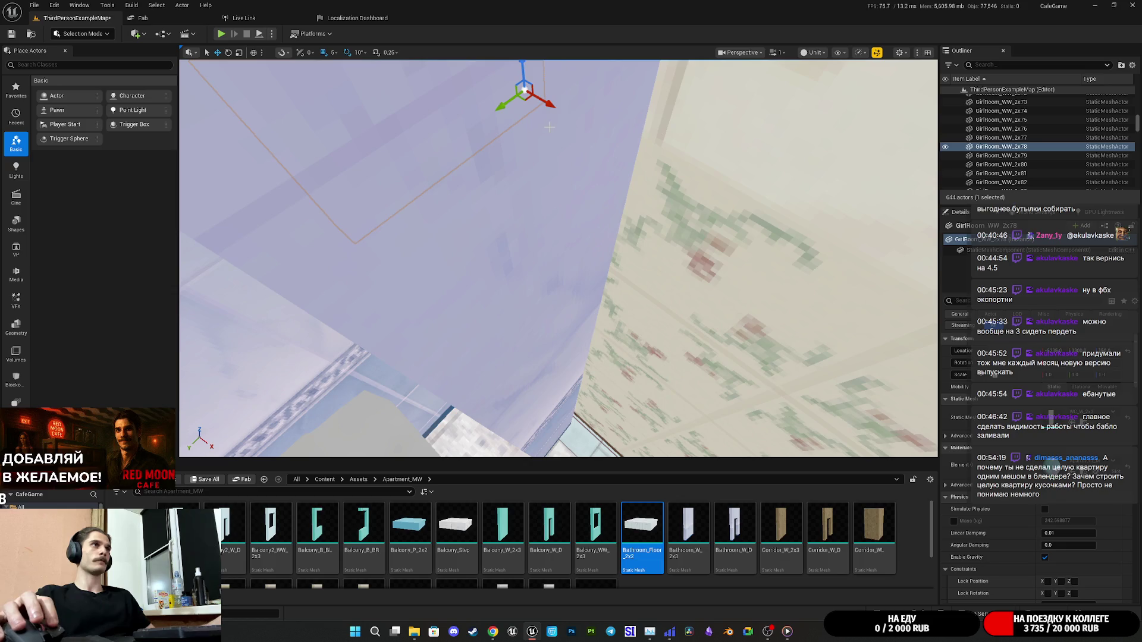
drag(618, 156, 755, 225)
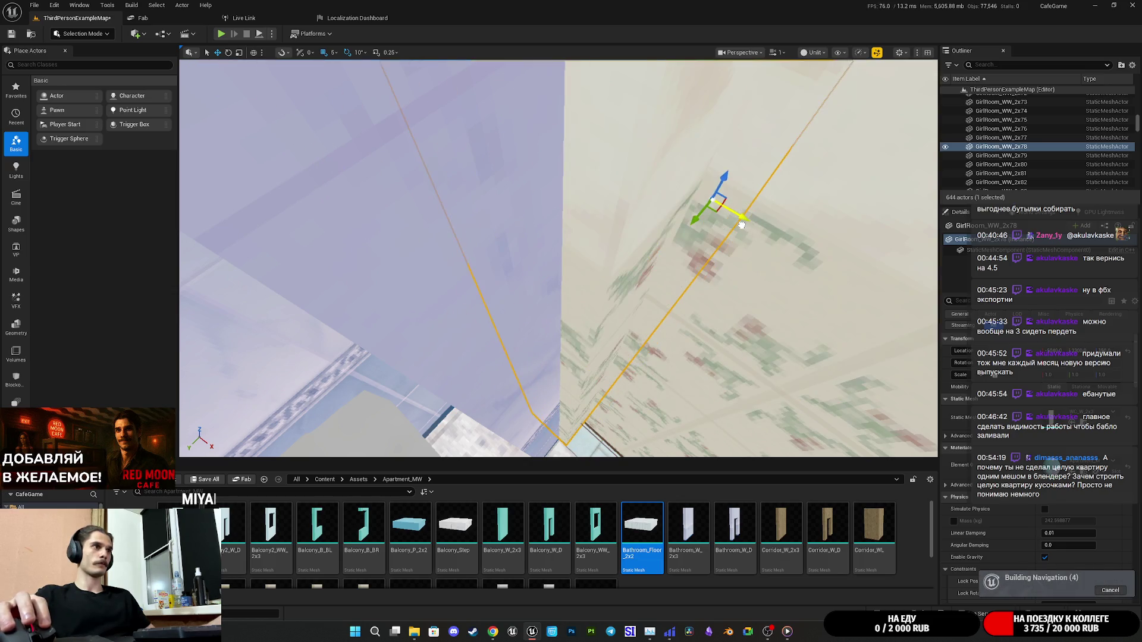
Undo the wall move, frame Toilet_BP3, then select and focus a ceiling point light.
key(ctrl+z)
key(f)
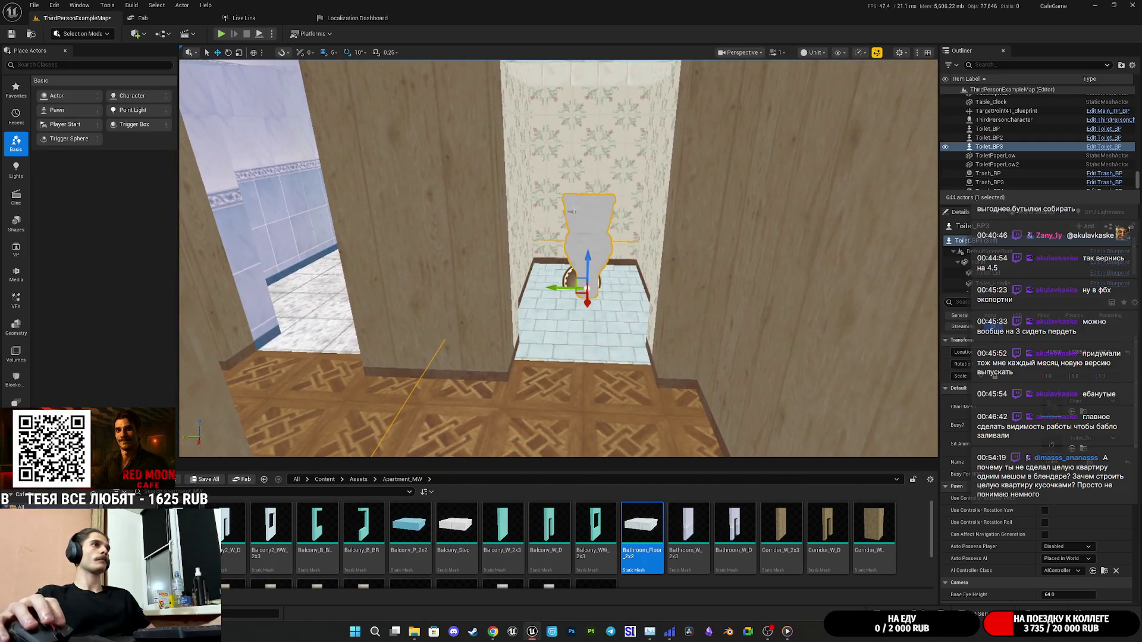
click(553, 251)
key(f)
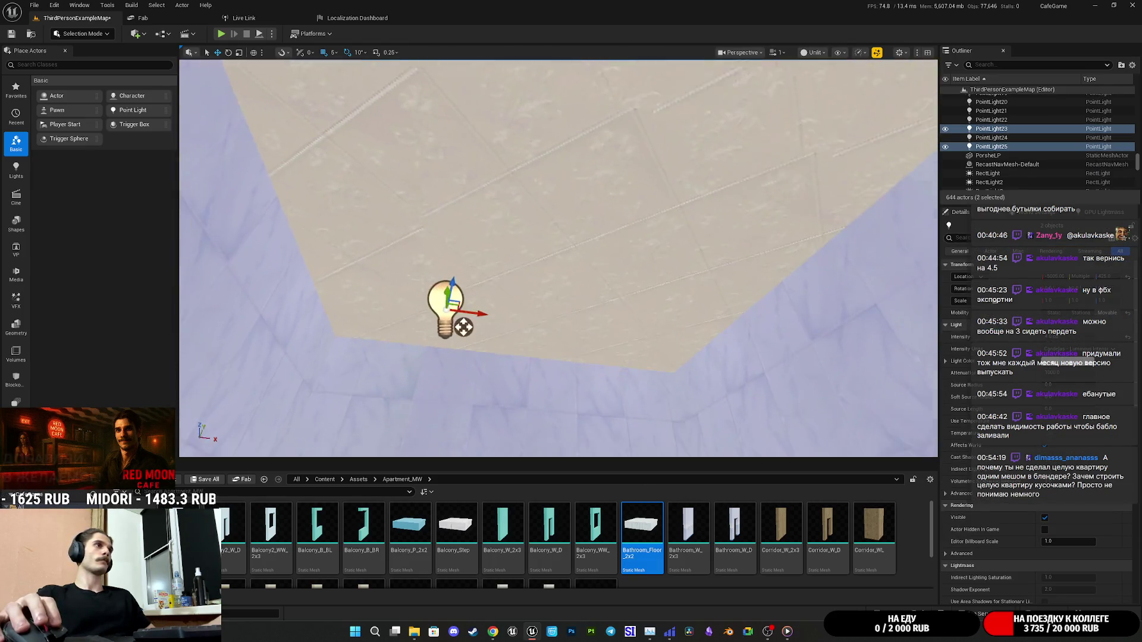
Add a second point light, fly toward the tiled wall, and pick ceiling light PointLight15.
ctrl+click(595, 289)
drag(595, 290, 574, 165)
click(562, 149)
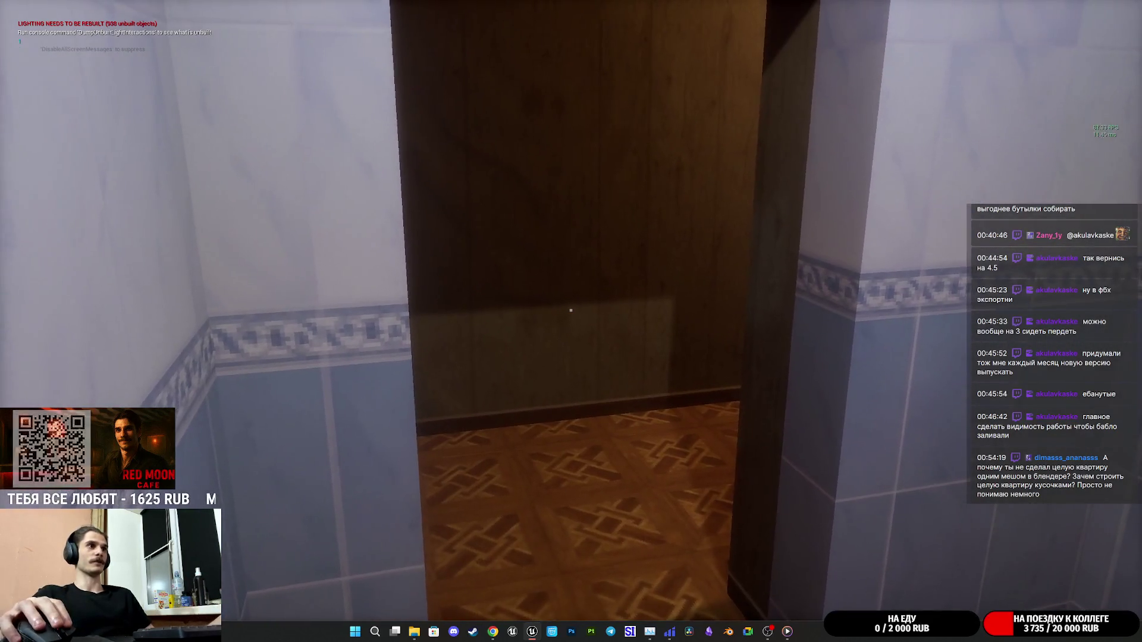
Walk through the wooden corridor into the blue-tiled bathroom and back, then stop play.
key(w)
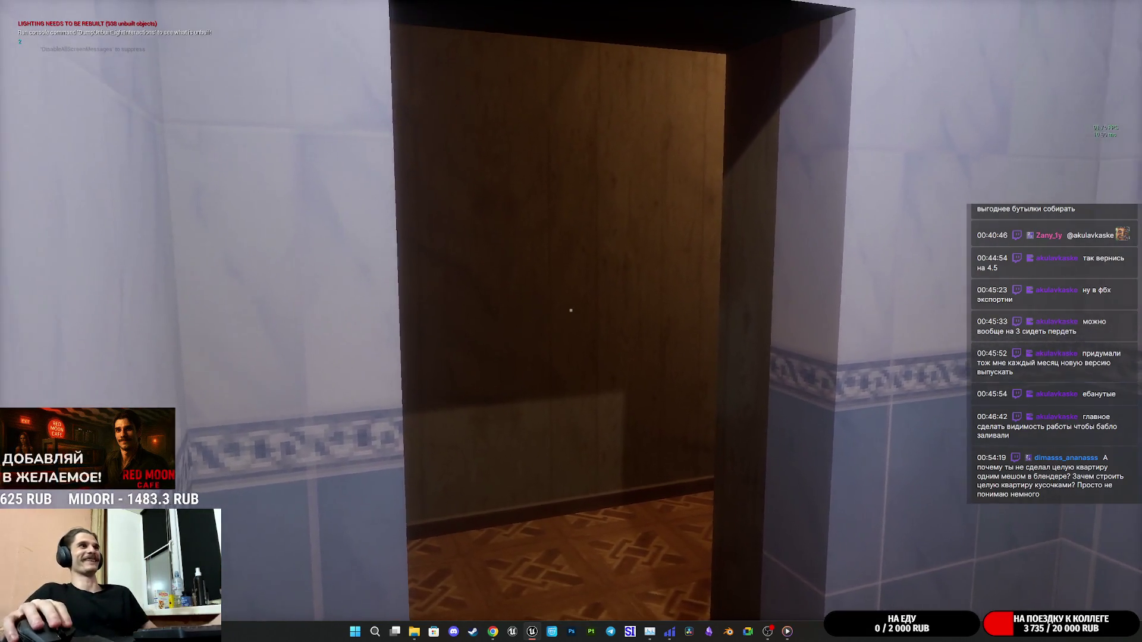
key(w)
key(w)
key(w)
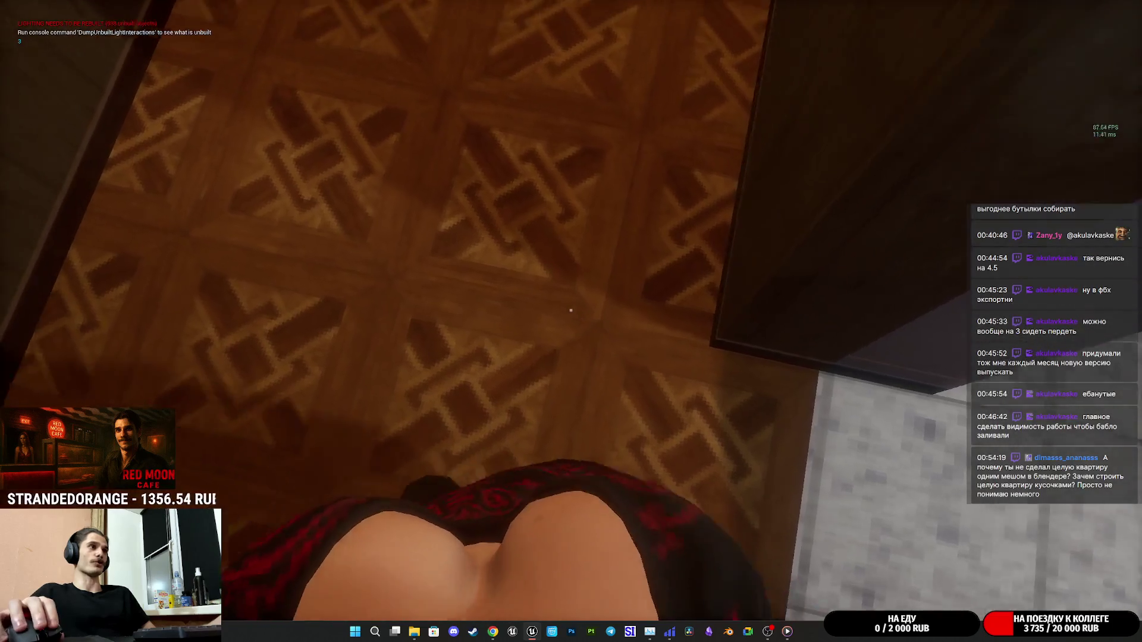
key(w)
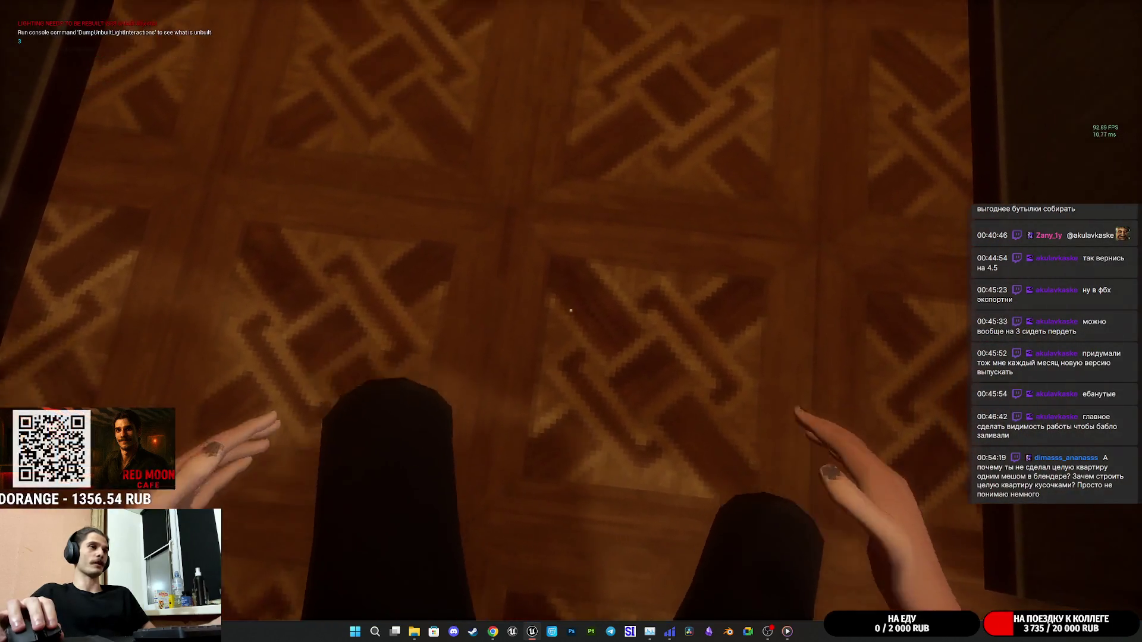
key(w)
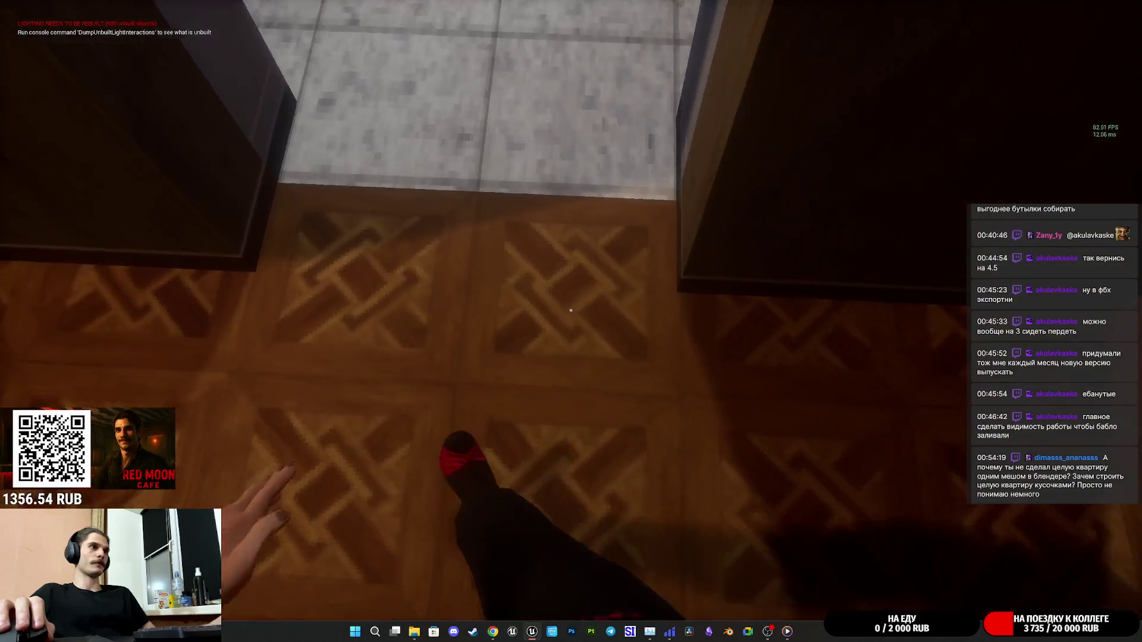
key(w)
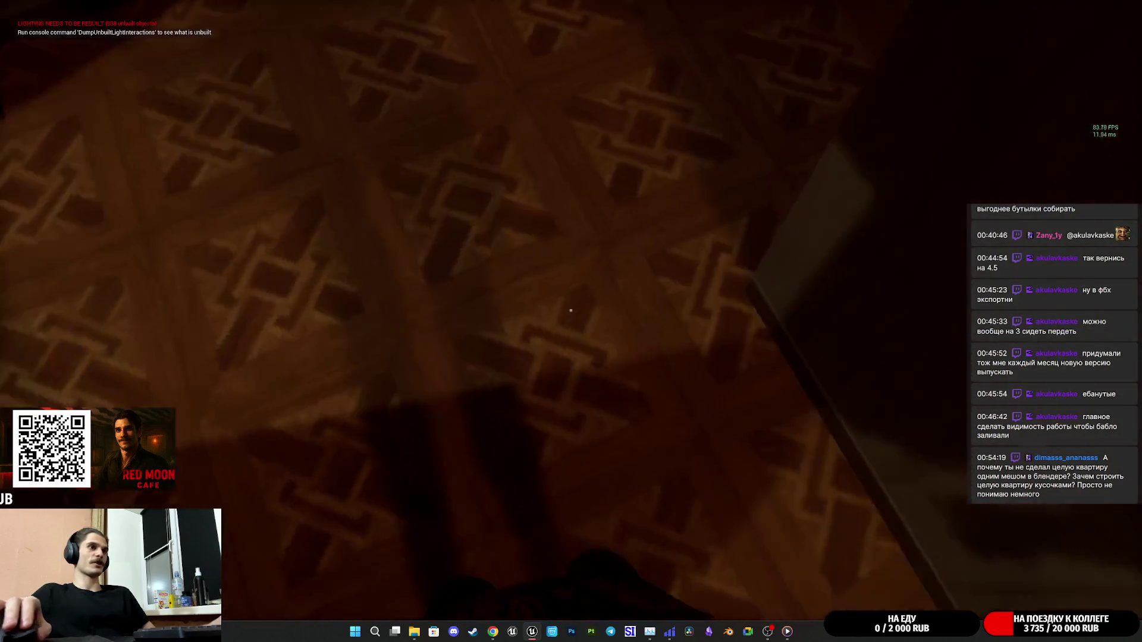
key(w)
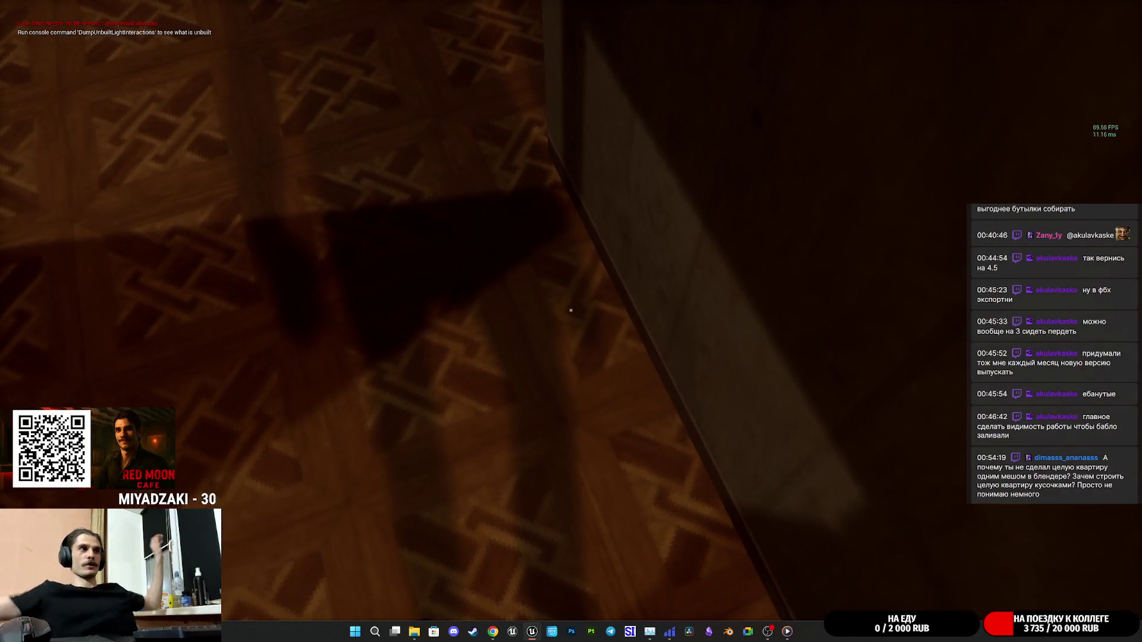
key(w)
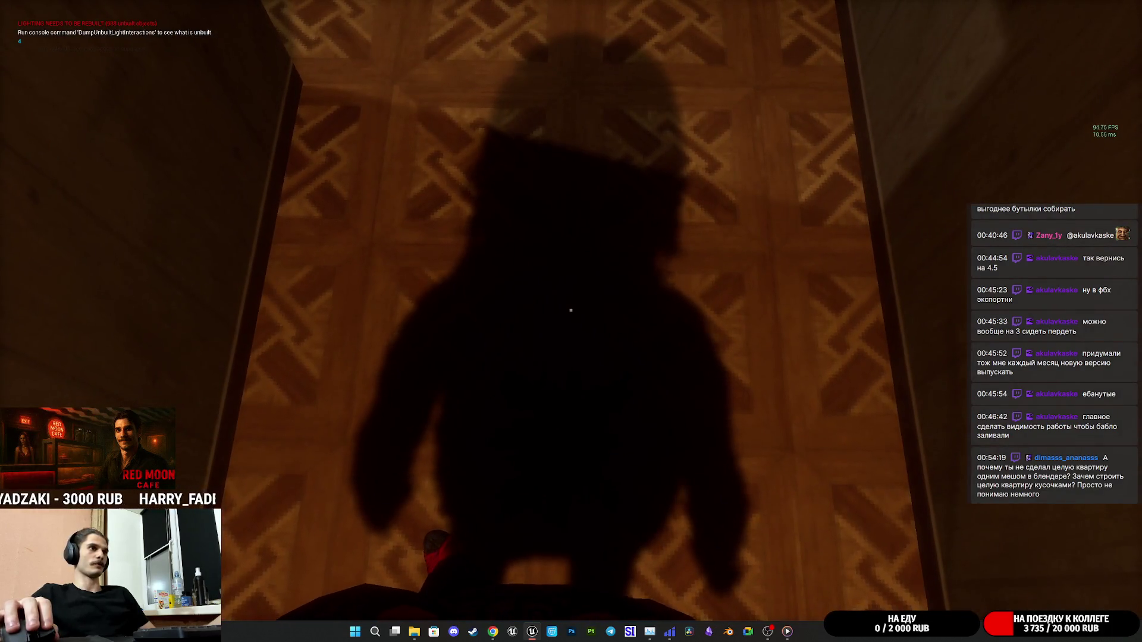
key(w)
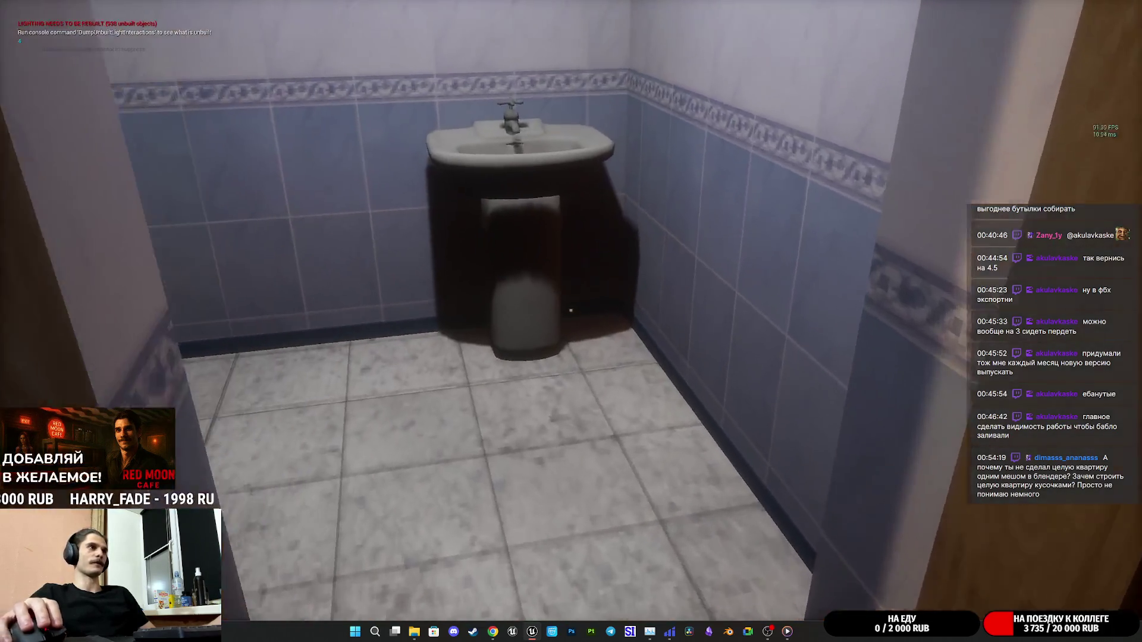
key(w)
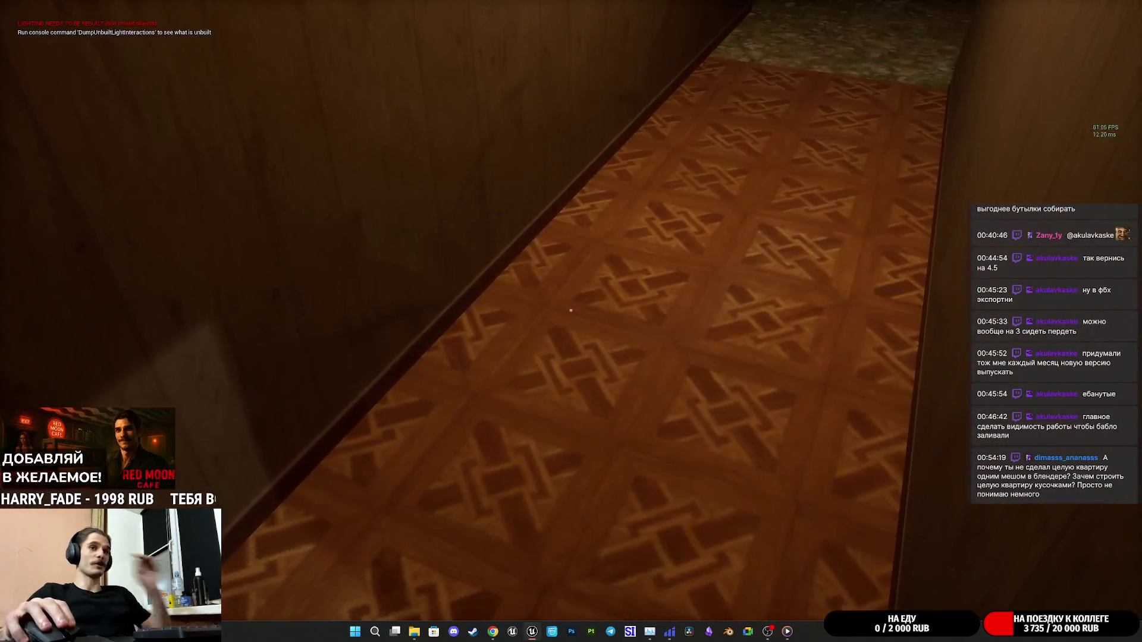
key(w)
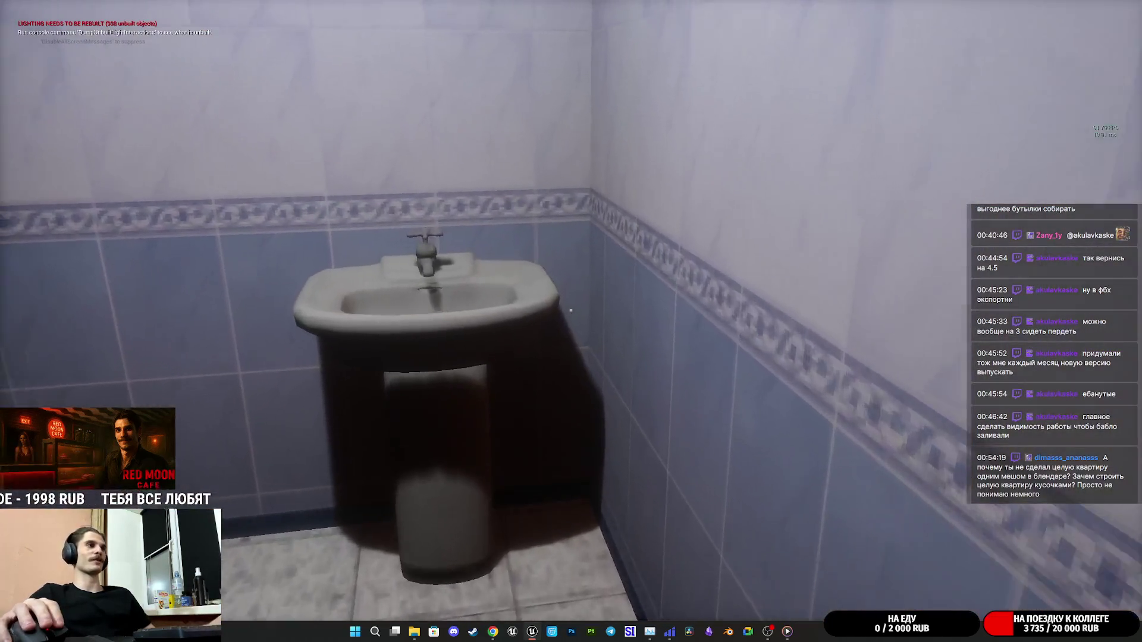
key(w)
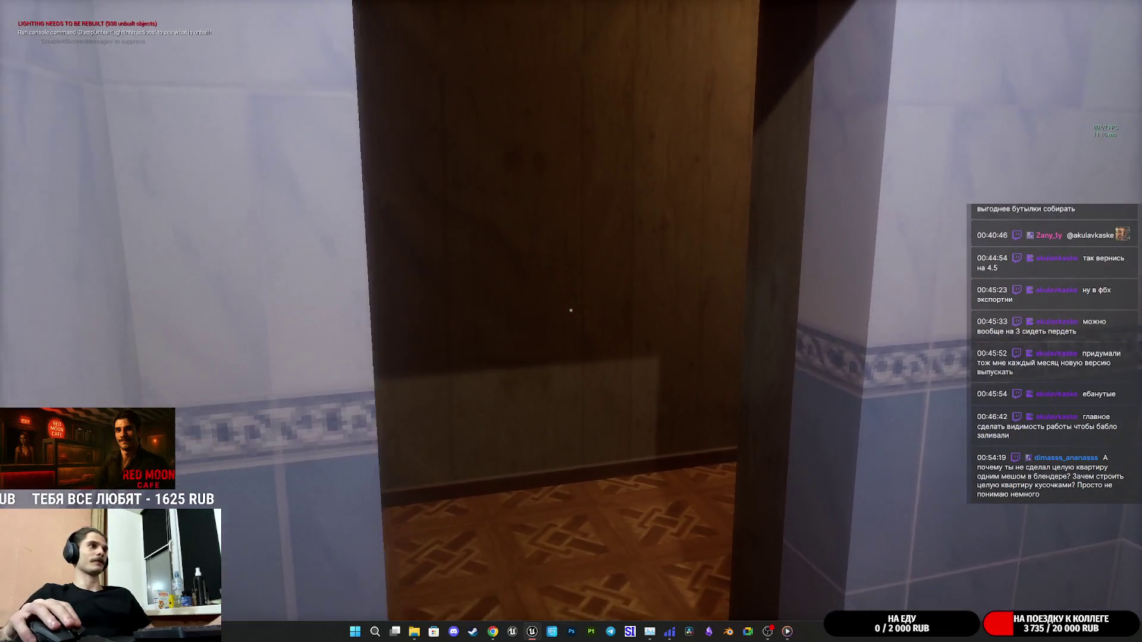
key(w)
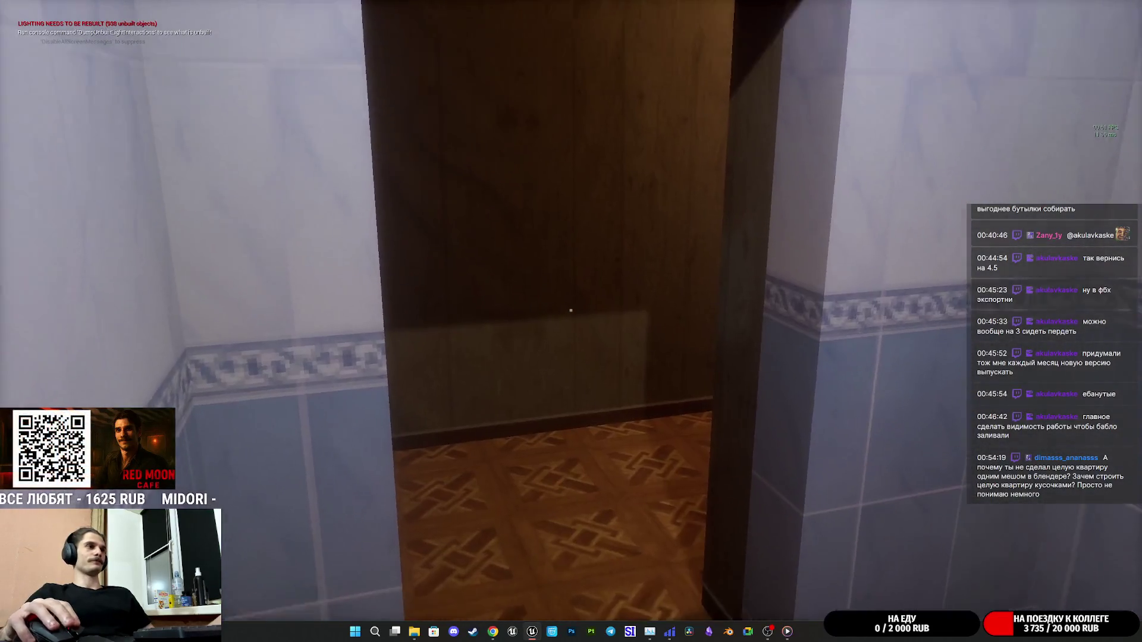
key(Escape)
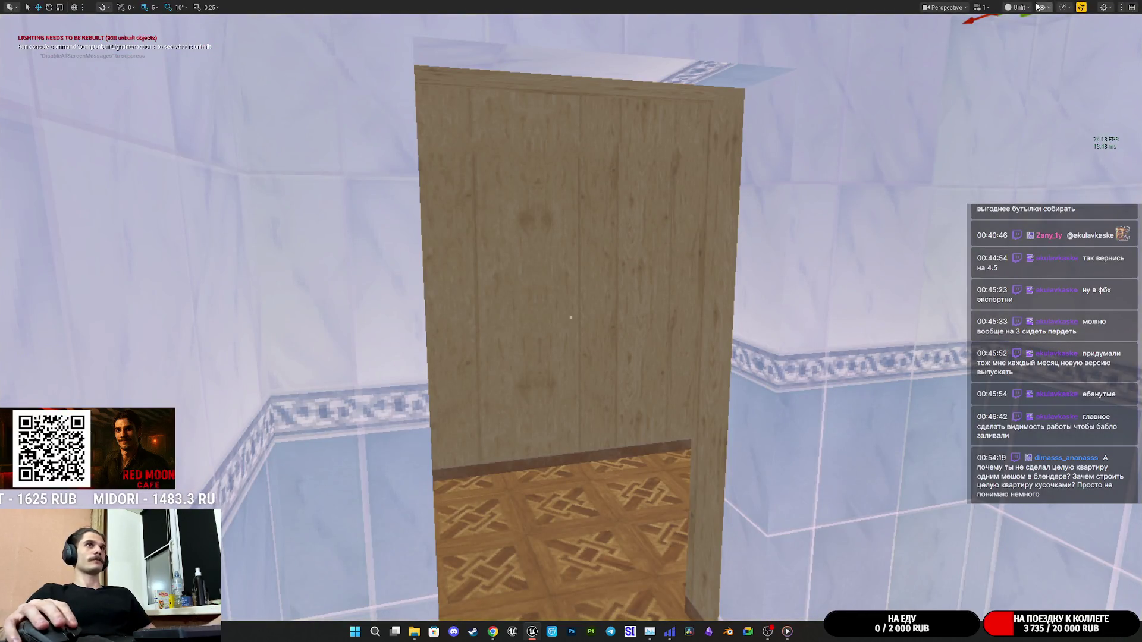
Switch the viewport view mode to Lit.
click(1018, 7)
click(1032, 43)
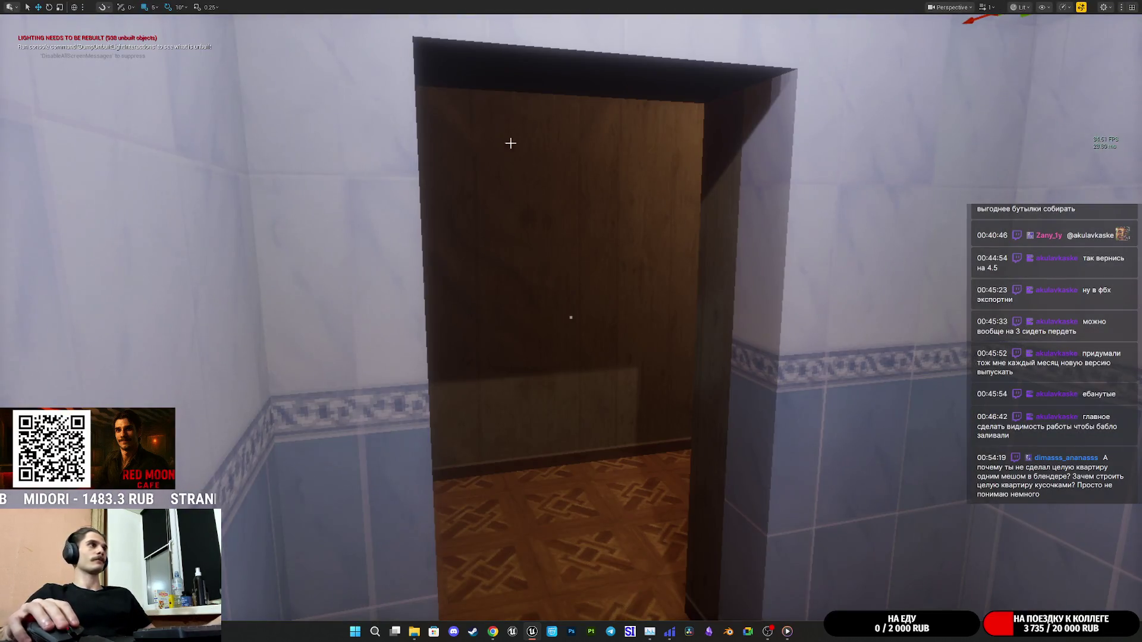
click(967, 8)
scroll(984, 72, down, 5)
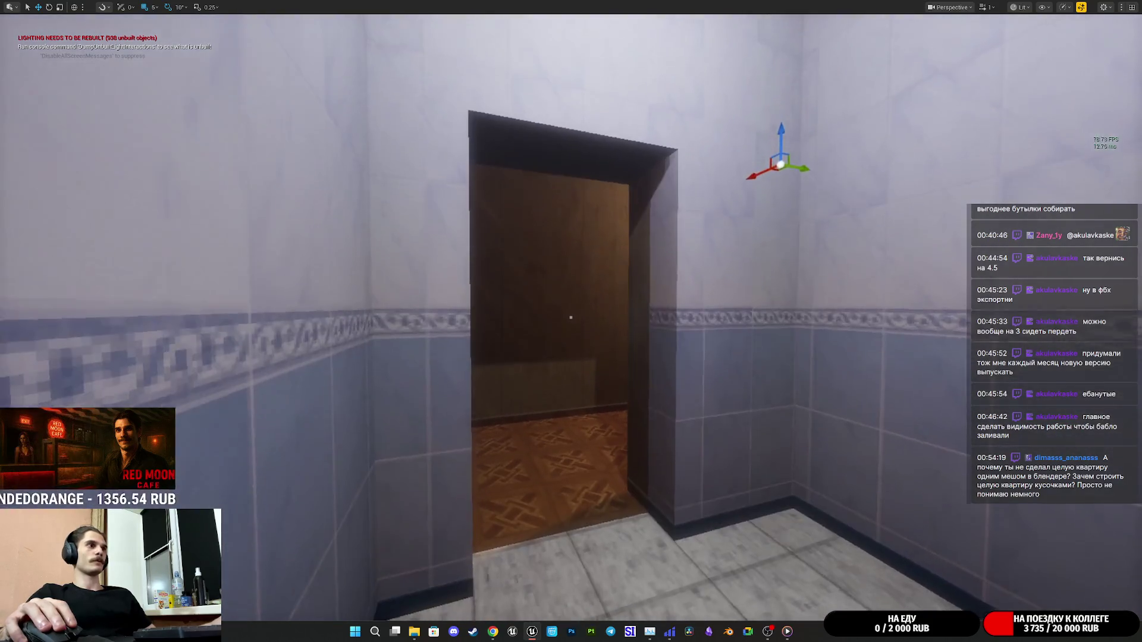
scroll(571, 321, up, 2)
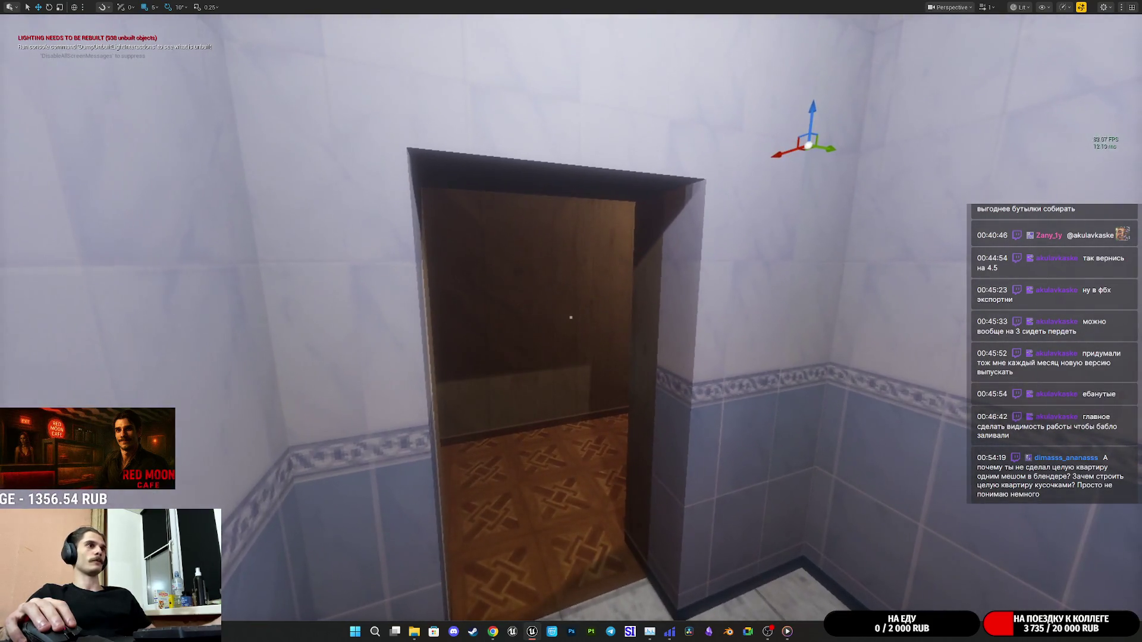
scroll(571, 317, up, 6)
scroll(570, 317, down, 2)
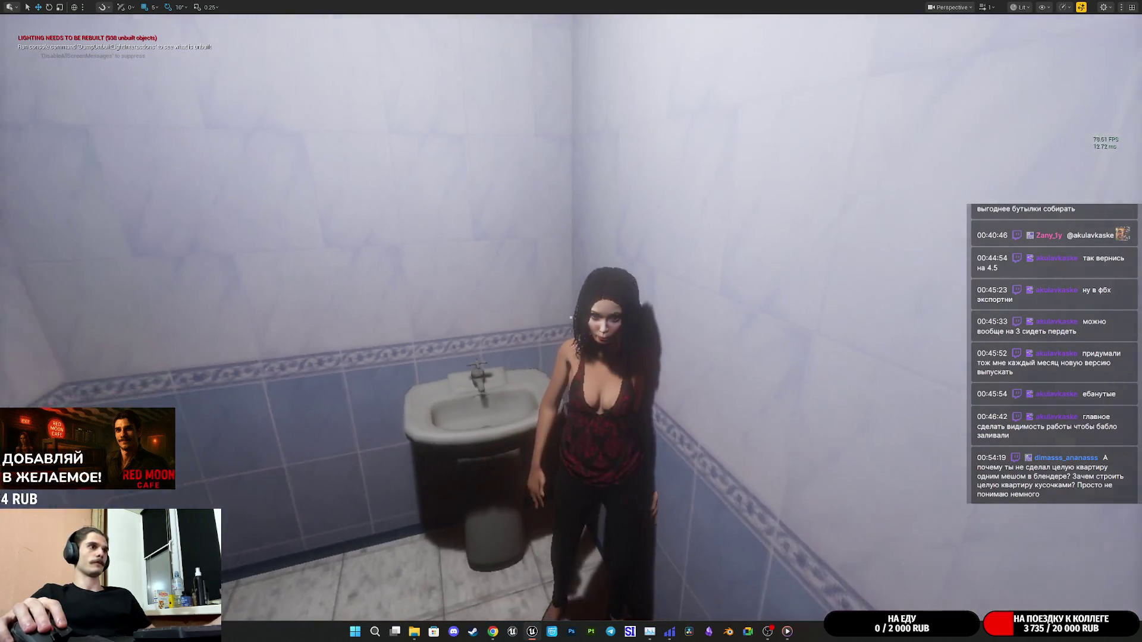
Re-enter play and position the character in the bathroom beside the sink, facing the doorway.
key(F8)
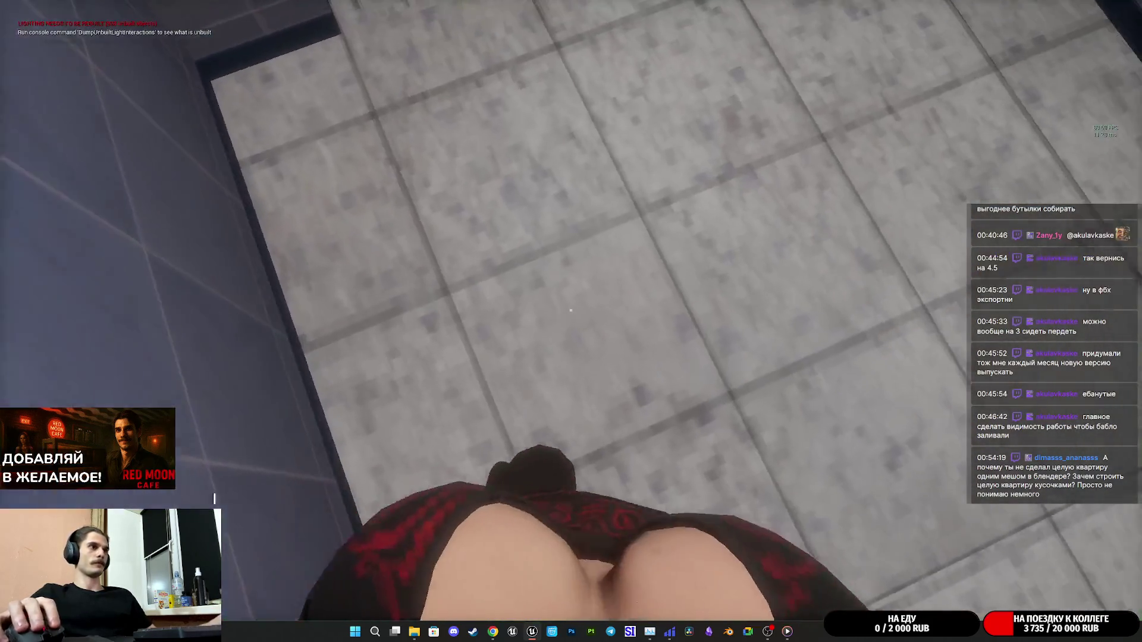
key(F8)
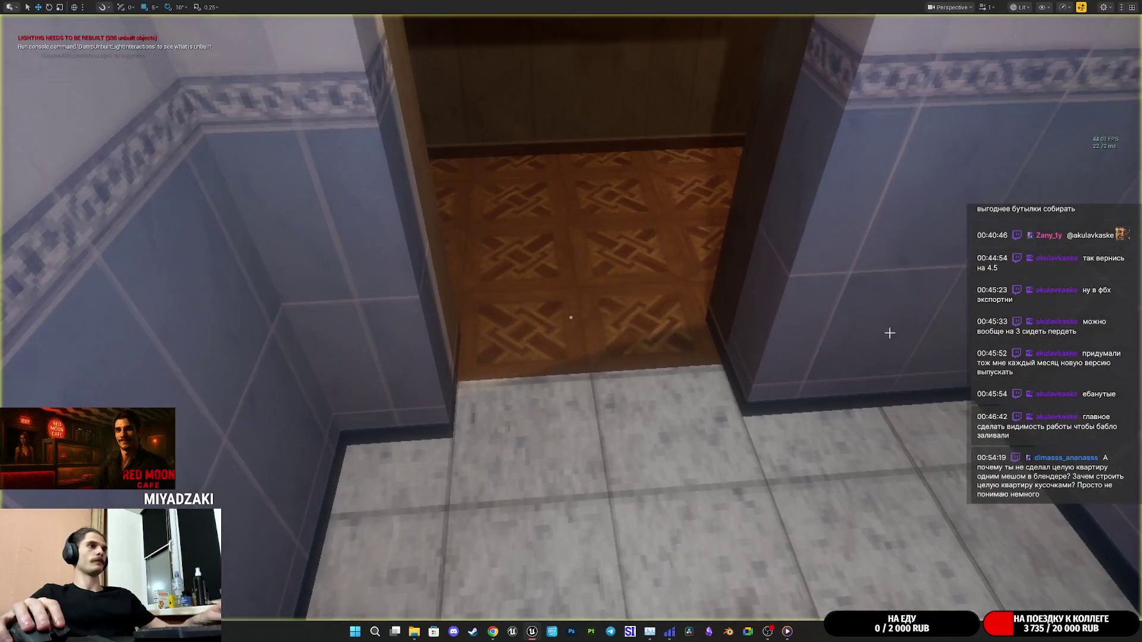
key(w)
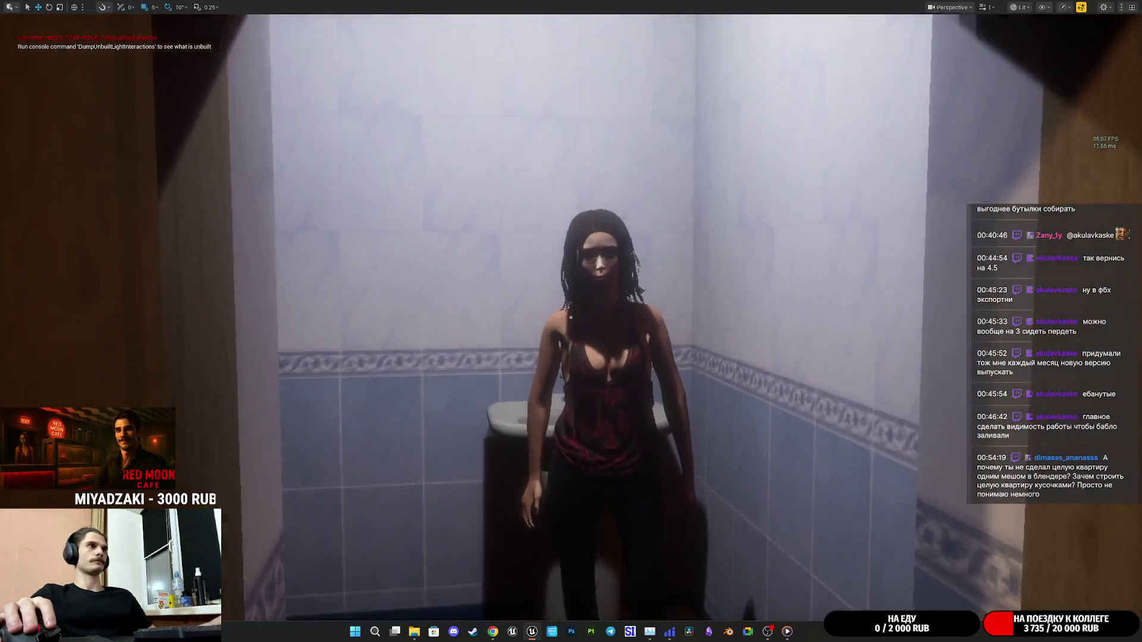
key(s)
key(w)
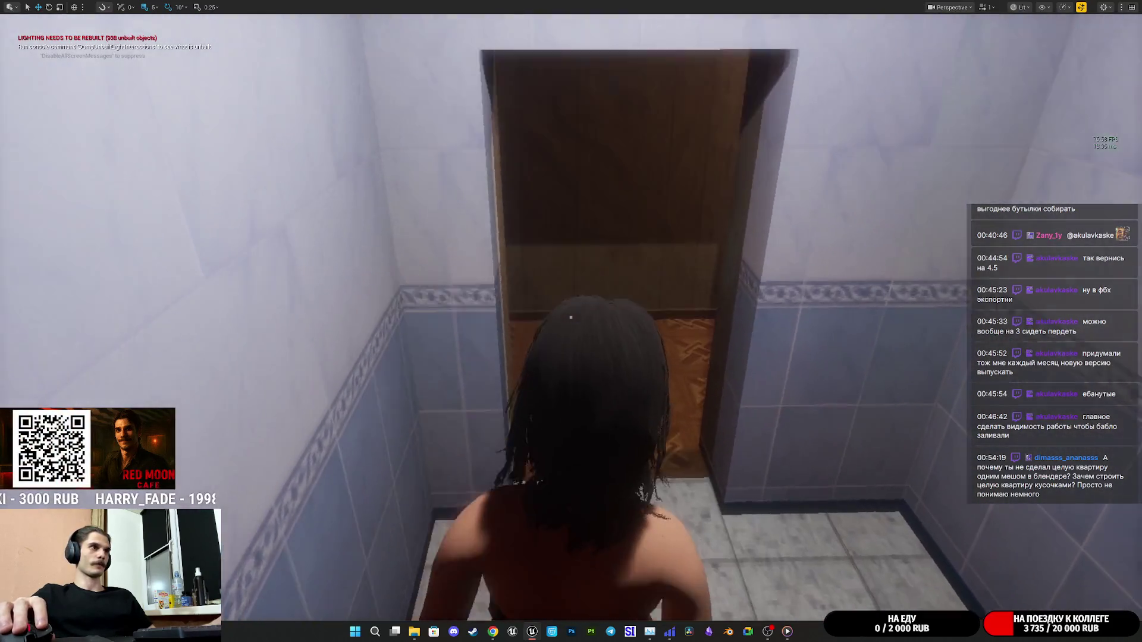
key(d)
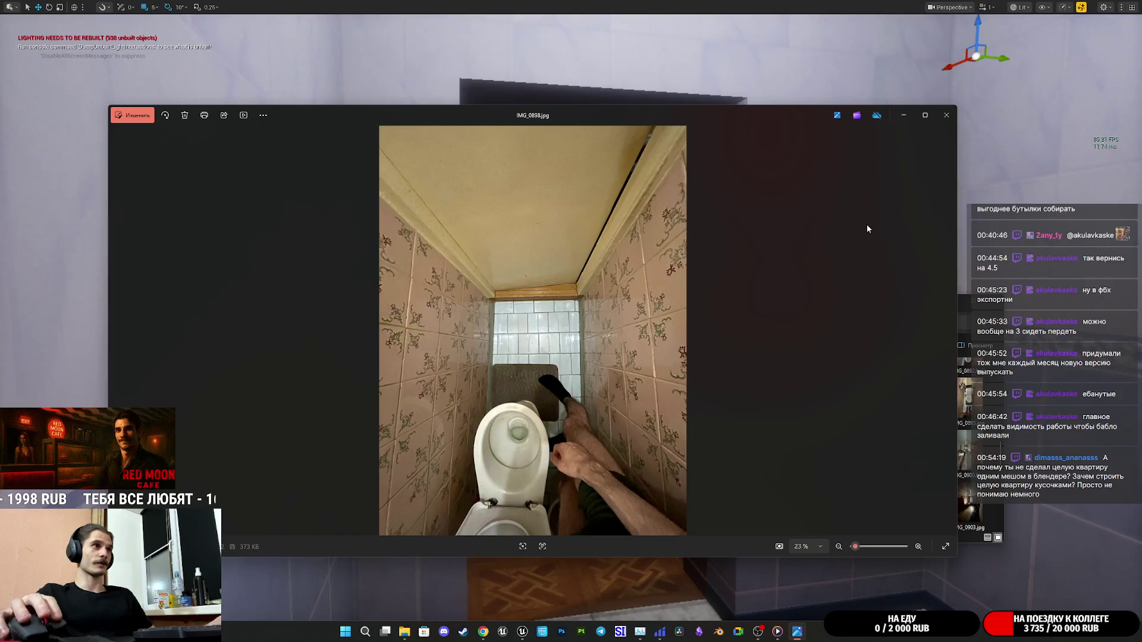
Close the current reference photo, then view and close IMG_0895.jpg.
click(947, 116)
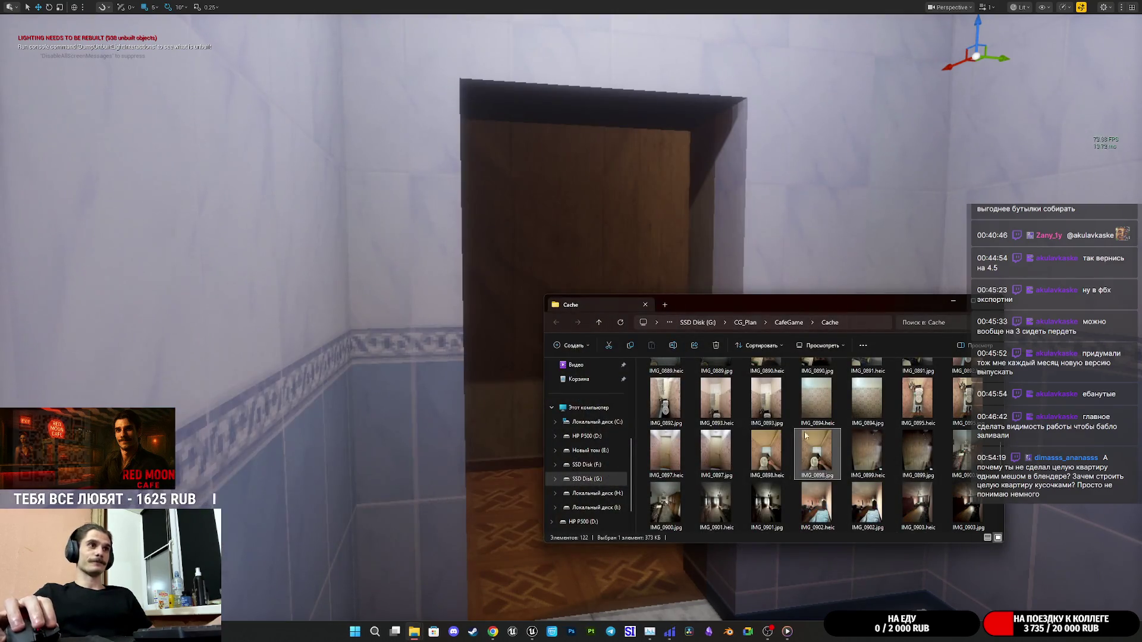
double_click(960, 400)
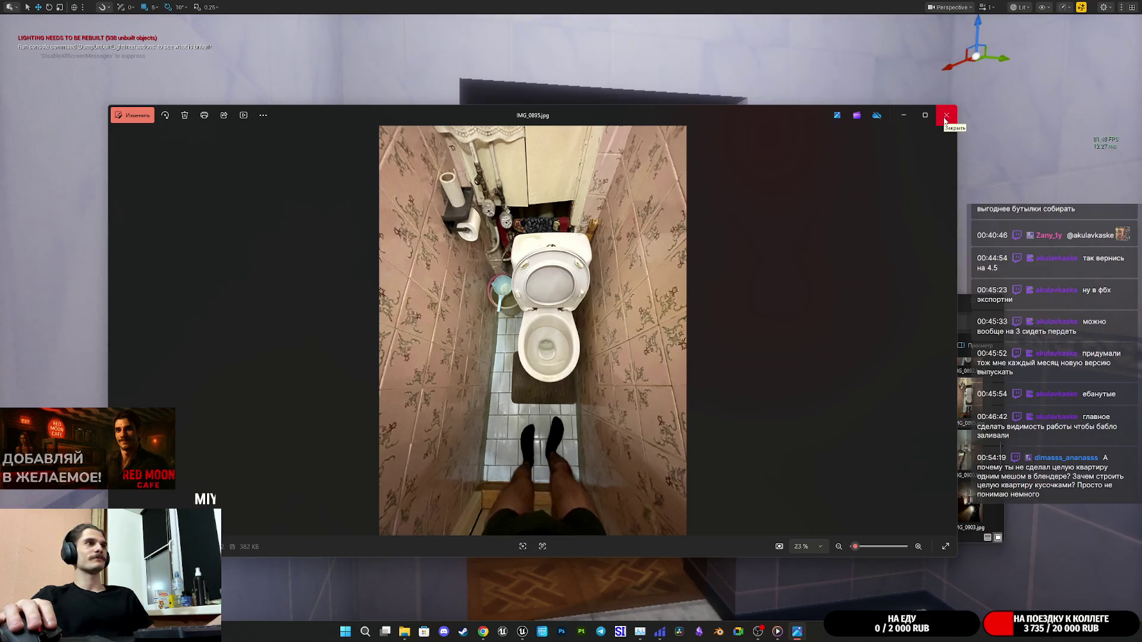
click(947, 116)
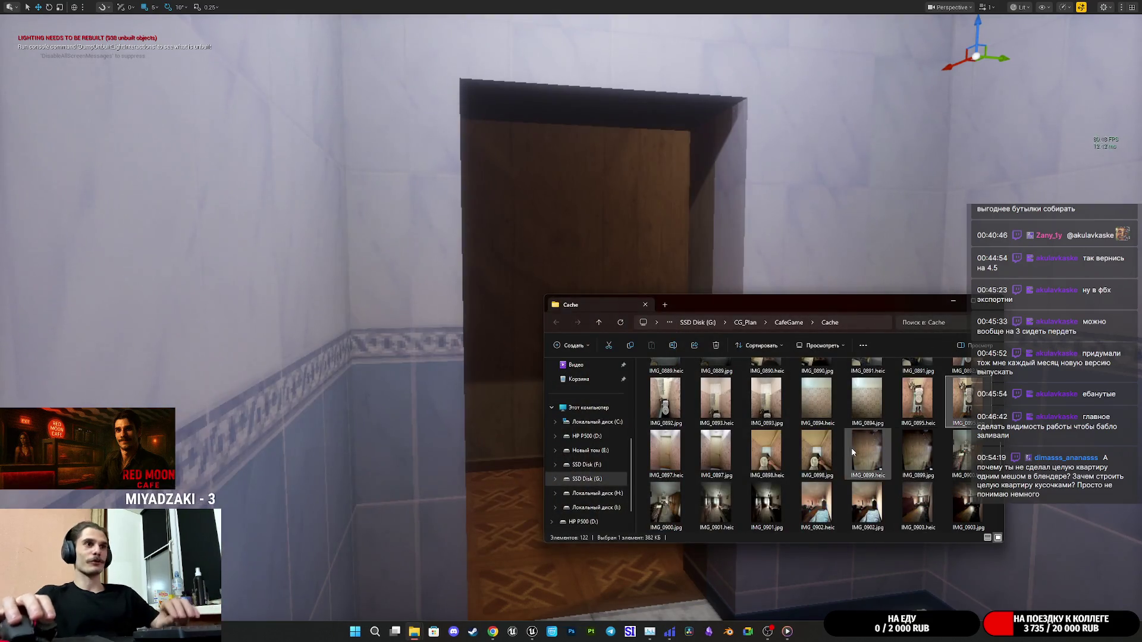
Scroll the Cache folder's thumbnails up to the IMG_0882–0892 bathroom photos.
scroll(910, 493, up, 3)
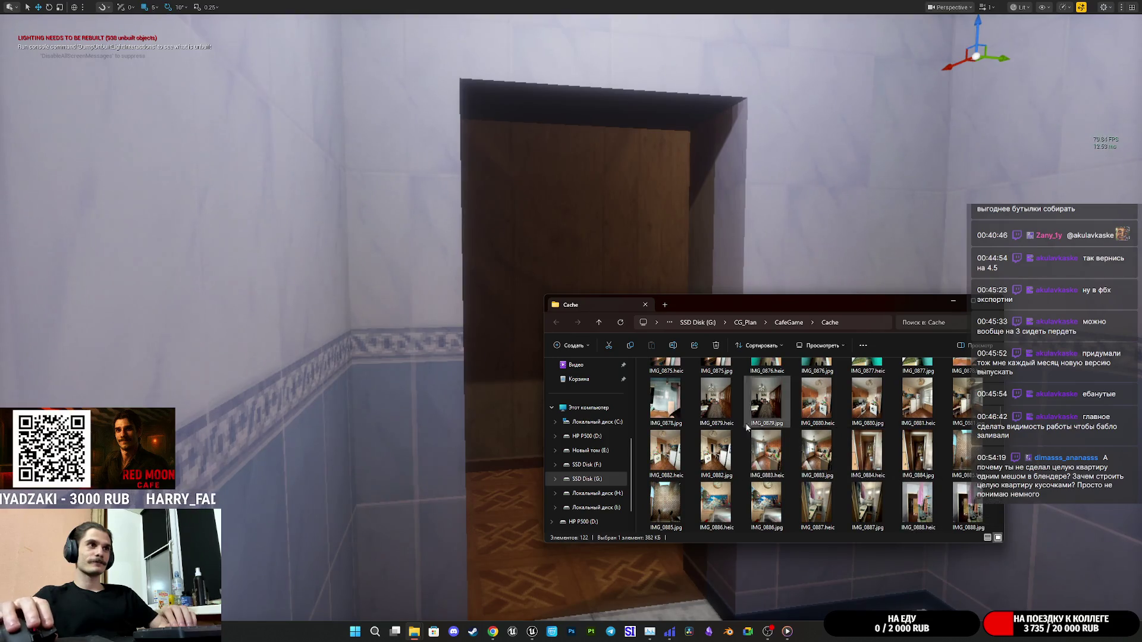
scroll(709, 411, up, 3)
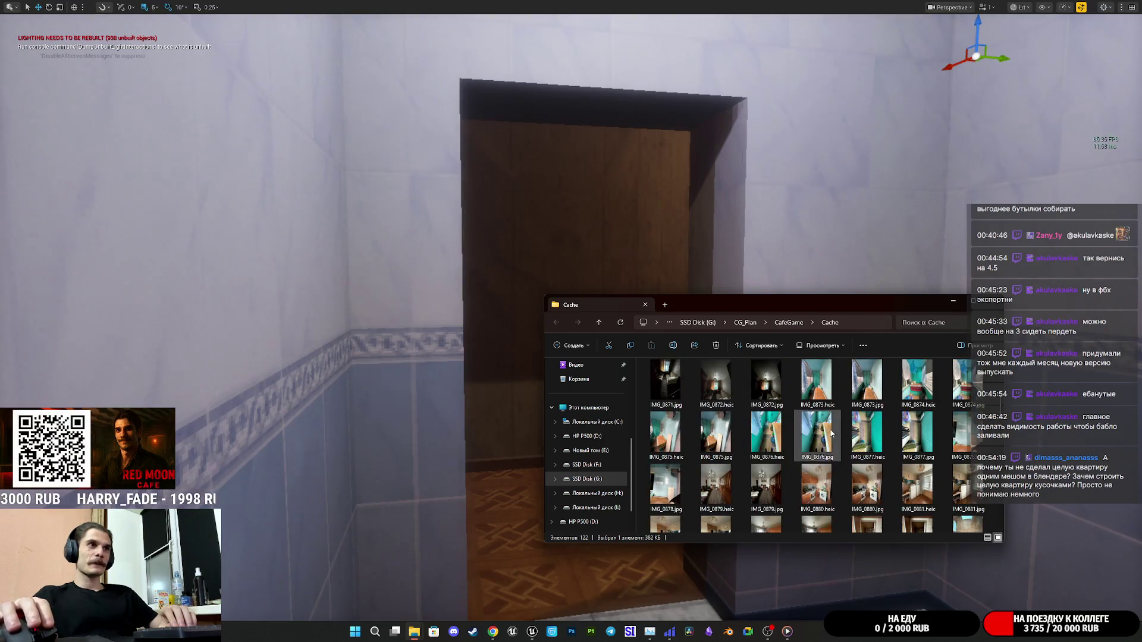
scroll(830, 428, down, 10)
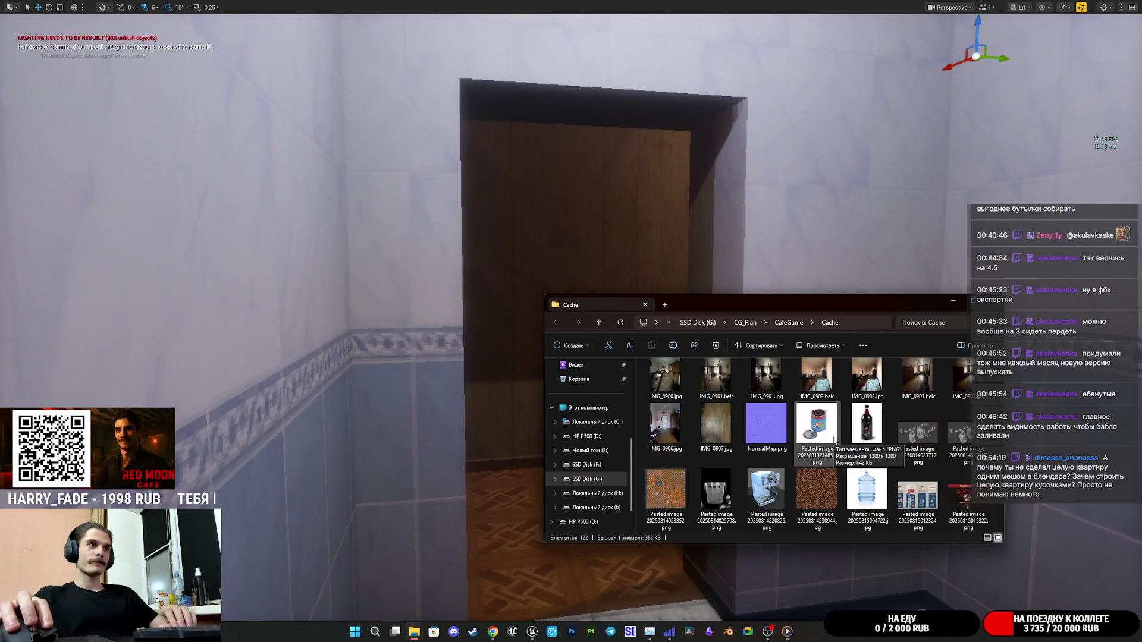
scroll(834, 441, up, 4)
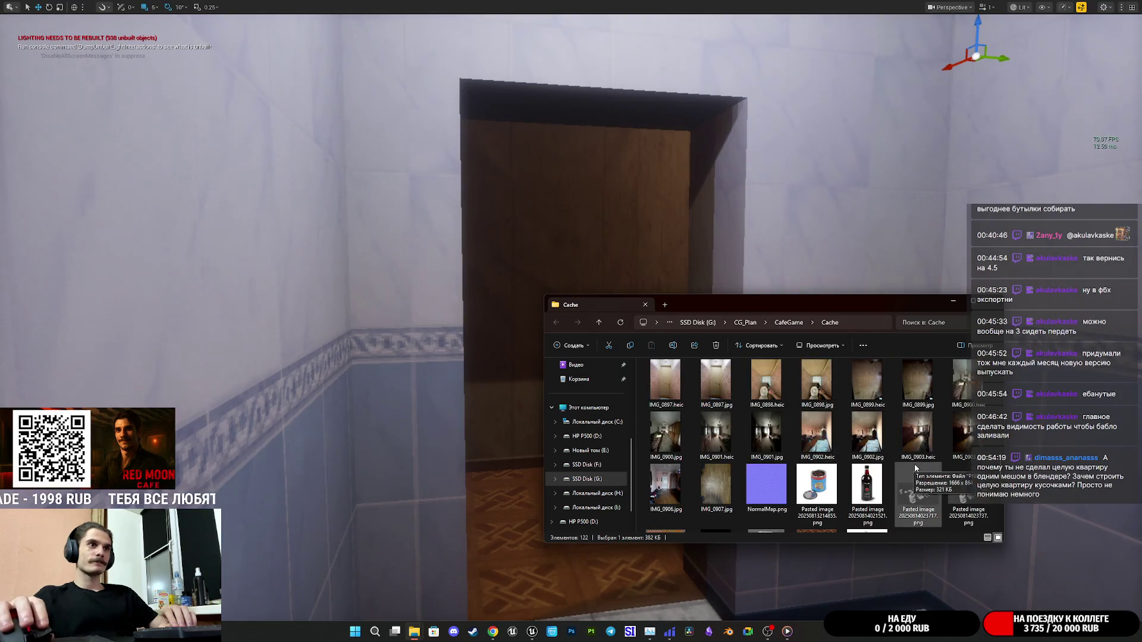
scroll(901, 462, up, 2)
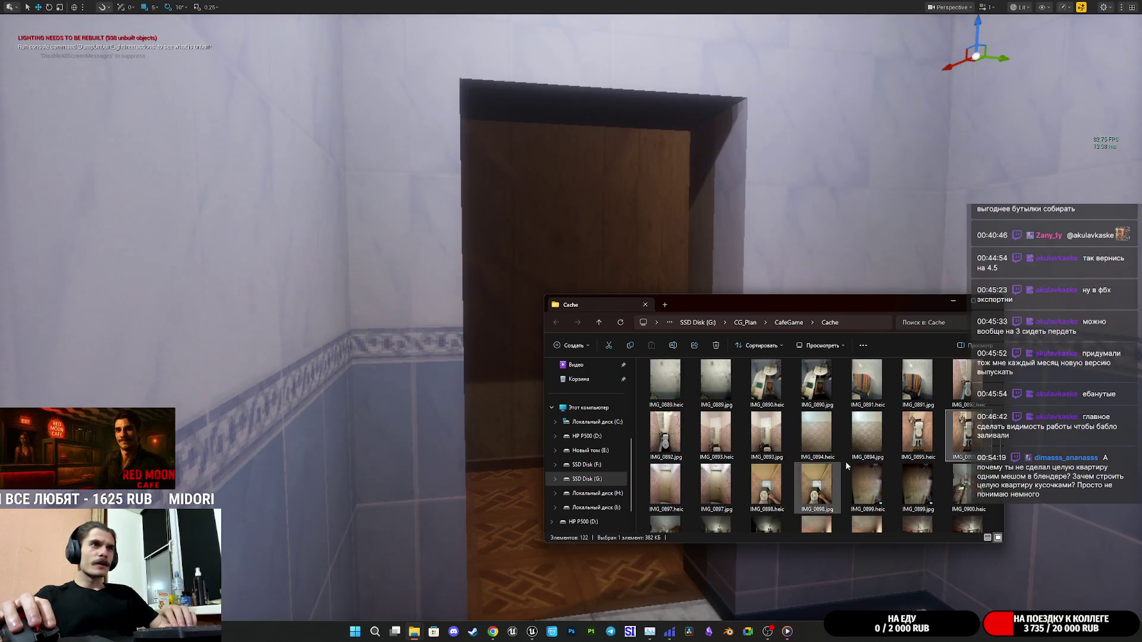
mouse_move(888, 447)
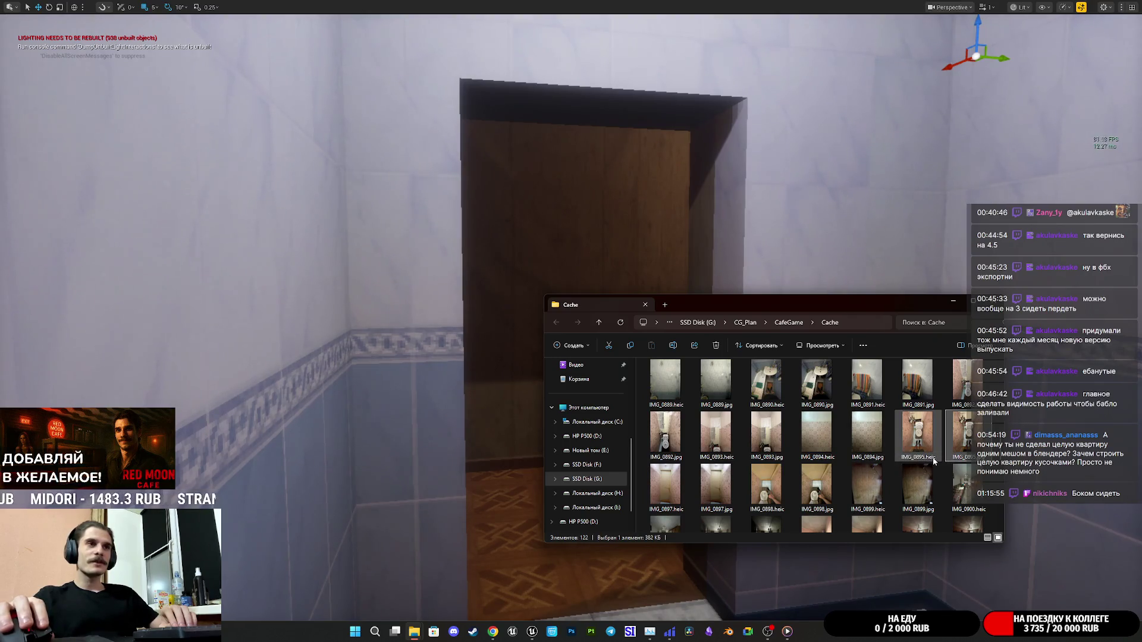
scroll(934, 462, down, 2)
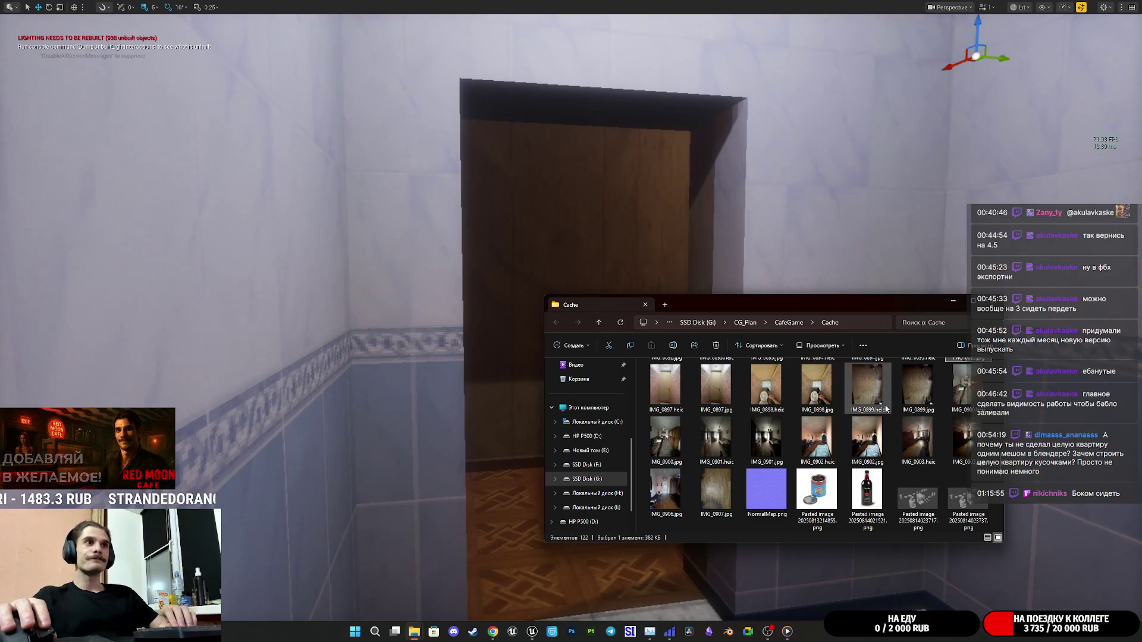
scroll(838, 439, up, 4)
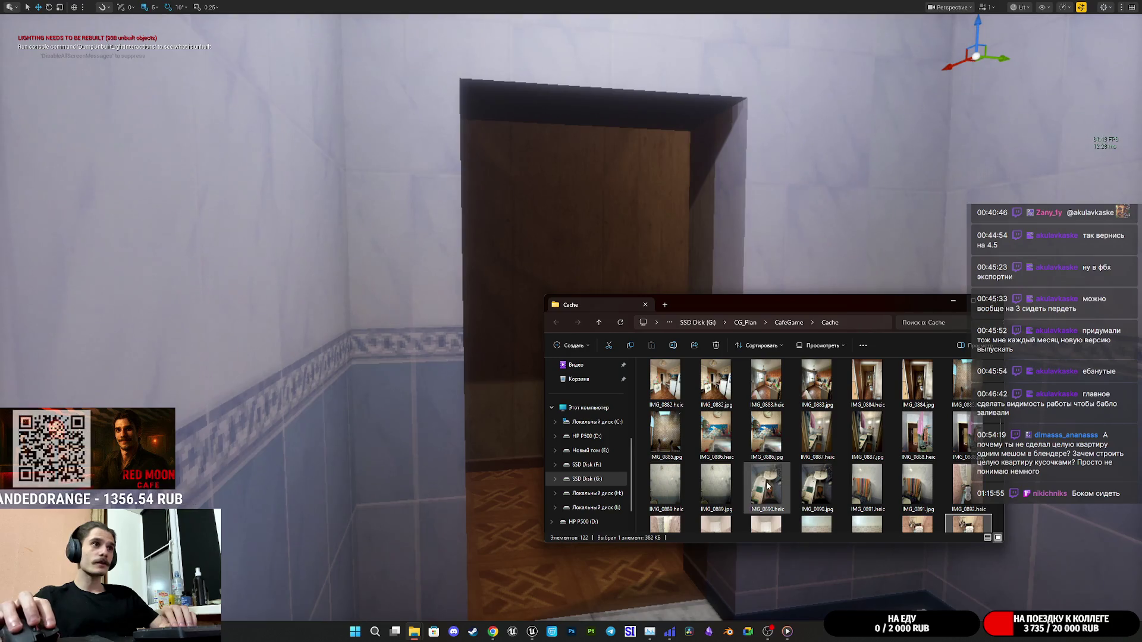
Open IMG_0890.heic, browse back to the IMG_0888.jpg doorway photo, then minimize Photos.
double_click(766, 483)
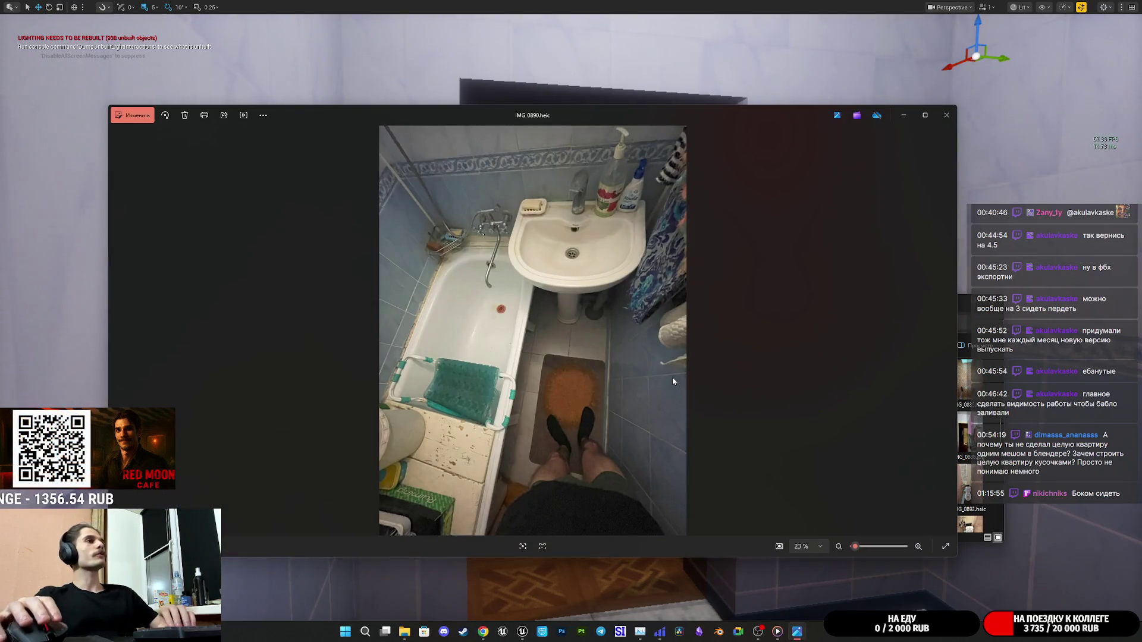
key(Right)
key(Right)
key(Right)
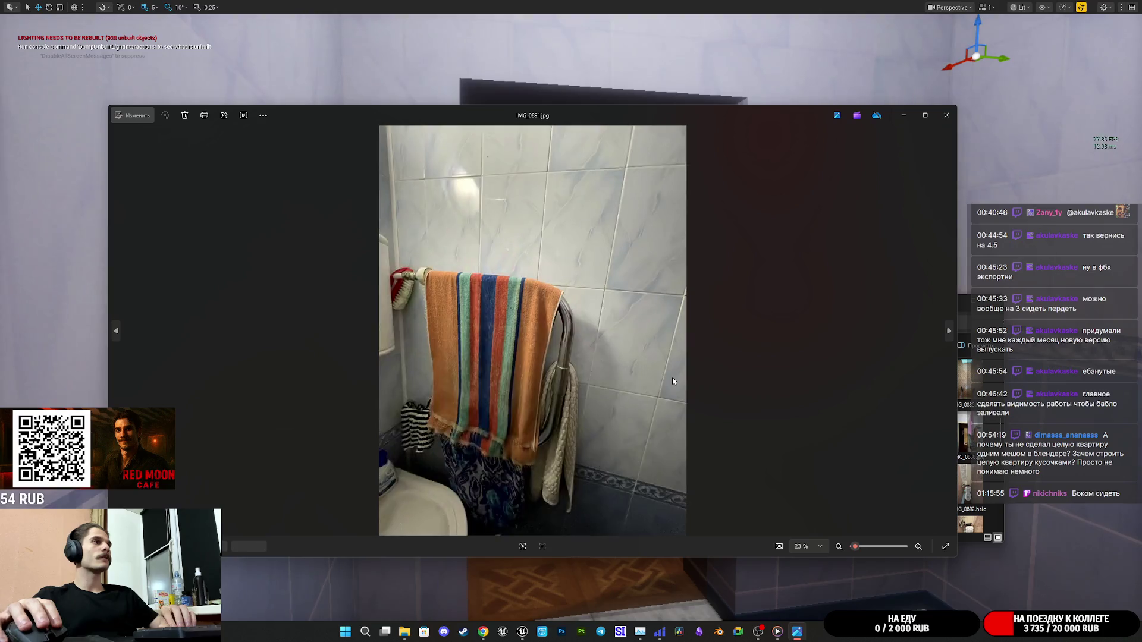
key(Left)
key(Left)
key(Left)
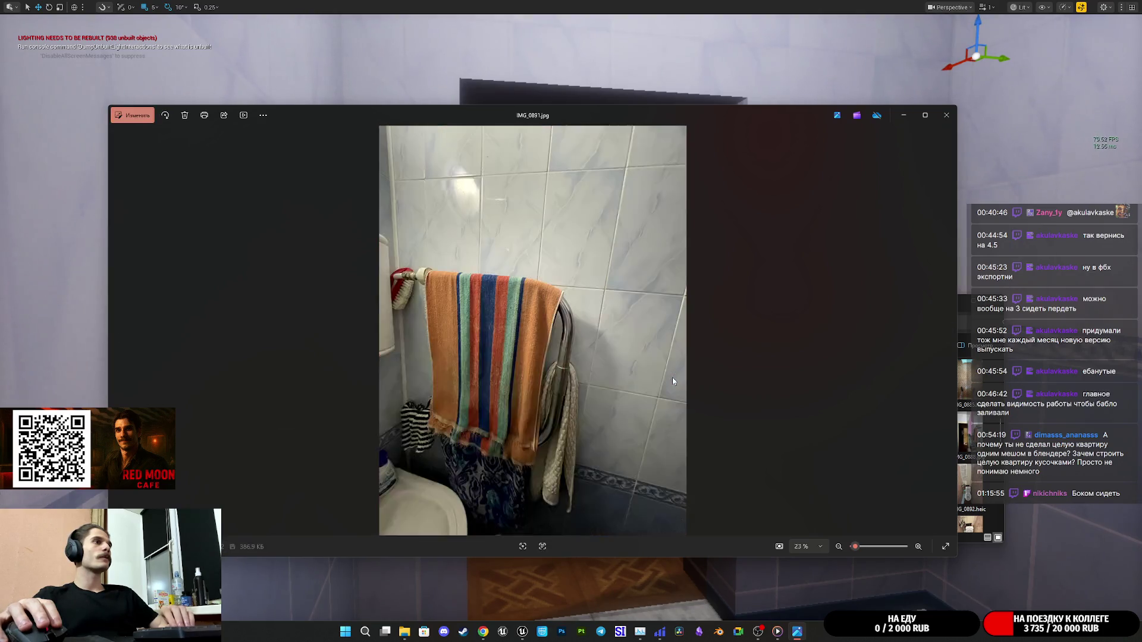
key(Left)
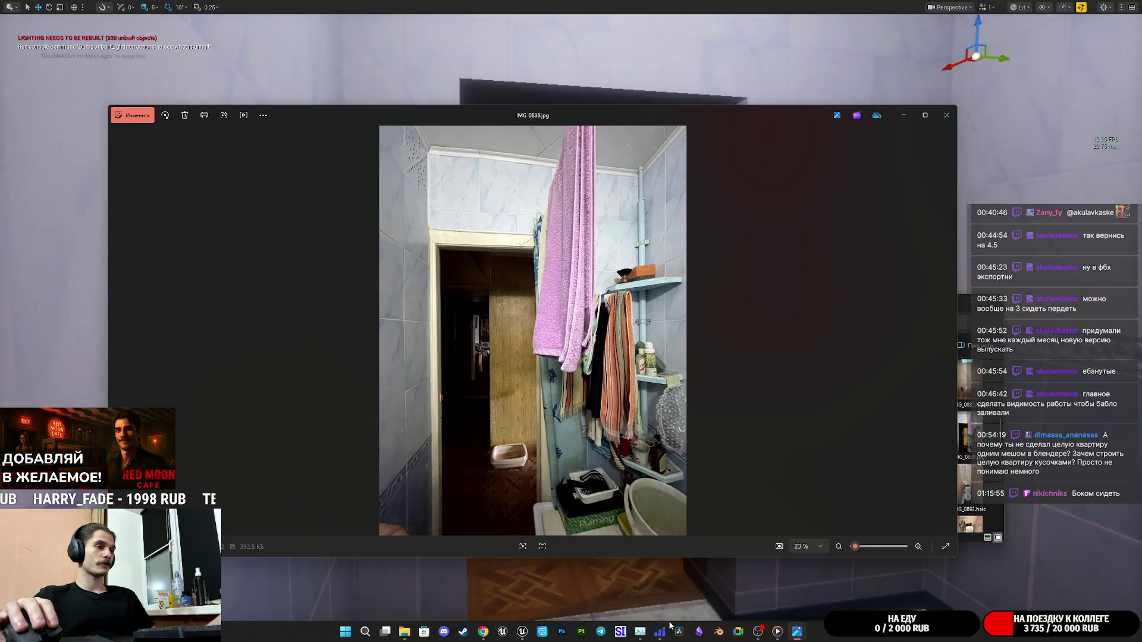
mouse_move(797, 639)
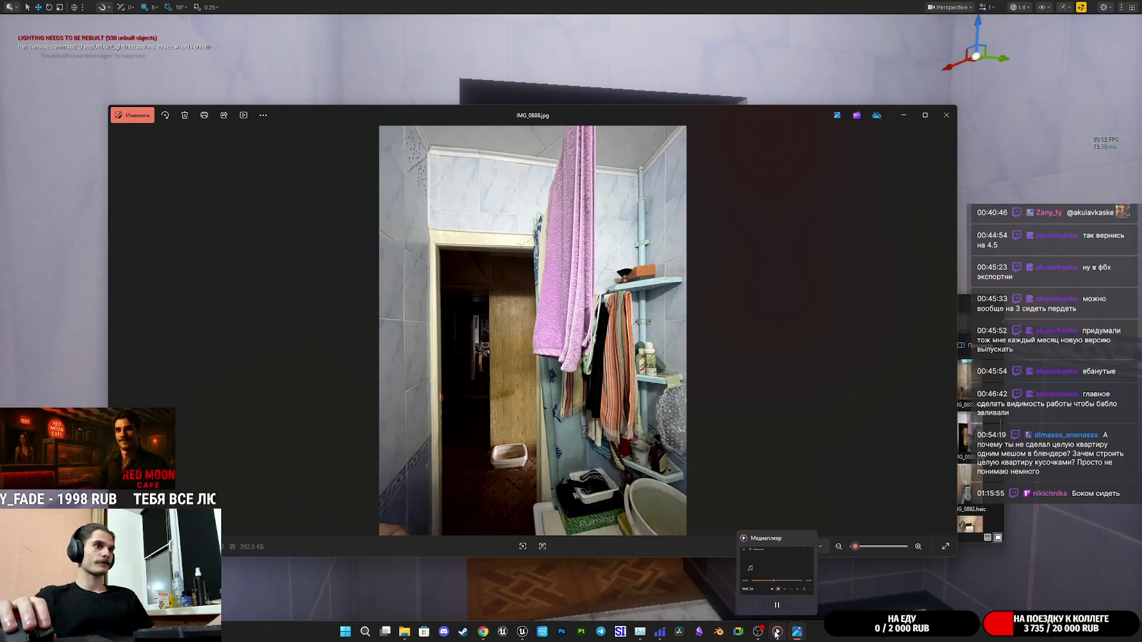
mouse_move(523, 633)
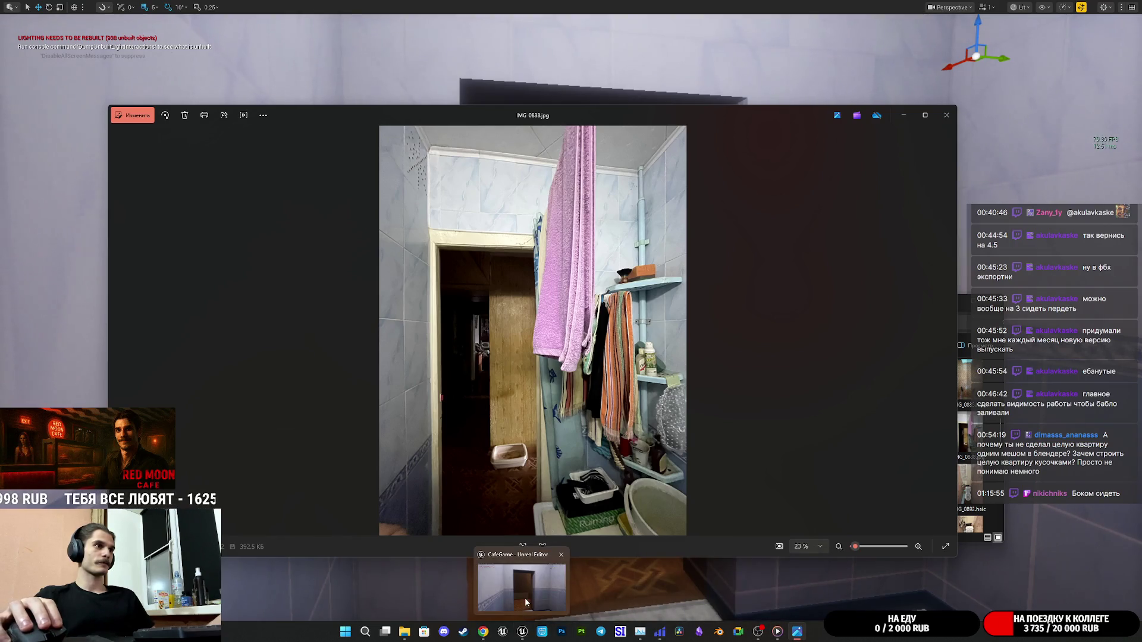
mouse_move(525, 603)
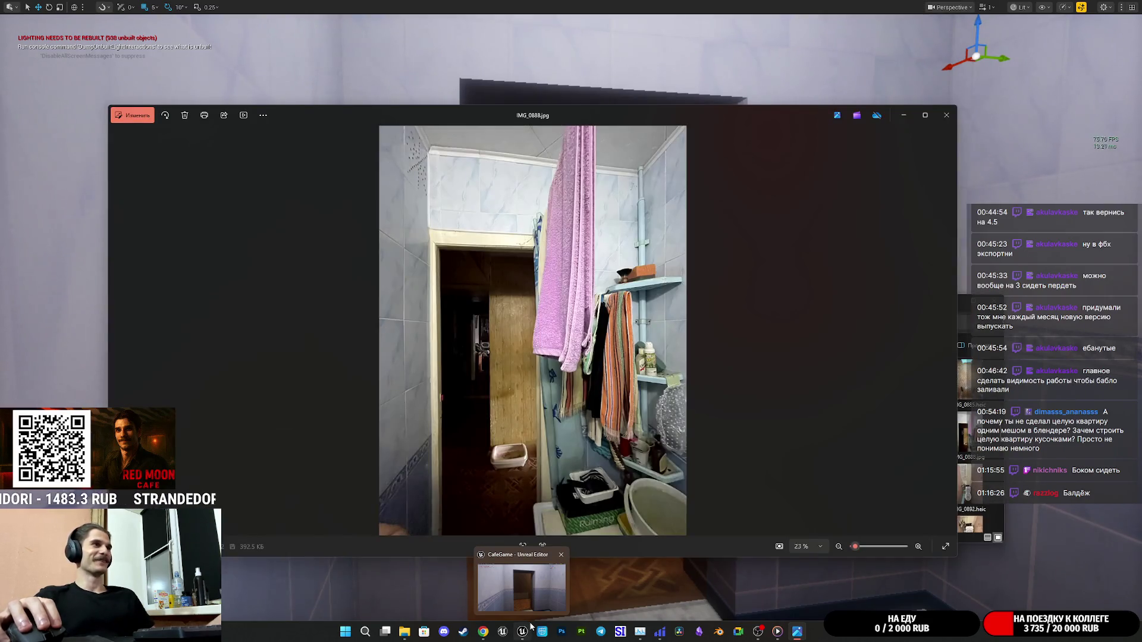
mouse_move(531, 588)
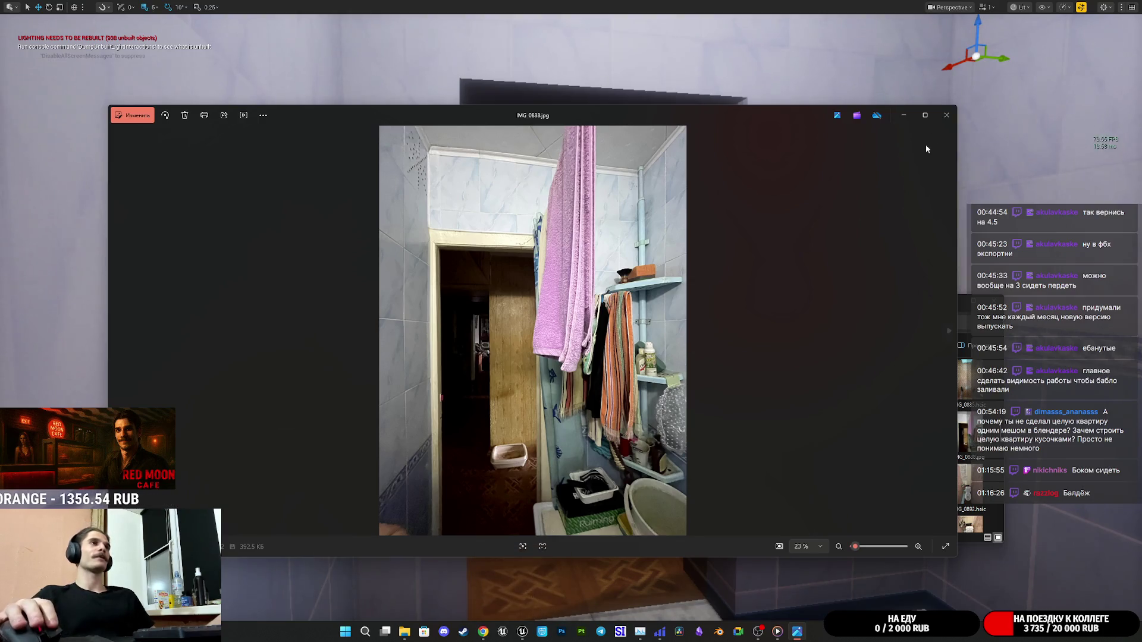
click(900, 119)
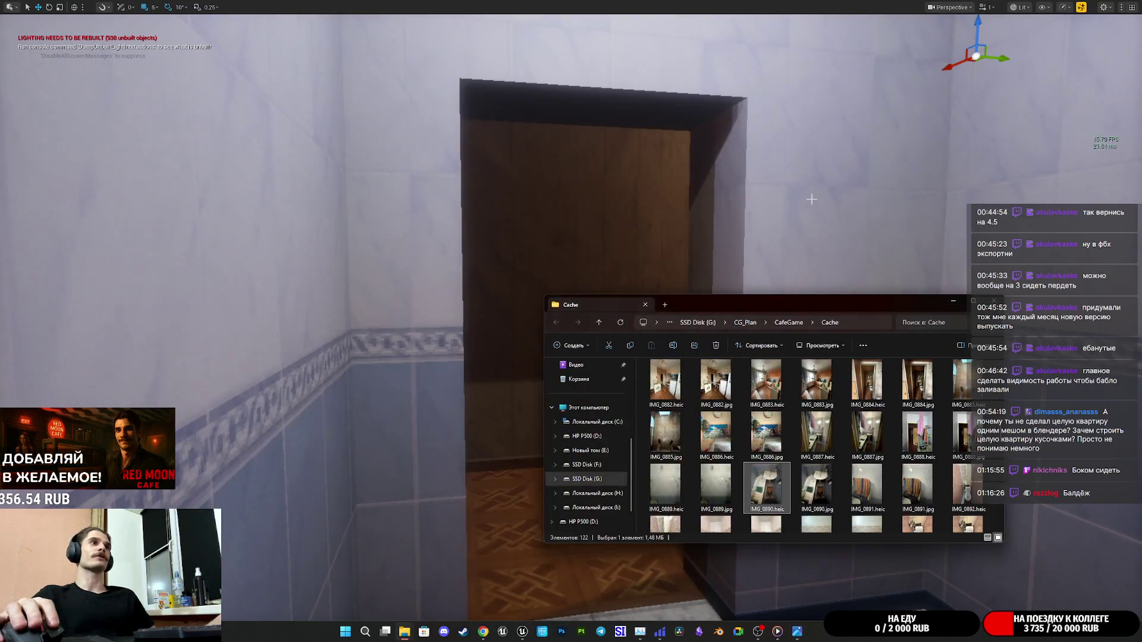
Back in the level editor, fly around the blue-tiled bathroom to look over the sink.
click(800, 209)
mouse_move(789, 261)
mouse_down()
mouse_move(797, 309)
mouse_move(824, 270)
mouse_move(833, 309)
mouse_up()
mouse_move(684, 278)
mouse_down()
mouse_move(738, 416)
mouse_move(505, 446)
mouse_move(544, 419)
mouse_move(571, 472)
mouse_move(605, 480)
mouse_move(586, 416)
mouse_move(571, 428)
mouse_move(553, 411)
mouse_move(577, 427)
mouse_up()
drag(333, 299, 340, 299)
drag(418, 349, 419, 349)
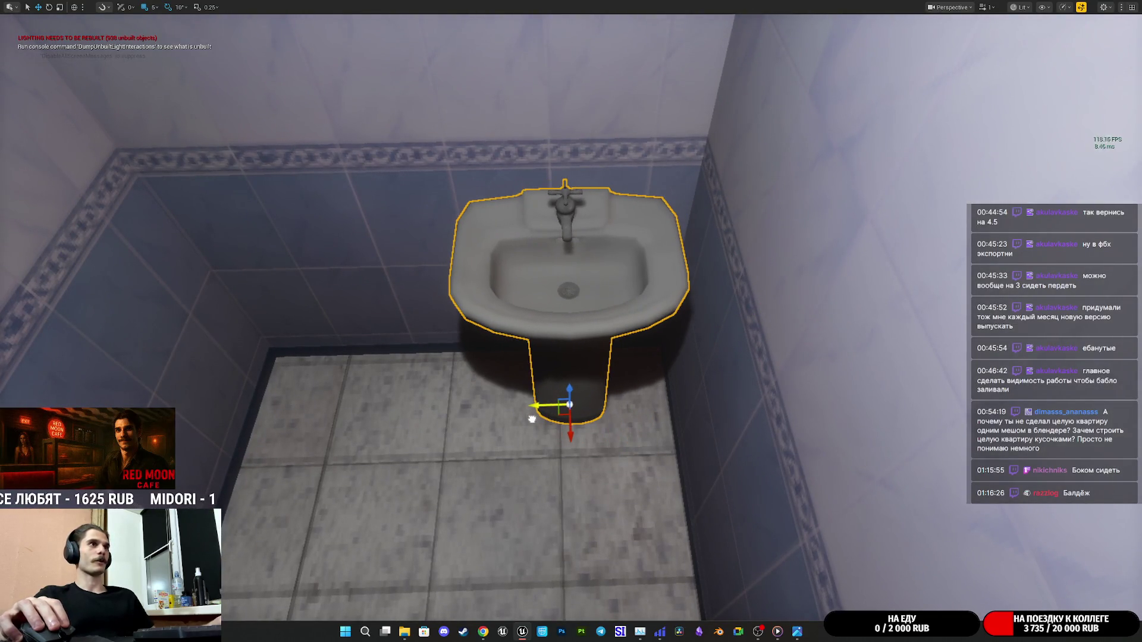
drag(419, 349, 418, 349)
Fly into the floral WC, look down at the toilet and select it.
drag(575, 389, 575, 389)
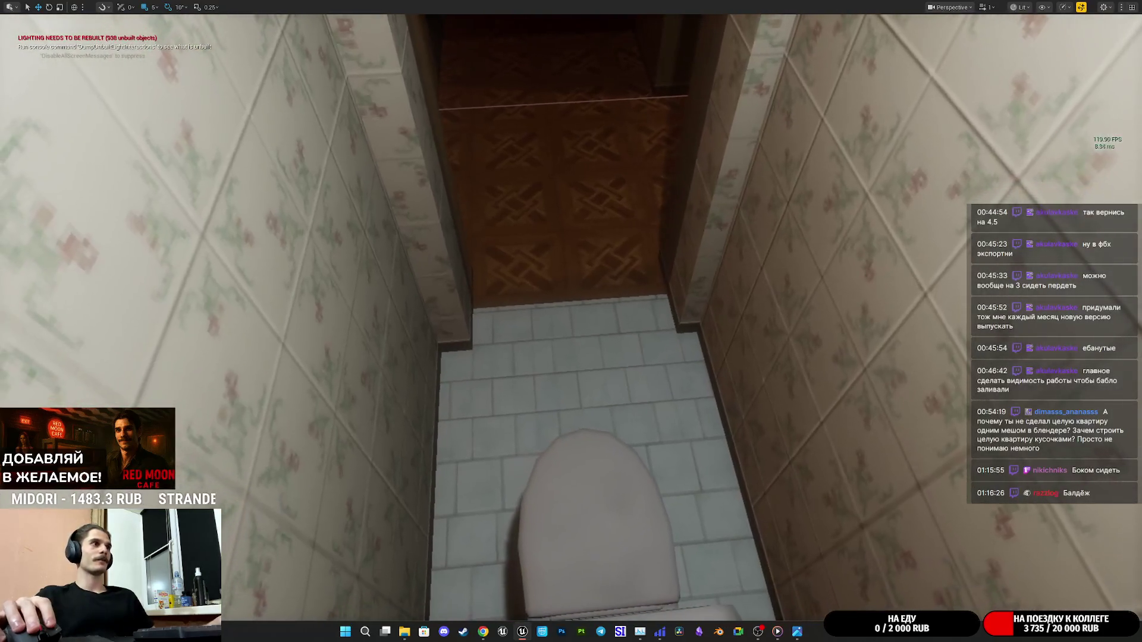
drag(590, 351, 590, 352)
drag(475, 338, 475, 338)
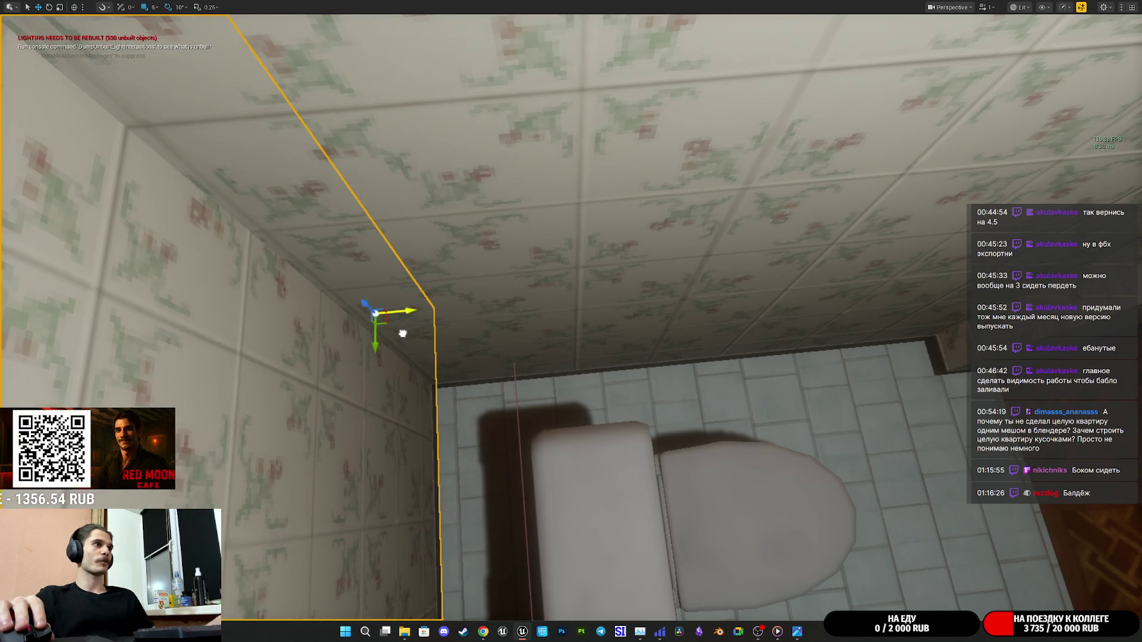
drag(431, 333, 479, 352)
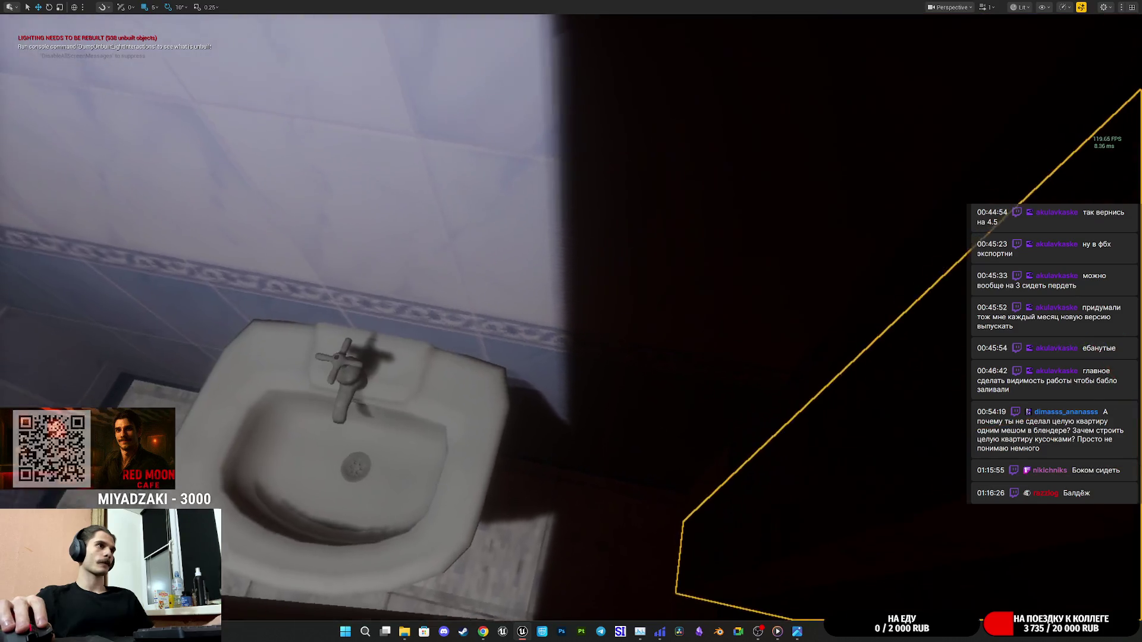
drag(479, 353, 535, 357)
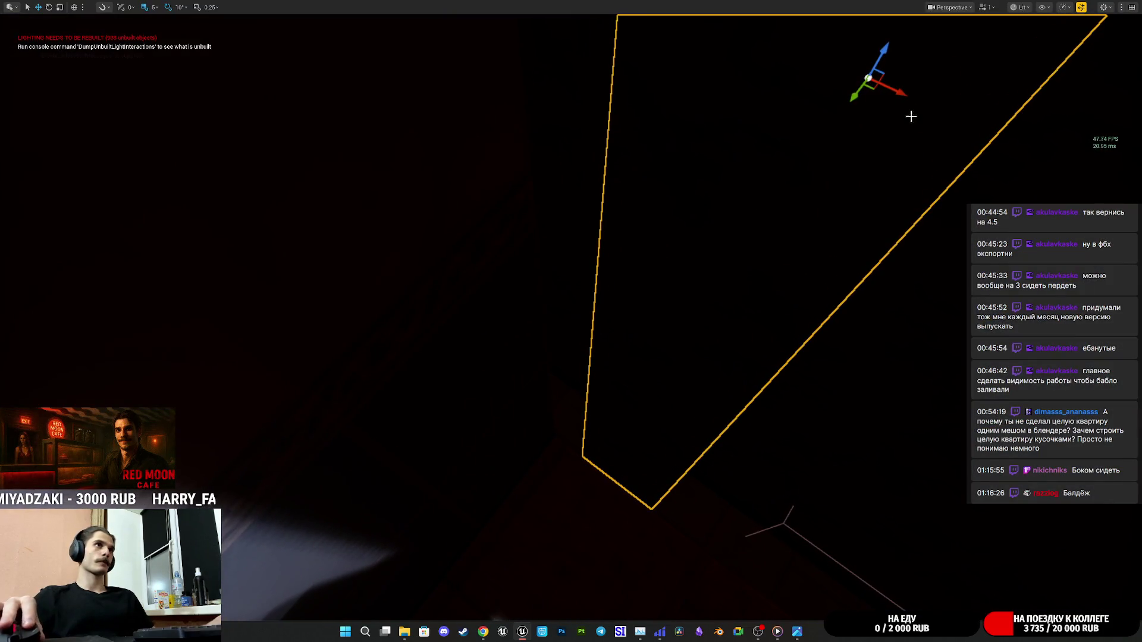
drag(795, 90, 796, 91)
click(673, 298)
drag(672, 297, 672, 298)
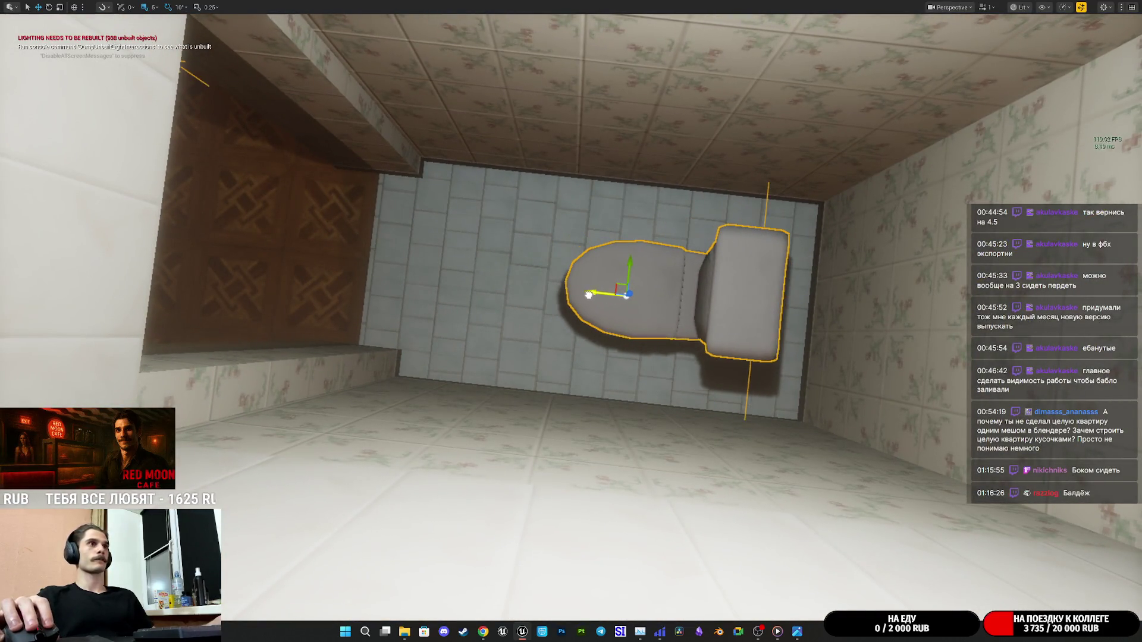
Frame the toilet from above at a close angle and reselect it.
mouse_move(590, 296)
mouse_down()
mouse_move(562, 291)
mouse_move(584, 291)
mouse_up()
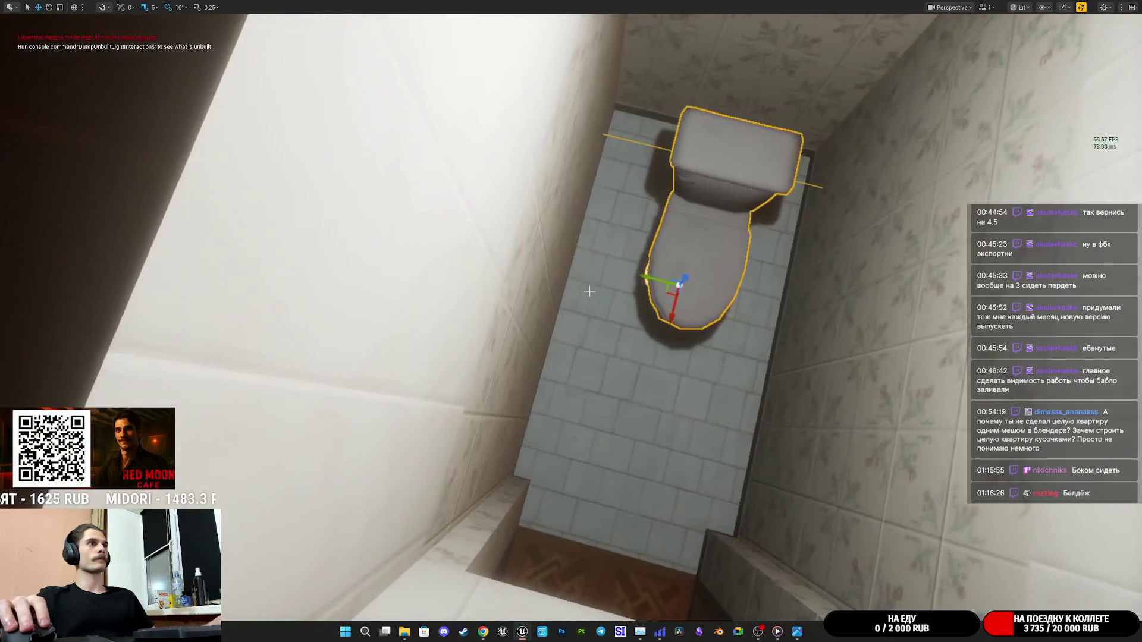
drag(659, 283, 601, 303)
mouse_move(545, 344)
mouse_down()
mouse_move(559, 339)
mouse_move(547, 340)
mouse_up()
drag(570, 389, 528, 416)
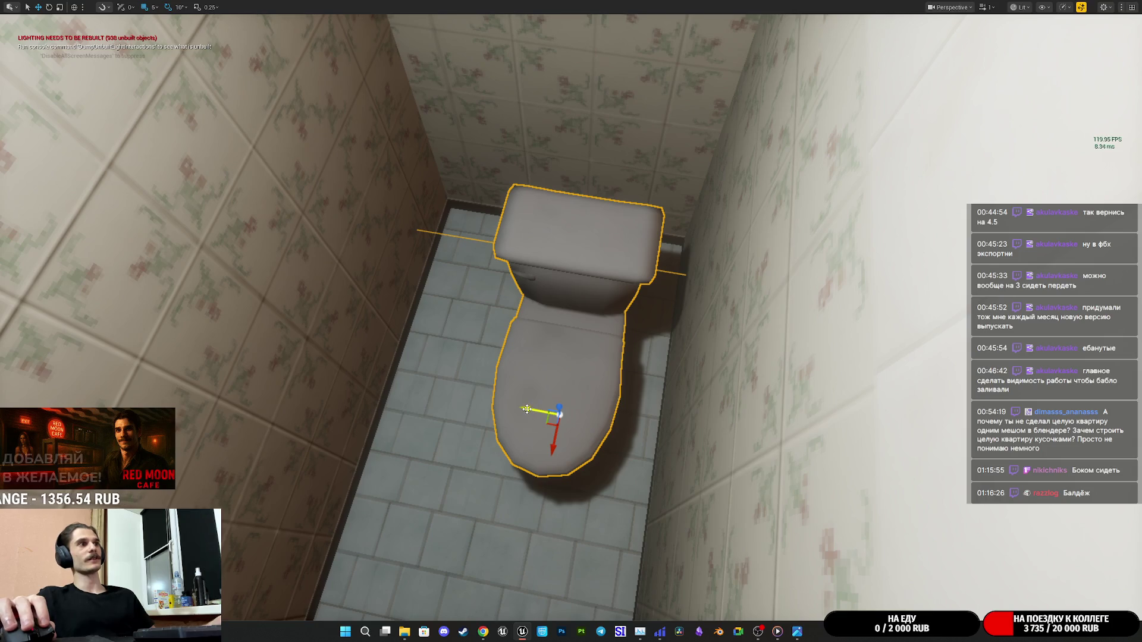
mouse_move(537, 409)
mouse_down()
mouse_move(512, 420)
mouse_move(559, 405)
mouse_move(612, 416)
mouse_move(738, 380)
mouse_move(734, 368)
mouse_up()
mouse_move(654, 312)
mouse_down()
mouse_move(661, 327)
mouse_move(424, 293)
mouse_up()
mouse_move(469, 339)
mouse_down()
mouse_move(456, 354)
mouse_move(429, 330)
mouse_move(642, 334)
mouse_up()
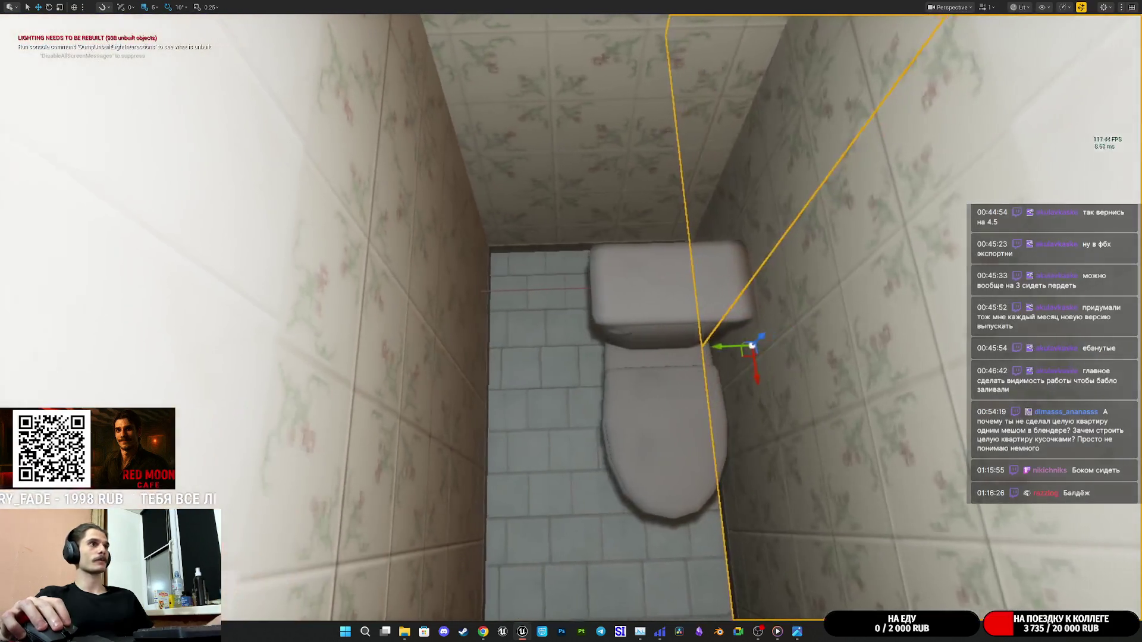
click(643, 333)
mouse_move(476, 382)
mouse_down()
mouse_move(601, 346)
mouse_move(538, 344)
mouse_move(508, 361)
mouse_move(553, 336)
mouse_up()
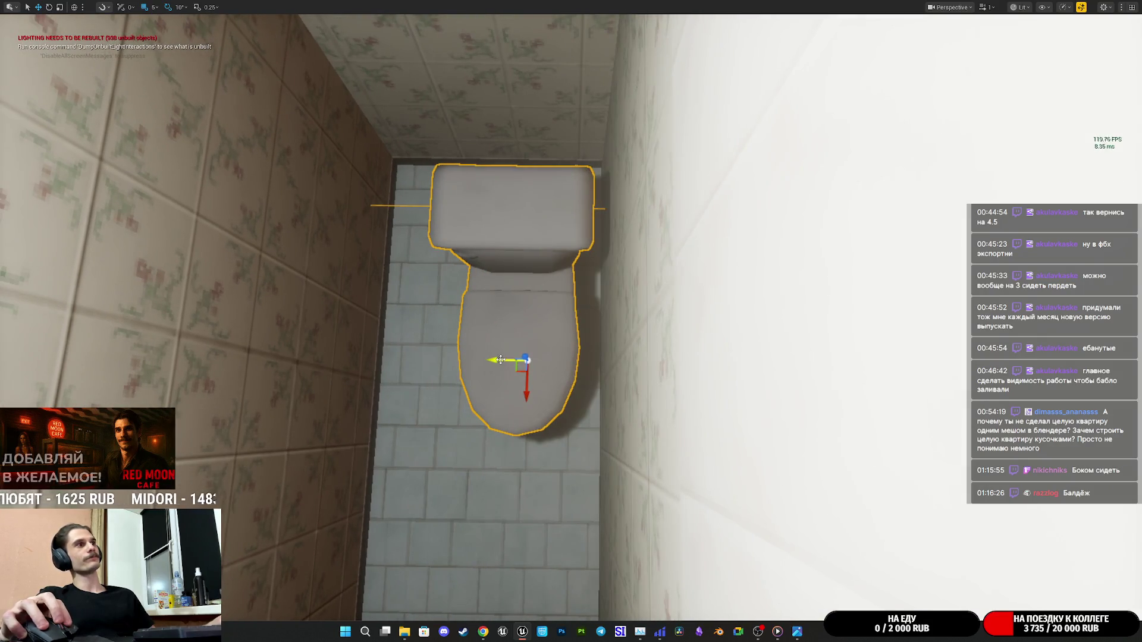
Nudge the toilet slightly right, then start Play In Editor in fullscreen.
drag(476, 361, 487, 360)
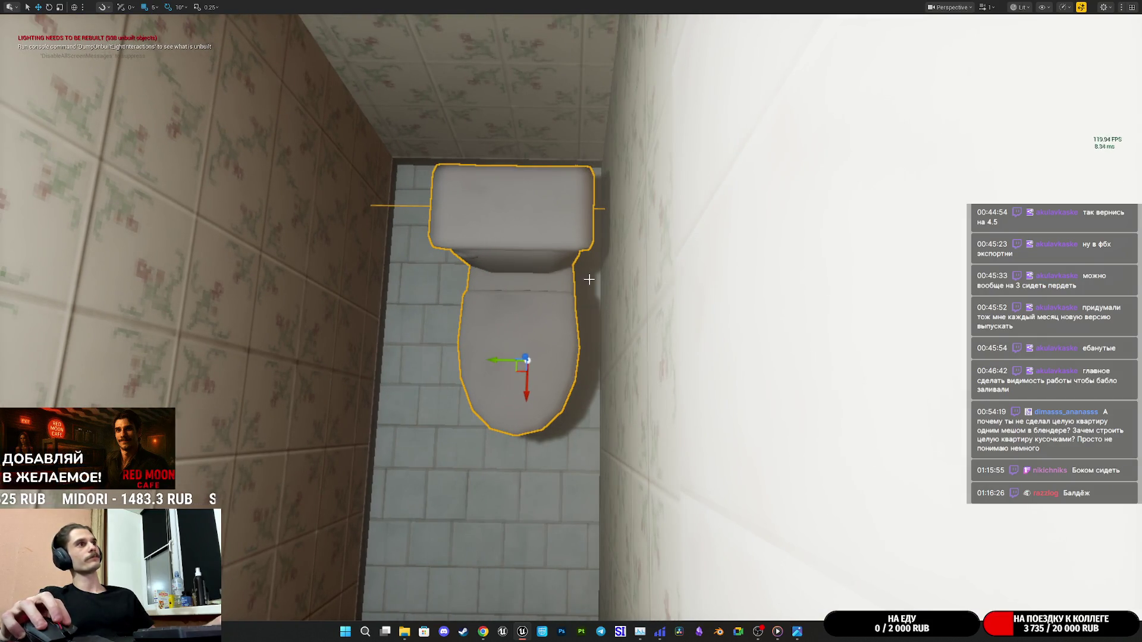
key(alt+p)
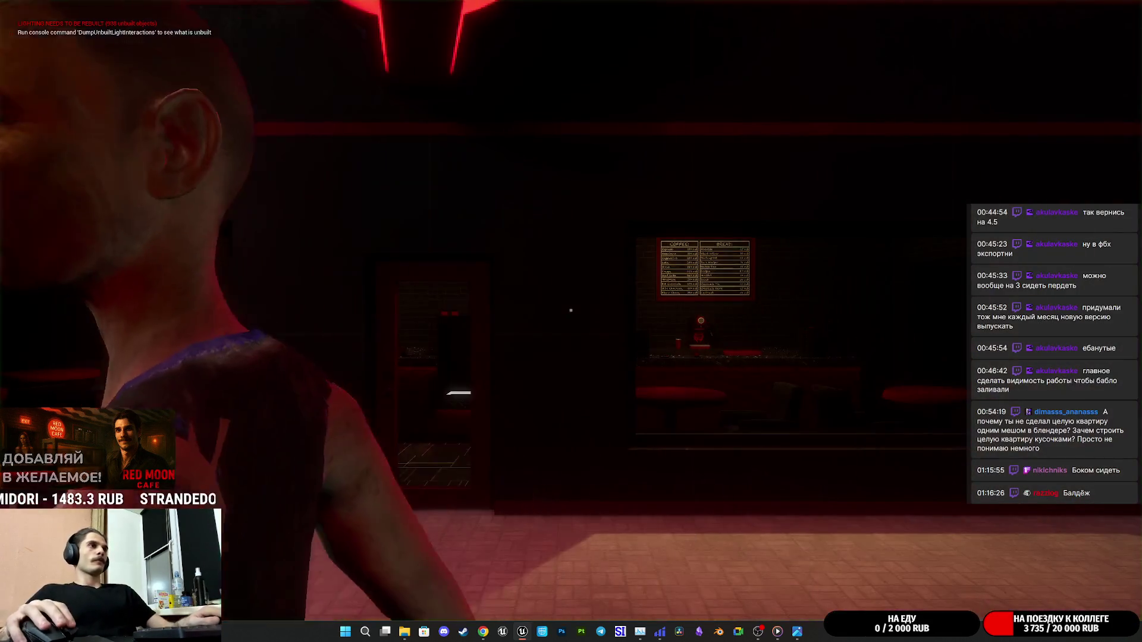
key(F11)
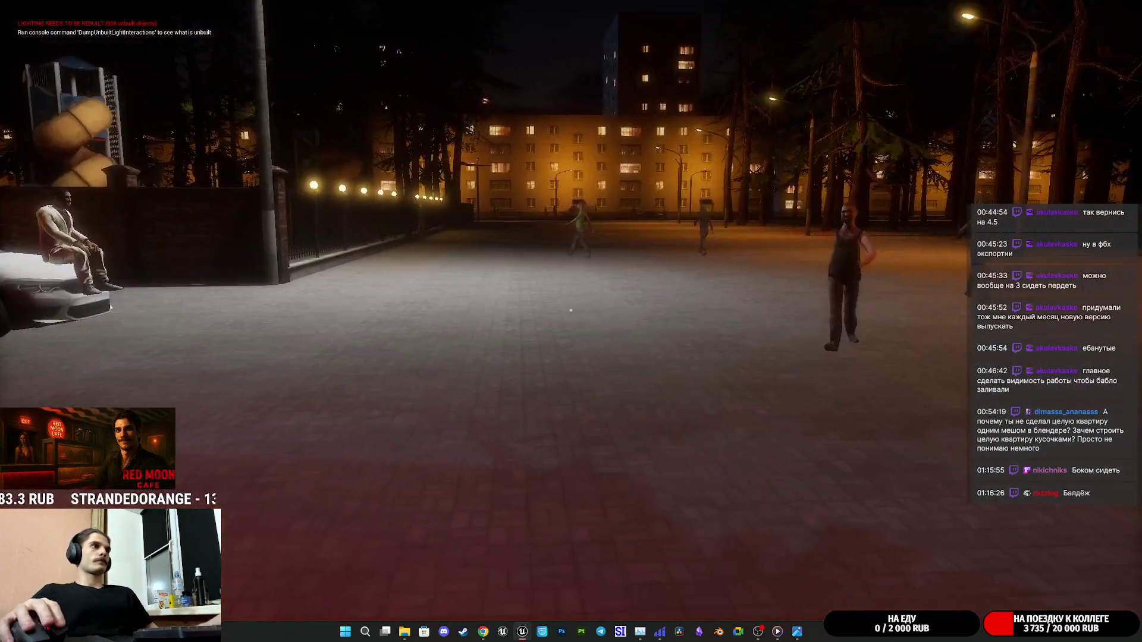
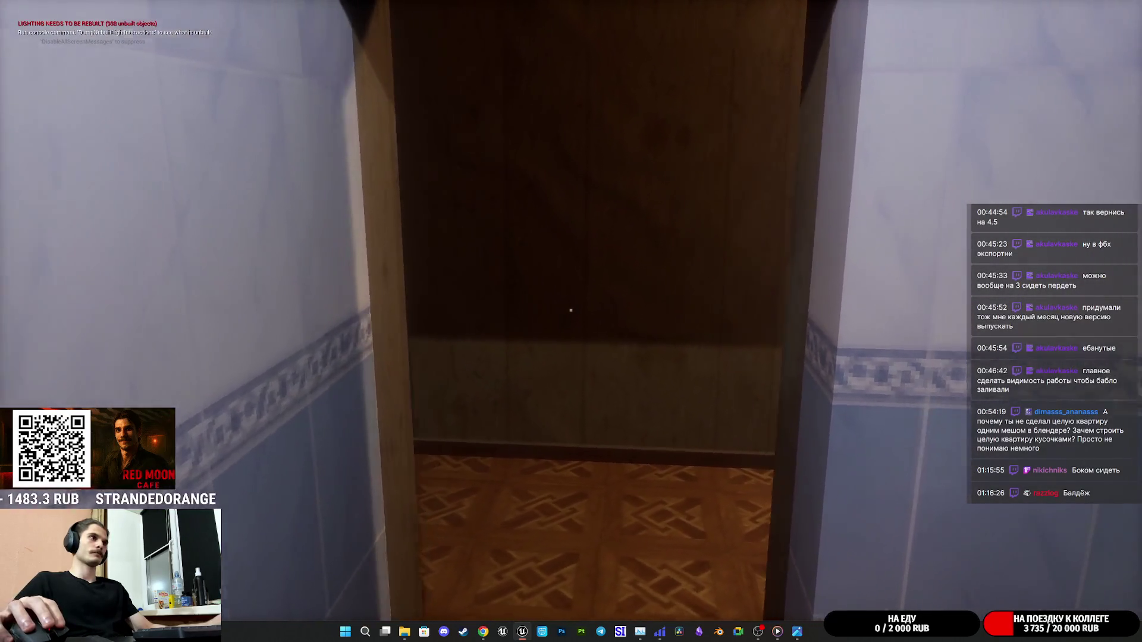
Stop the bathroom-and-corridor play-test and return to the level editor.
key(Escape)
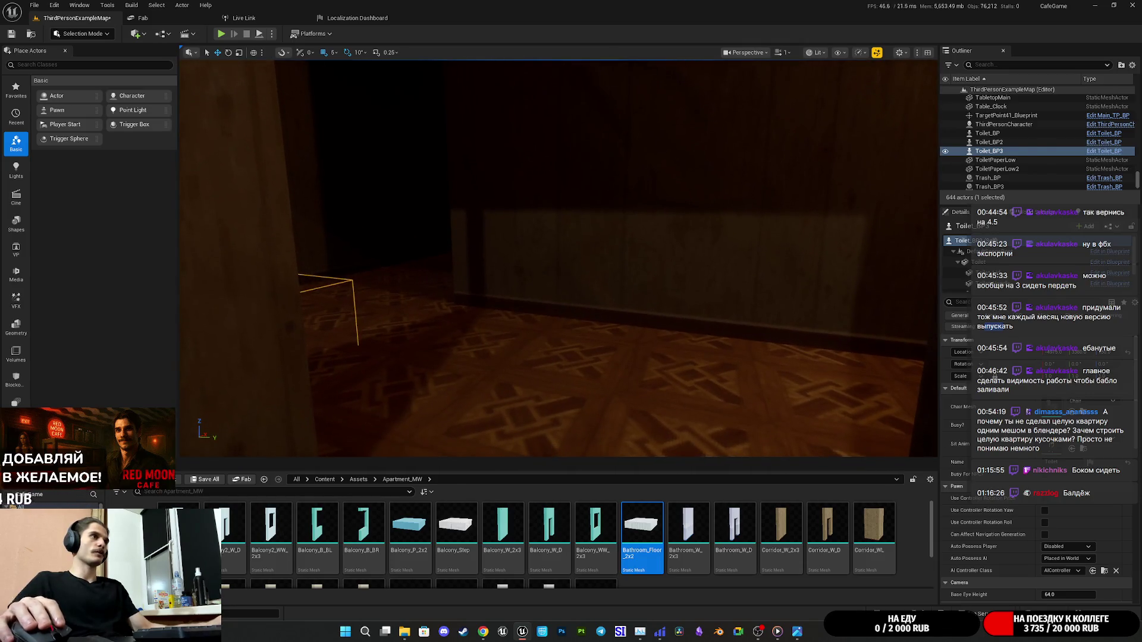
Delete the extra GirlRoom_WW_2x65 wall and slide GirlRoom_WW_2x67 along Y to close the gap.
click(594, 238)
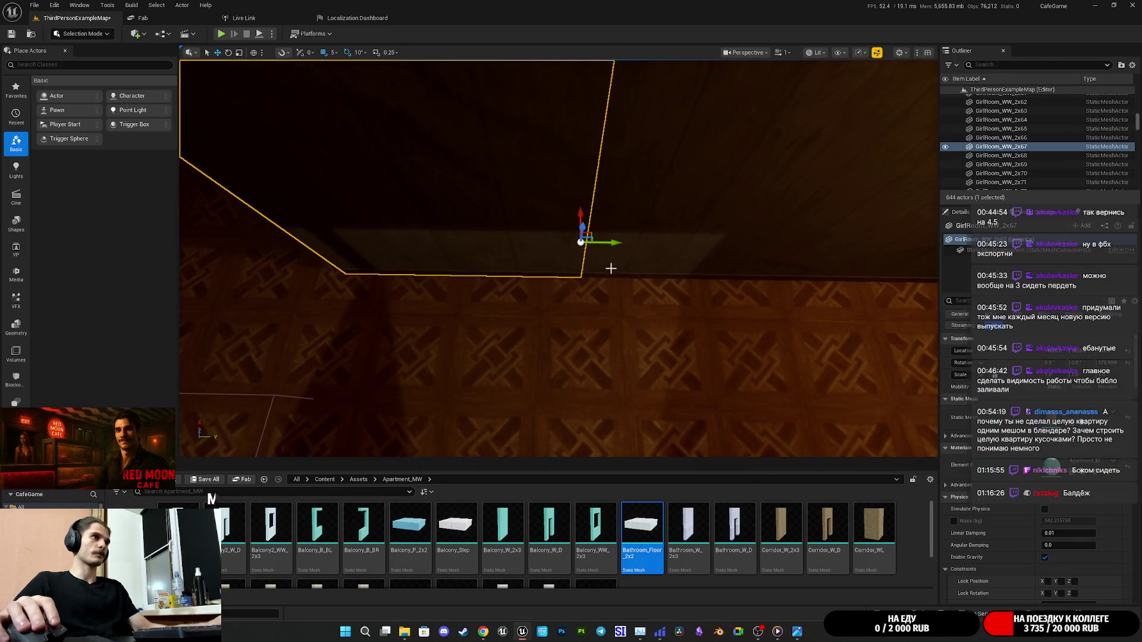
key(Delete)
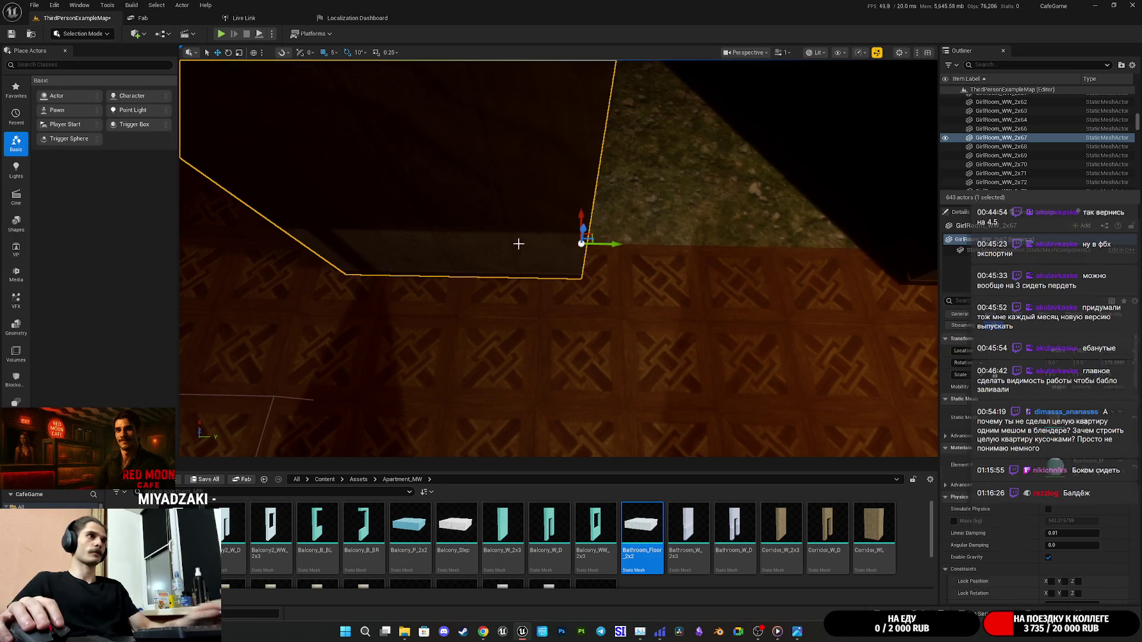
mouse_move(606, 246)
mouse_down()
mouse_move(845, 264)
mouse_move(773, 256)
mouse_move(702, 268)
mouse_move(768, 273)
mouse_up()
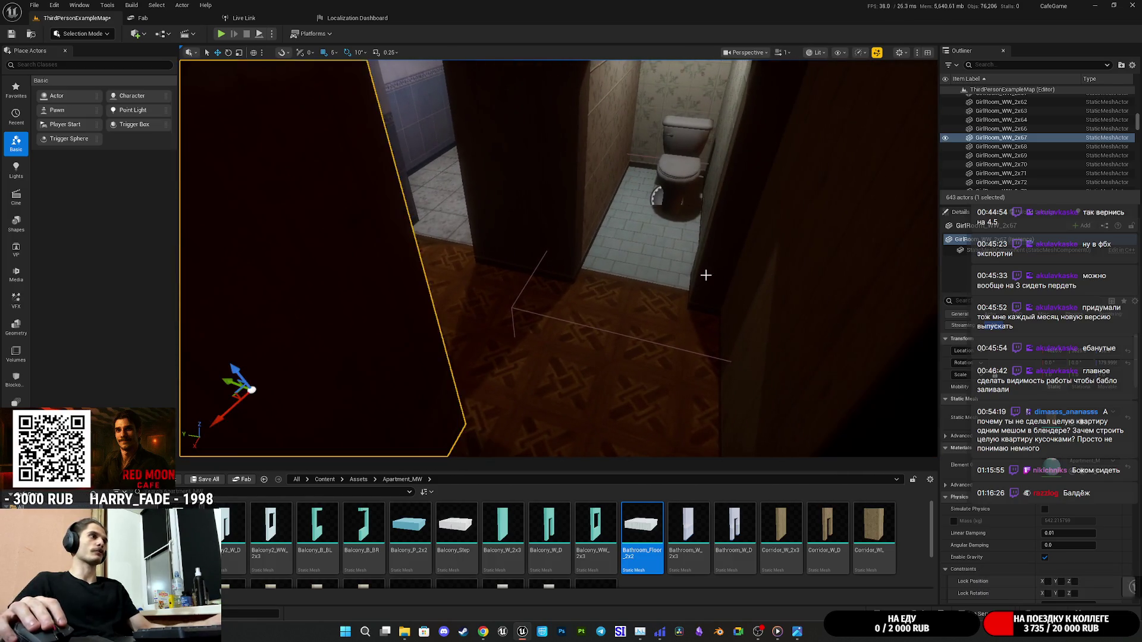
click(708, 275)
Fly from the toilet stall to the corridor to check the wall, then select ThirdPersonCharacter.
mouse_move(679, 272)
mouse_down()
mouse_move(613, 262)
mouse_move(648, 273)
mouse_move(624, 271)
mouse_up()
click(660, 275)
mouse_move(731, 262)
mouse_down()
mouse_move(583, 272)
mouse_move(606, 269)
mouse_up()
click(606, 269)
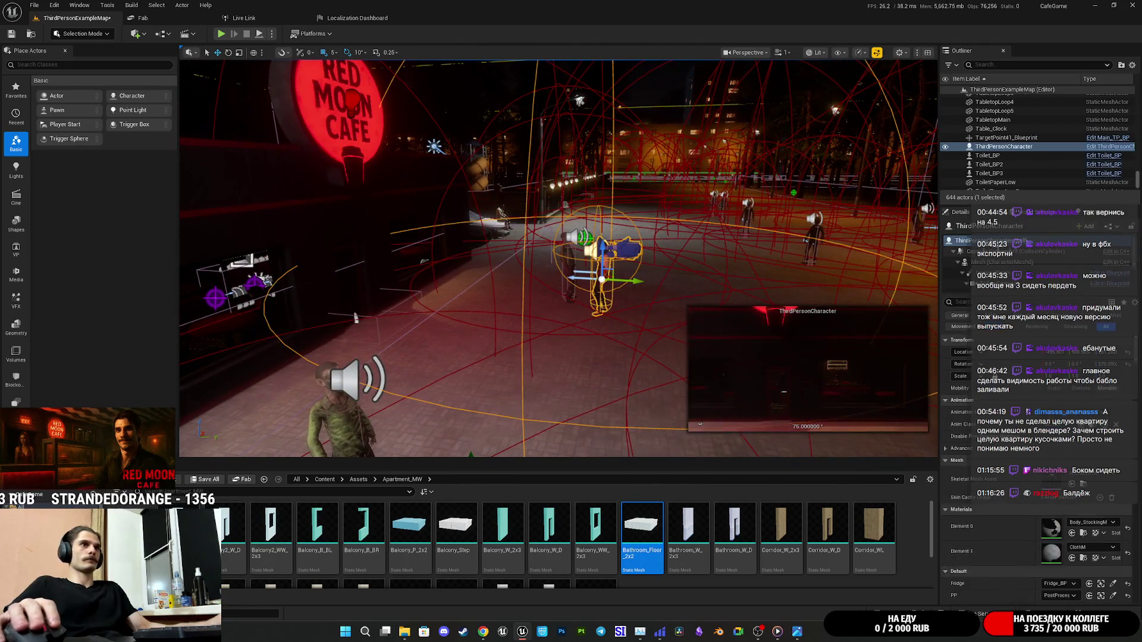
Open the ThirdPersonCharacter Blueprint, check its Excrement float variable, then save and close it.
click(1050, 251)
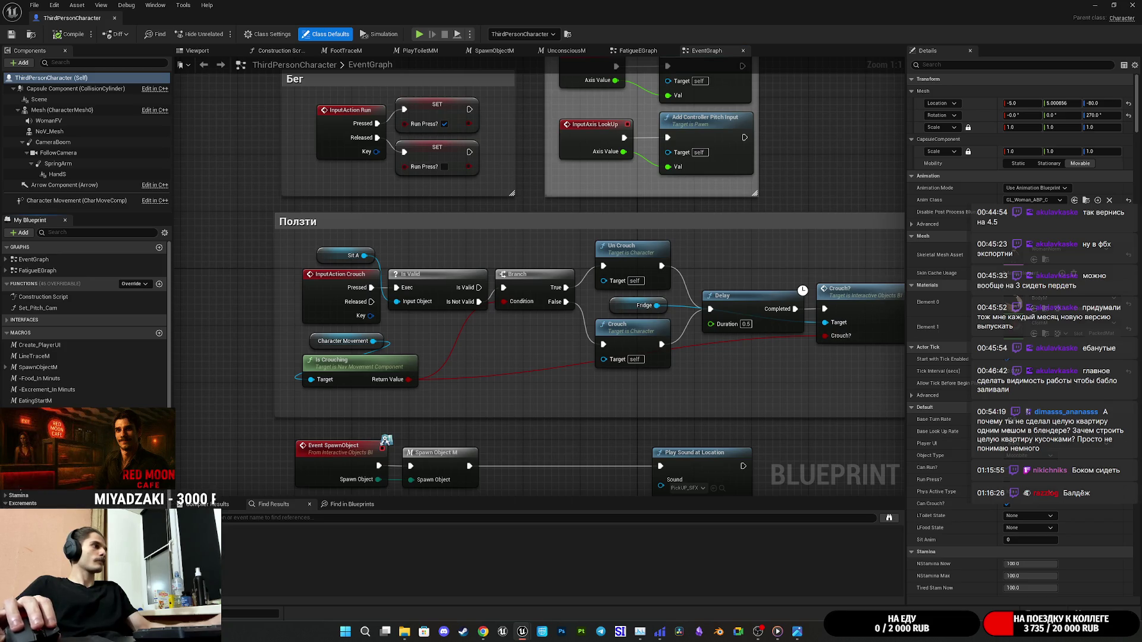
click(36, 514)
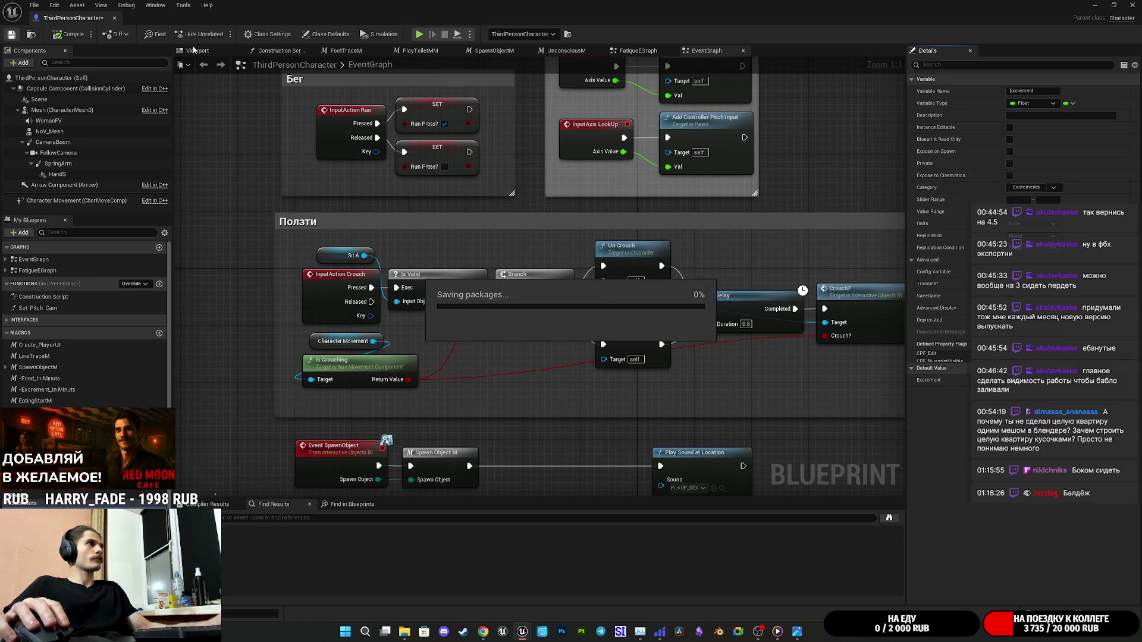
click(1094, 5)
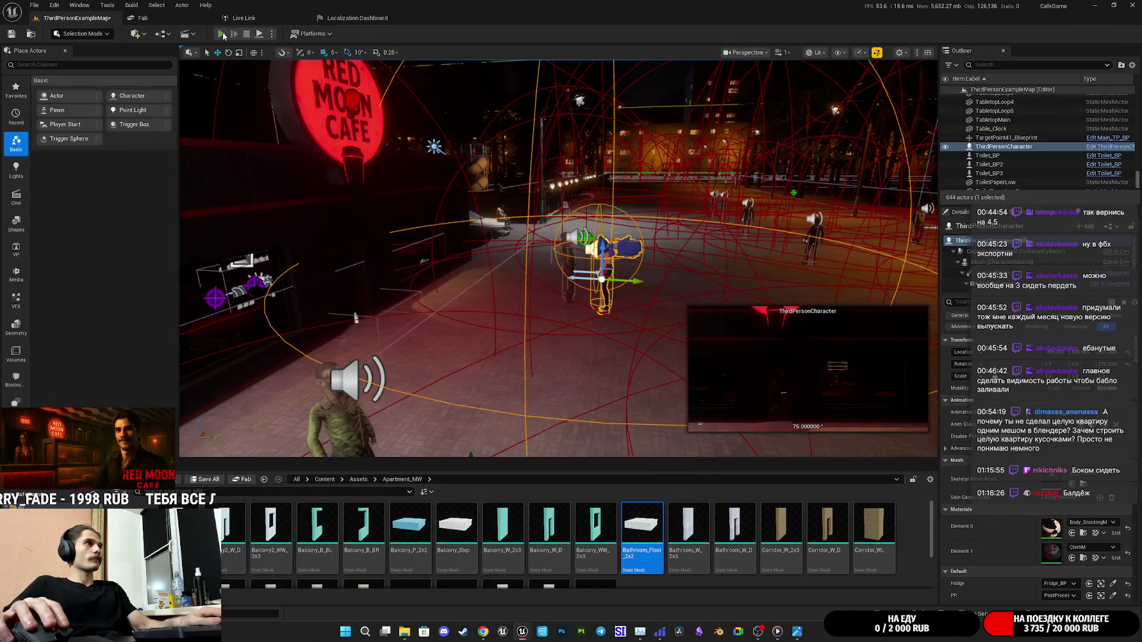
Start a fullscreen first-person play-test and walk into the bathroom up to the toilet.
click(221, 34)
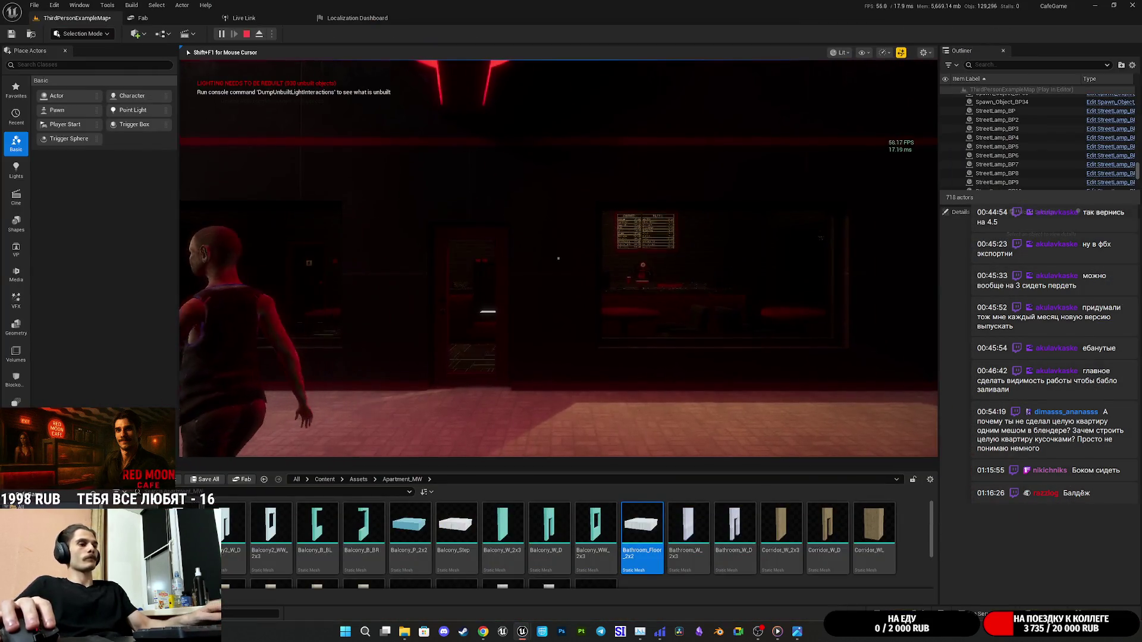
key(F11)
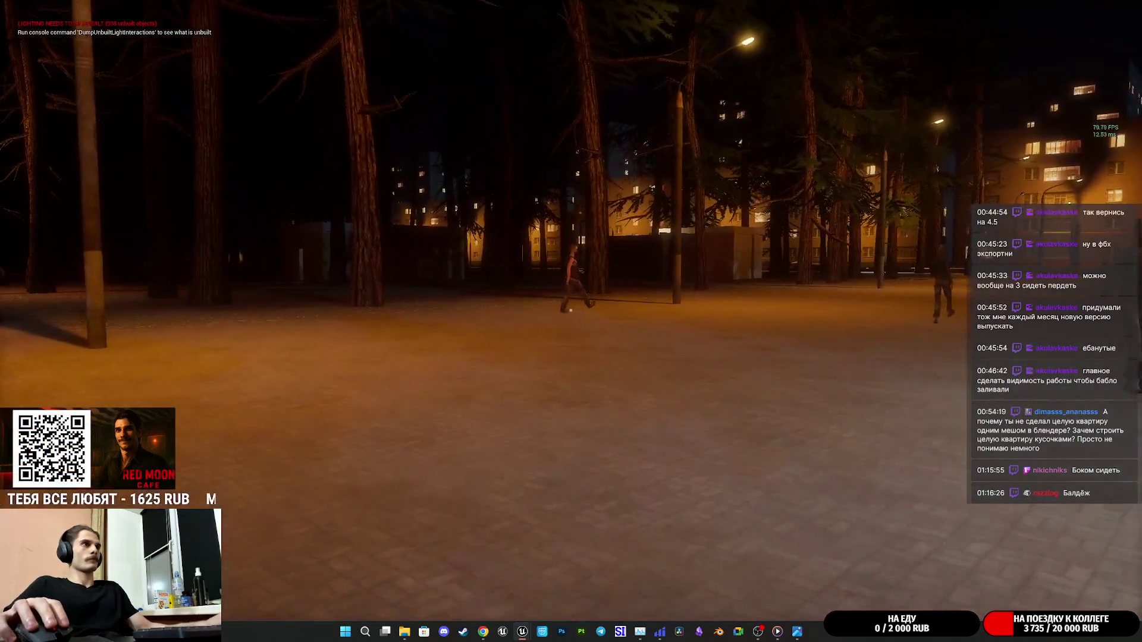
key(v)
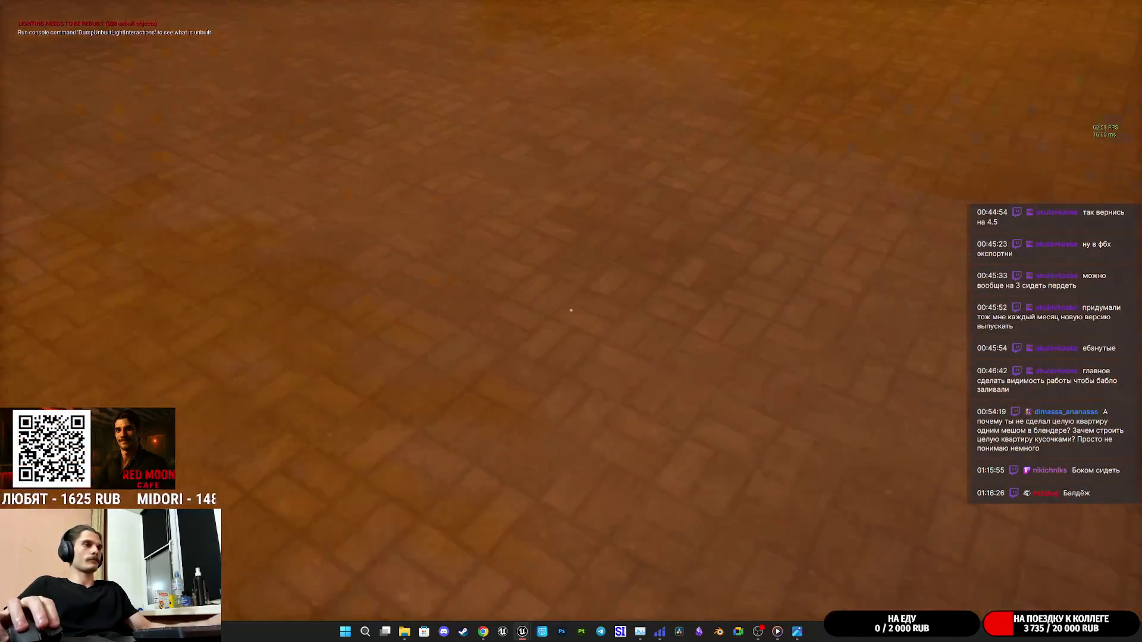
key(v)
key(v)
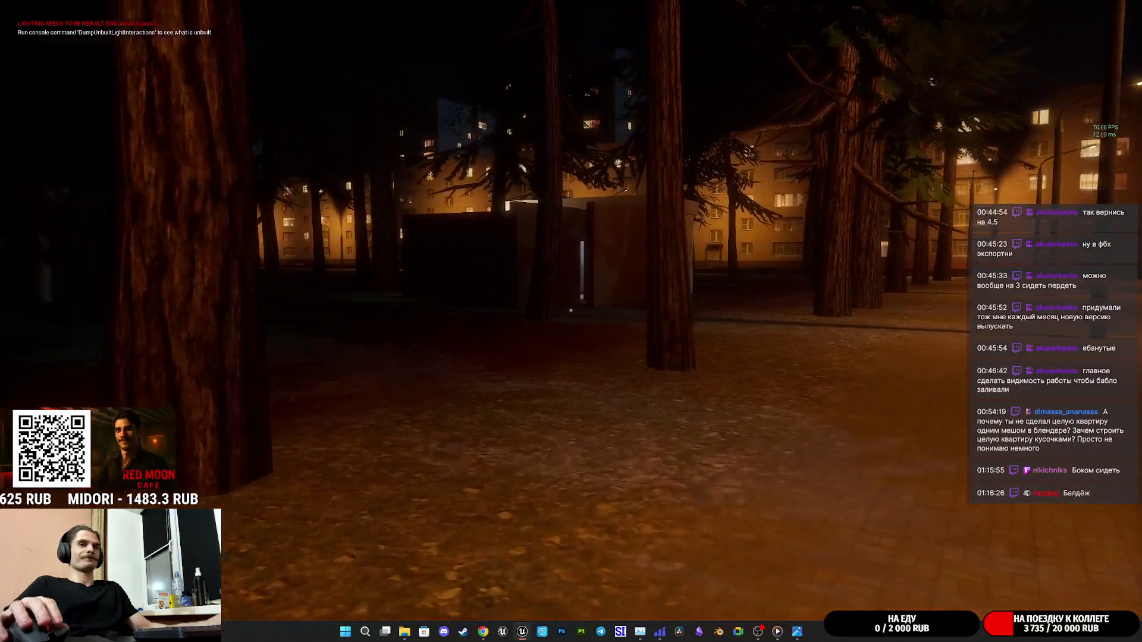
key(w)
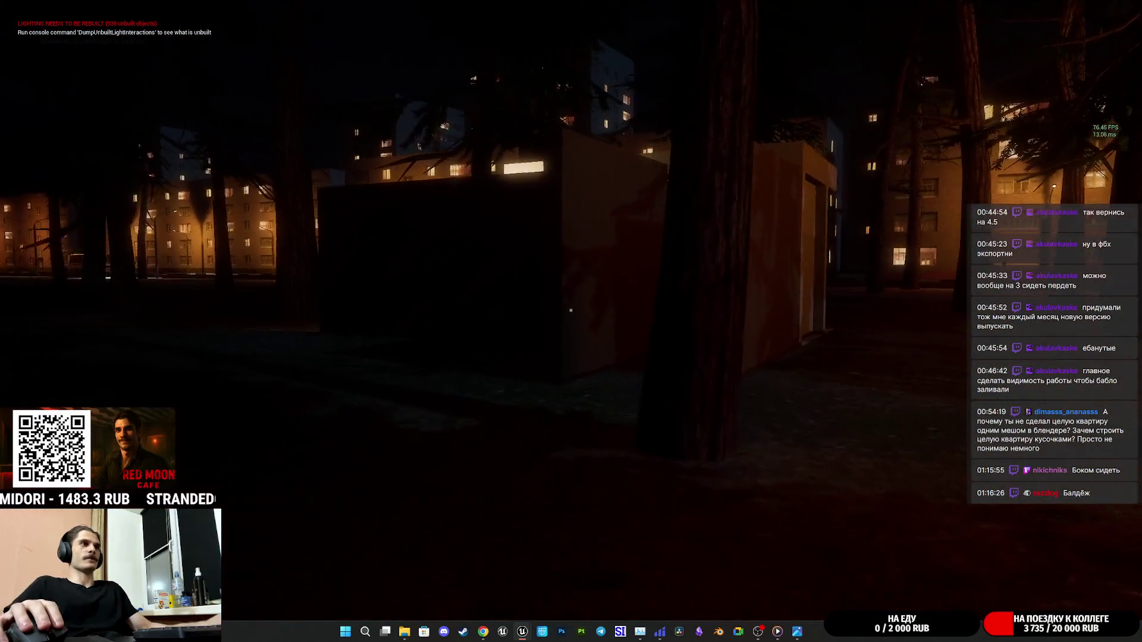
key(w)
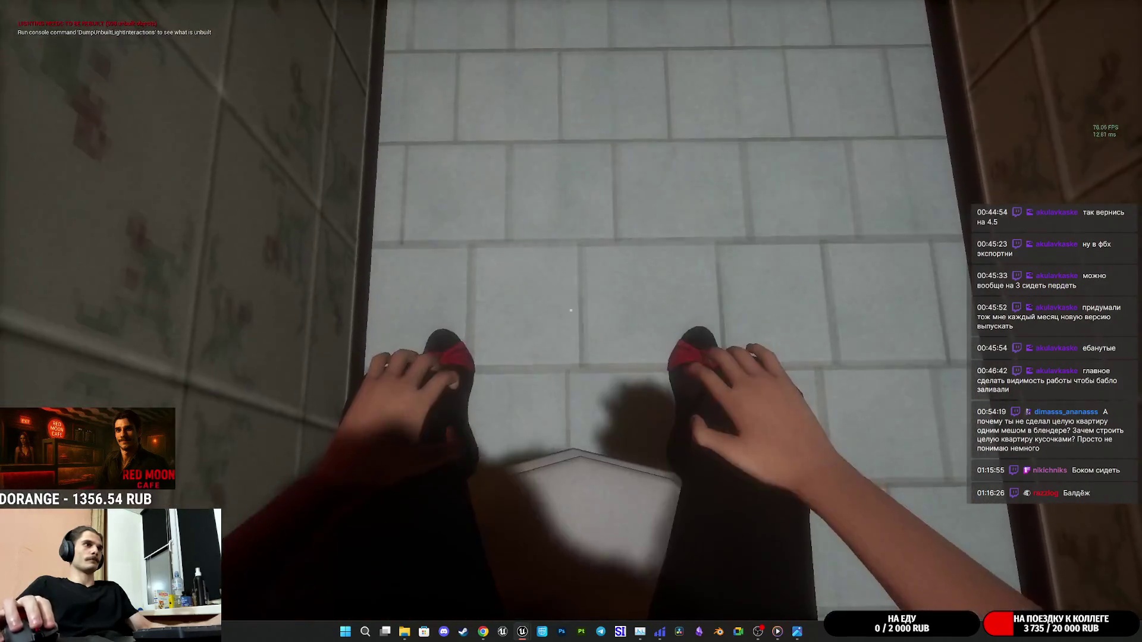
key(w)
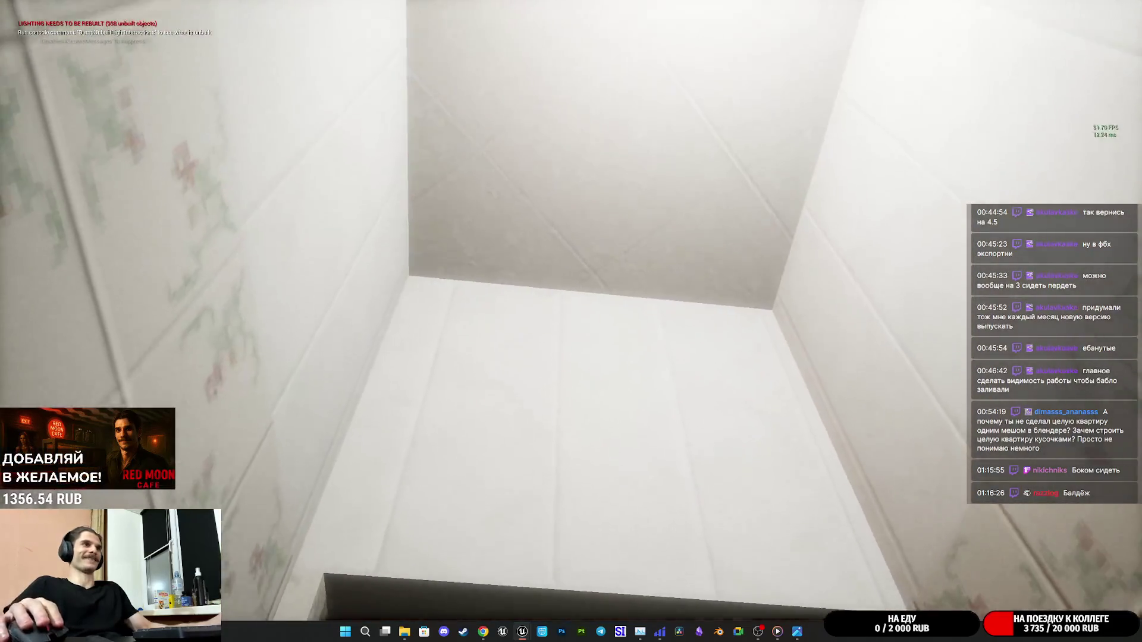
key(s)
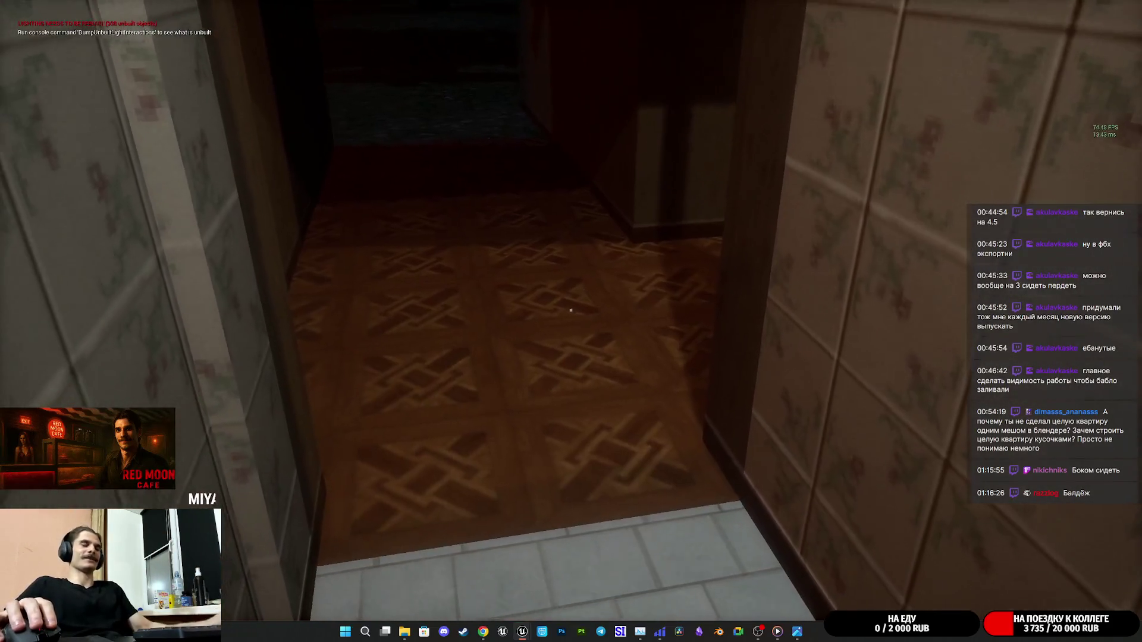
key(w)
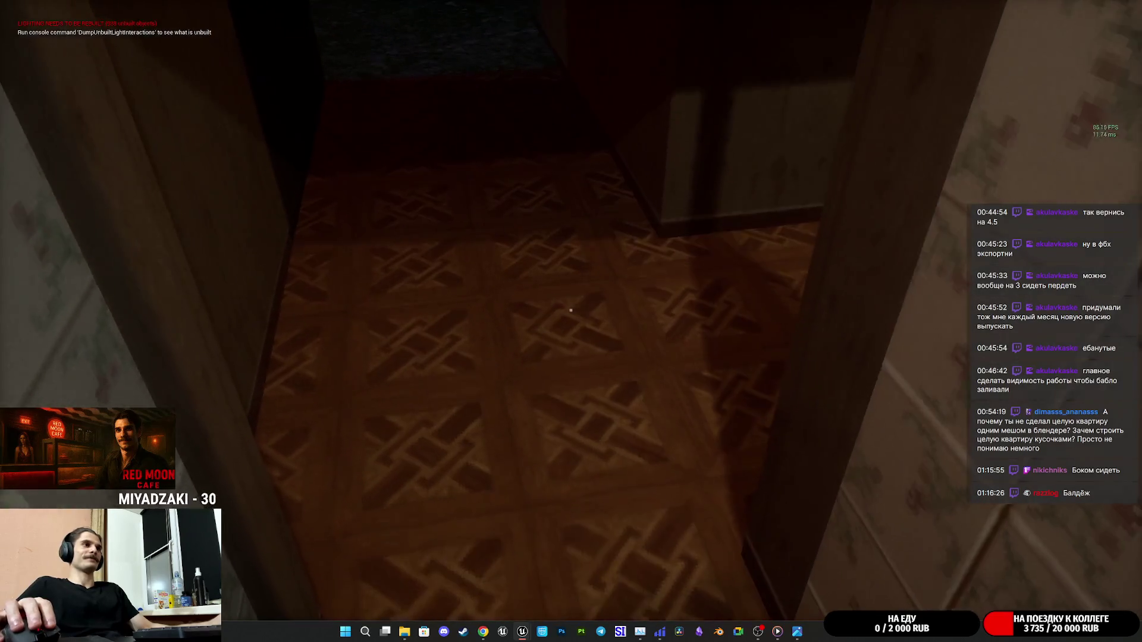
key(w)
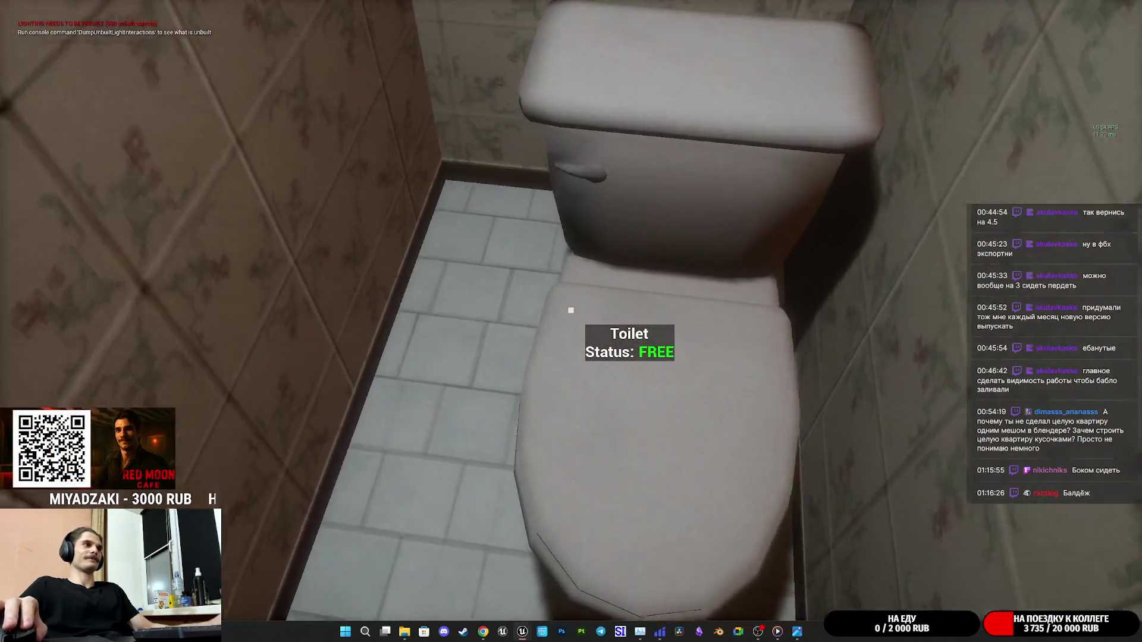
key(s)
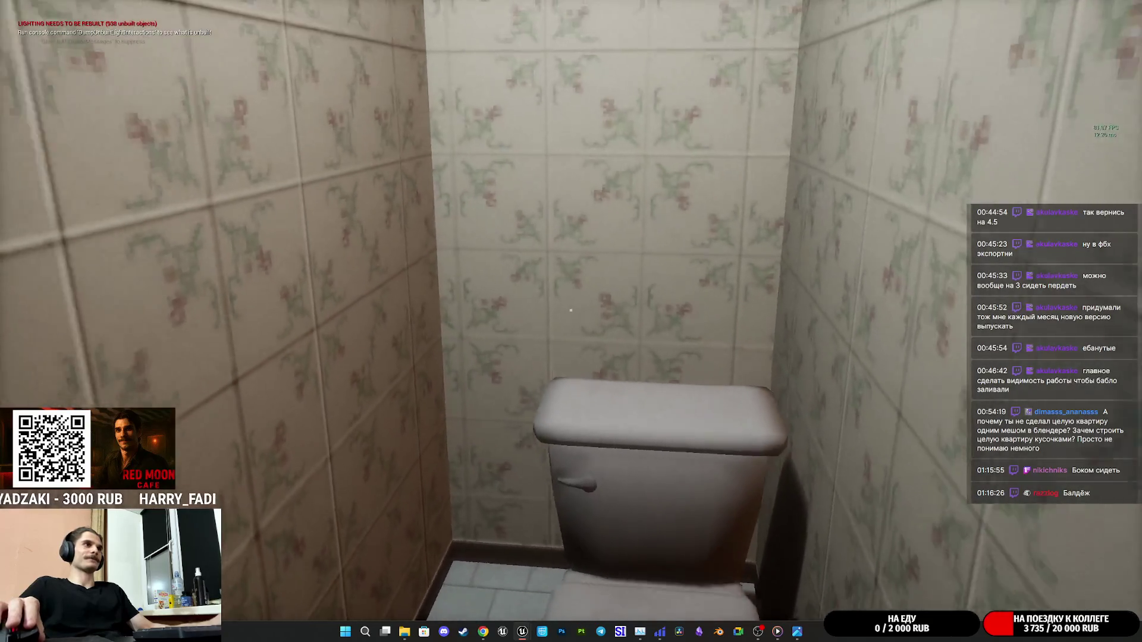
key(s)
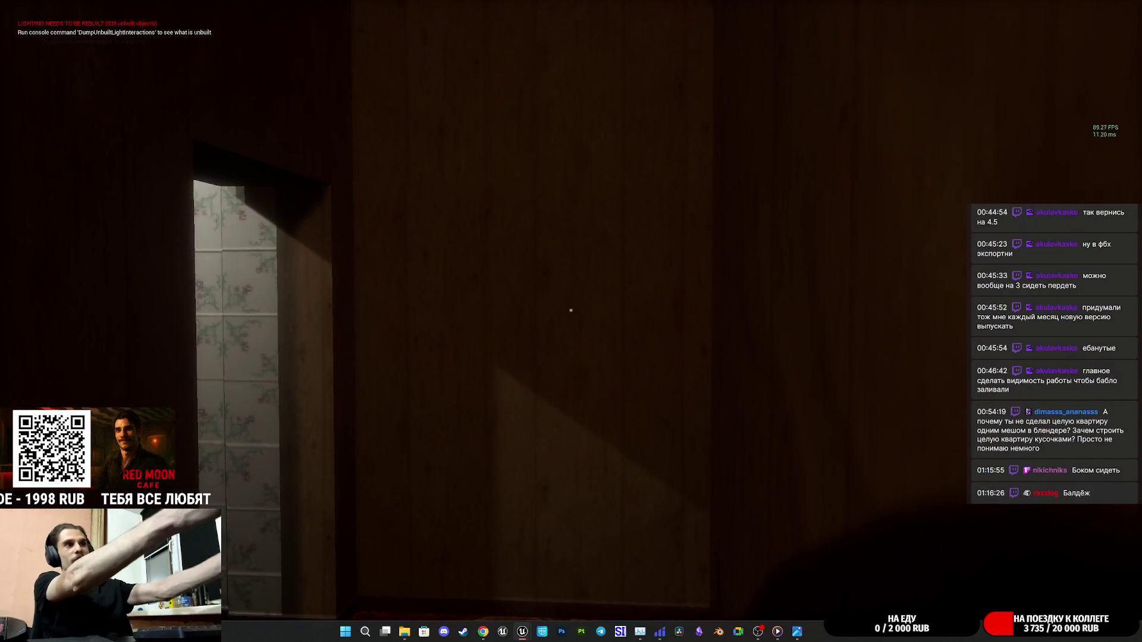
Walk through the dark corridor into the tiled bathroom to the sink, then end the play-test.
key(w)
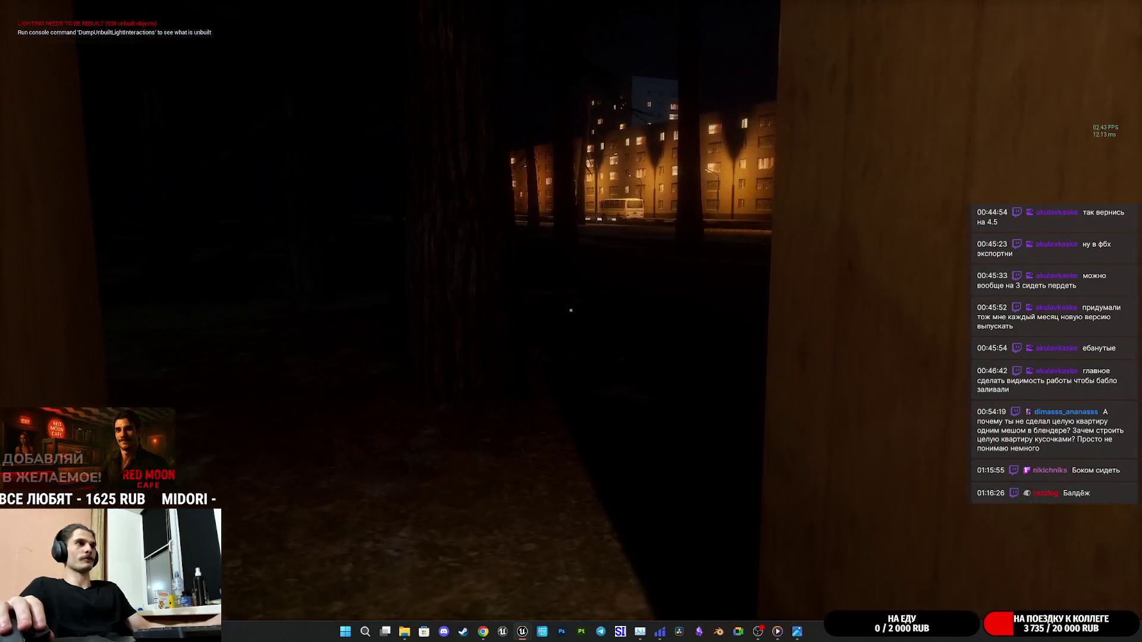
key(w)
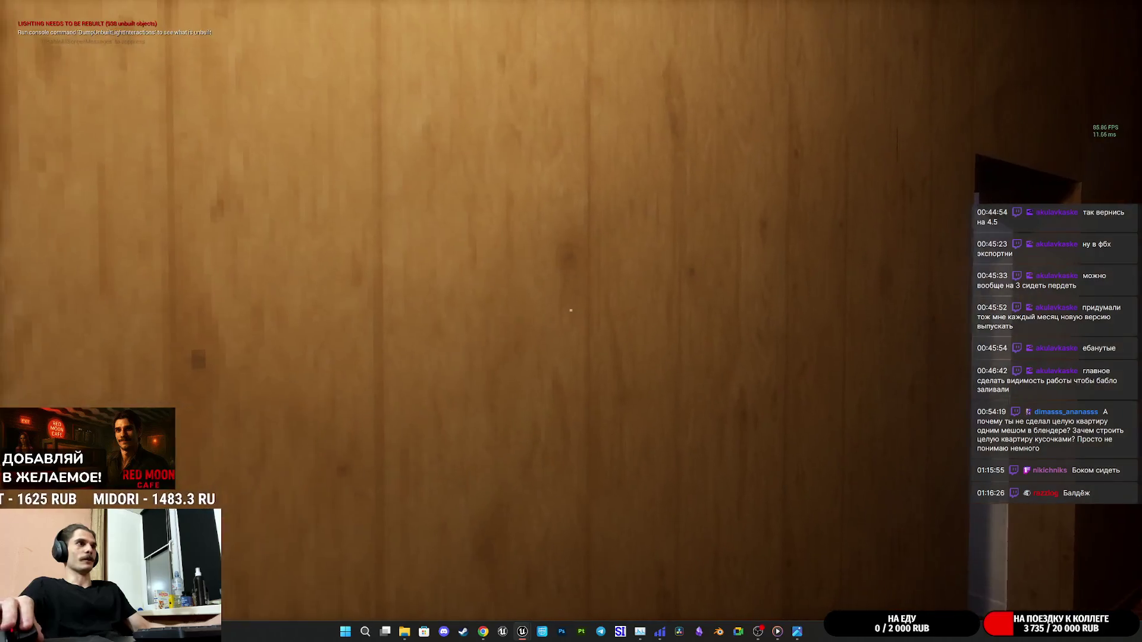
key(w)
key(w)
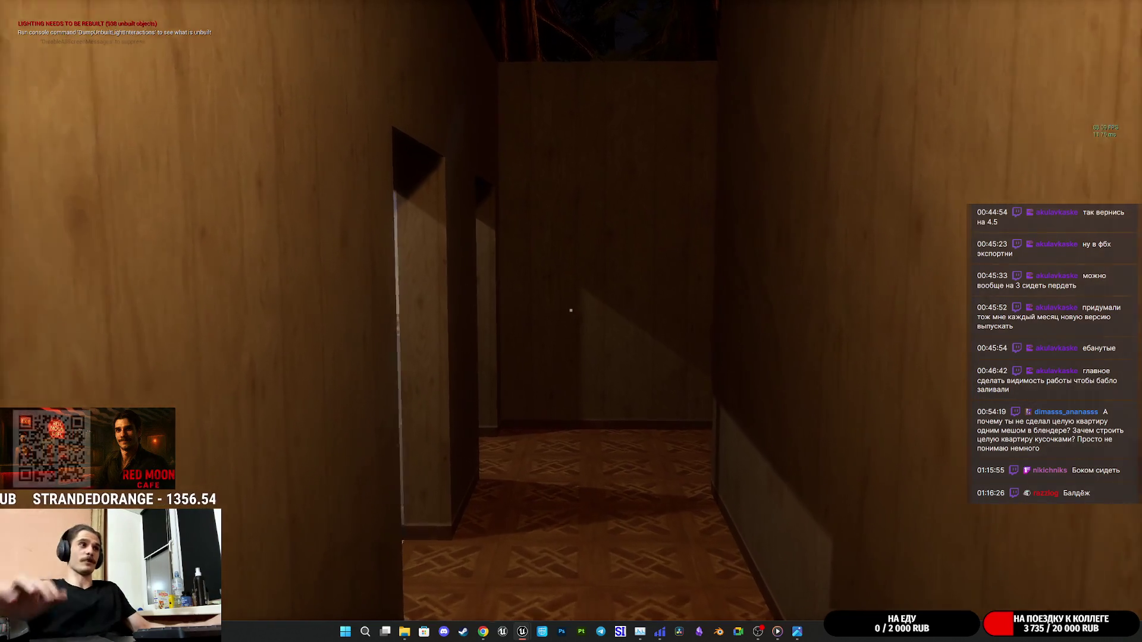
key(w)
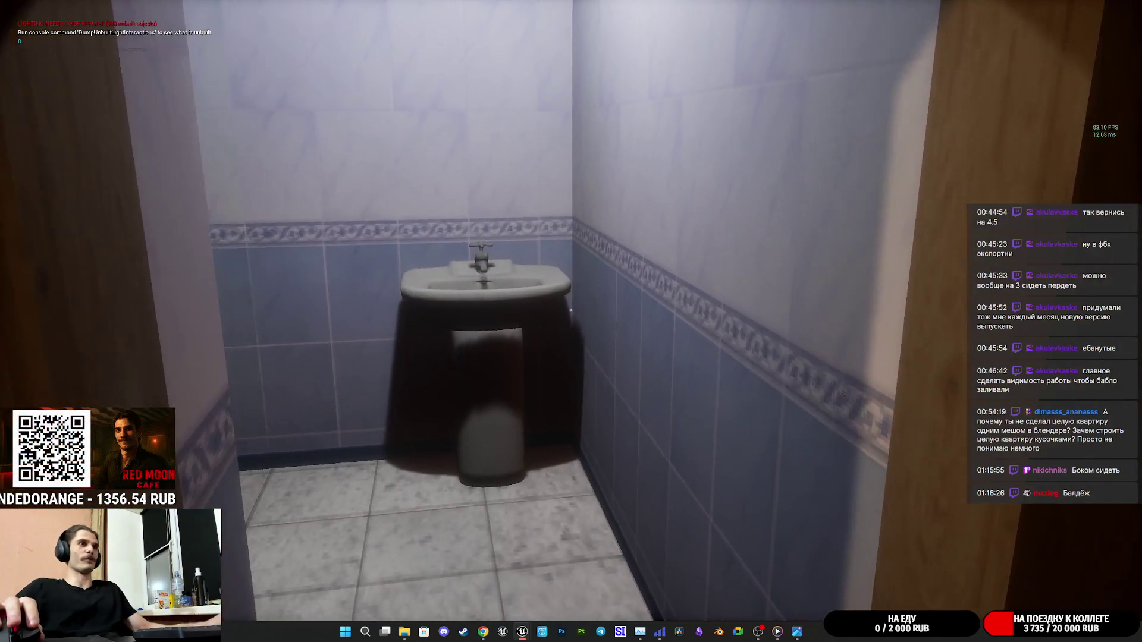
key(w)
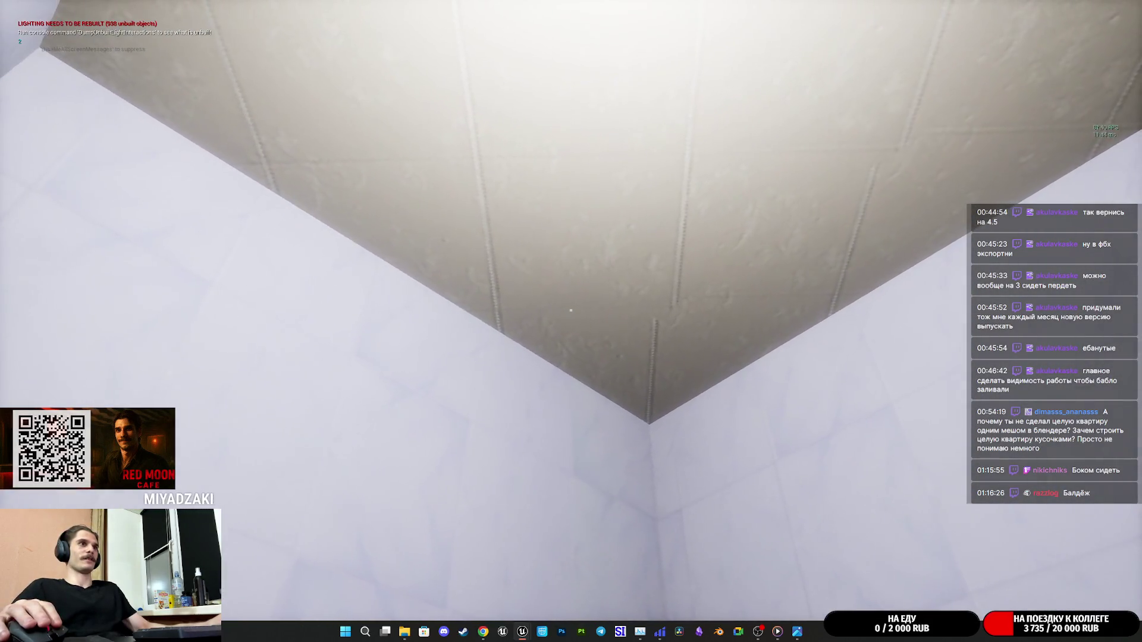
key(w)
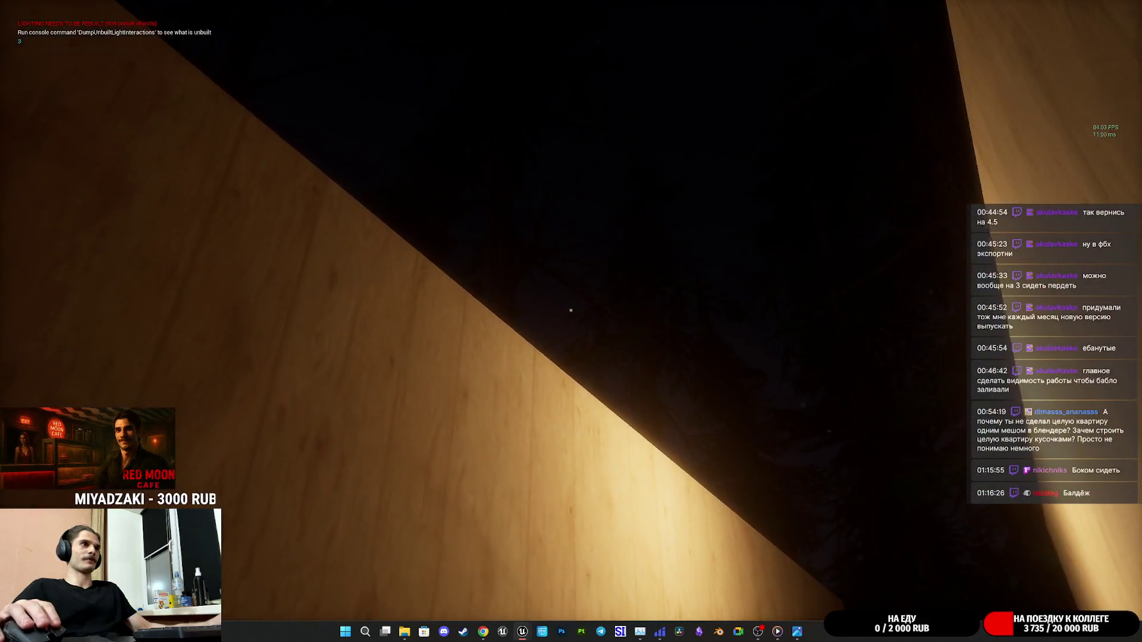
key(F8)
key(F11)
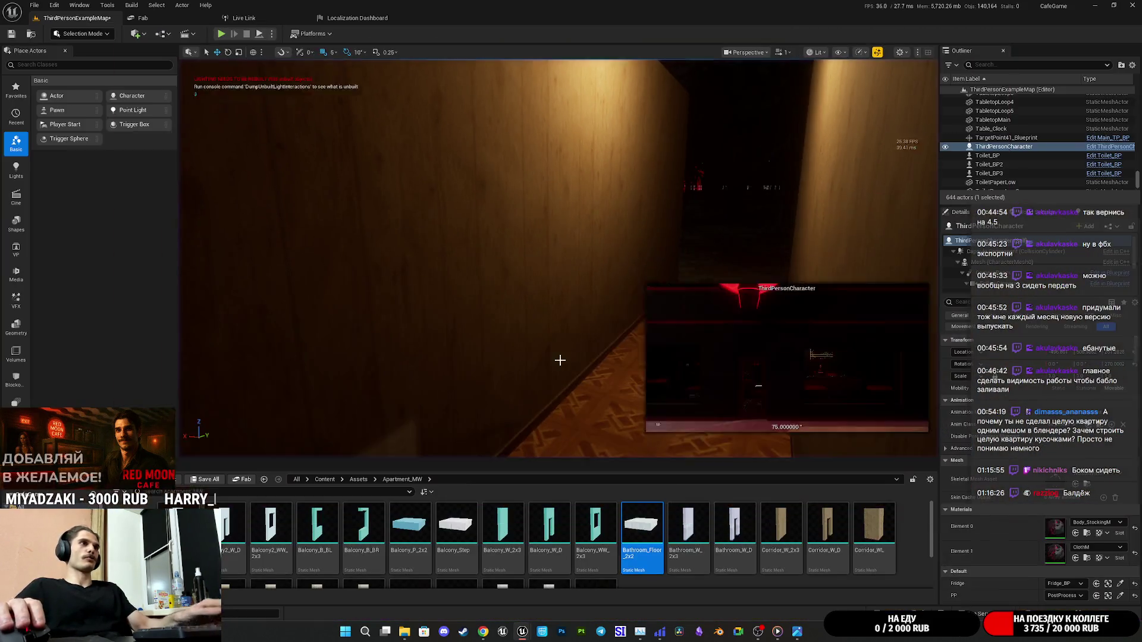
Raise the view above the corridor walls and switch the viewport to Unlit mode.
key(e)
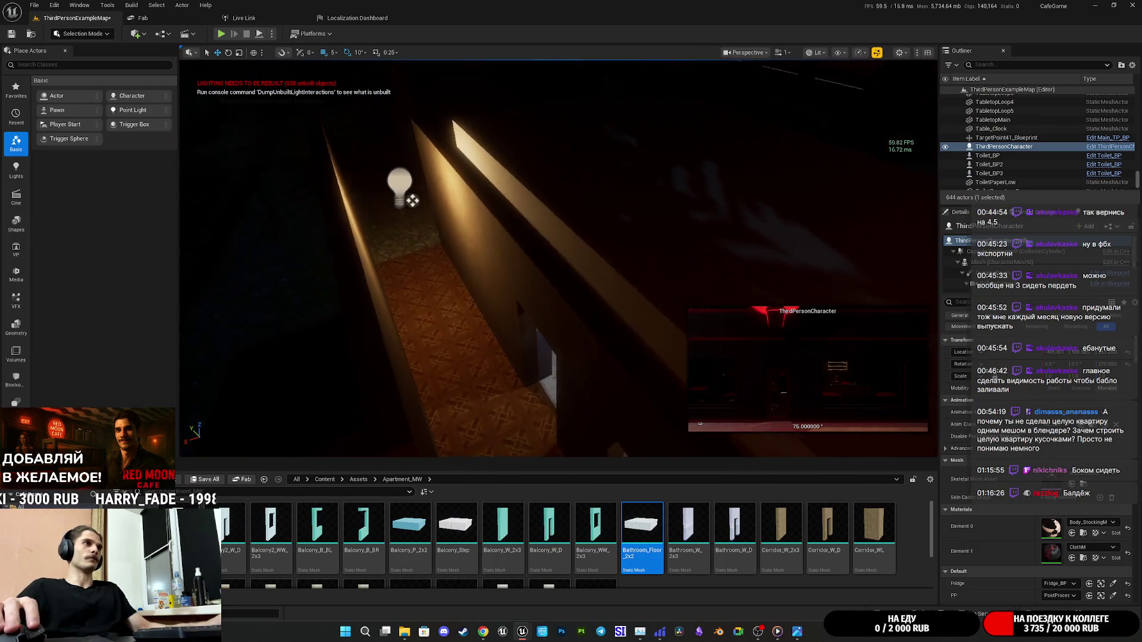
click(876, 52)
click(832, 52)
click(851, 97)
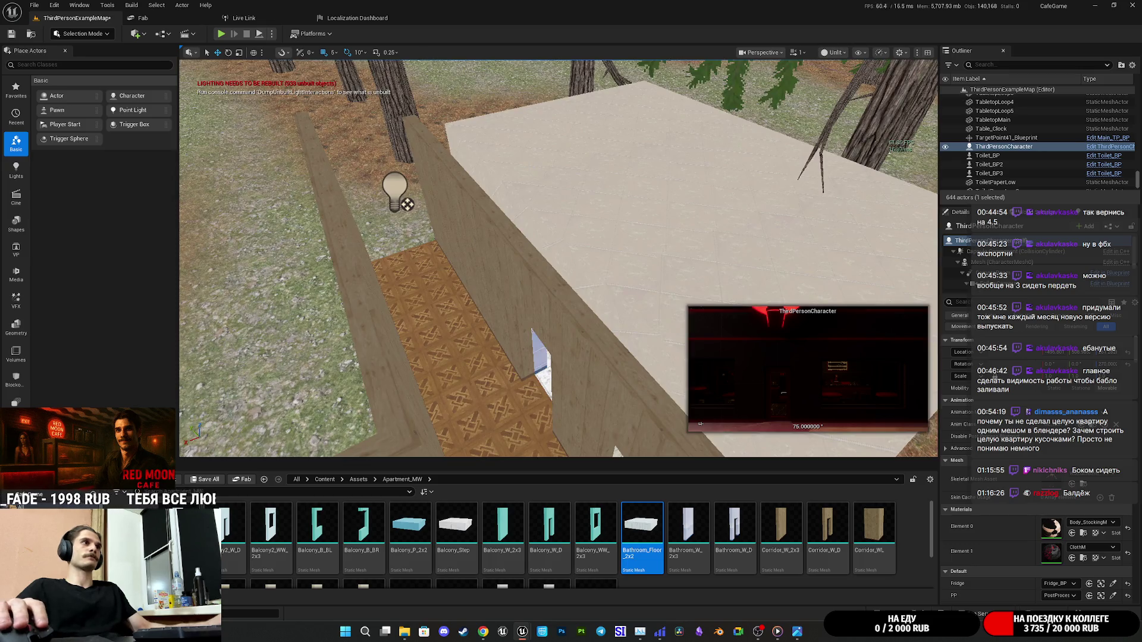
Select six roof panels, starting with GirlRoom_WW_2x90, and Alt-drag copies over the corridor.
click(345, 119)
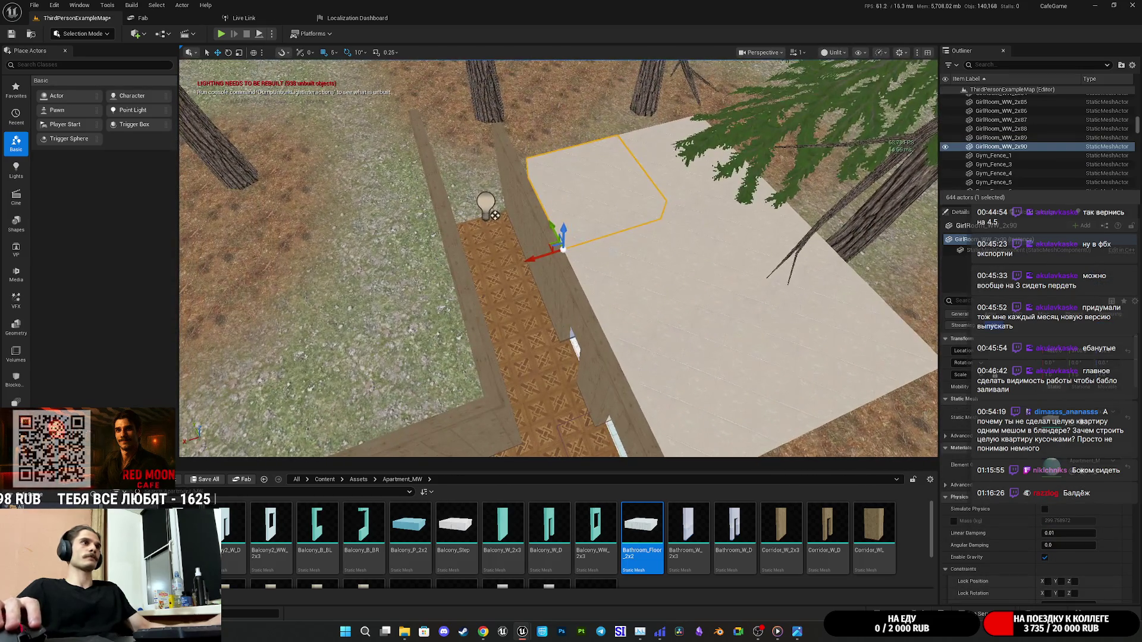
ctrl+click(648, 279)
ctrl+click(803, 196)
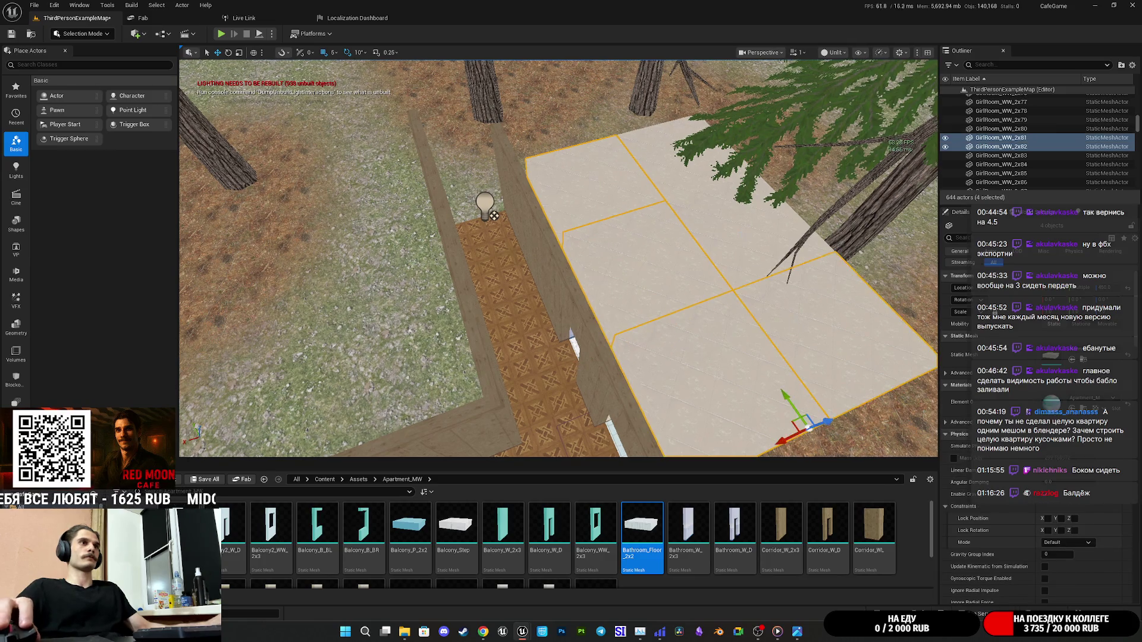
ctrl+click(880, 327)
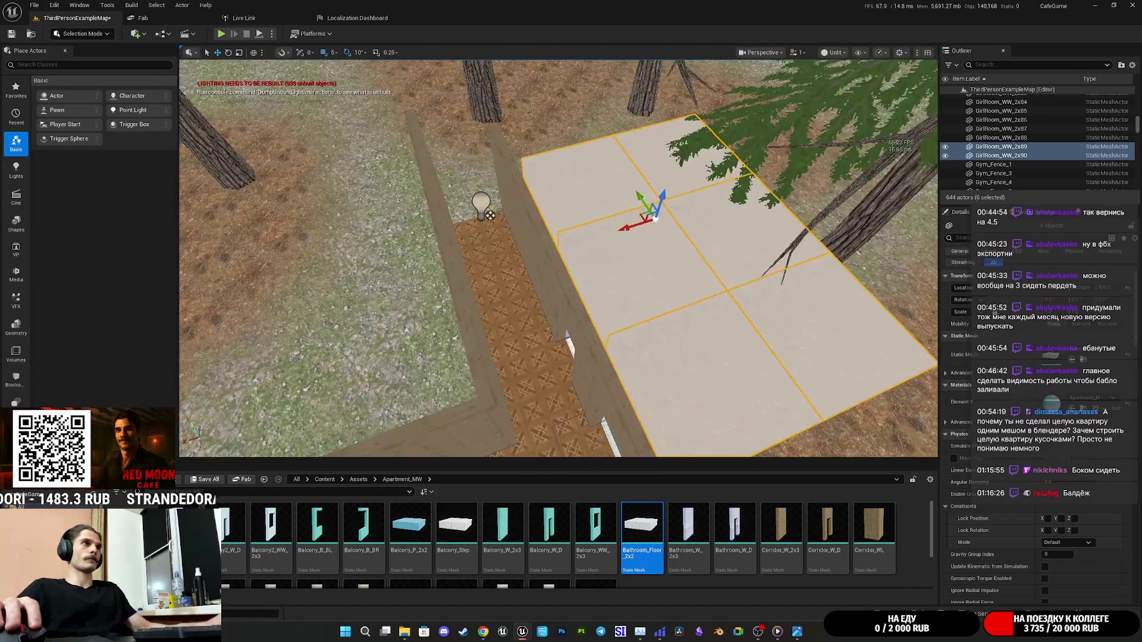
mouse_move(626, 231)
alt+mouse_down()
mouse_move(402, 334)
mouse_move(482, 288)
alt+mouse_up()
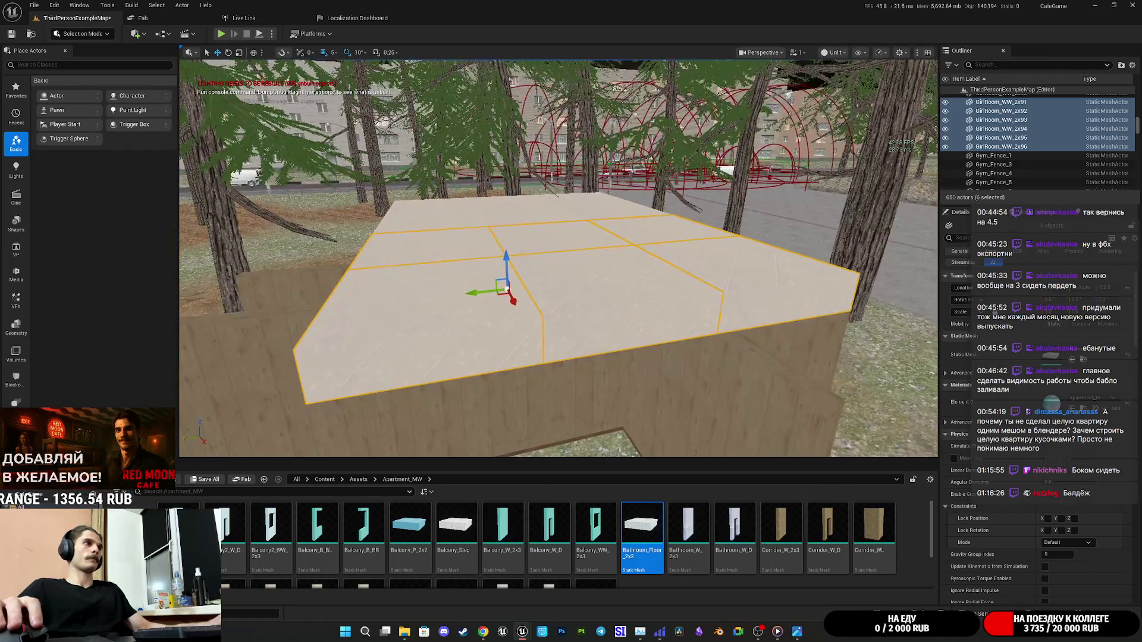
Delete the stray panel GirlRoom_WW_2x91 and one other extra roof panel.
click(440, 316)
mouse_move(564, 335)
alt+mouse_down()
mouse_move(541, 288)
mouse_move(605, 273)
mouse_move(653, 301)
mouse_move(607, 292)
mouse_move(642, 280)
mouse_move(583, 289)
mouse_move(739, 267)
alt+mouse_up()
key(Delete)
click(452, 238)
key(Delete)
Copy panel GirlRoom_WW_2x96 into the remaining gap against the wall, then start a fullscreen play test.
click(738, 268)
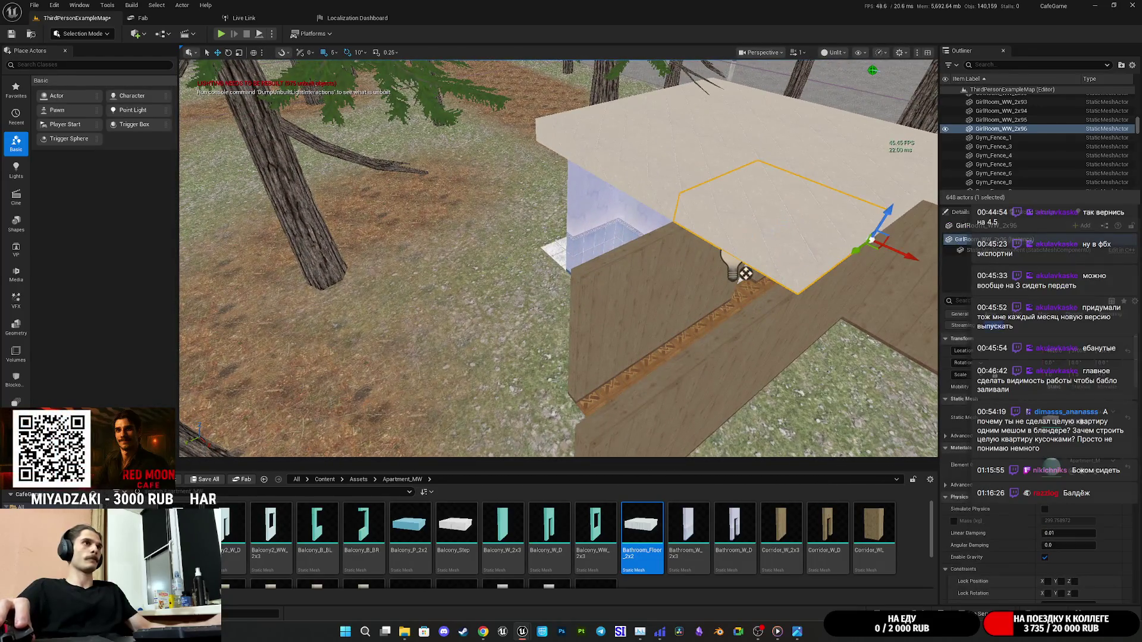
alt+drag(854, 253, 716, 349)
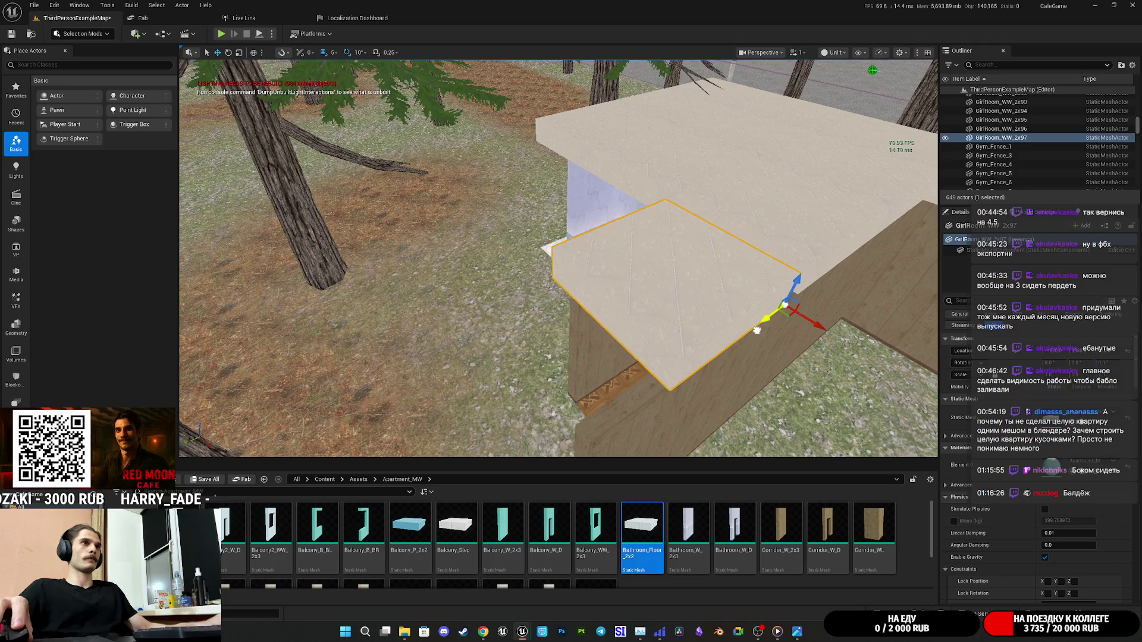
scroll(756, 331, up, 6)
drag(497, 329, 538, 321)
click(222, 34)
key(F11)
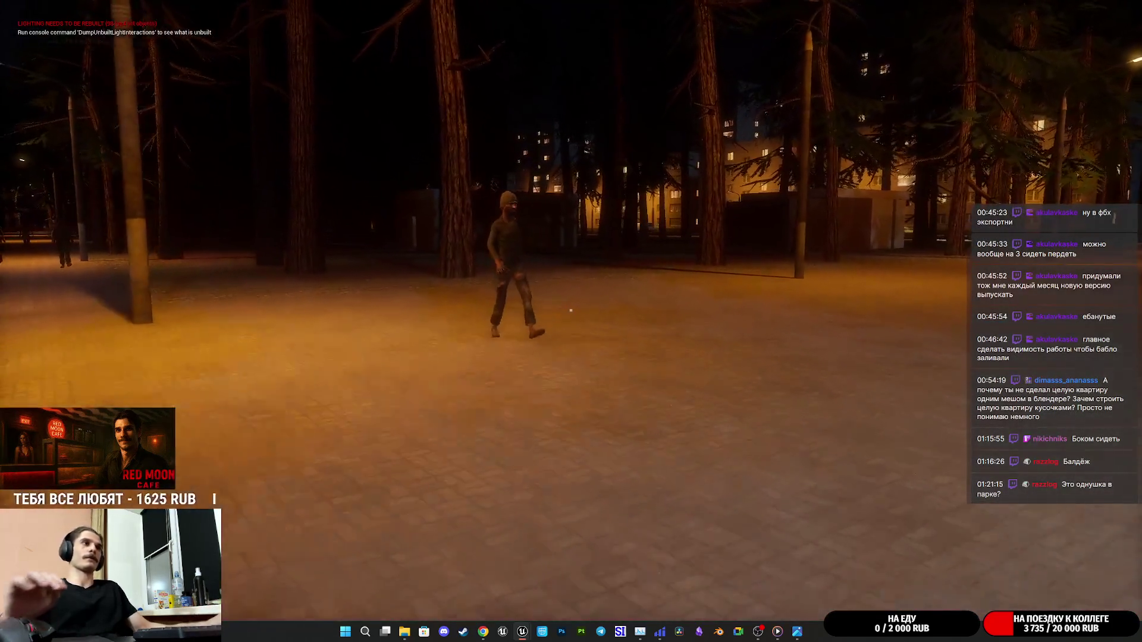
Walk through the night park into the apartment and down the corridor to its end.
key(w)
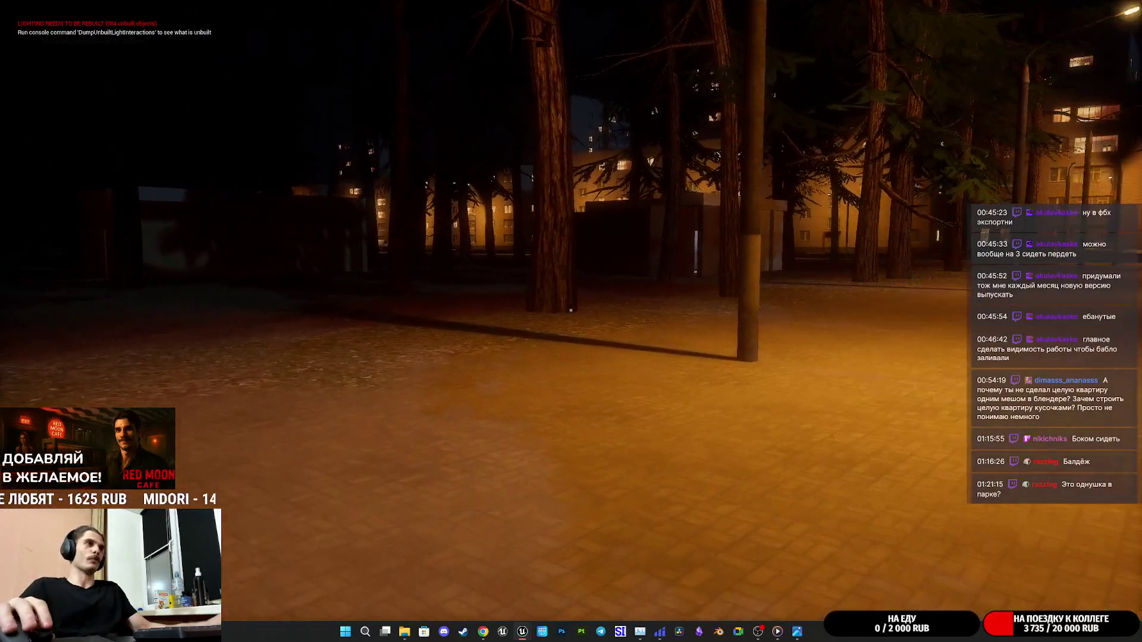
key(w)
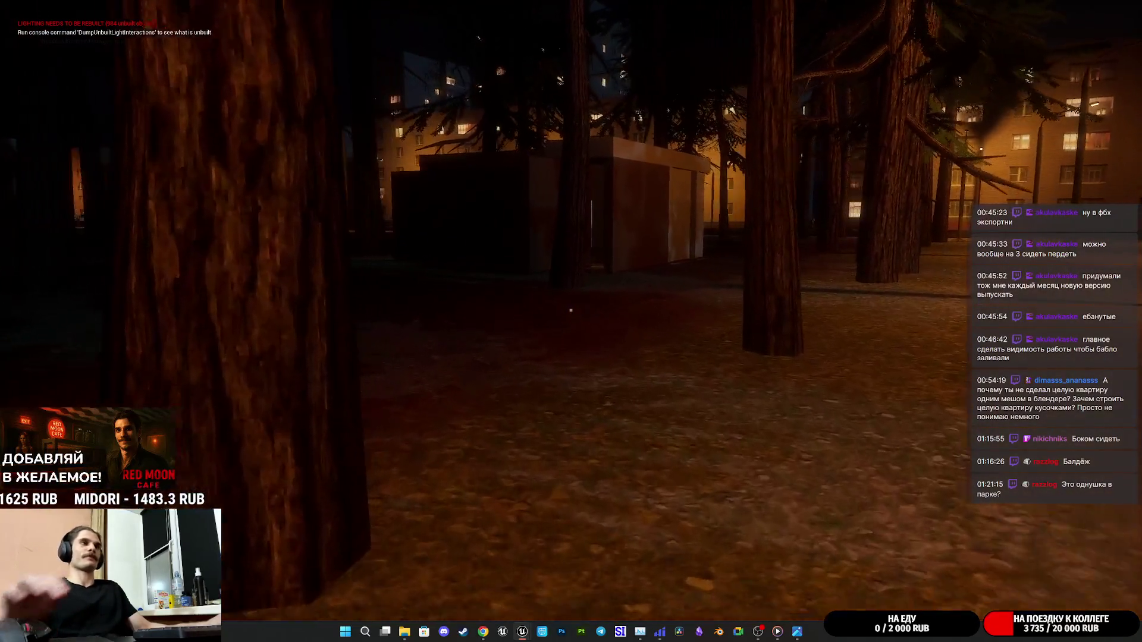
key(w)
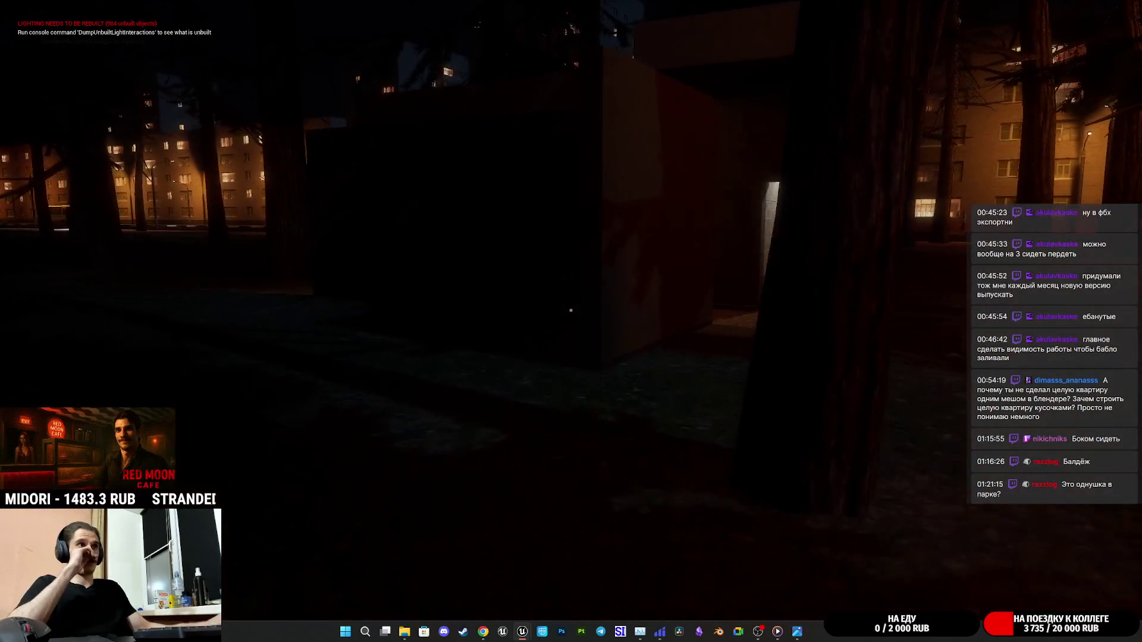
key(w)
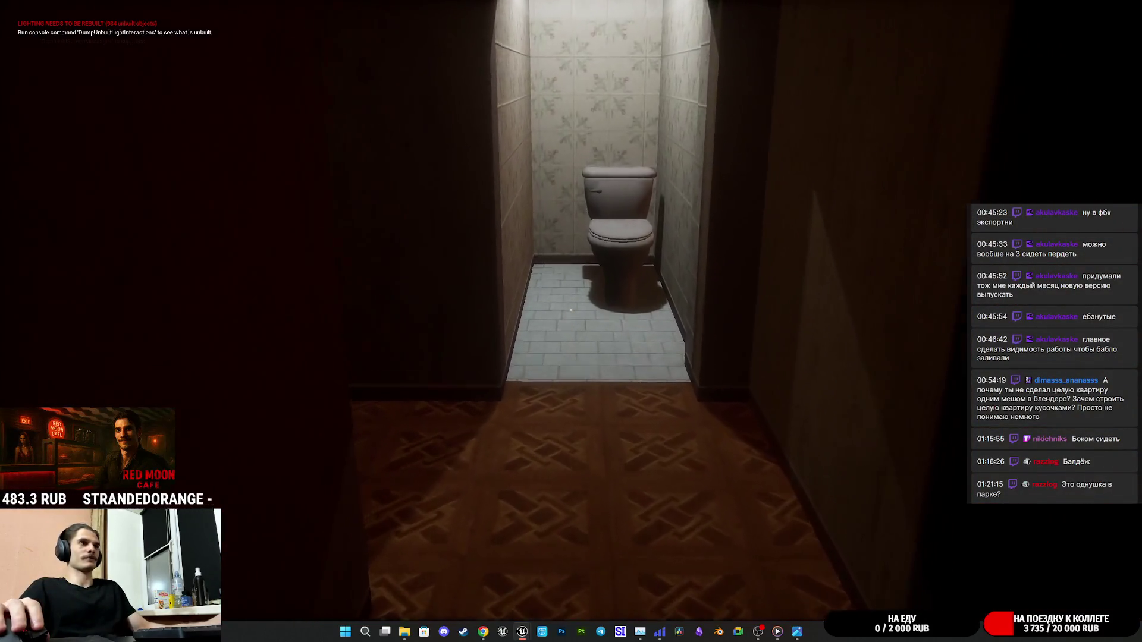
key(w)
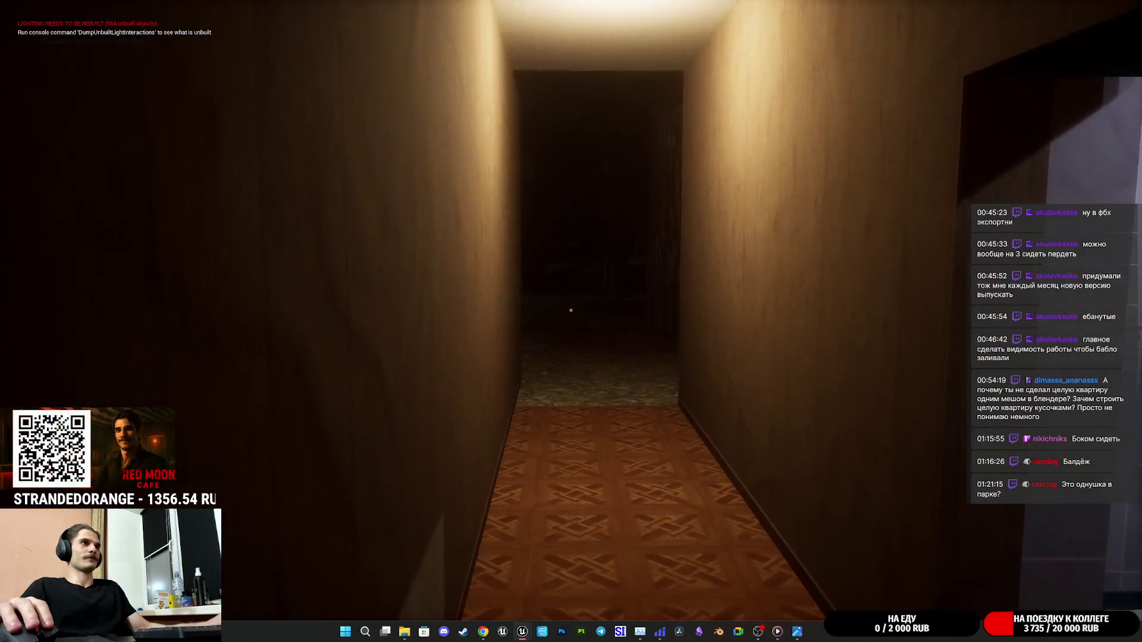
key(w)
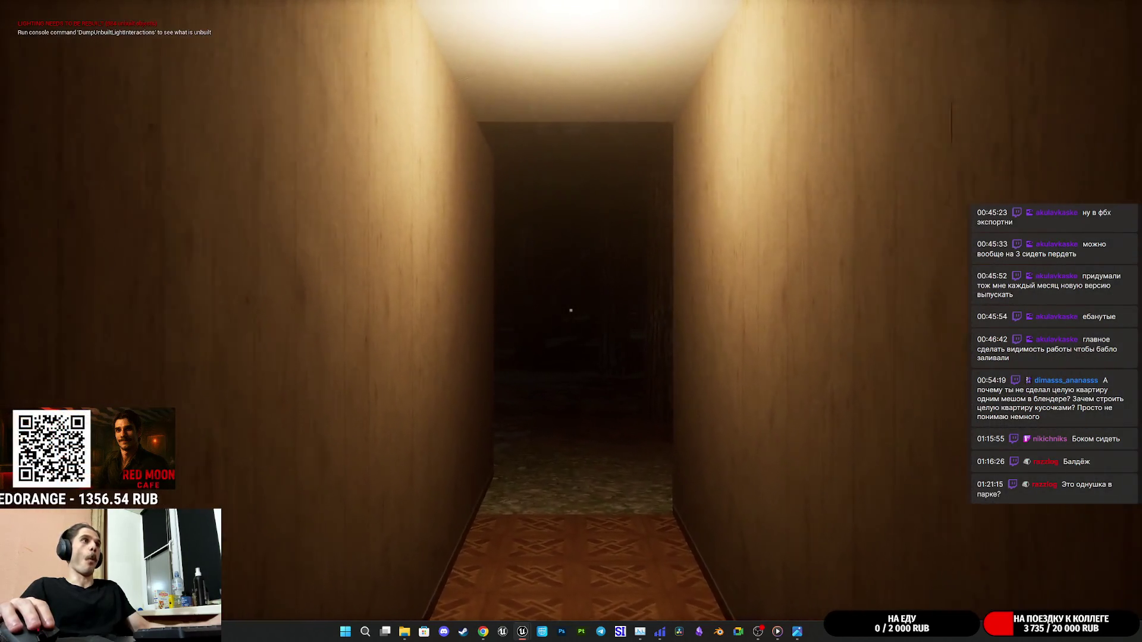
key(w)
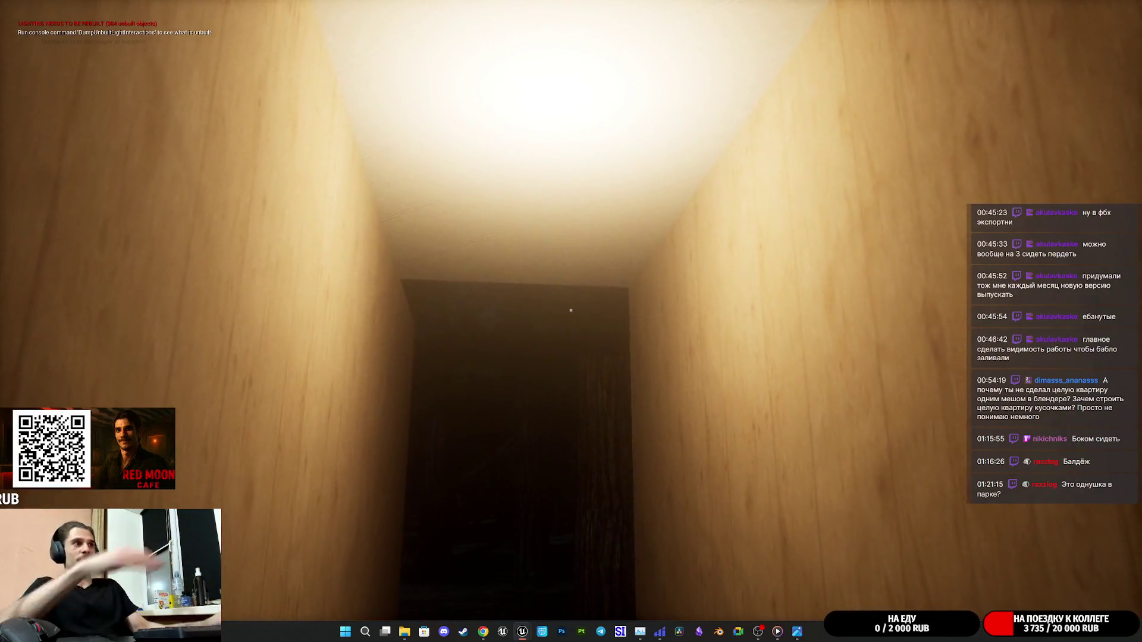
key(w)
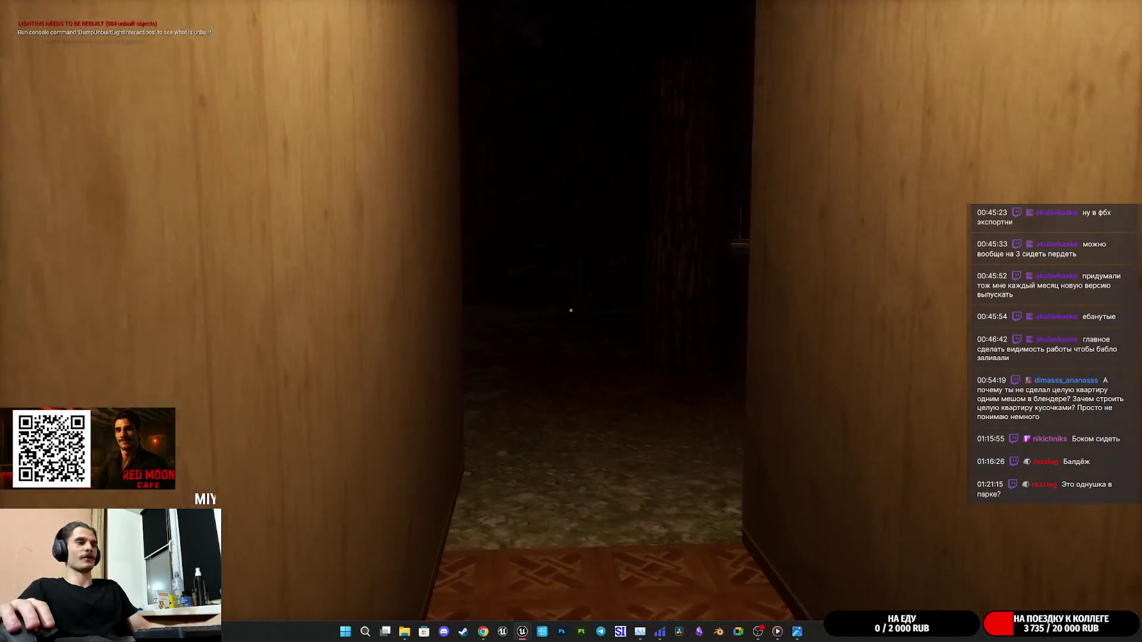
Turn back along the parquet corridor, past the carpeted room, into the bathroom toward the sink.
key(w)
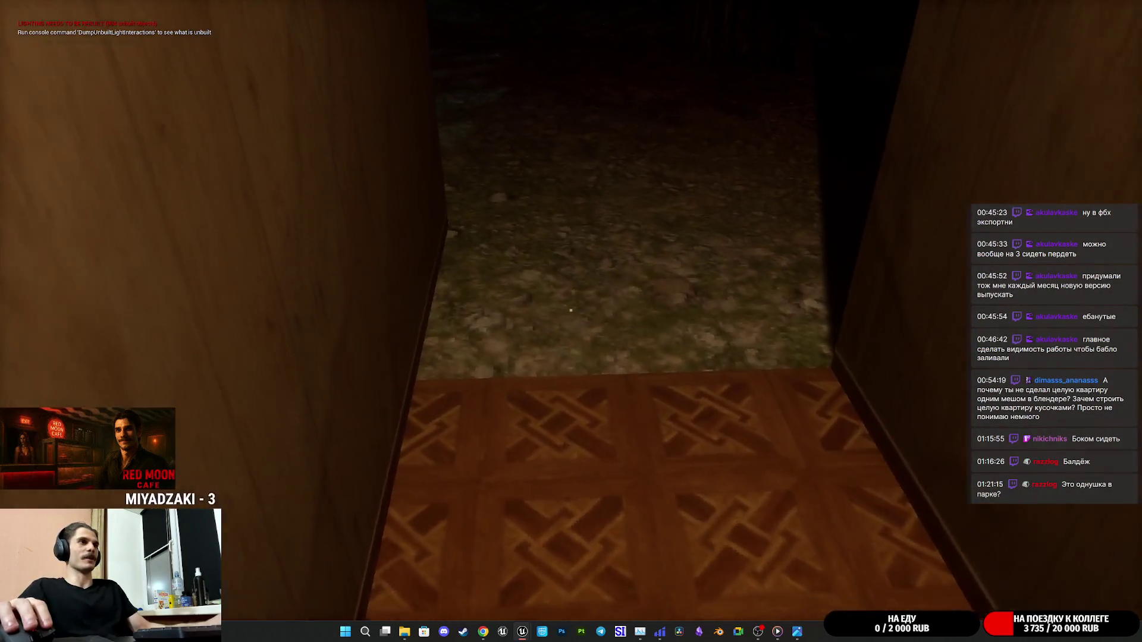
key(w)
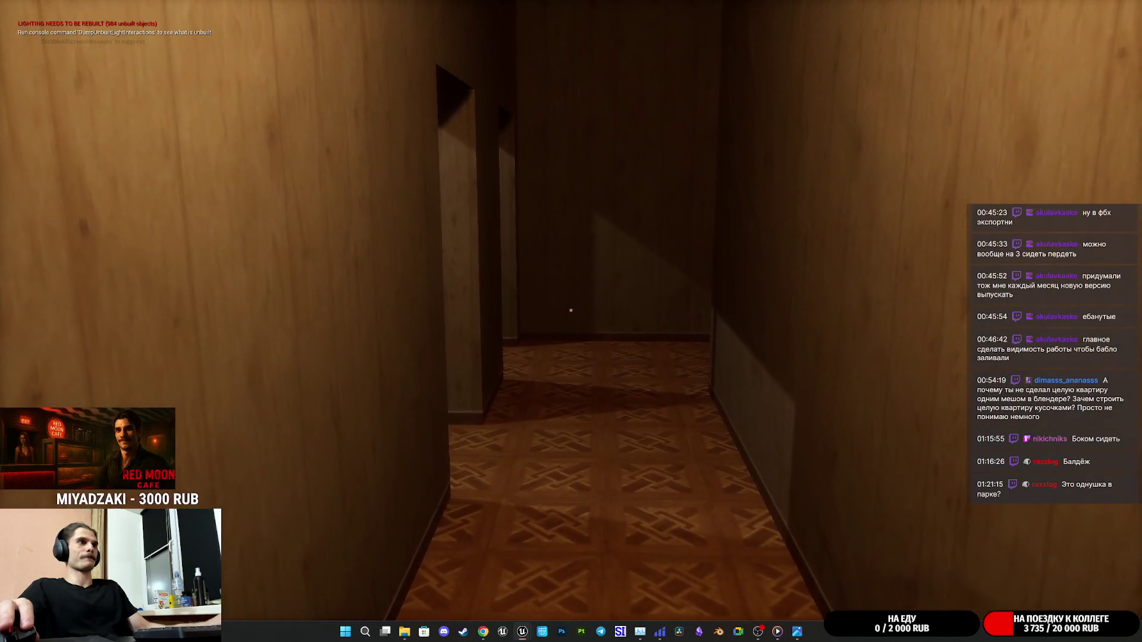
key(w)
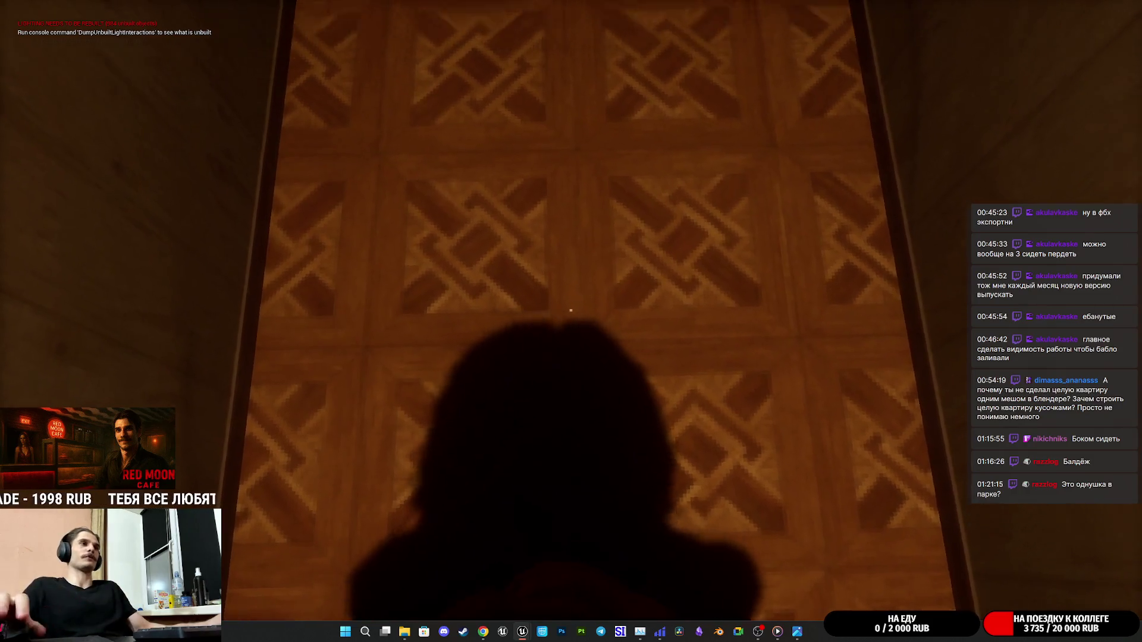
key(w)
key(w)
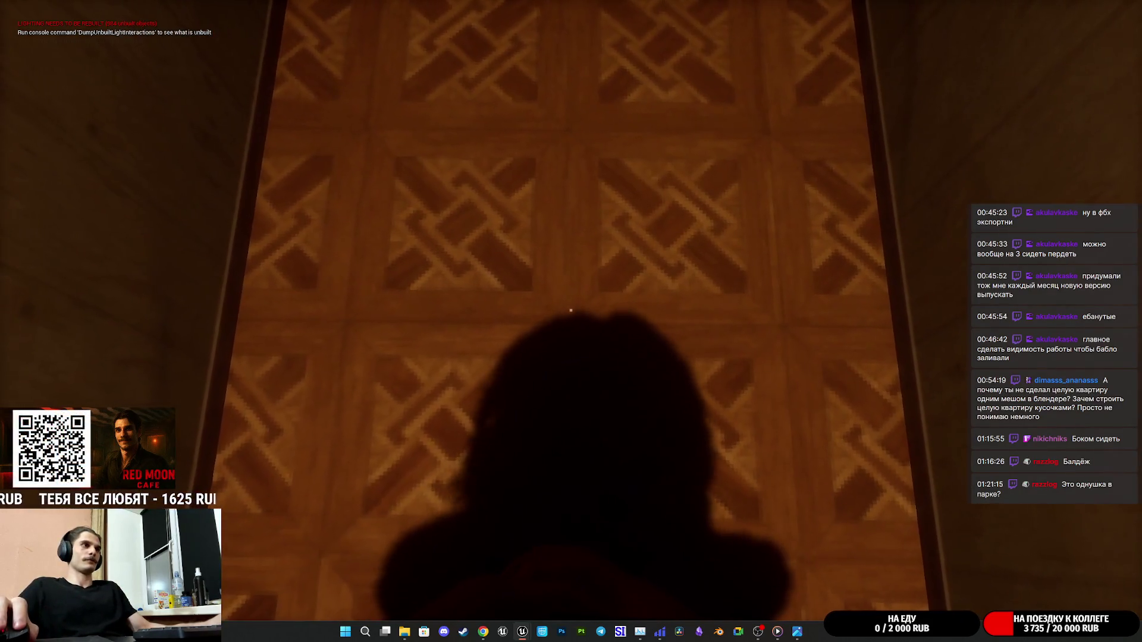
key(w)
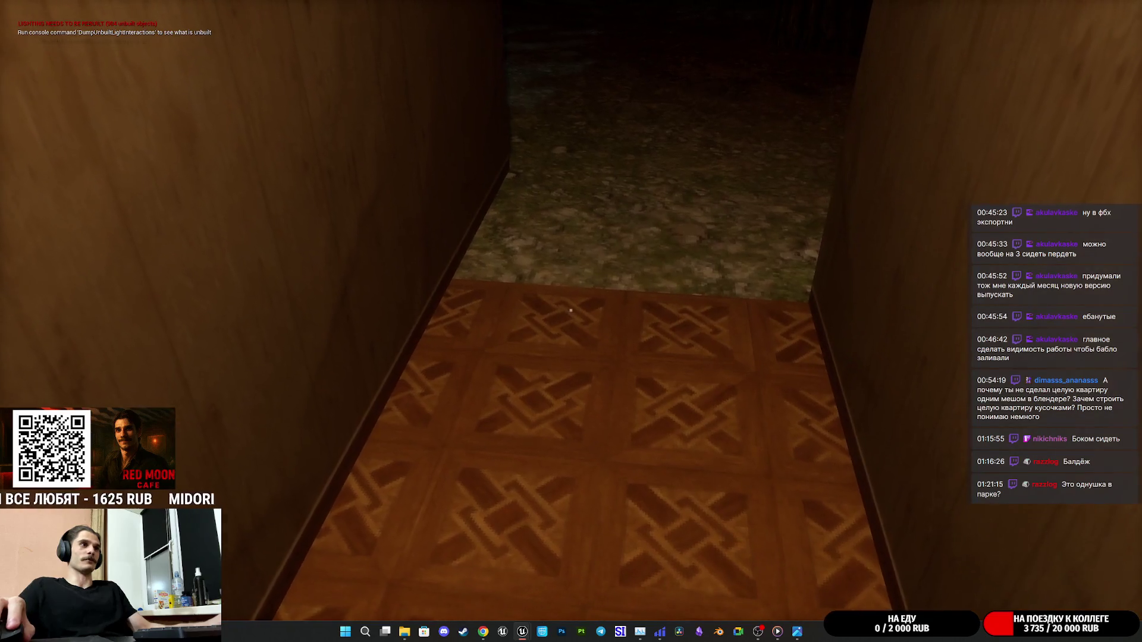
key(w)
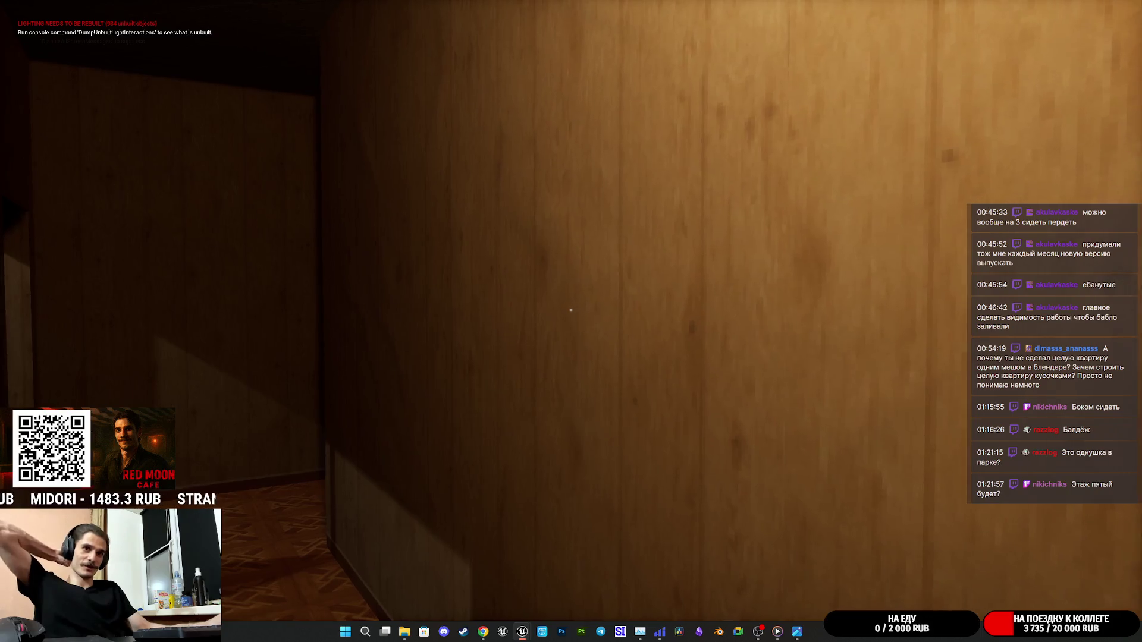
key(w)
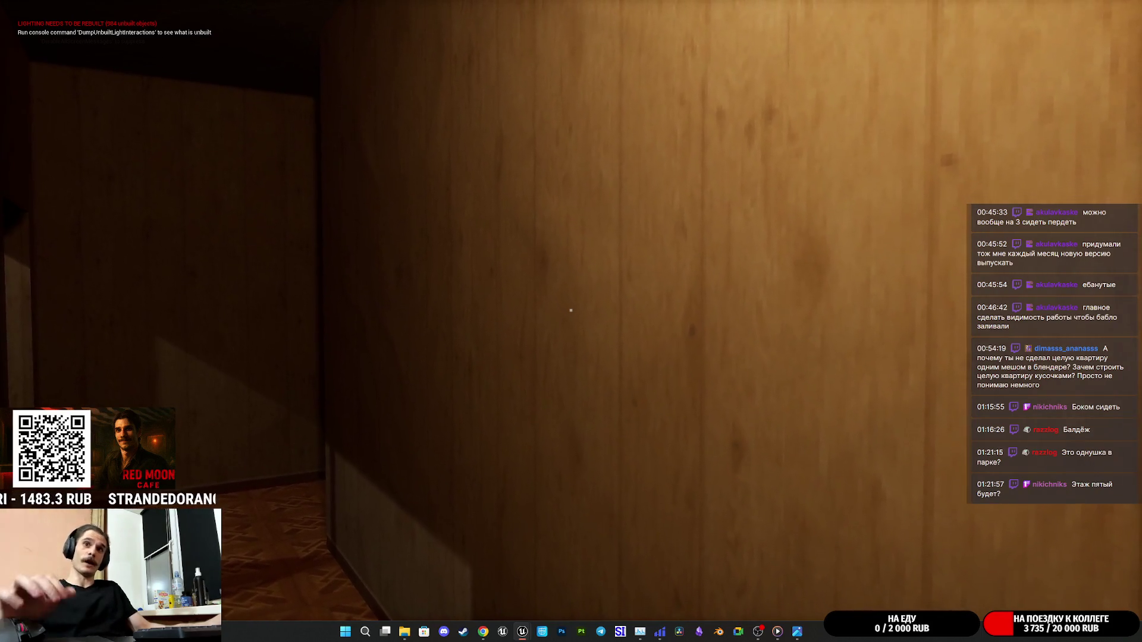
key(w)
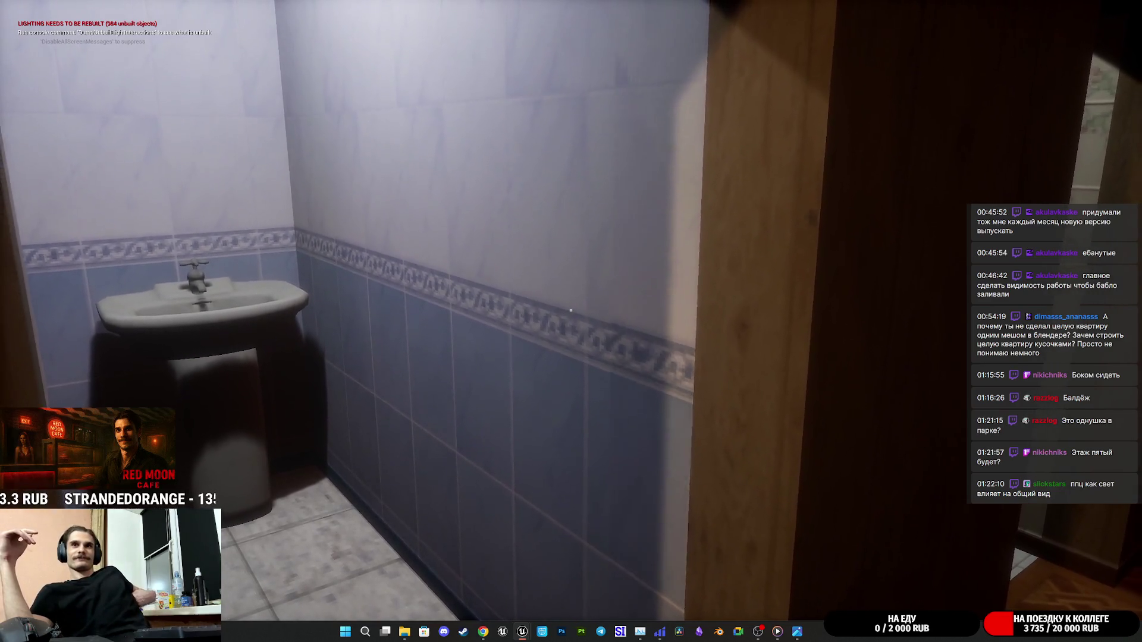
Inspect the pedestal sink up close, stepping back, forward and sideways.
key(s)
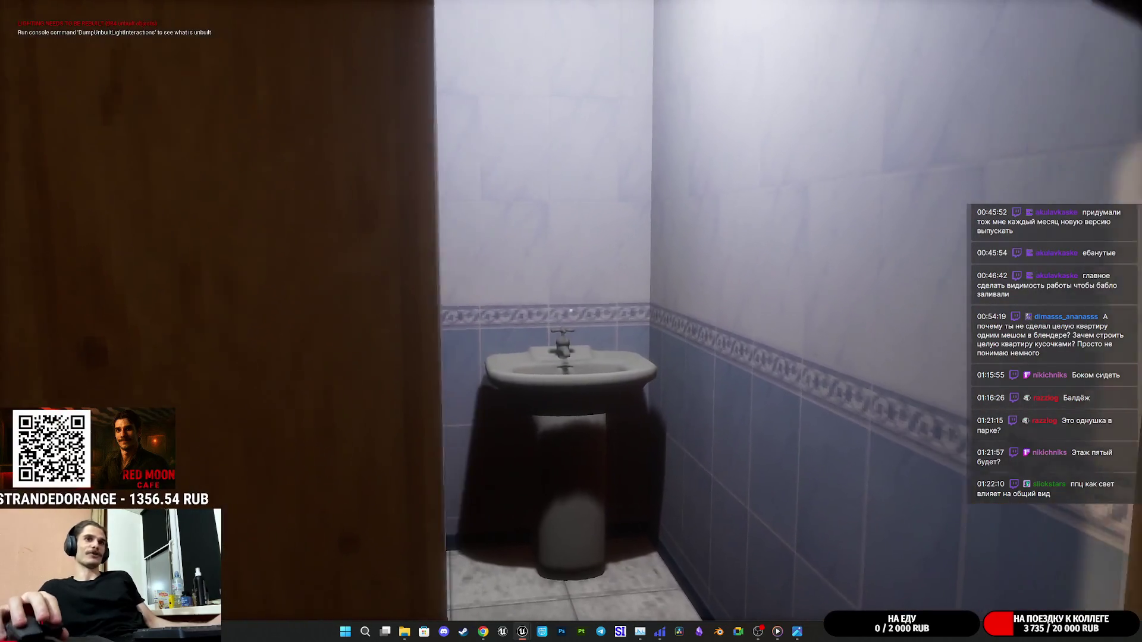
key(w)
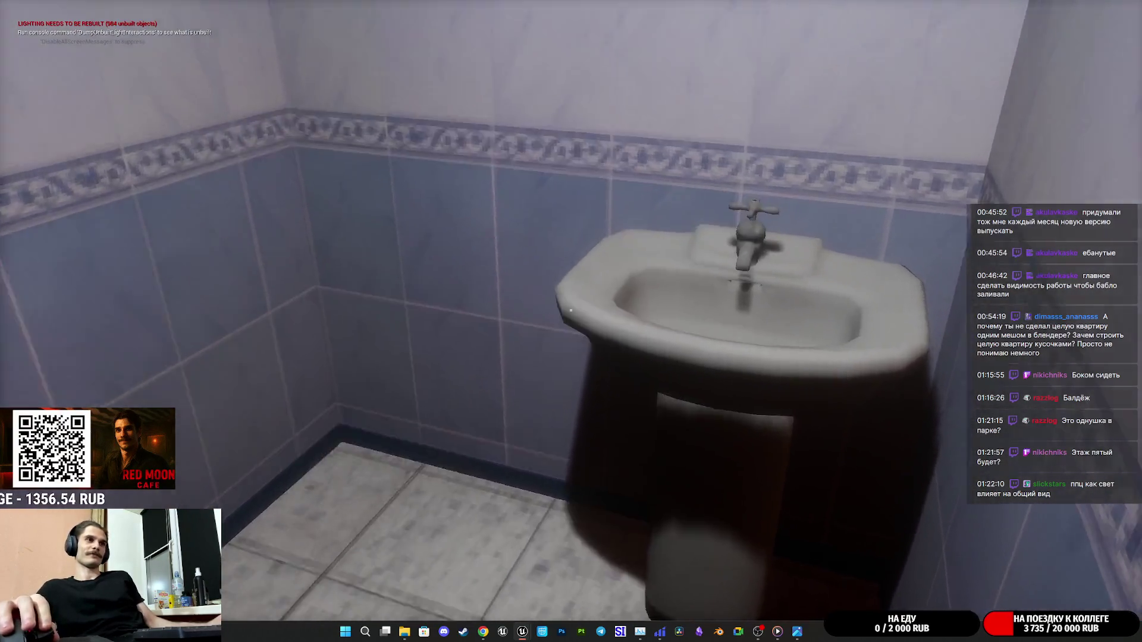
mouse_move(571, 310)
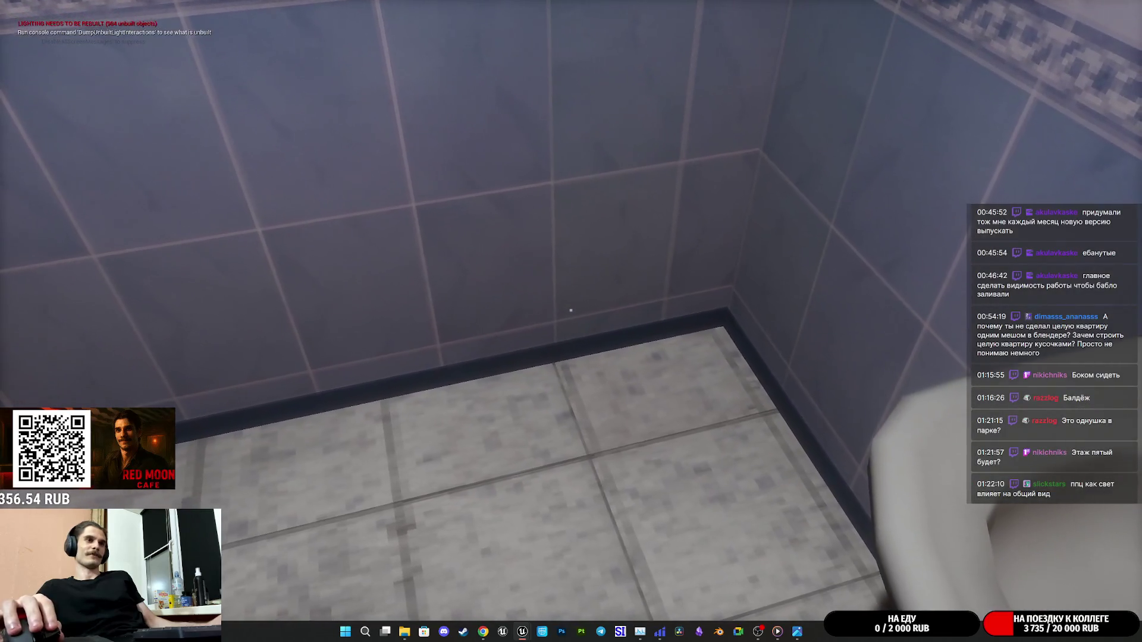
key(d)
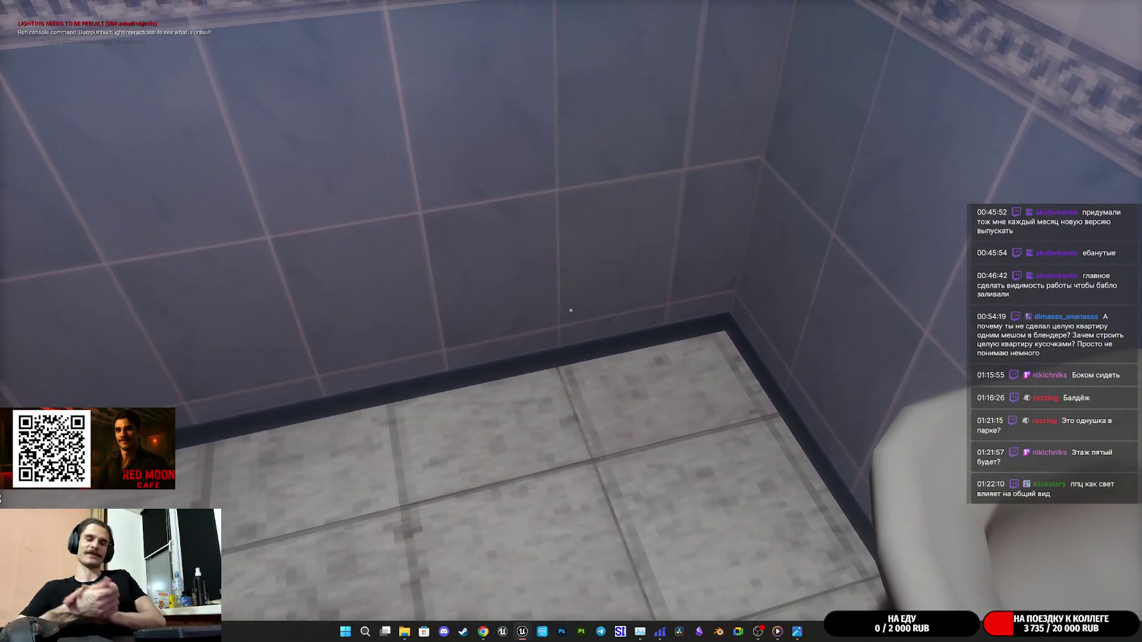
key(a)
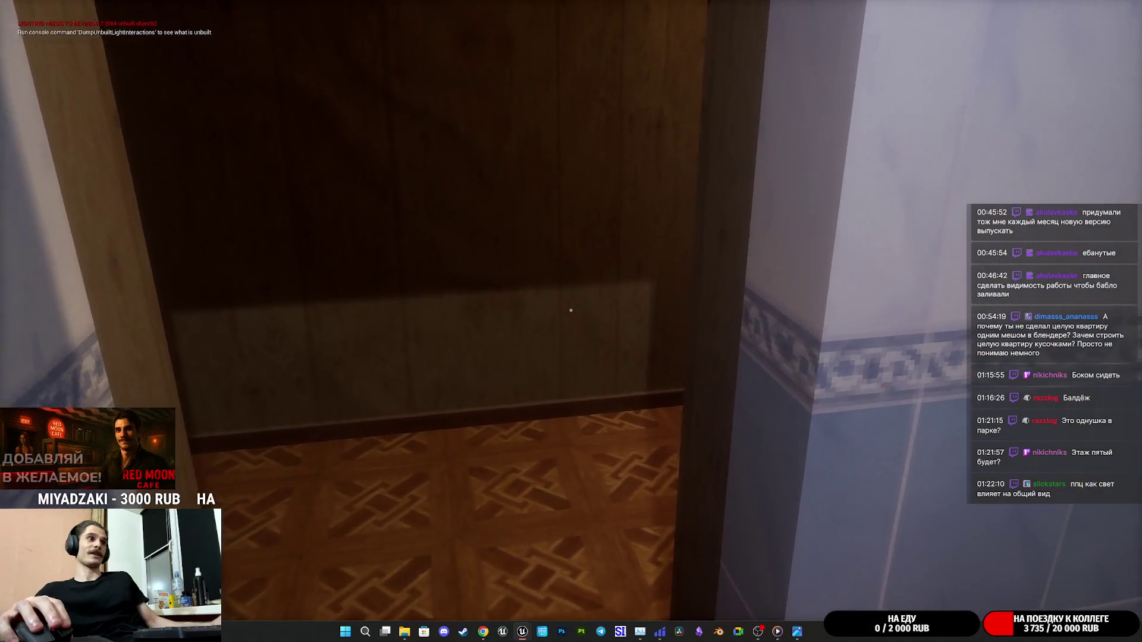
Walk through the wooden doorway into the toilet room up to the toilet, then open the Windows Start menu.
key(w)
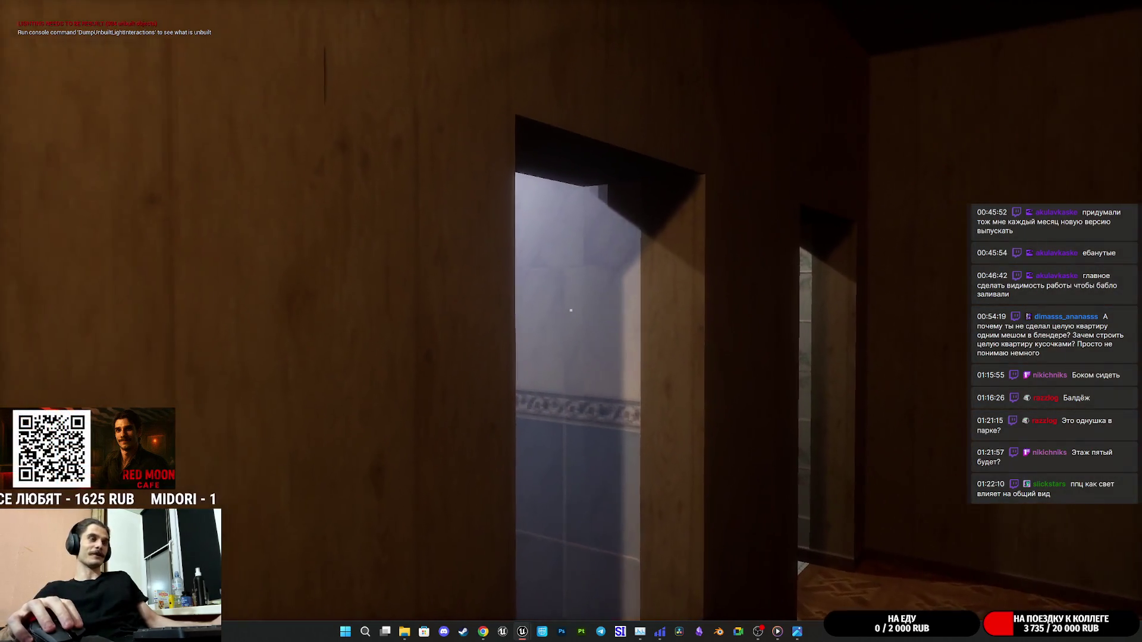
key(w)
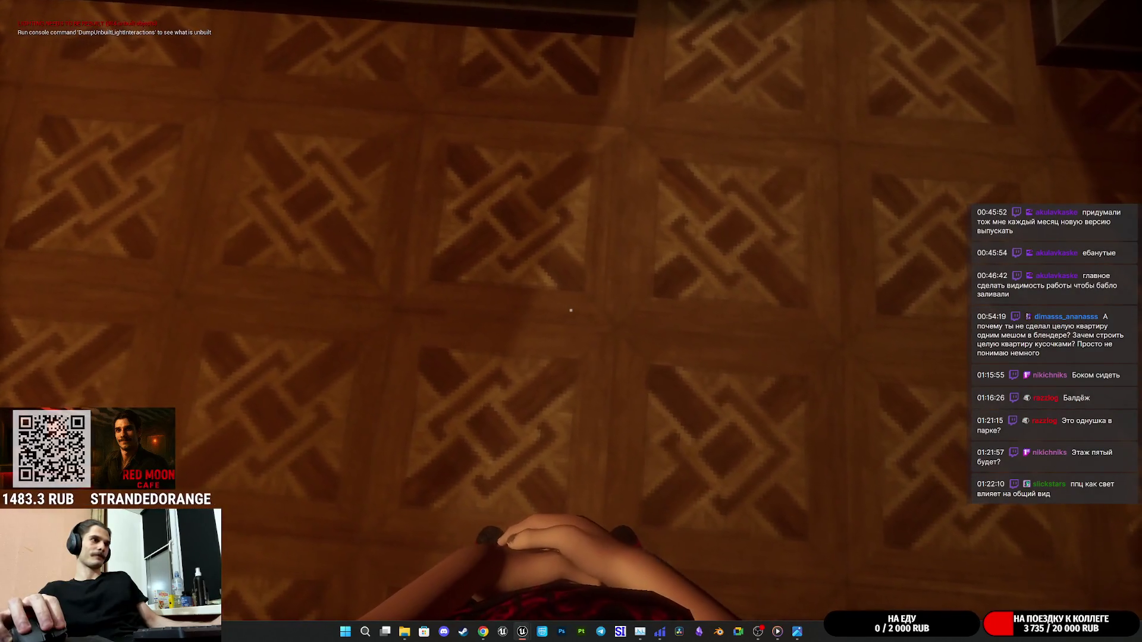
key(w)
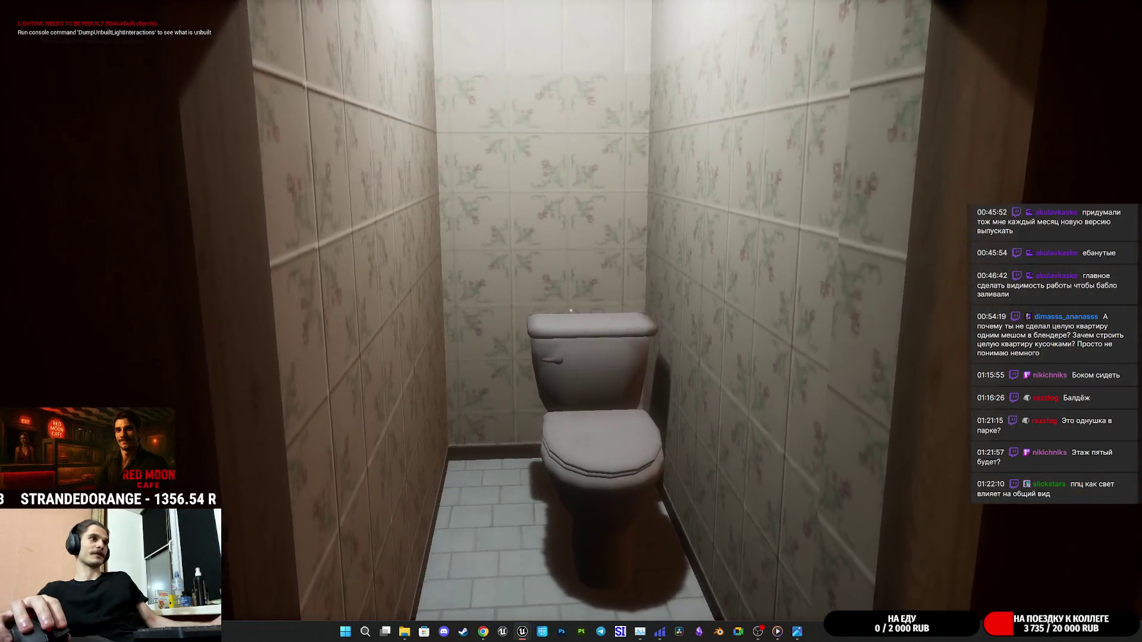
key(w)
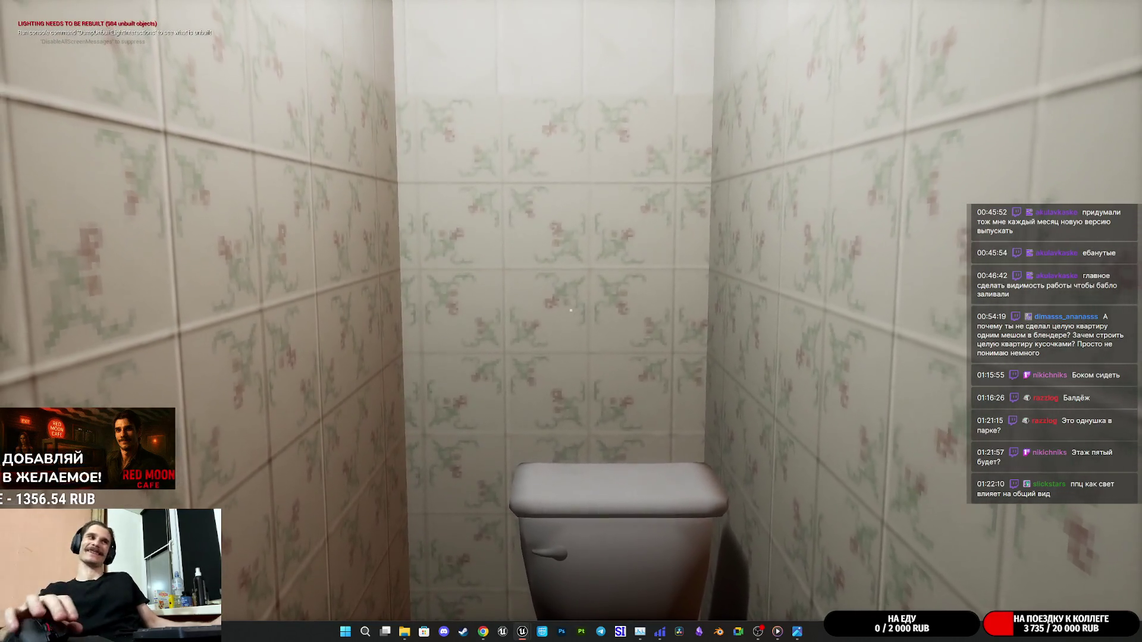
key(super)
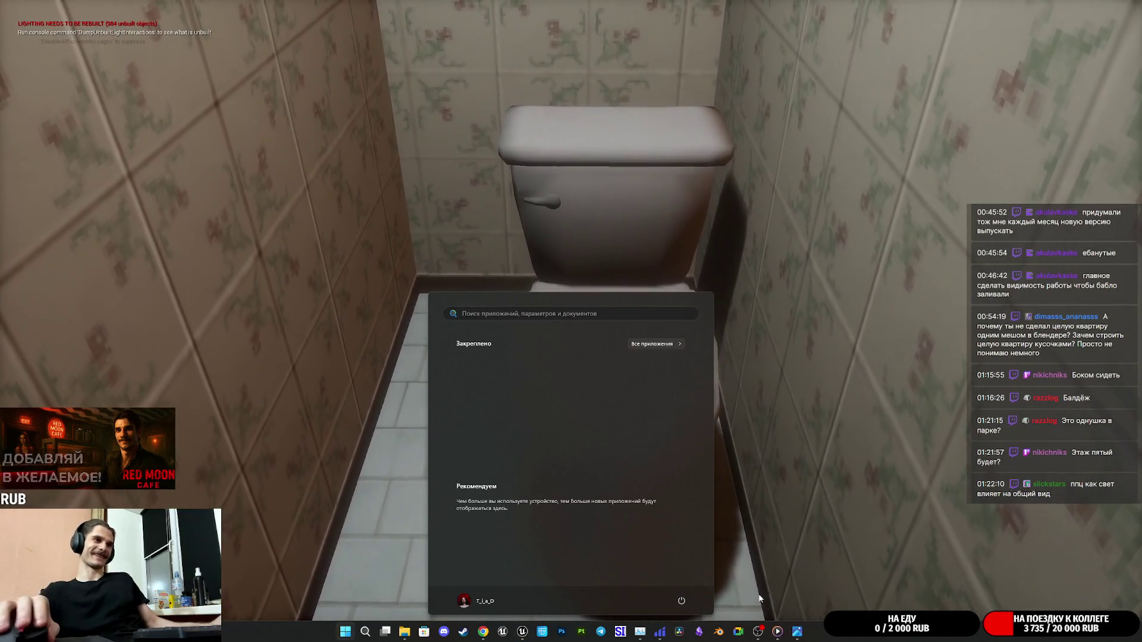
Open Photos and browse the reference shots to the hallway photo IMG_0884.heic.
click(797, 631)
key(Left)
key(Left)
key(Left)
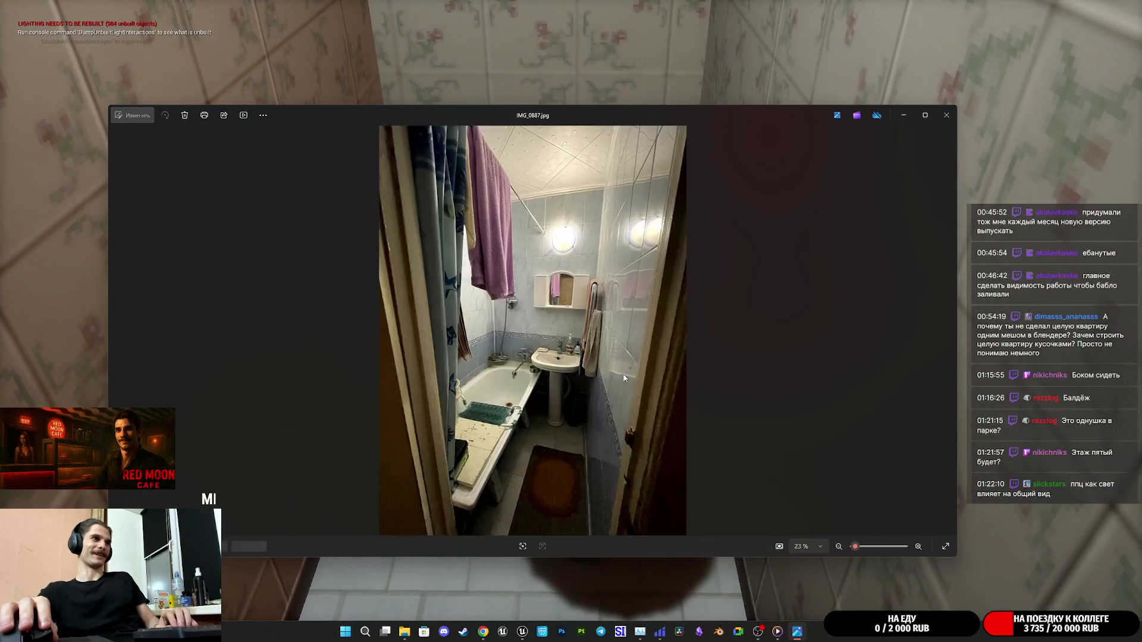
key(Left)
key(Left)
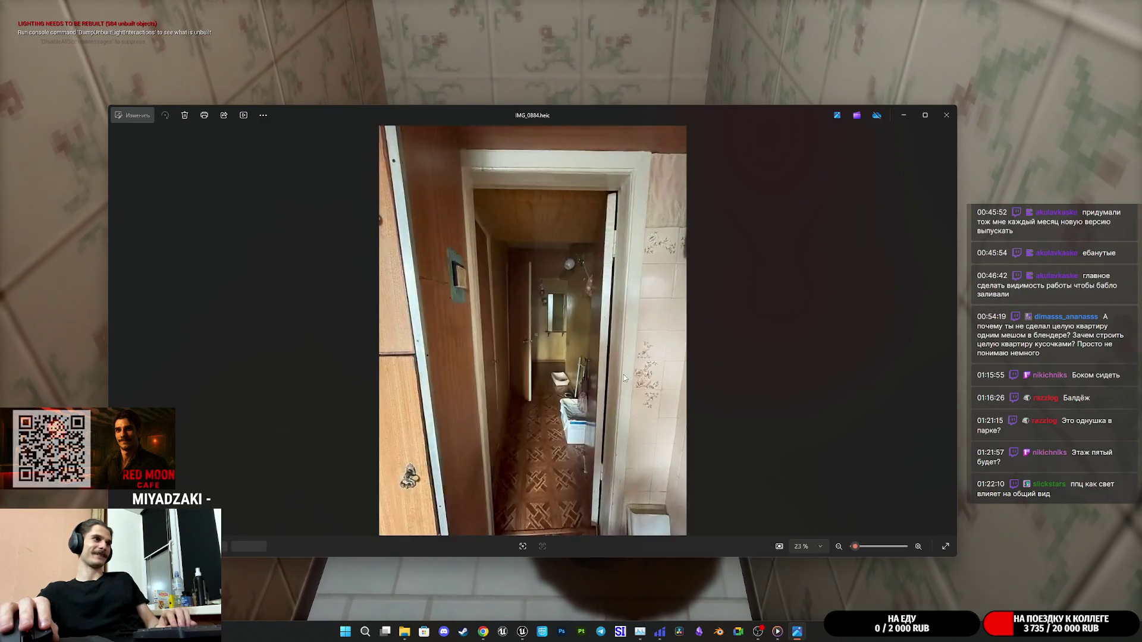
key(Right)
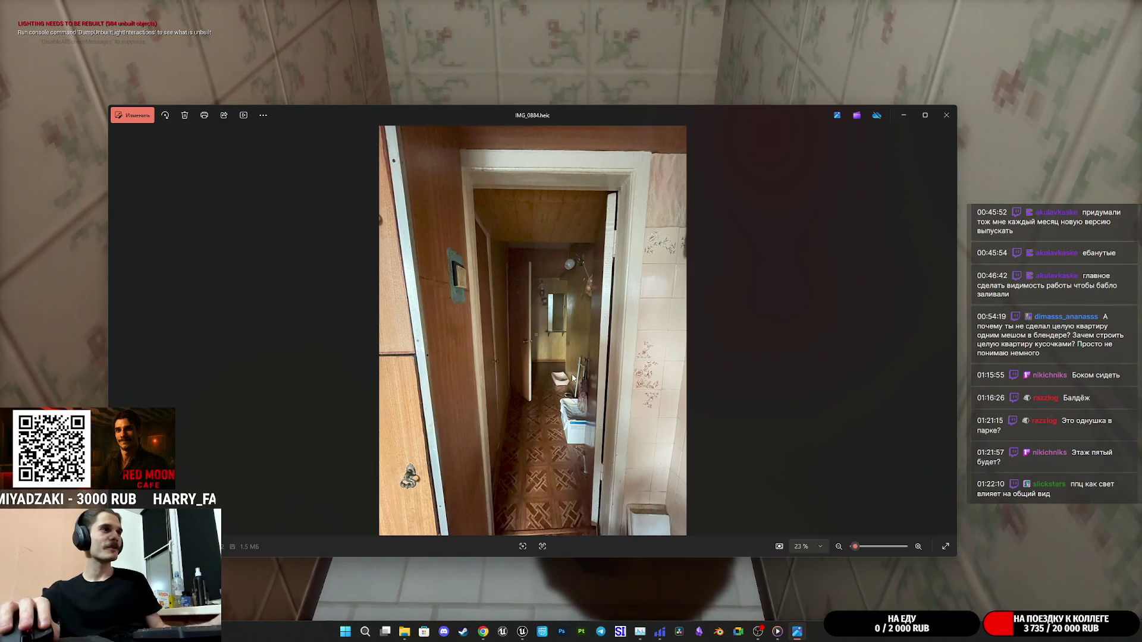
Switch back to the game, walk down the corridor, dismiss the Snipping Tool overlay and bring the photo back.
key(alt+Tab)
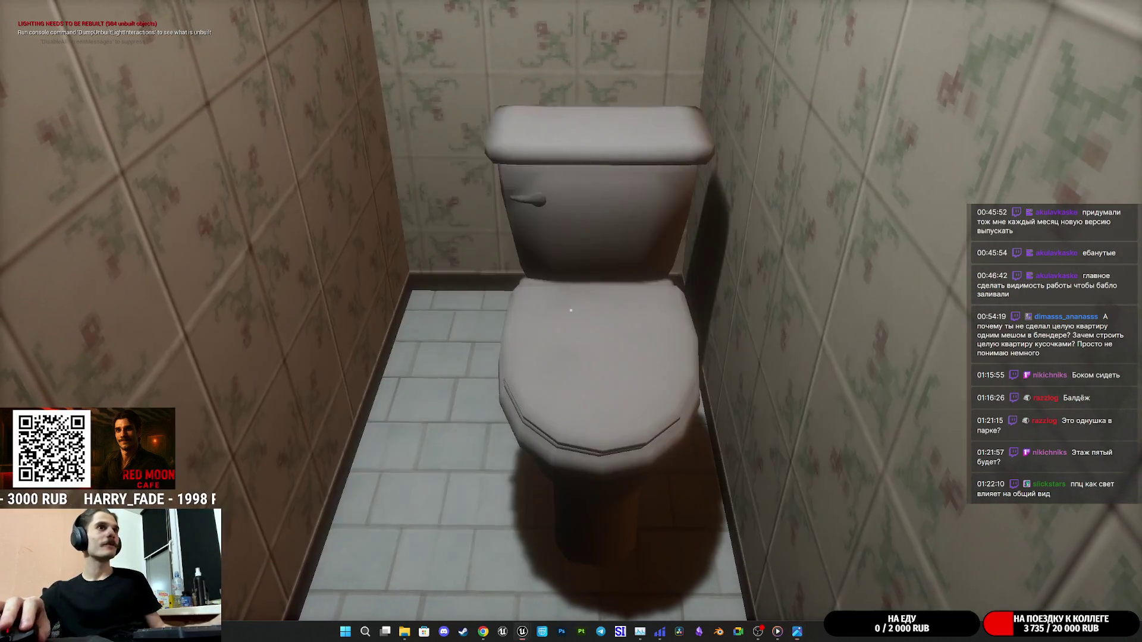
key(w)
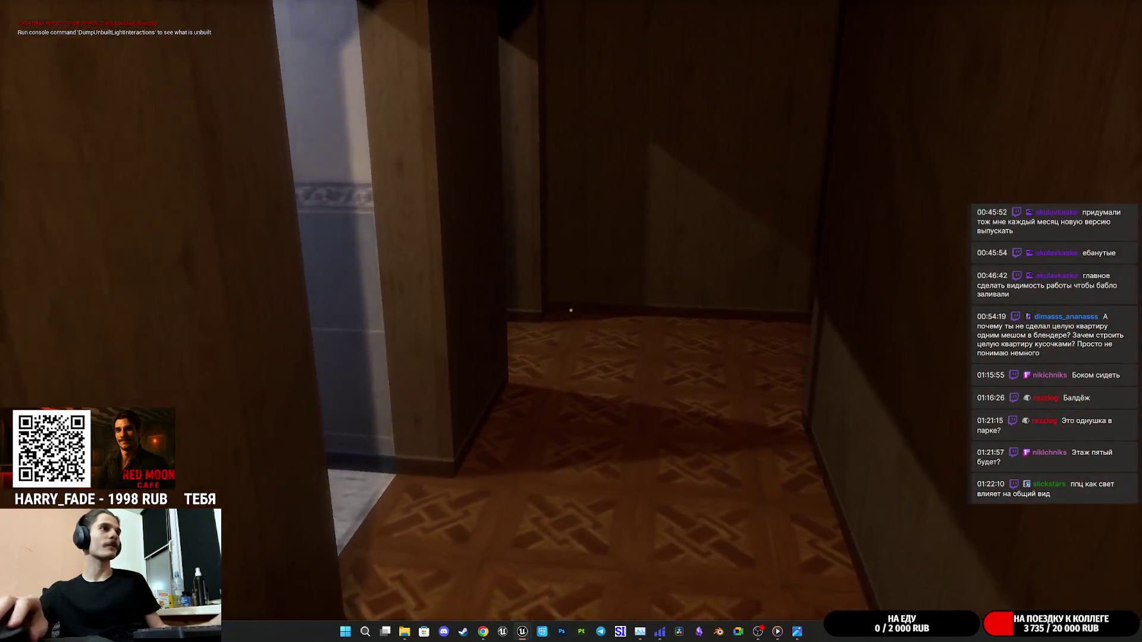
key(w)
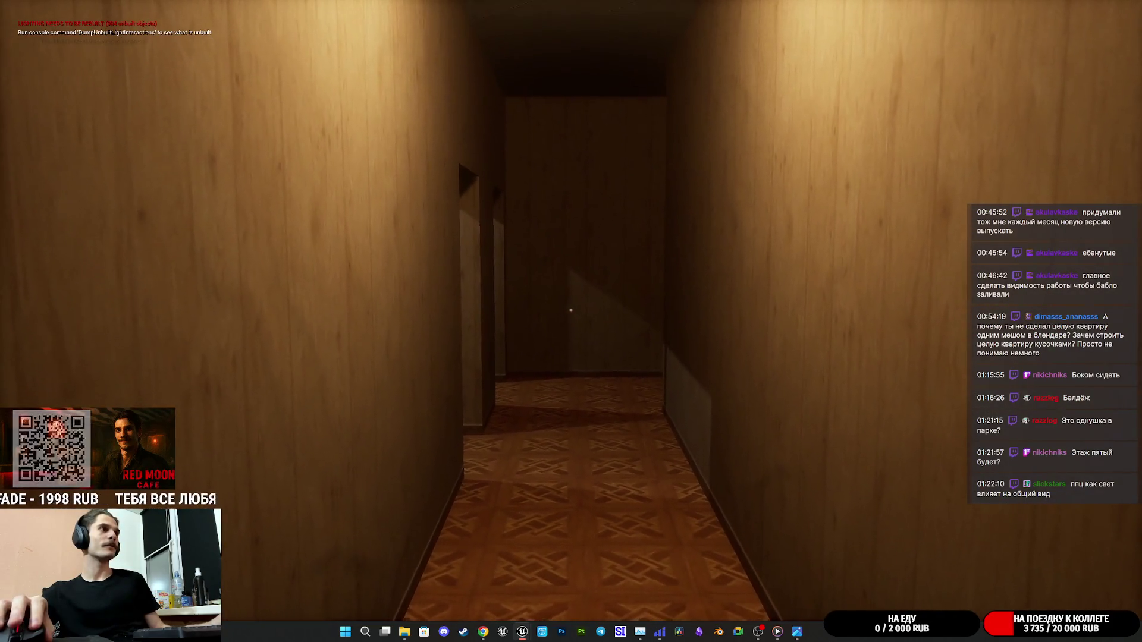
key(super+shift+s)
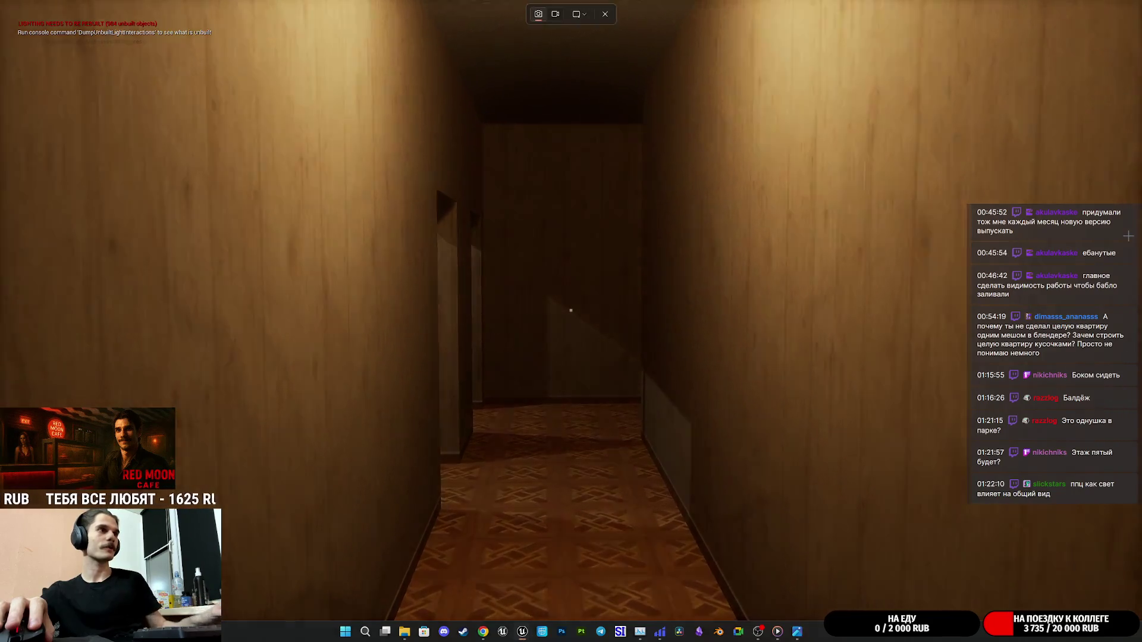
key(Escape)
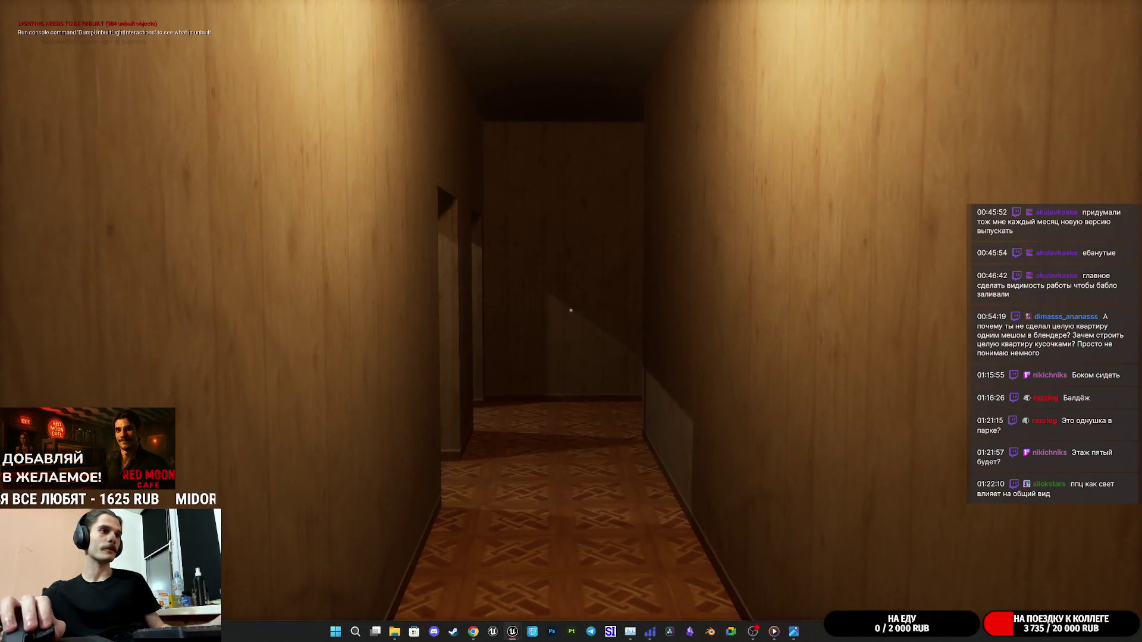
click(797, 632)
Move the Photos window right and narrow it to a strip beside the game corridor, then minimize it.
mouse_move(684, 114)
mouse_down()
mouse_move(1068, 188)
mouse_move(1139, 231)
mouse_move(874, 156)
mouse_move(825, 82)
mouse_up()
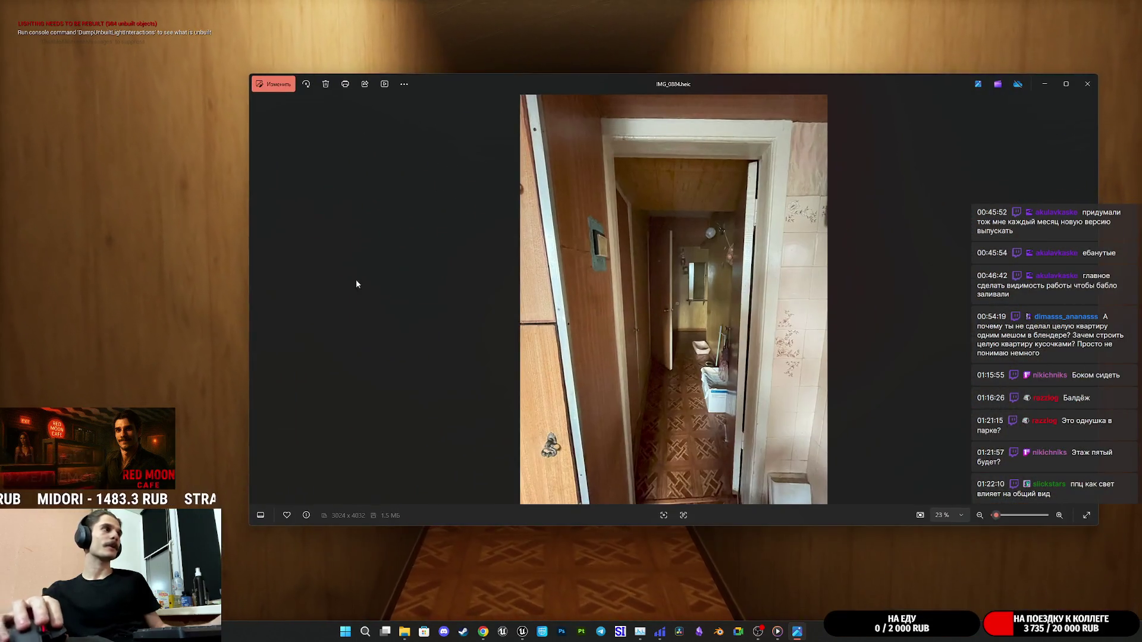
drag(250, 314, 784, 343)
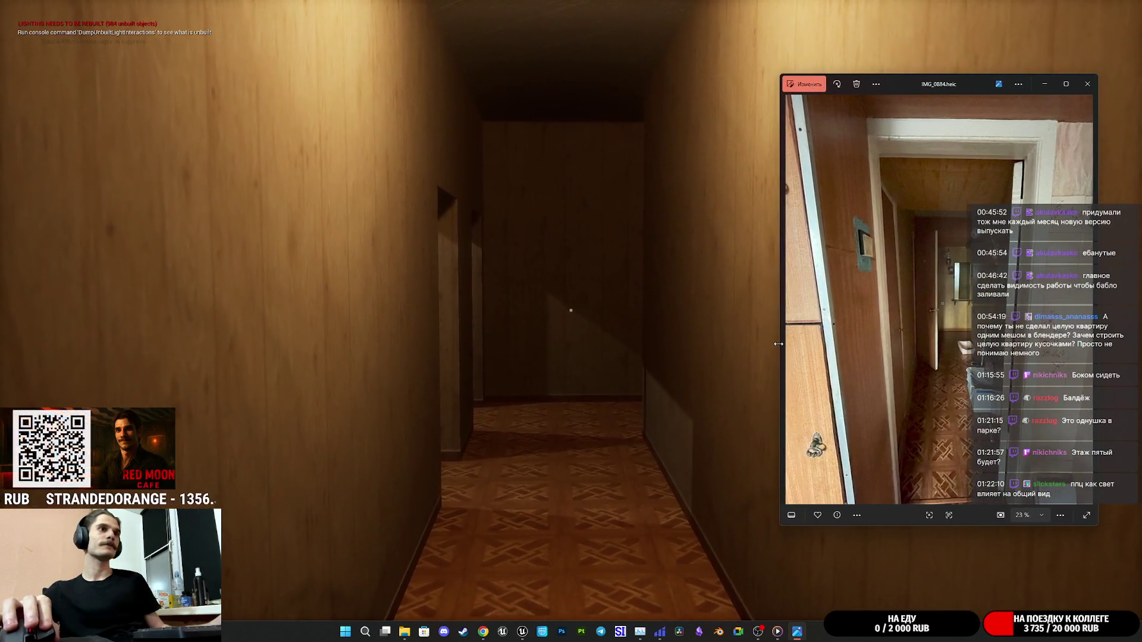
drag(968, 83, 936, 101)
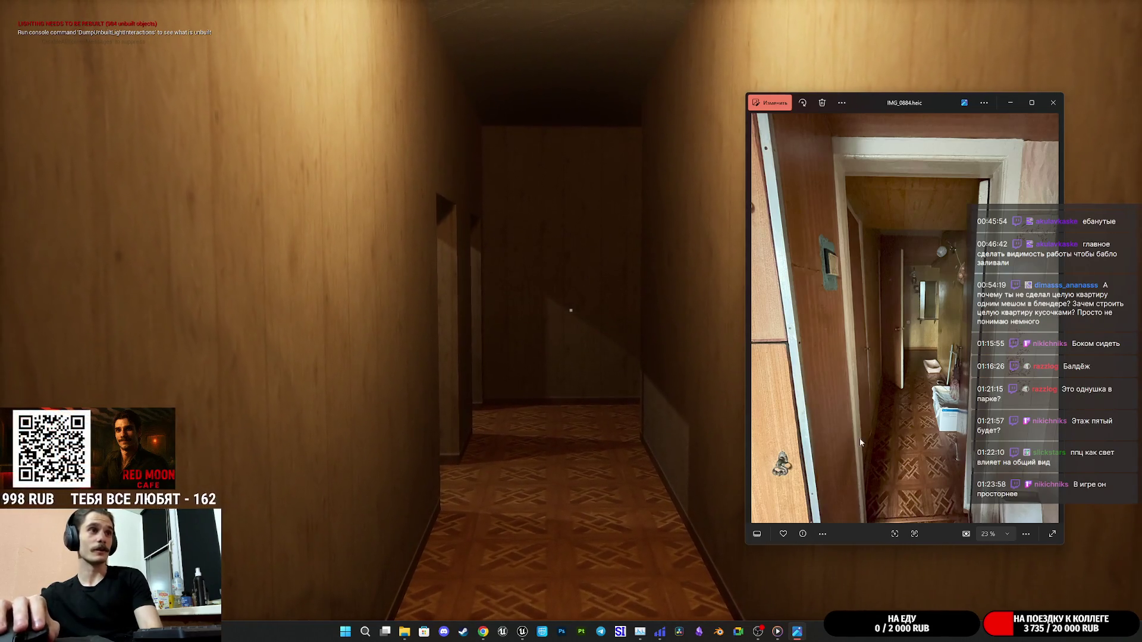
click(1010, 103)
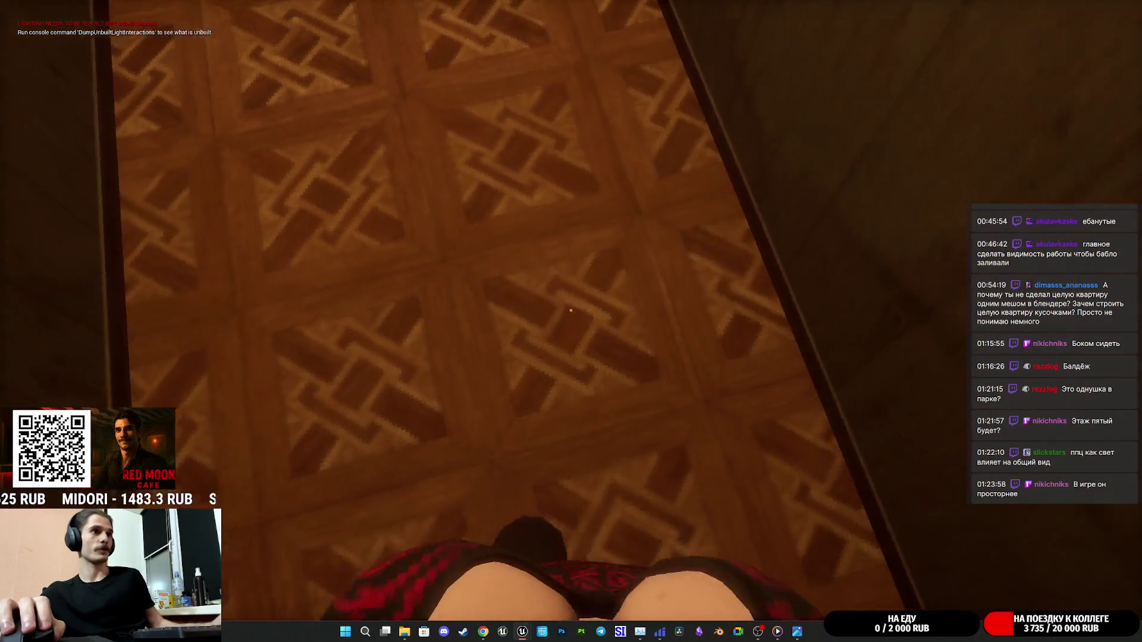
Walk the parquet corridor into the toilet room to see 'Status: FREE', then end the play-test.
key(w)
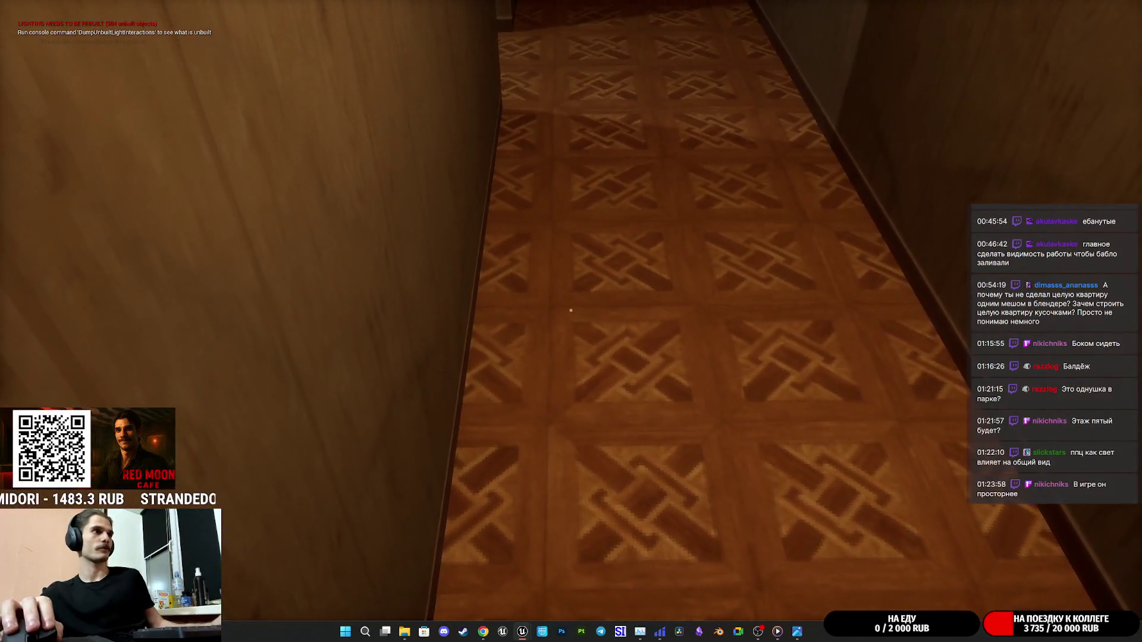
key(w)
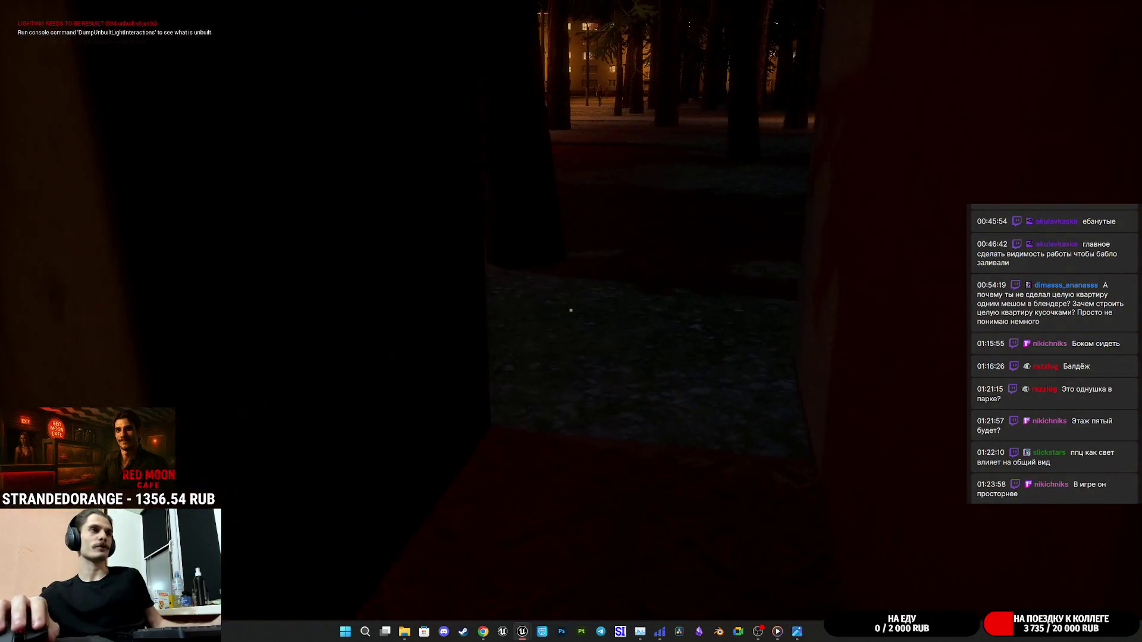
key(w)
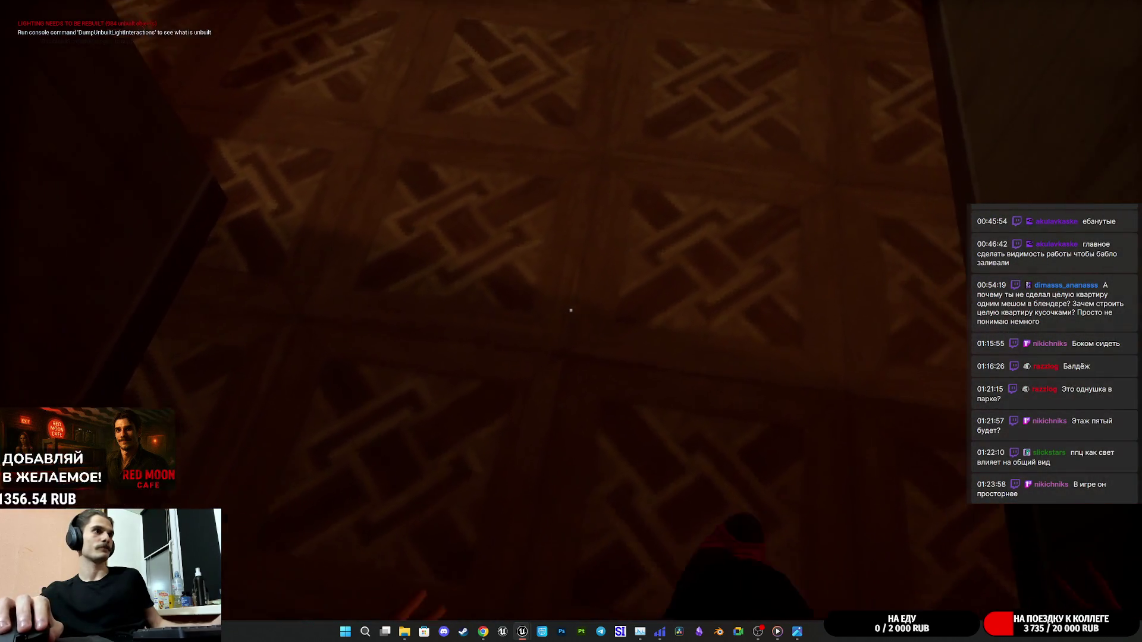
key(w)
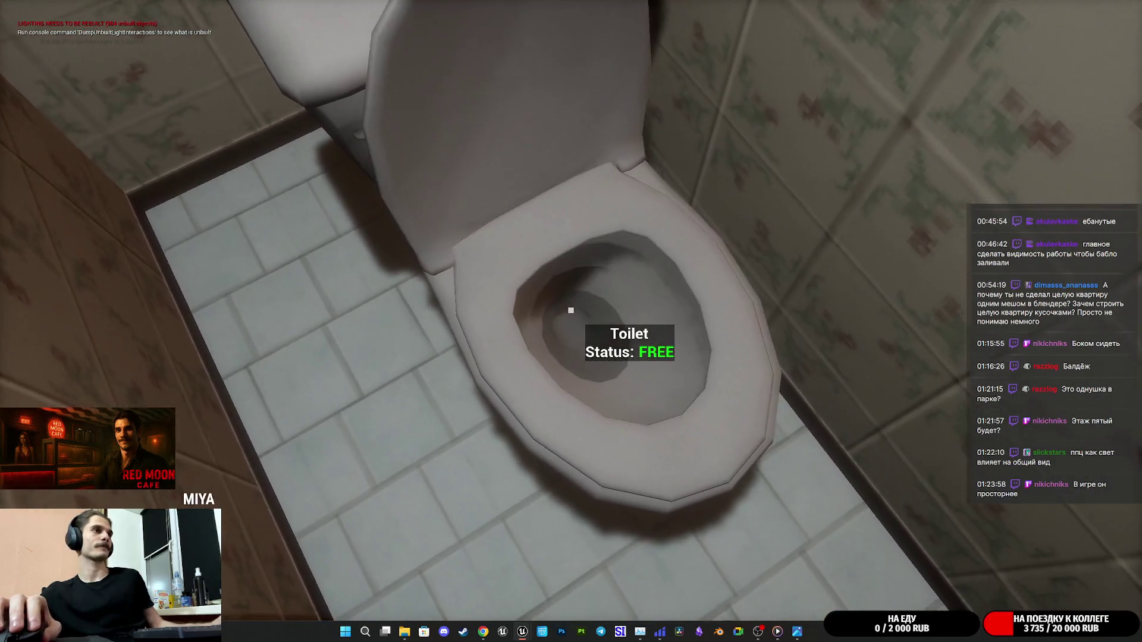
key(e)
key(w)
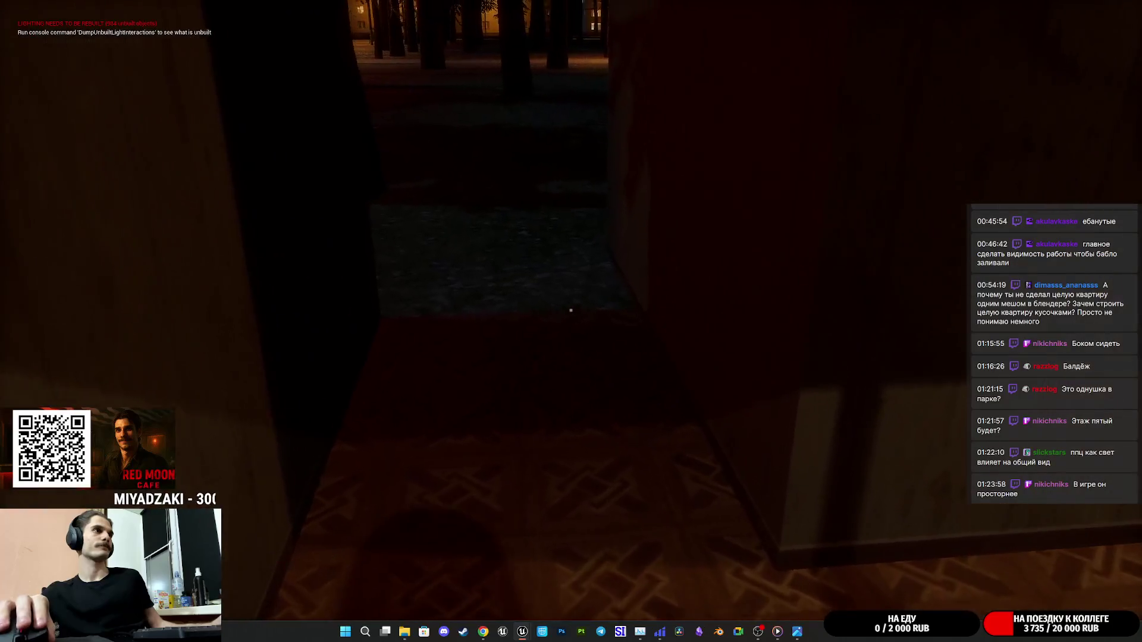
key(Escape)
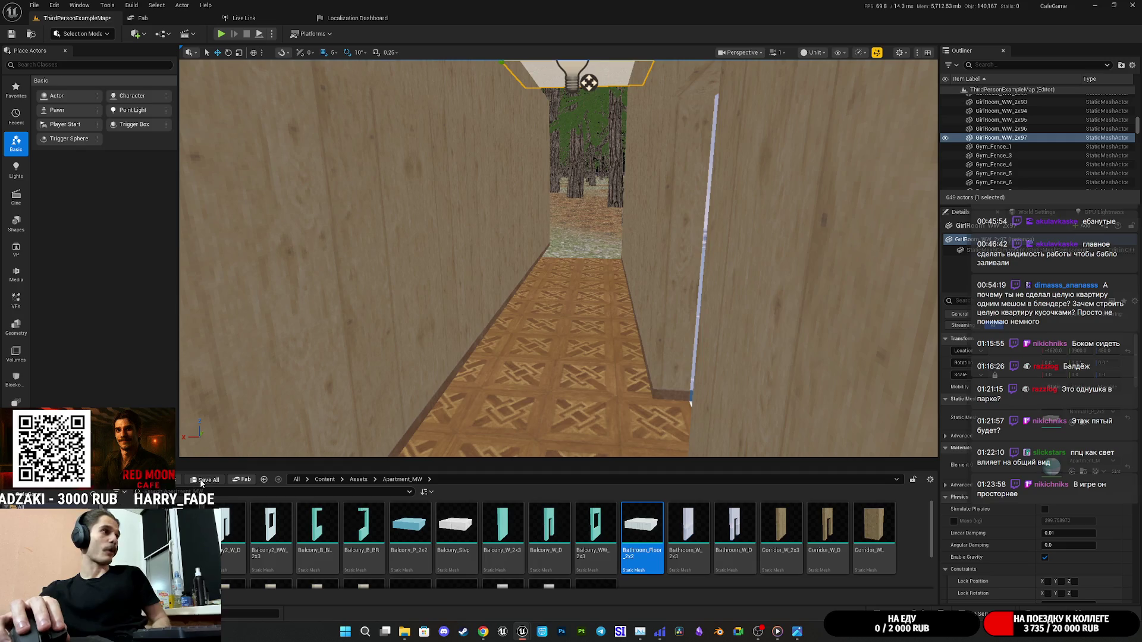
Save all changes, then drag corridor light PointLight15 down from the ceiling.
click(205, 480)
click(637, 417)
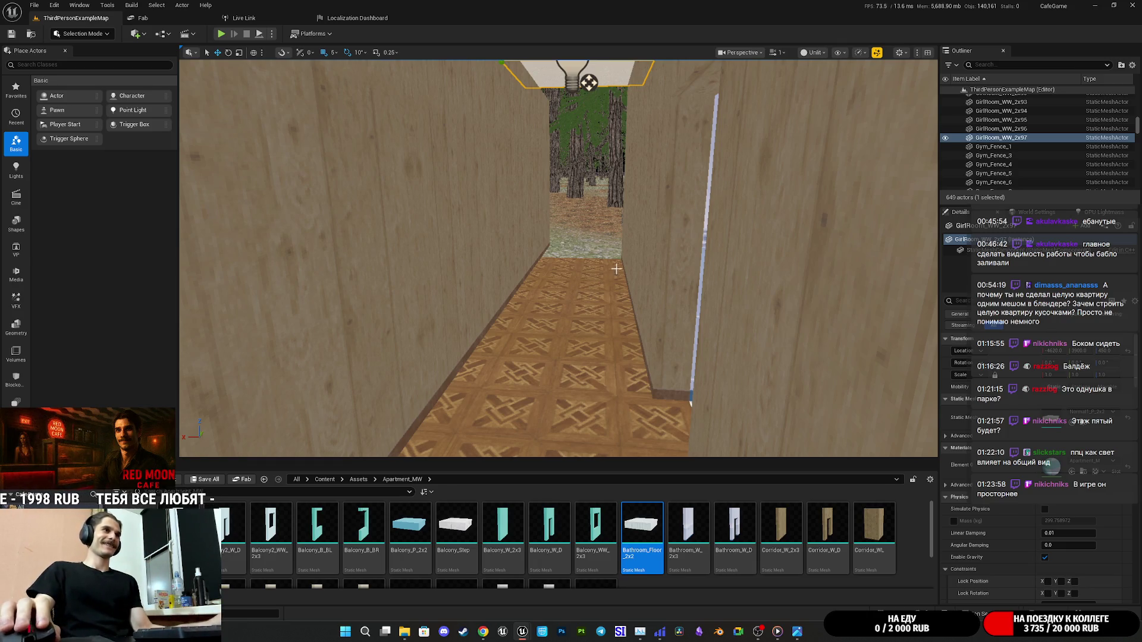
drag(595, 112, 568, 89)
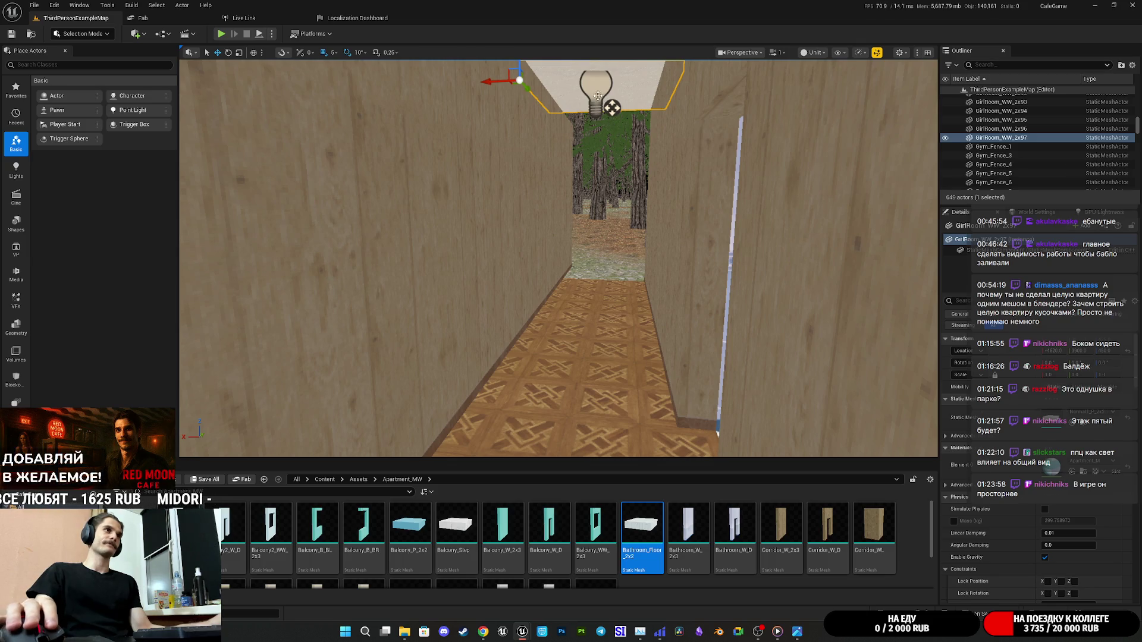
click(598, 96)
drag(611, 116, 608, 305)
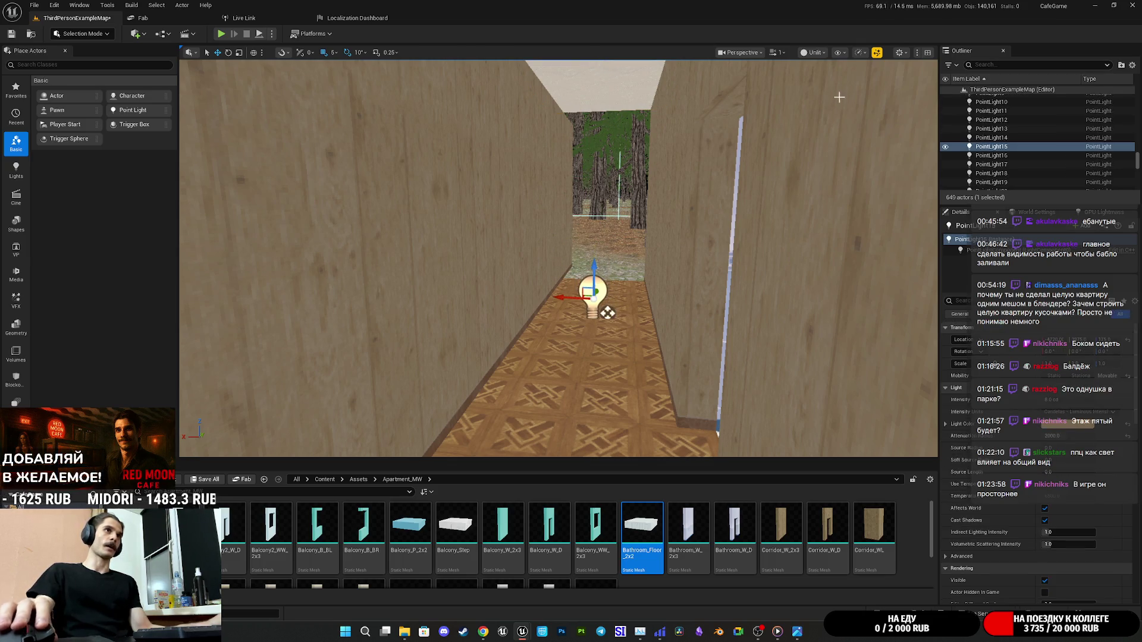
Switch the viewport to Lit and inspect the corridor lit by PointLight15.
click(815, 52)
click(832, 68)
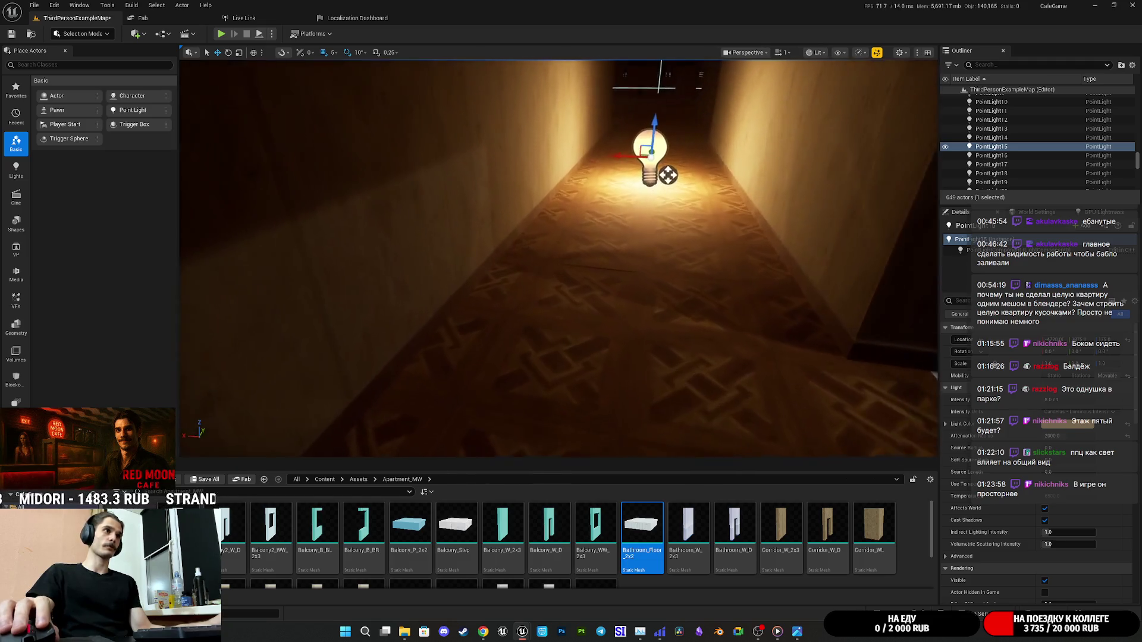
drag(688, 149, 688, 196)
mouse_move(517, 135)
mouse_down()
mouse_move(379, 199)
mouse_move(319, 191)
mouse_up()
key(f)
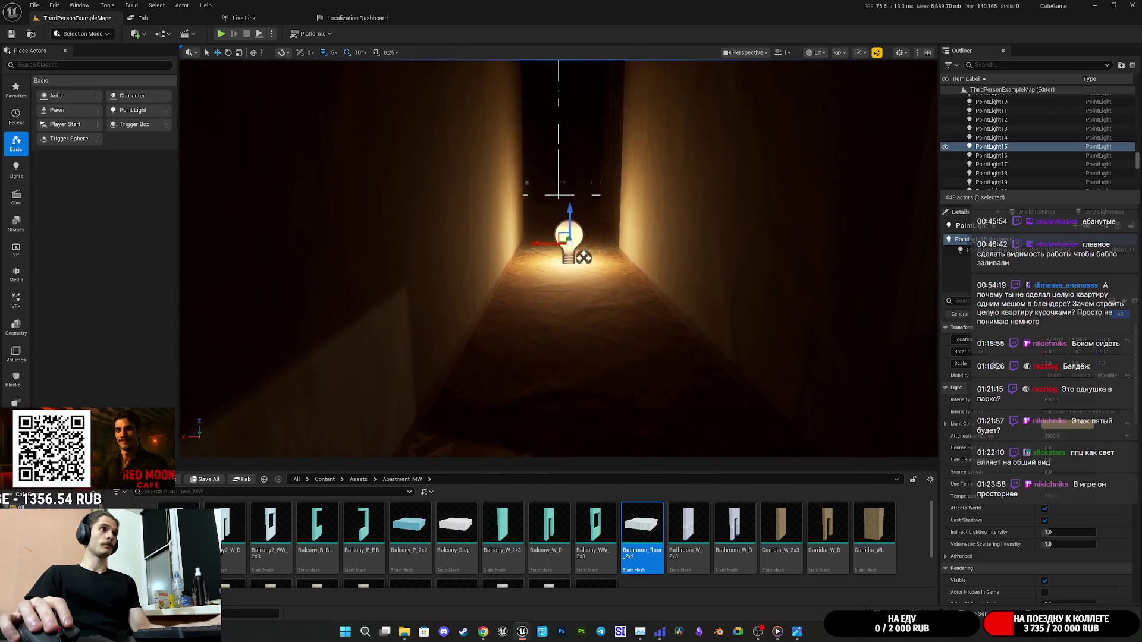
drag(528, 186, 536, 144)
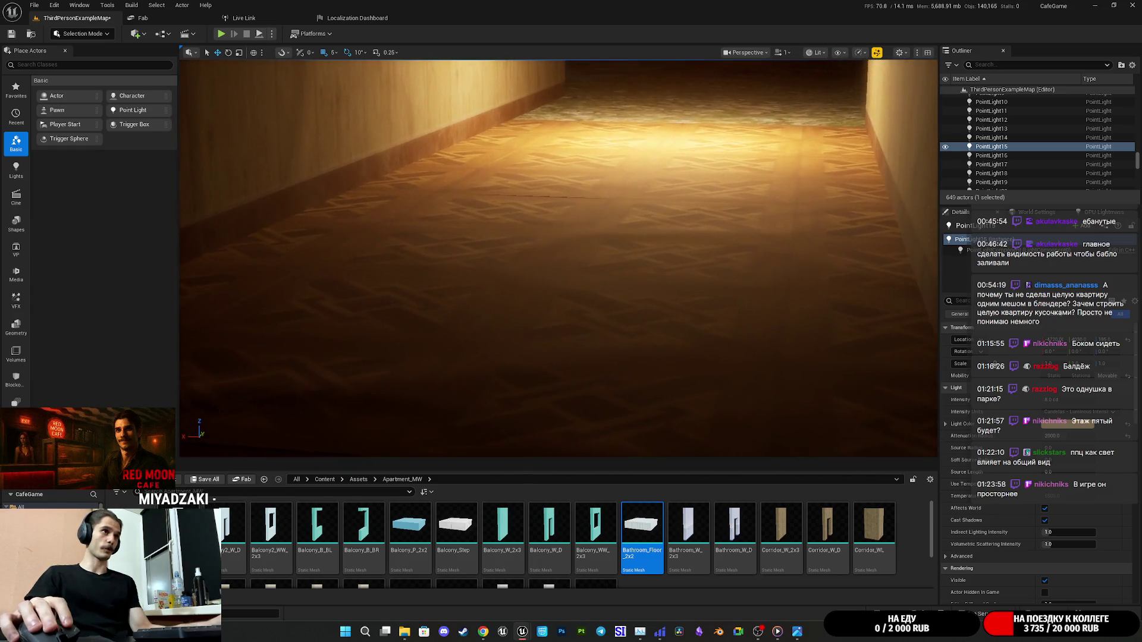
key(f)
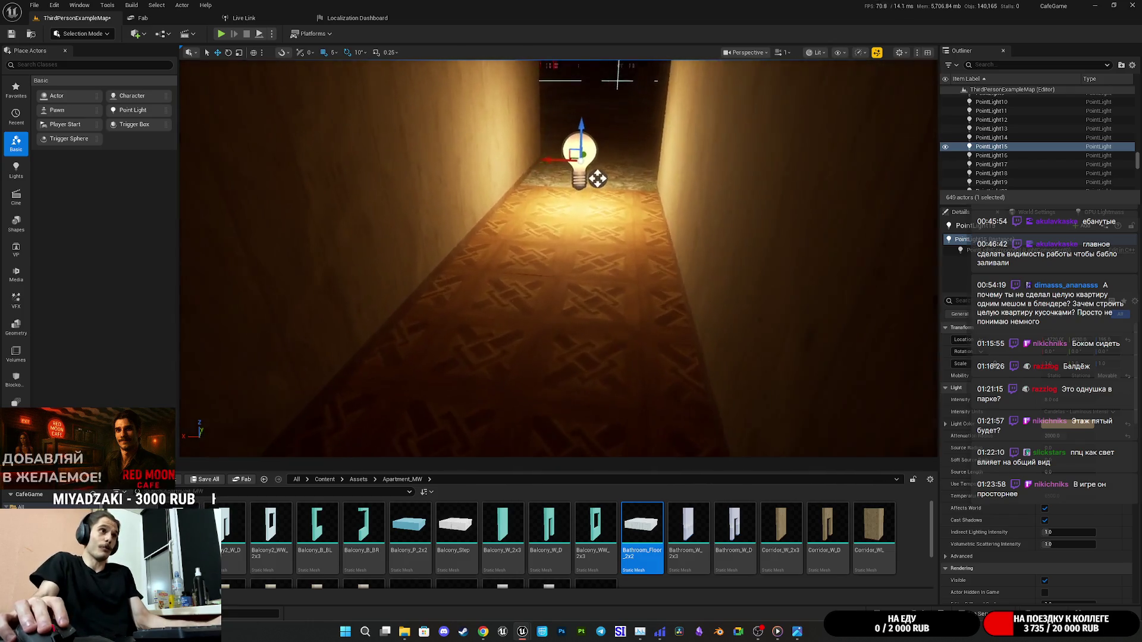
drag(535, 149, 538, 115)
mouse_move(548, 361)
mouse_down()
mouse_move(535, 191)
mouse_move(914, 64)
mouse_up()
mouse_move(536, 238)
mouse_down()
mouse_move(472, 236)
mouse_move(537, 223)
mouse_up()
Save the ThirdPersonExampleMap level, brighten the viewport and fly toward the bathroom.
click(205, 480)
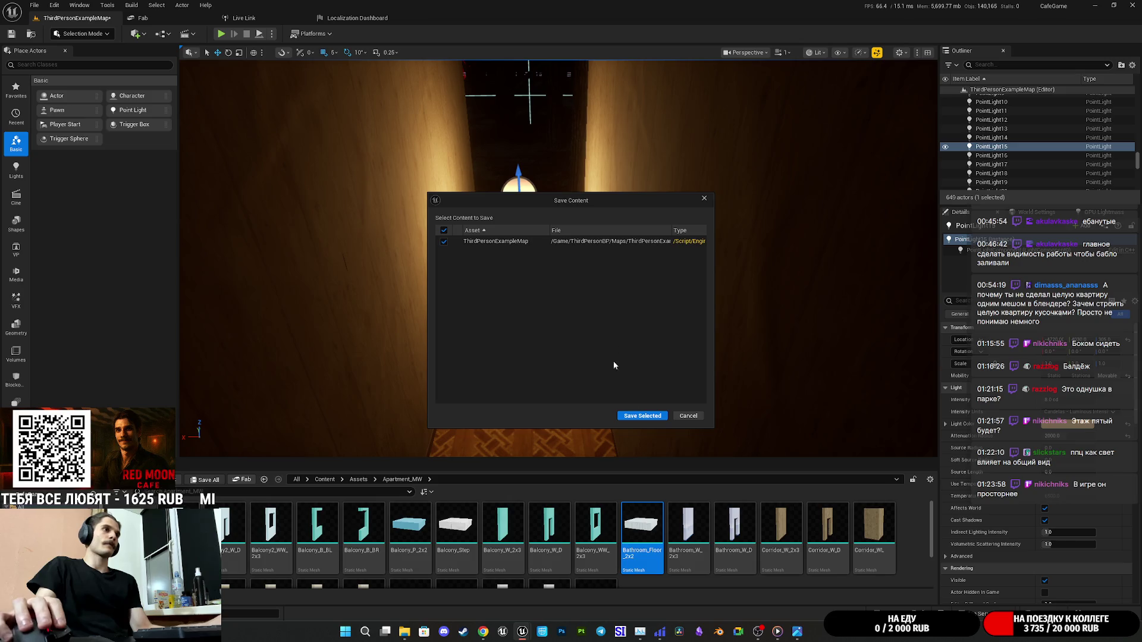
click(641, 416)
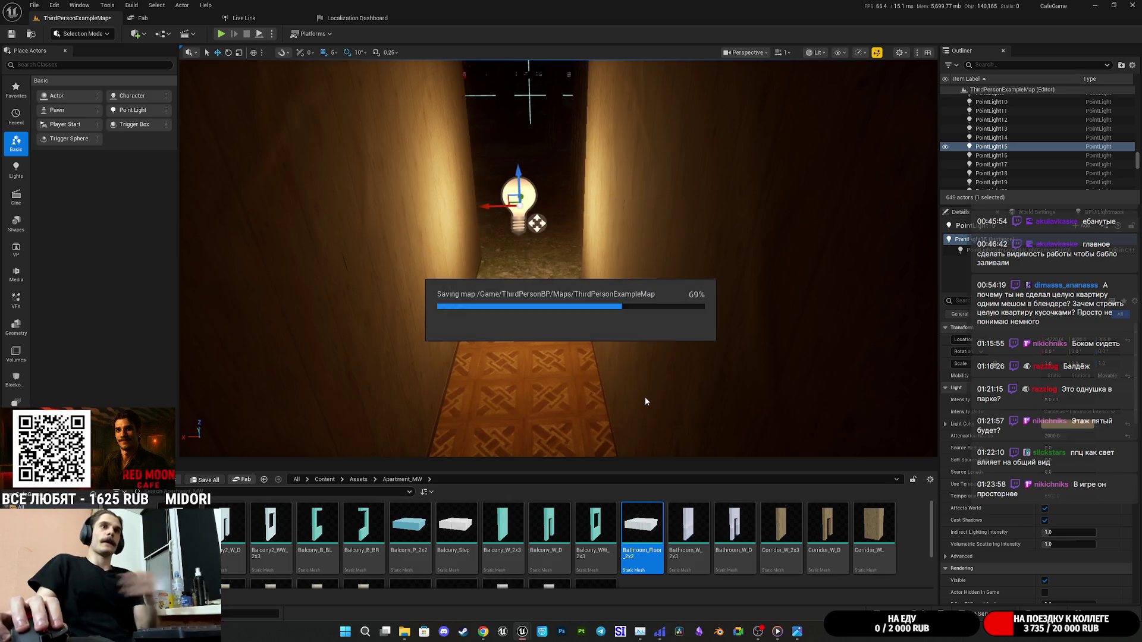
click(877, 53)
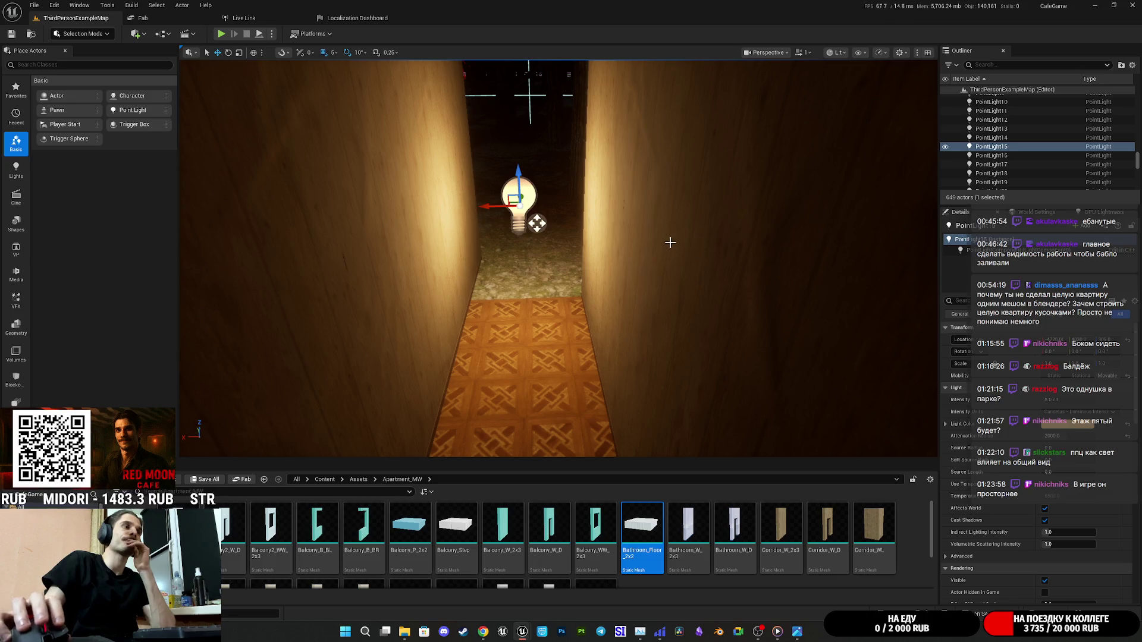
key(Up)
drag(668, 244, 715, 226)
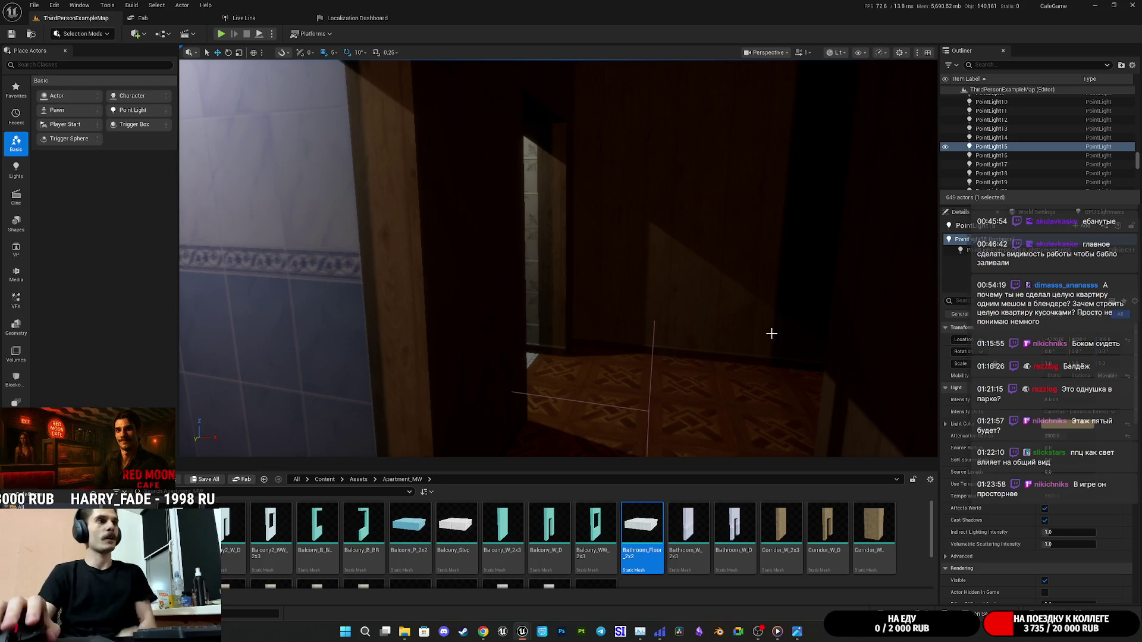
scroll(711, 324, up, 3)
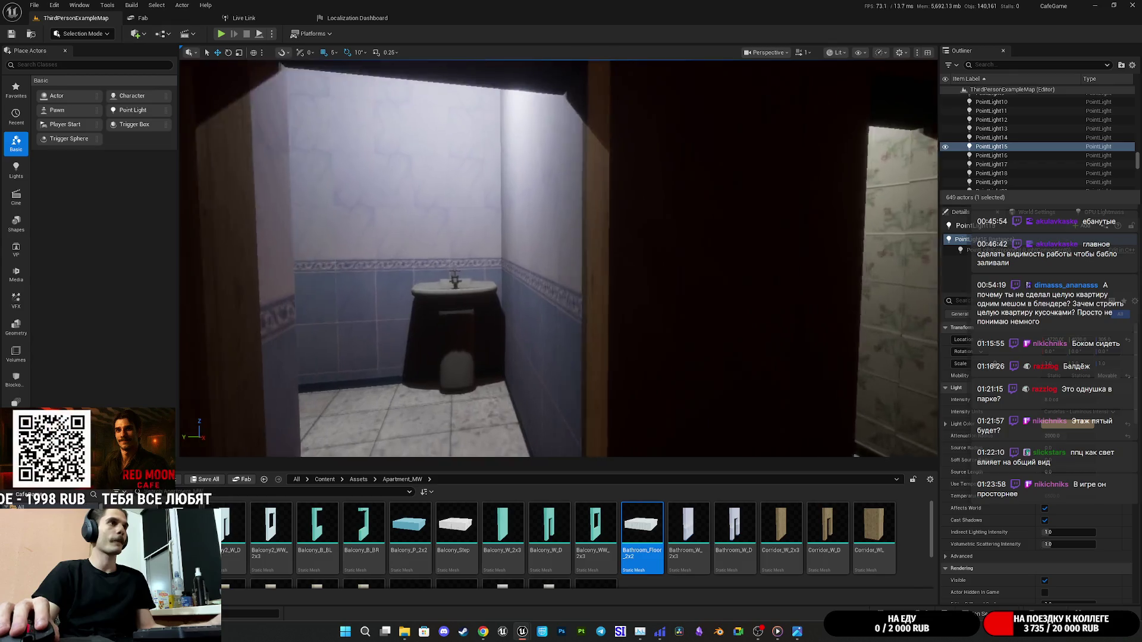
key(w)
drag(493, 406, 493, 406)
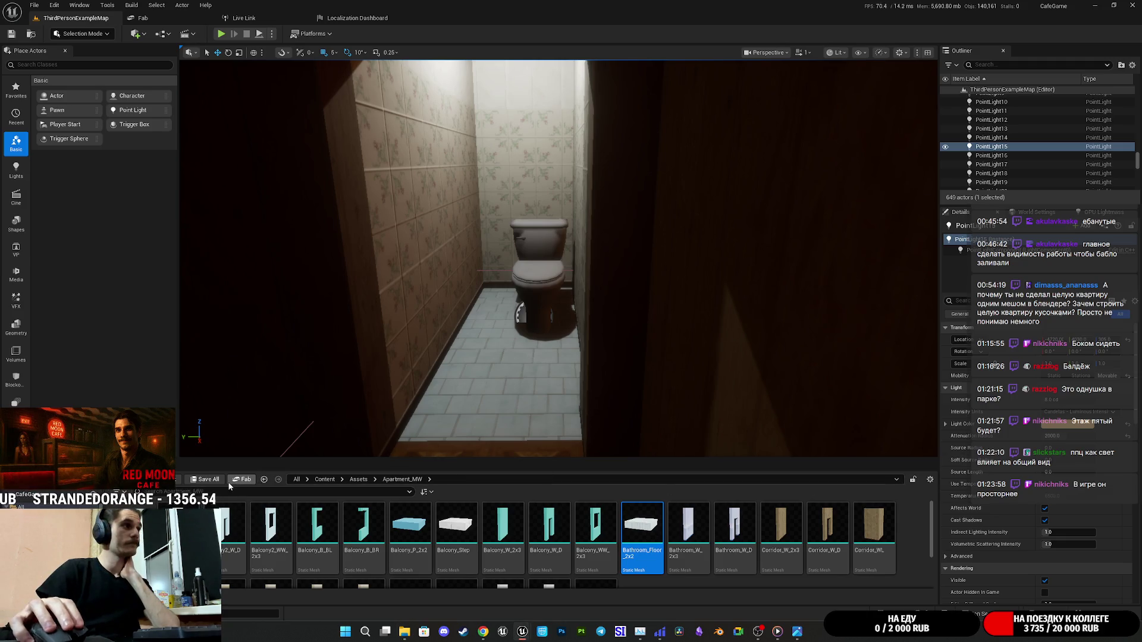
key(f)
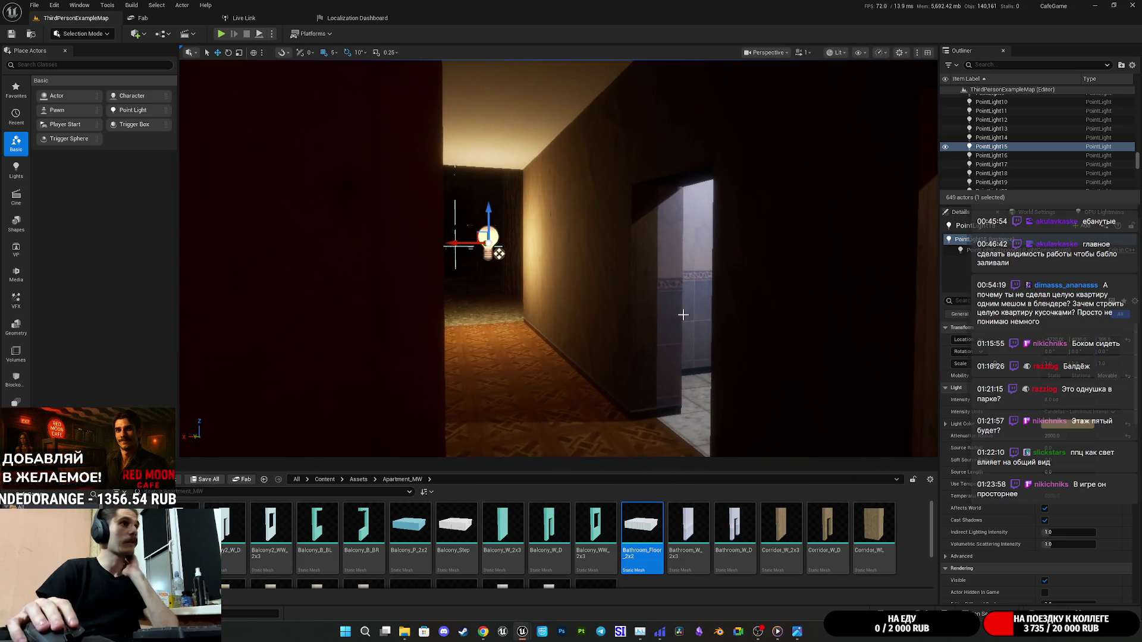
Switch the viewport to Unlit and fly into the bathroom with the toilet.
click(838, 54)
click(857, 89)
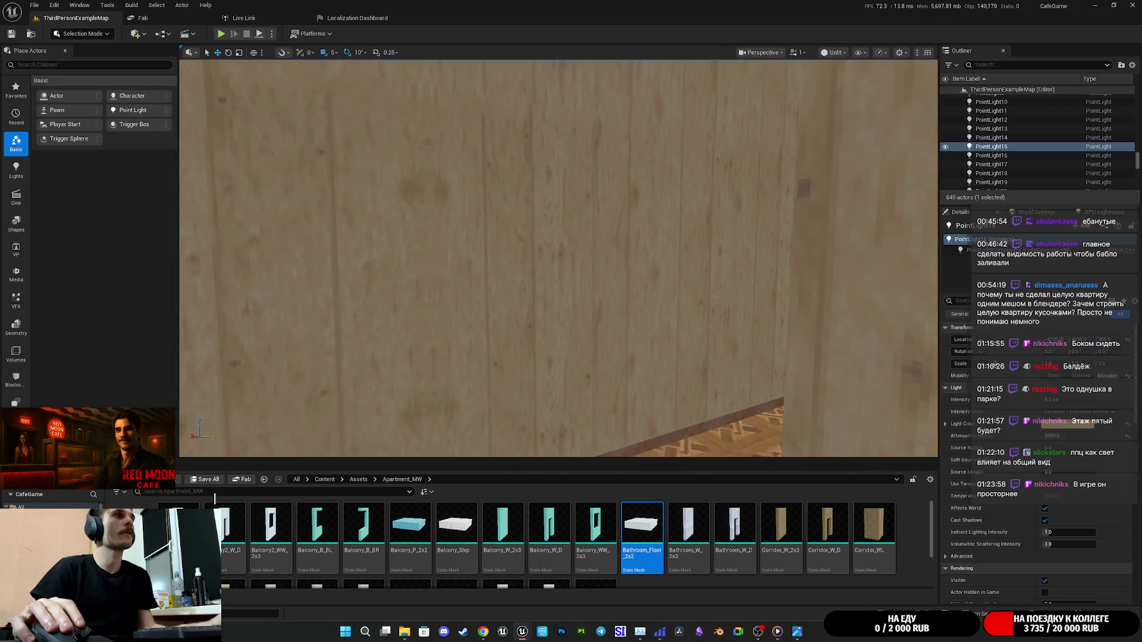
key(s)
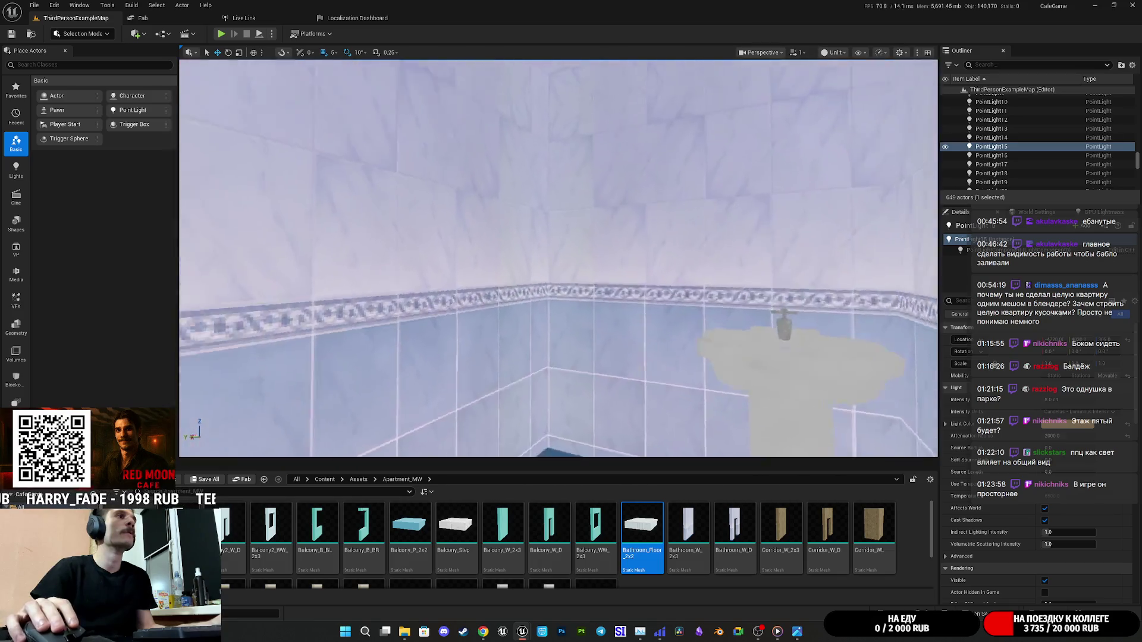
drag(559, 256, 544, 287)
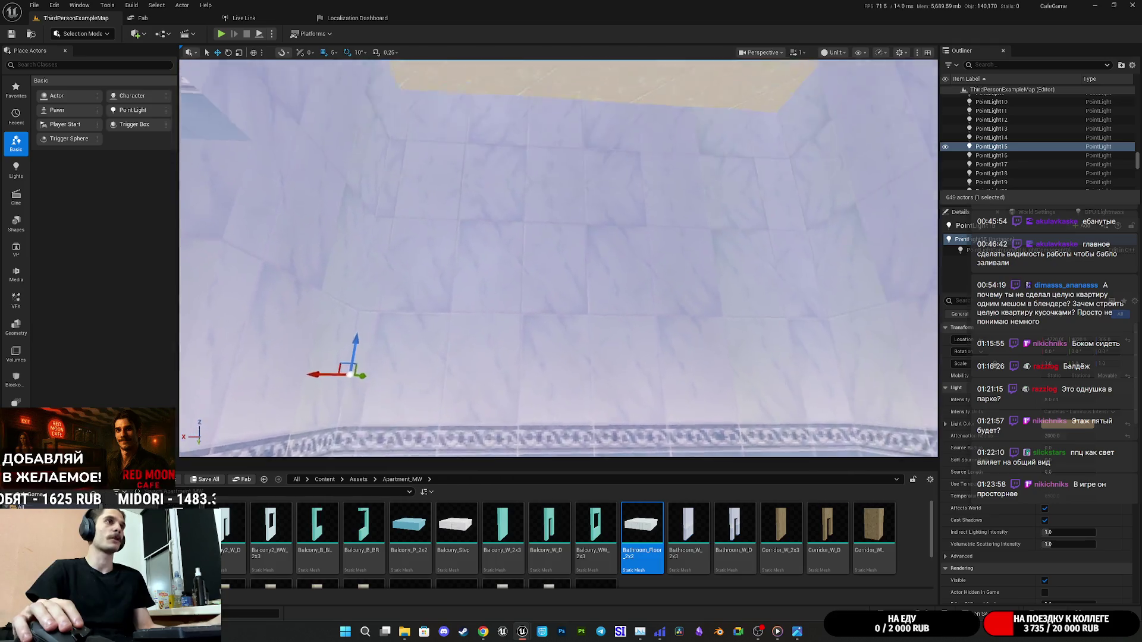
mouse_move(545, 287)
mouse_down()
mouse_move(521, 283)
mouse_move(521, 268)
mouse_up()
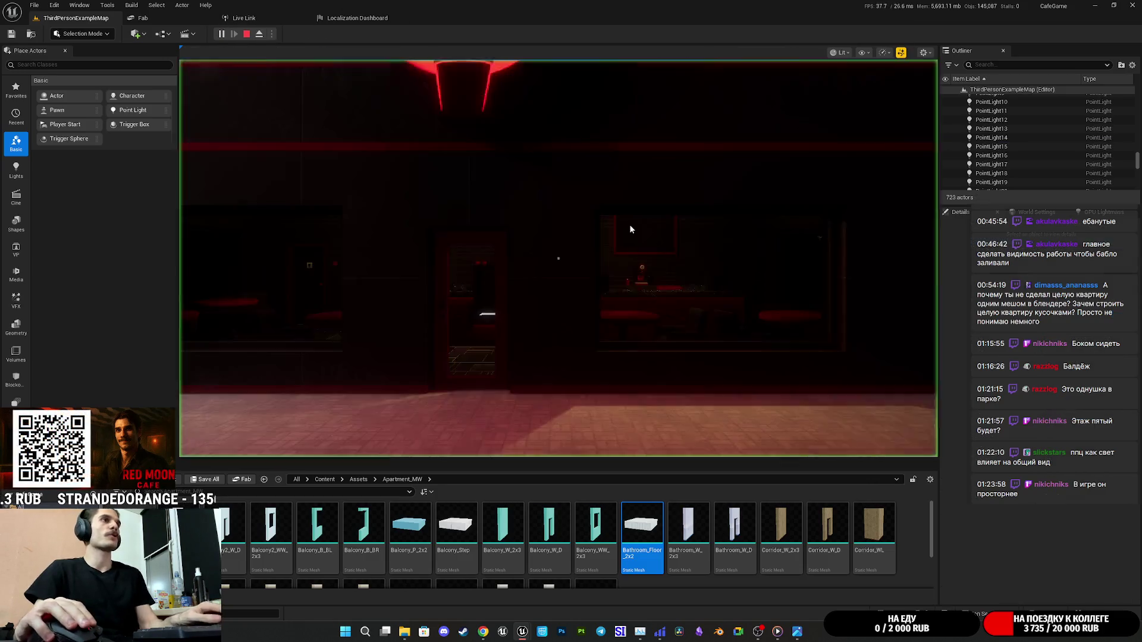